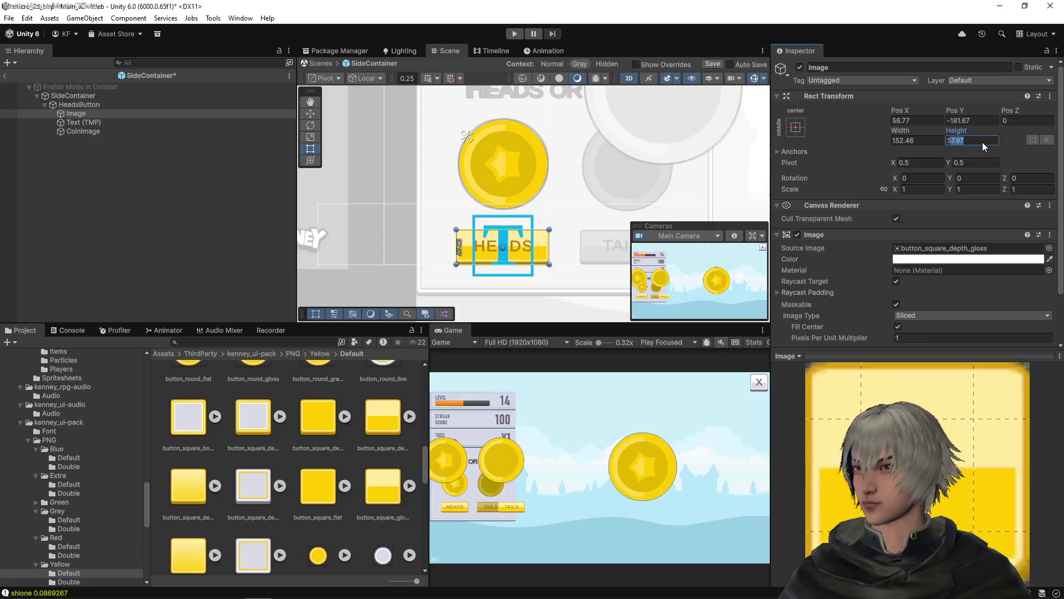
# - Size the HEADS button's background Image to 152 wide by 58 high
pyautogui.write('58')
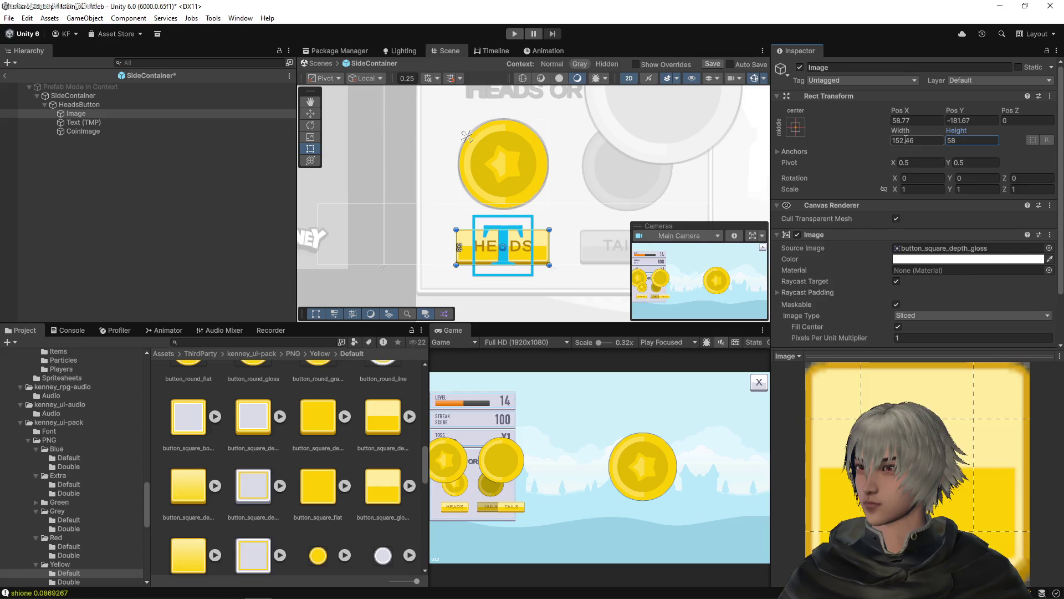
pyautogui.click(903, 141)
pyautogui.write('152')
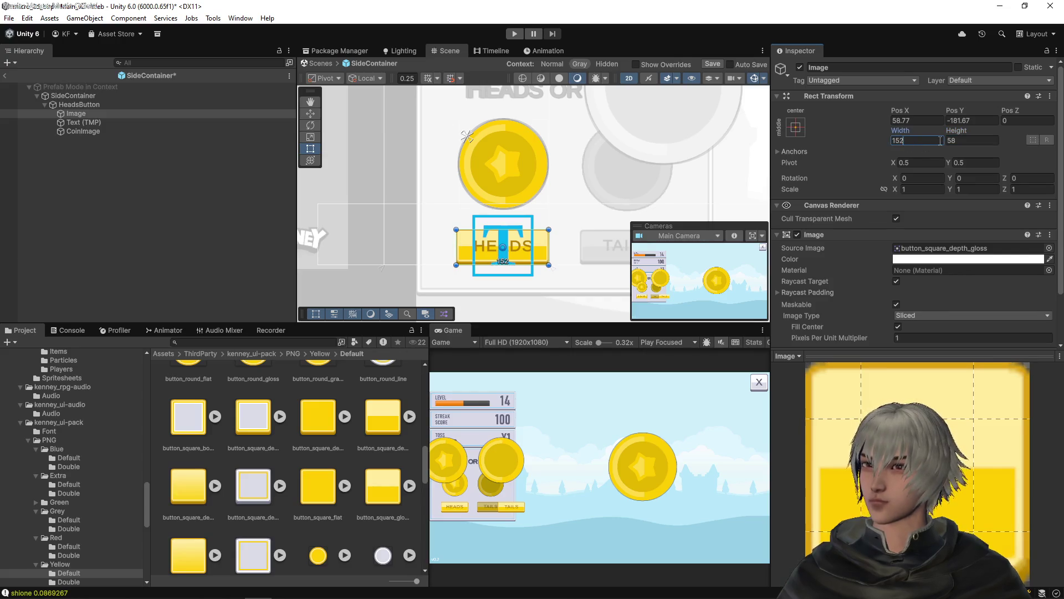
pyautogui.scroll(5, 514, 239)
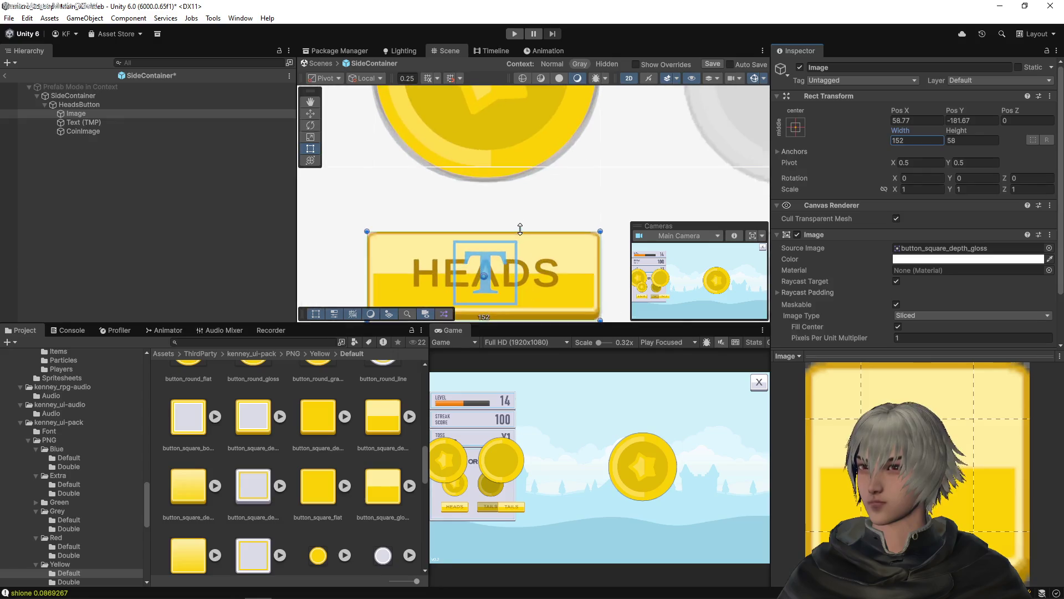
# - Set the HeadsButton width to 152
pyautogui.moveTo(517, 188); pyautogui.dragTo(526, 158)
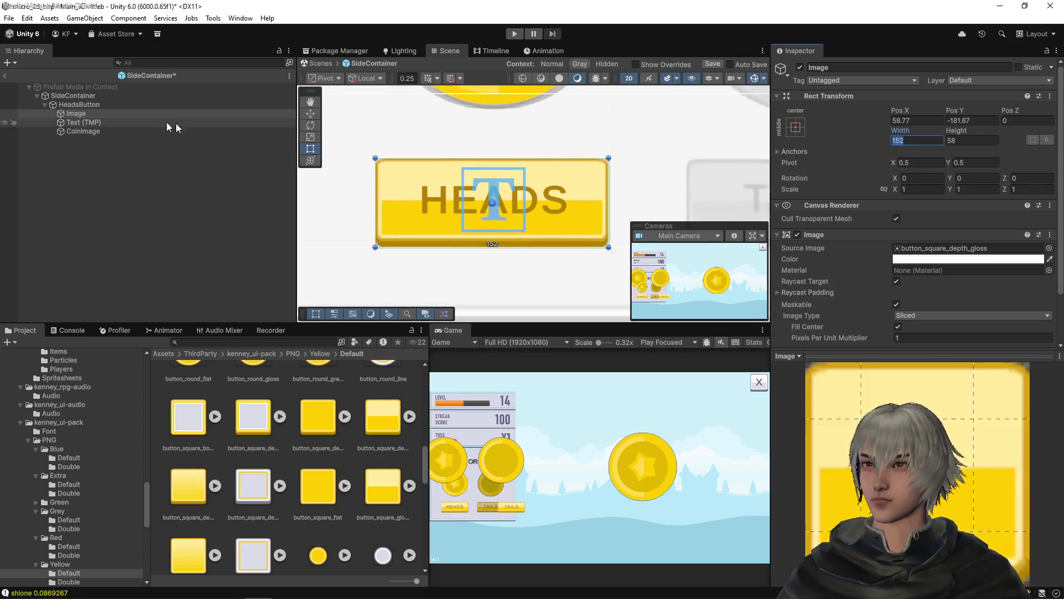
pyautogui.click(87, 104)
pyautogui.click(911, 140)
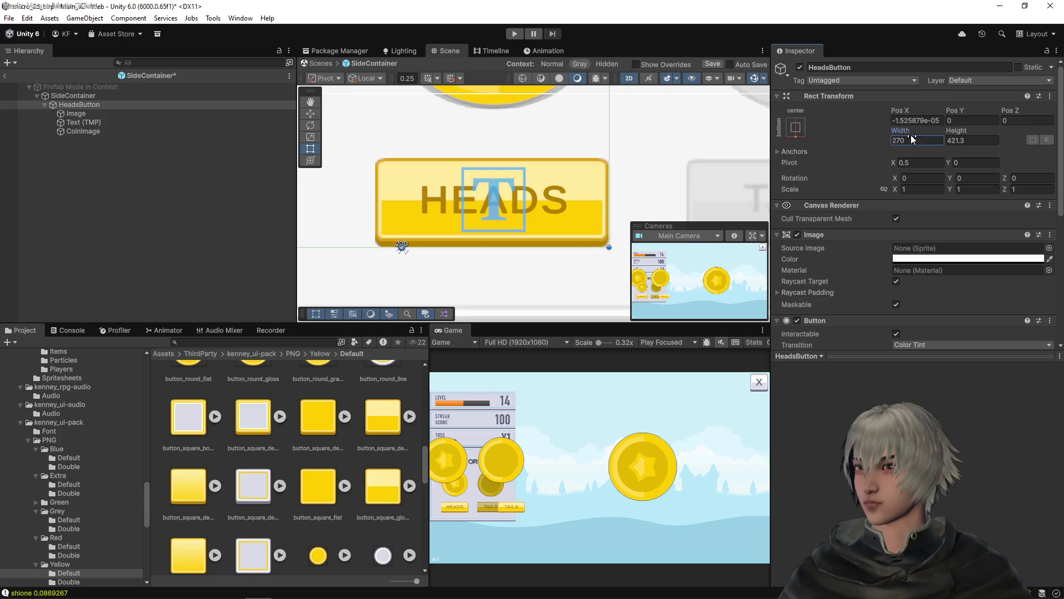
pyautogui.write('152')
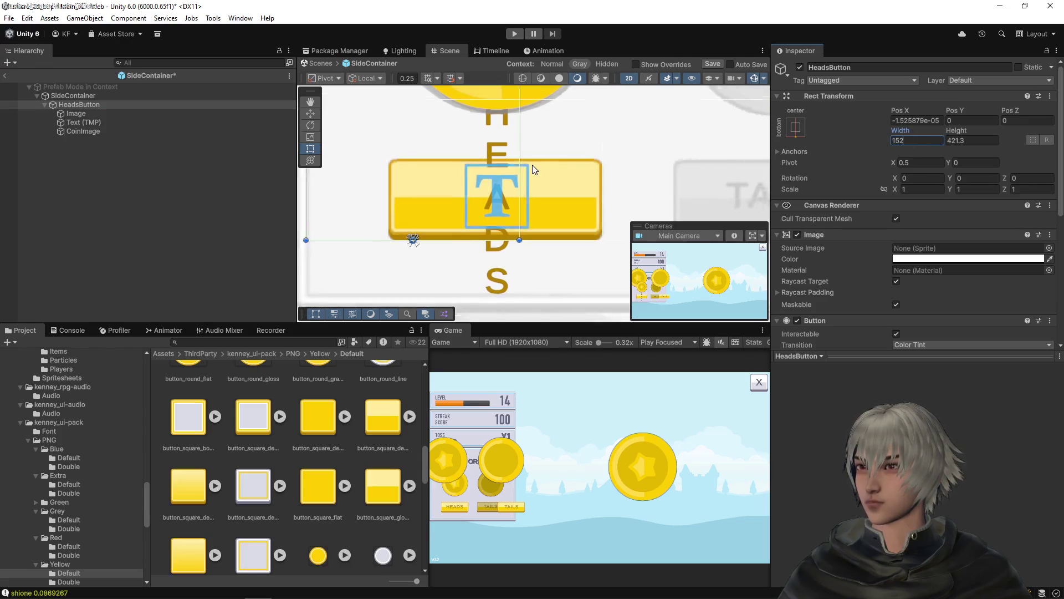
# - Move the background Image to Pos X 0
pyautogui.scroll(-5, 532, 165)
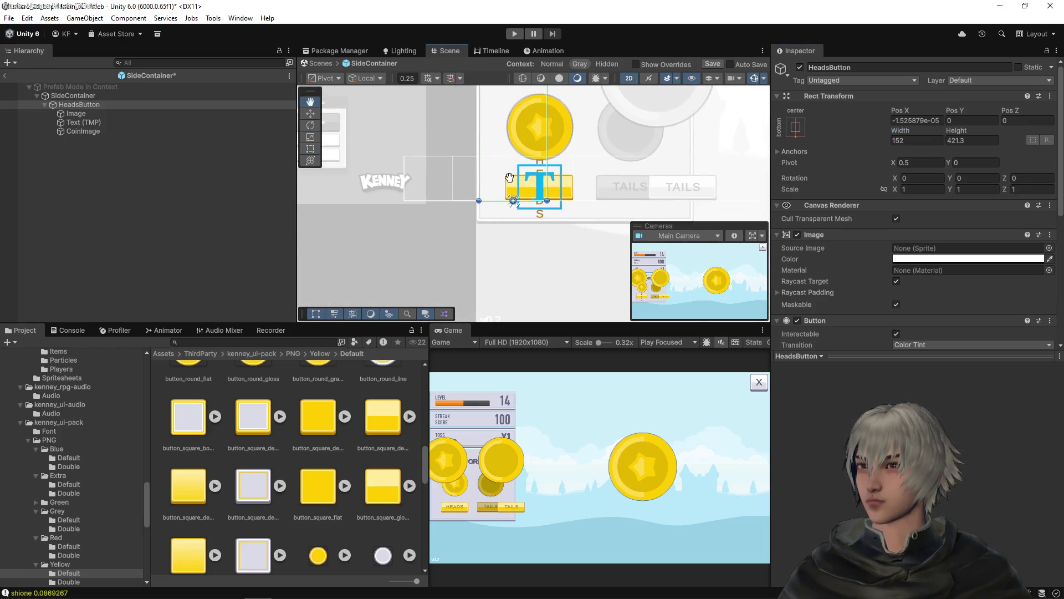
pyautogui.click(83, 114)
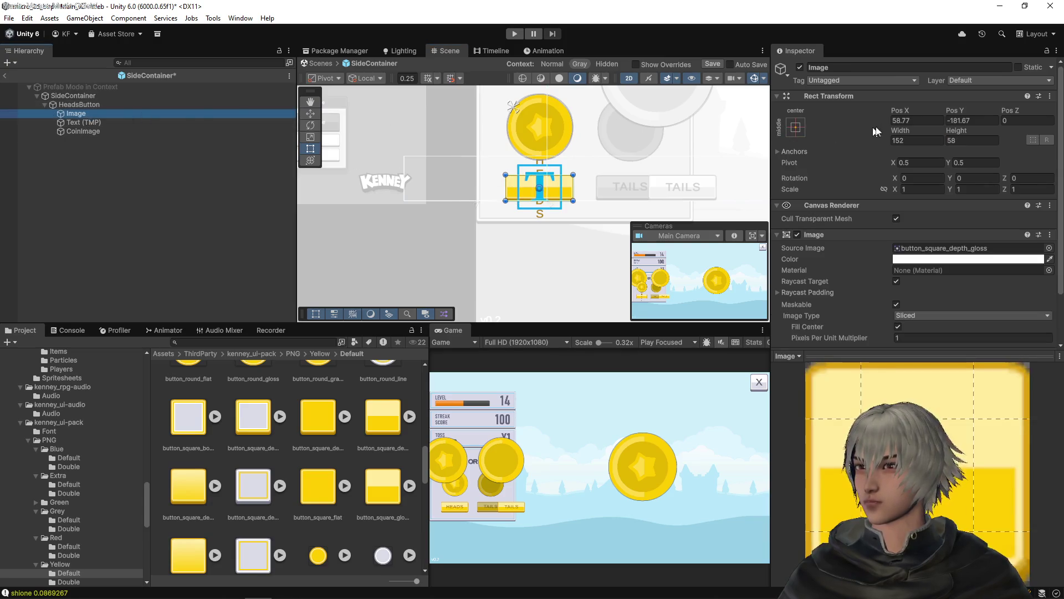
pyautogui.click(918, 121)
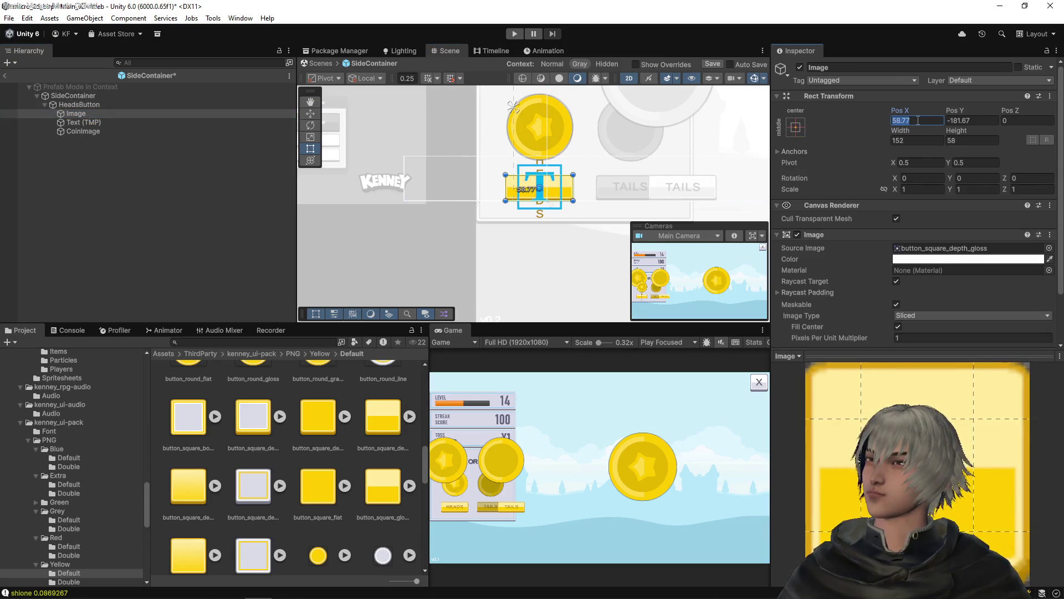
pyautogui.write('0')
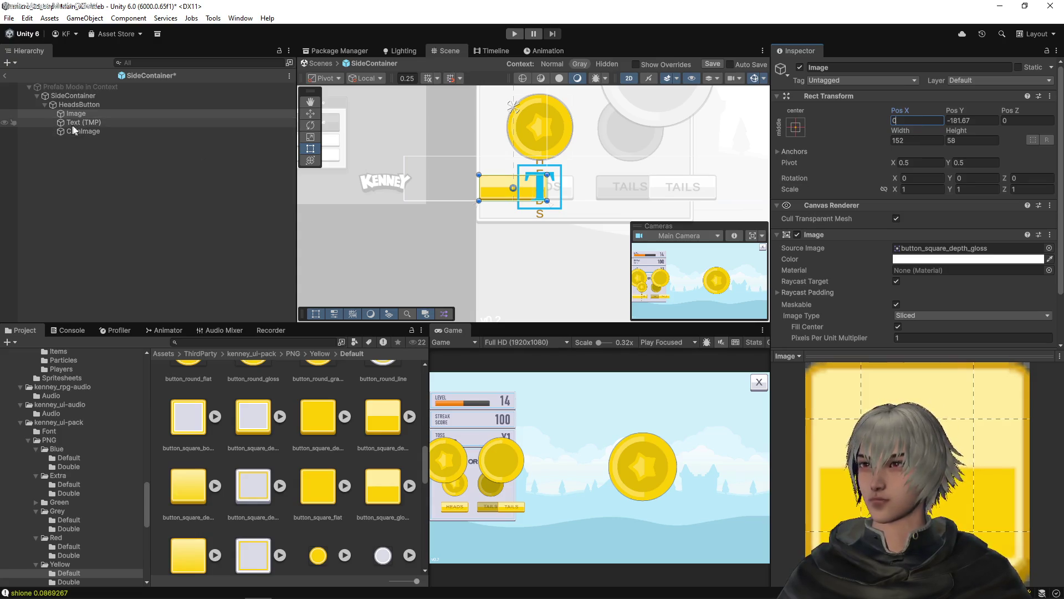
pyautogui.click(79, 122)
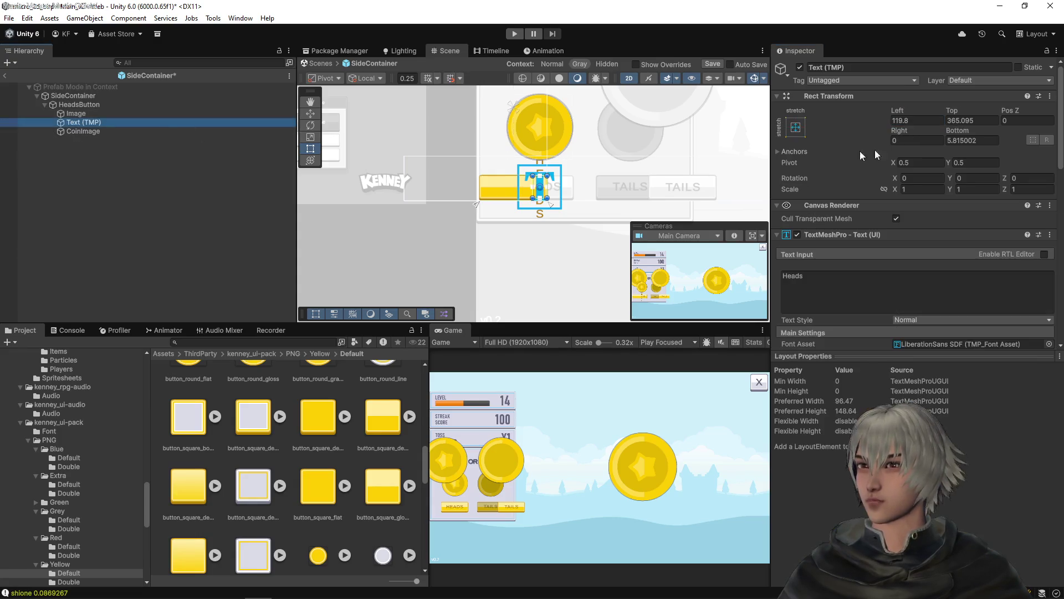
# - Anchor the HEADS text middle-centre and size it 152 by 50
pyautogui.click(793, 128)
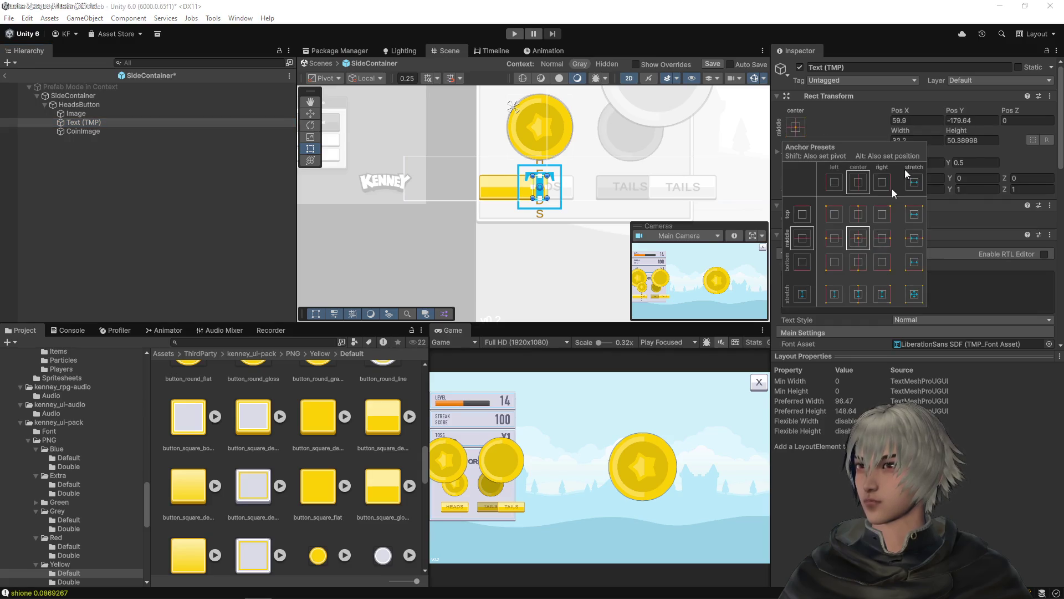
pyautogui.click(884, 210)
pyautogui.write('0')
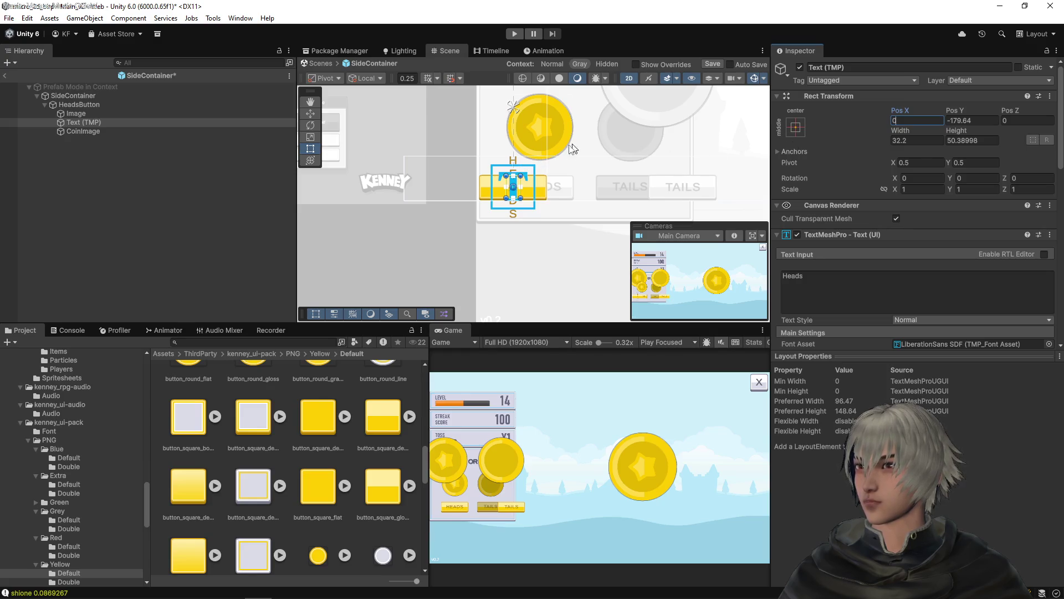
pyautogui.scroll(8, 512, 183)
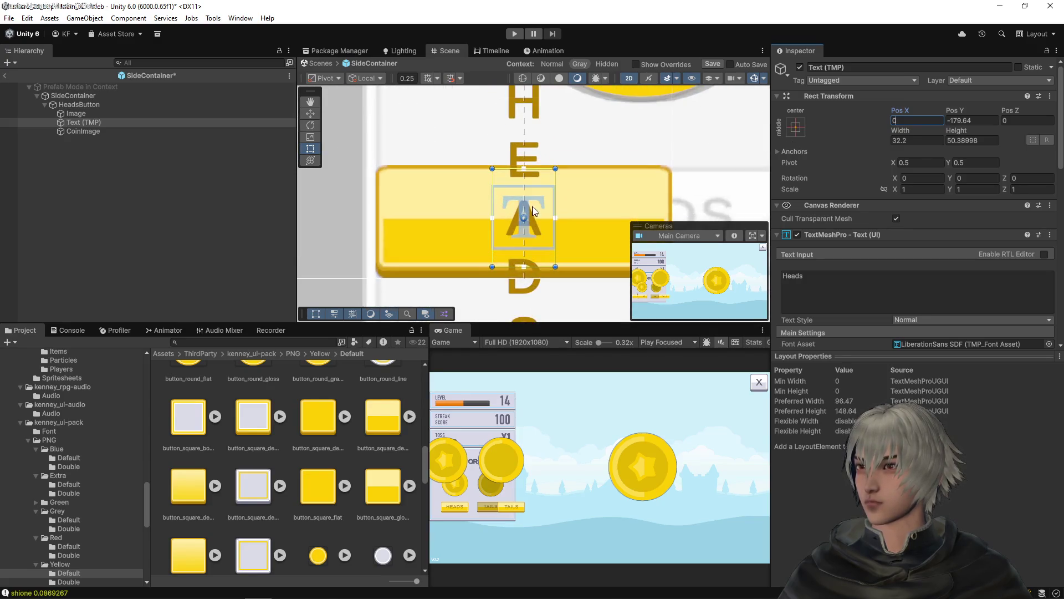
pyautogui.moveTo(900, 131); pyautogui.dragTo(1034, 150)
pyautogui.press('BackSpace')
pyautogui.press('BackSpace')
pyautogui.press('BackSpace')
pyautogui.write('125')
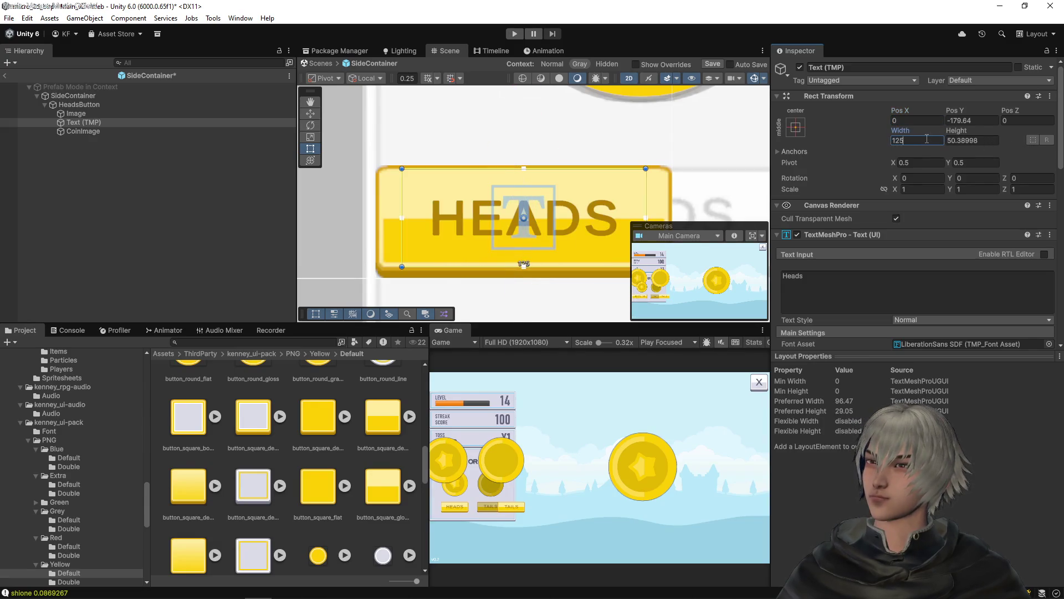
pyautogui.write('152')
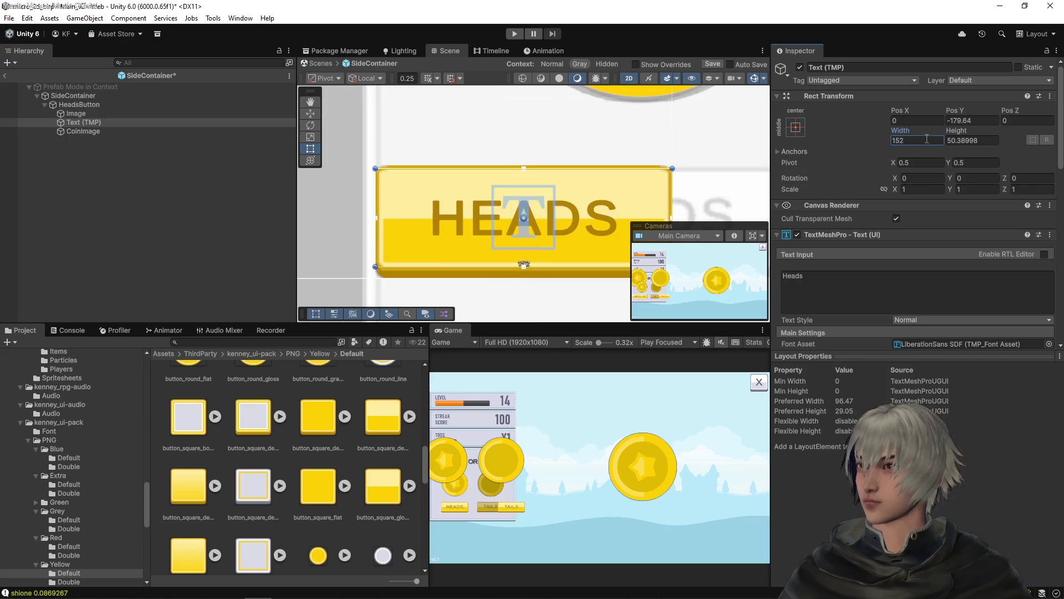
pyautogui.click(980, 141)
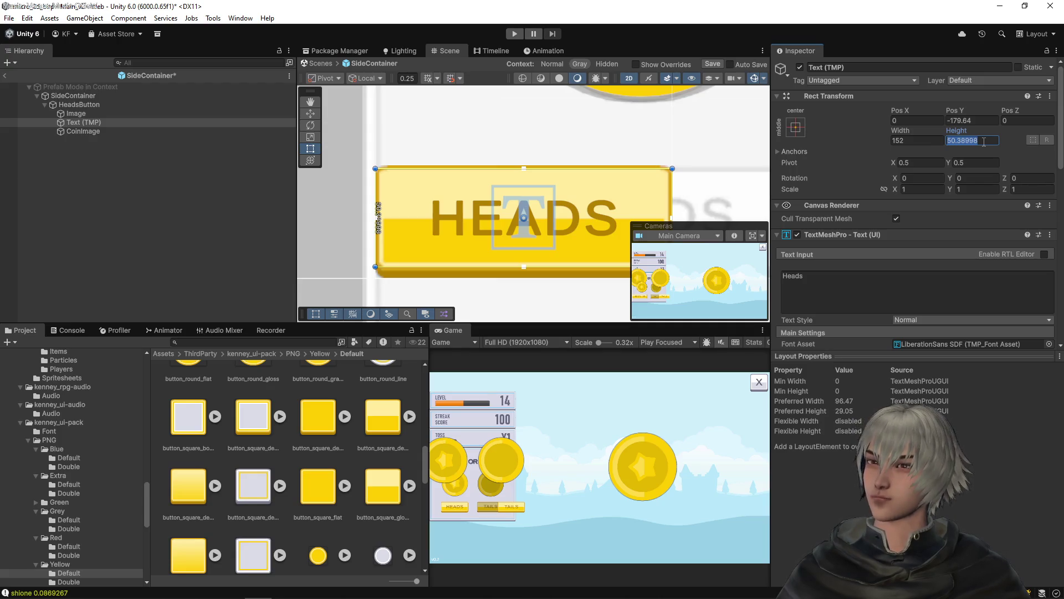
pyautogui.write('50')
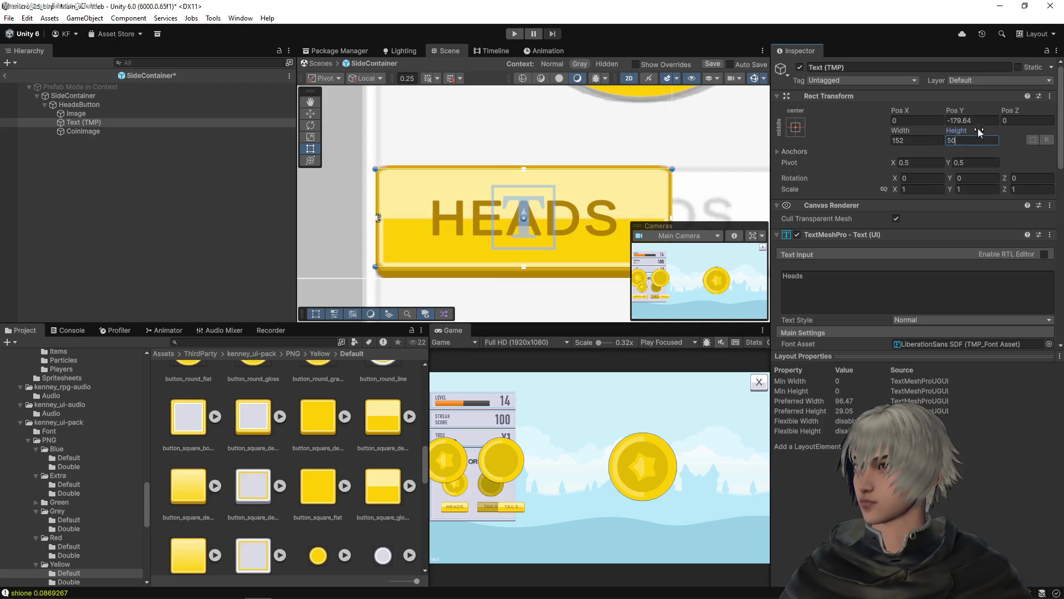
# - Re-anchor the HEADS text bottom-centre at Pos X 0, Pos Y 6
pyautogui.click(795, 128)
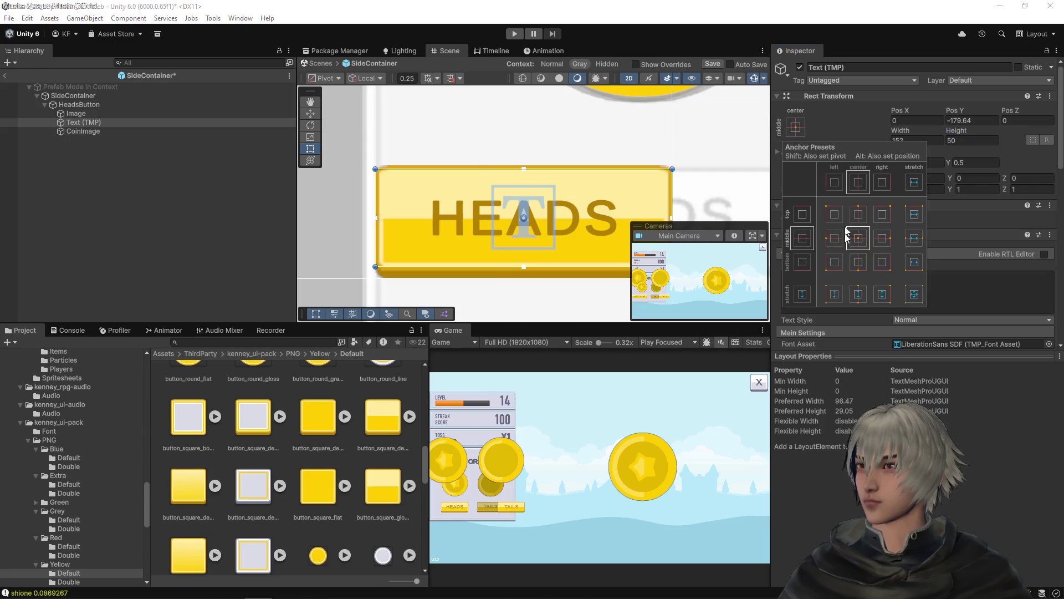
pyautogui.keyDown('alt'); pyautogui.click(859, 265); pyautogui.keyUp('alt')
pyautogui.click(928, 120)
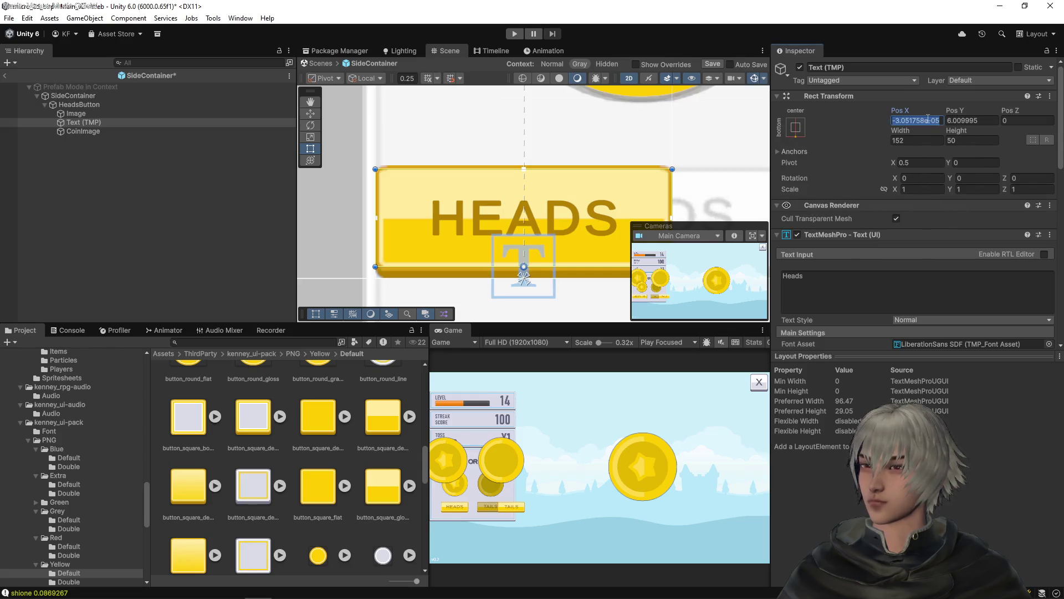
pyautogui.write('0')
pyautogui.click(981, 119)
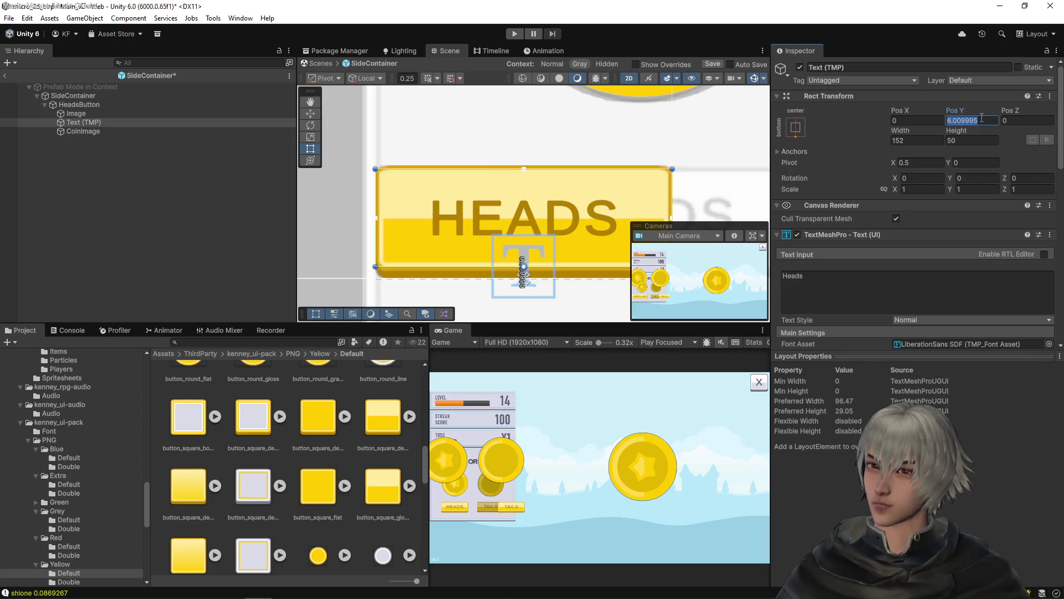
pyautogui.write('6')
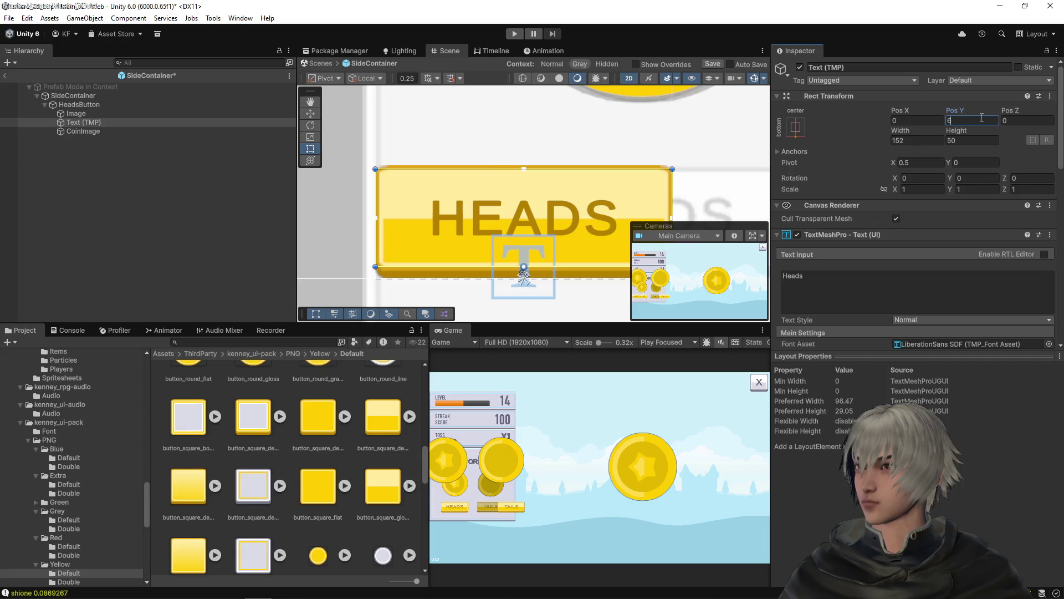
pyautogui.click(76, 113)
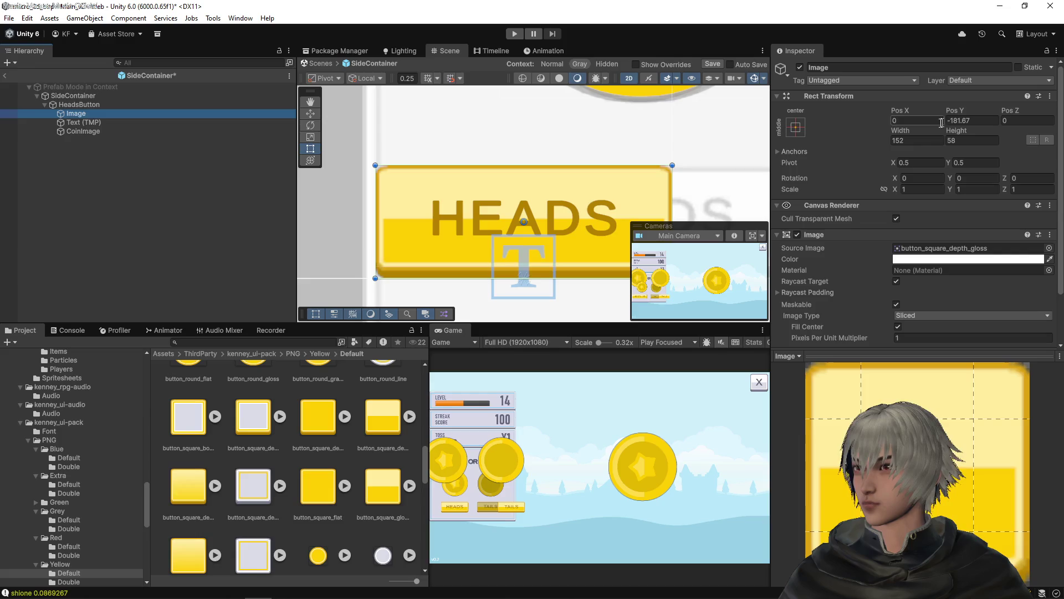
# - Anchor the background Image bottom-centre at Pos X 0, Pos Y 0
pyautogui.click(798, 130)
pyautogui.click(858, 261)
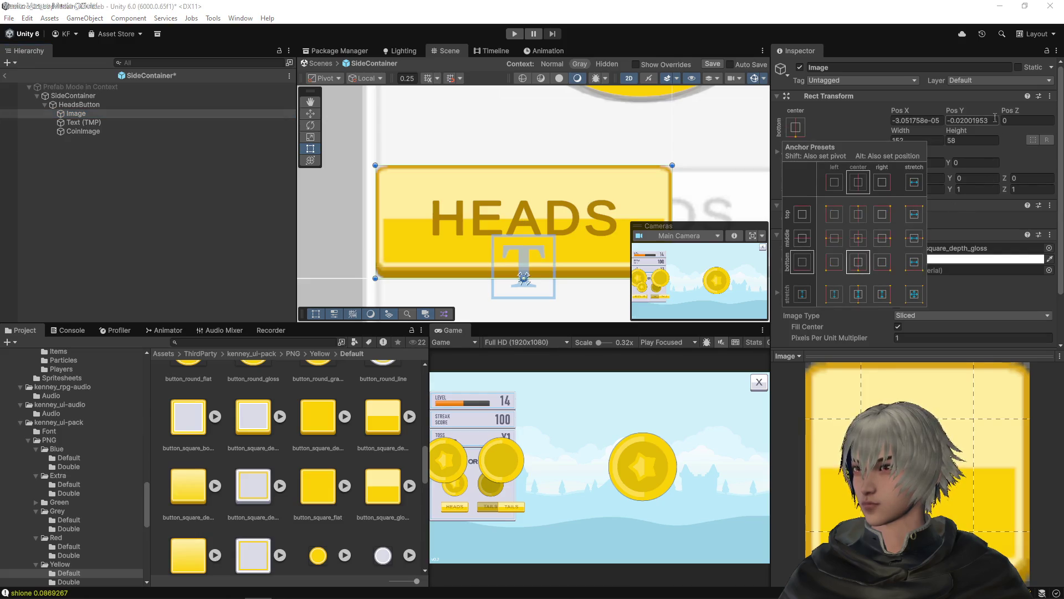
pyautogui.click(957, 120)
pyautogui.write('0')
pyautogui.click(911, 117)
pyautogui.write('0')
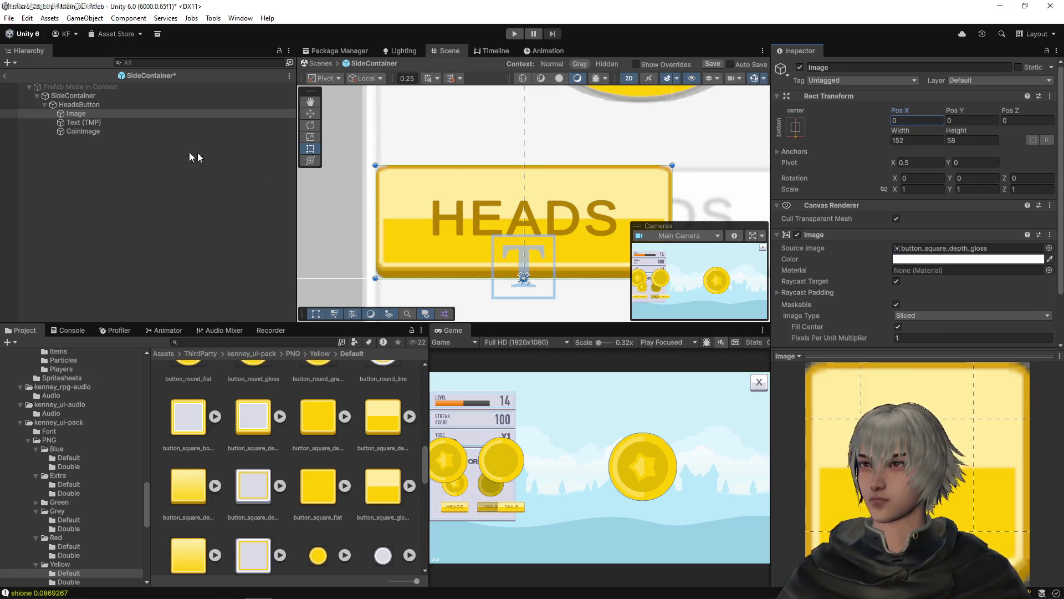
# - Select CoinImage and frame it in the Scene view
pyautogui.click(79, 134)
pyautogui.scroll(-3, 632, 133)
pyautogui.press('f')
pyautogui.scroll(-2, 661, 143)
pyautogui.scroll(1, 586, 174)
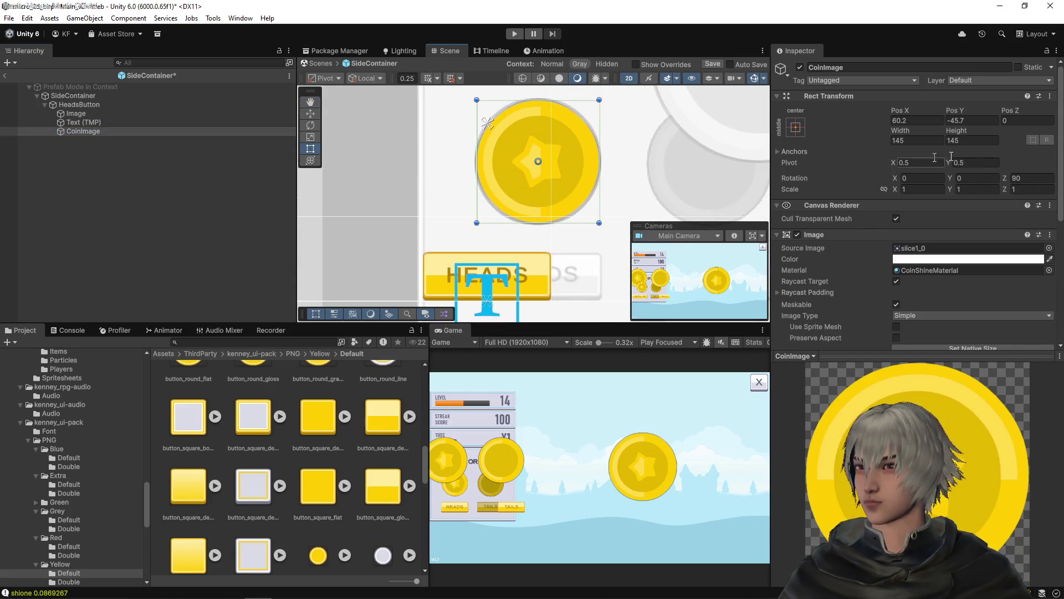
# - Confirm the coin image's Pos X of 0, then inspect HeadsButton
pyautogui.click(931, 121)
pyautogui.press('Return')
pyautogui.scroll(3, 523, 124)
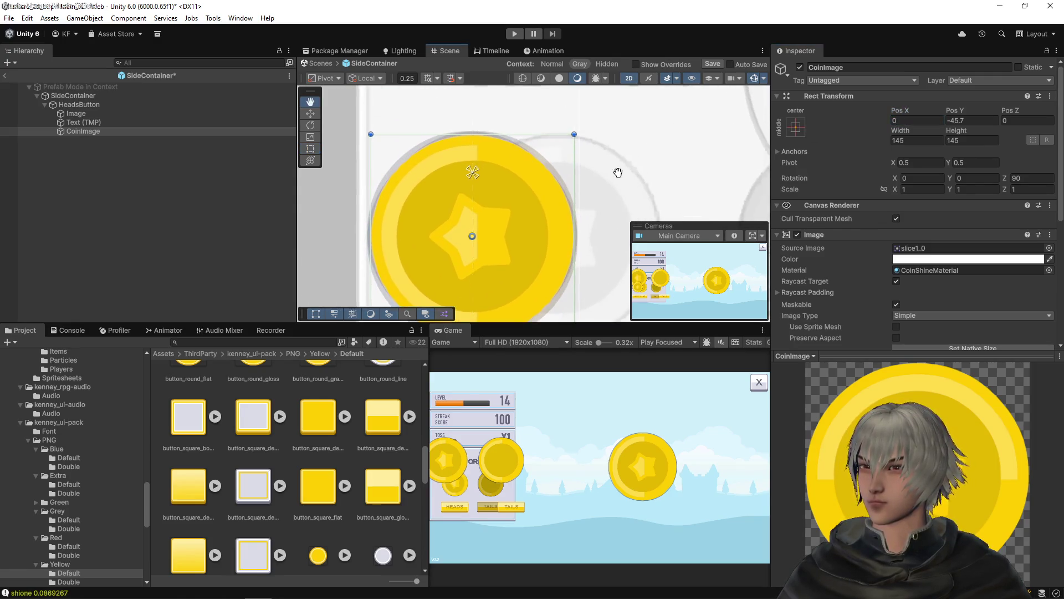
pyautogui.scroll(-3, 618, 172)
pyautogui.click(79, 104)
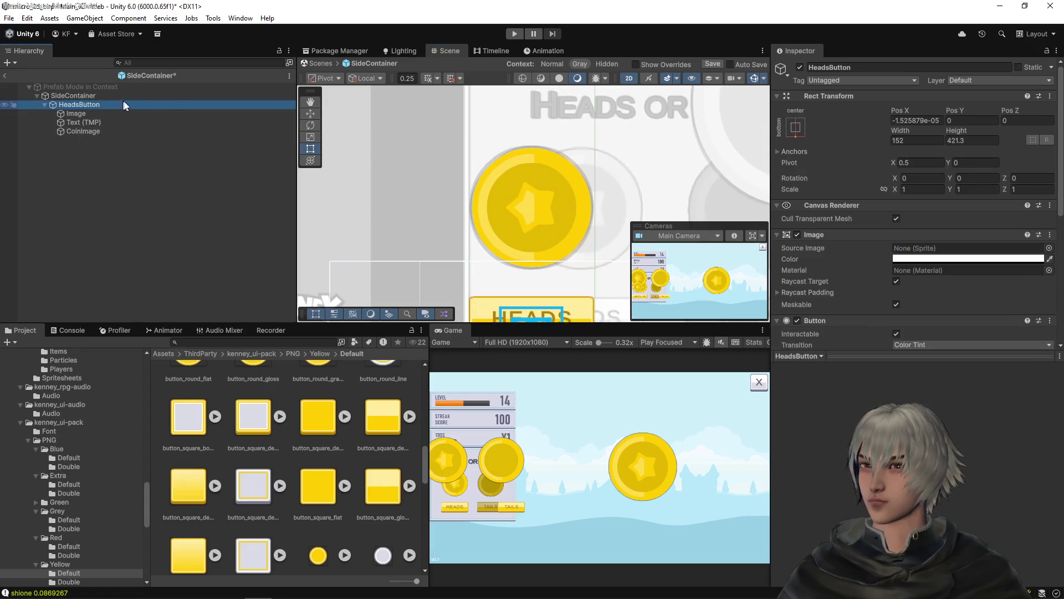
pyautogui.scroll(-3, 532, 162)
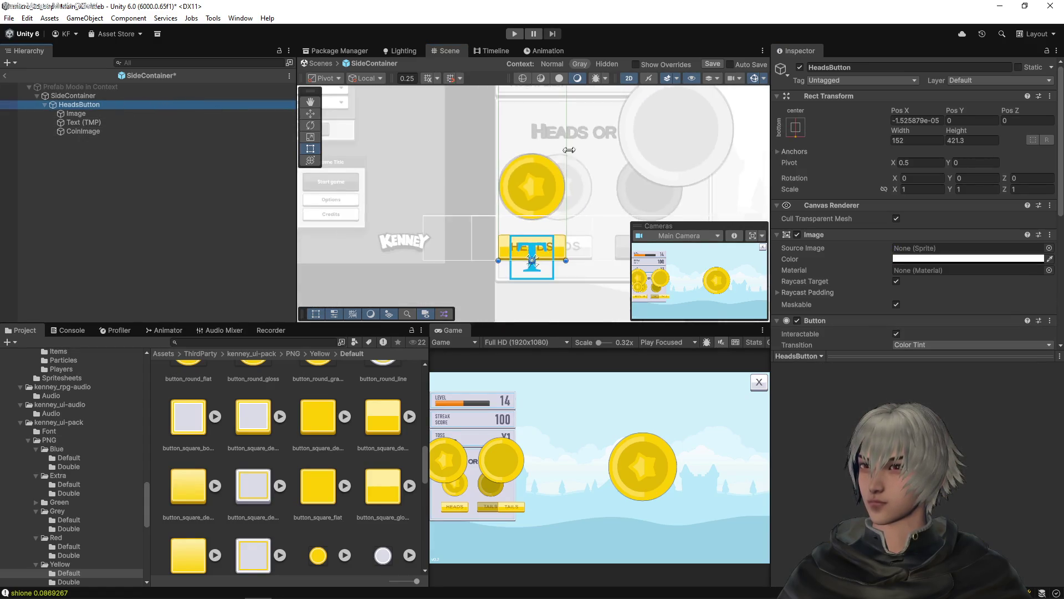
pyautogui.scroll(-2, 567, 152)
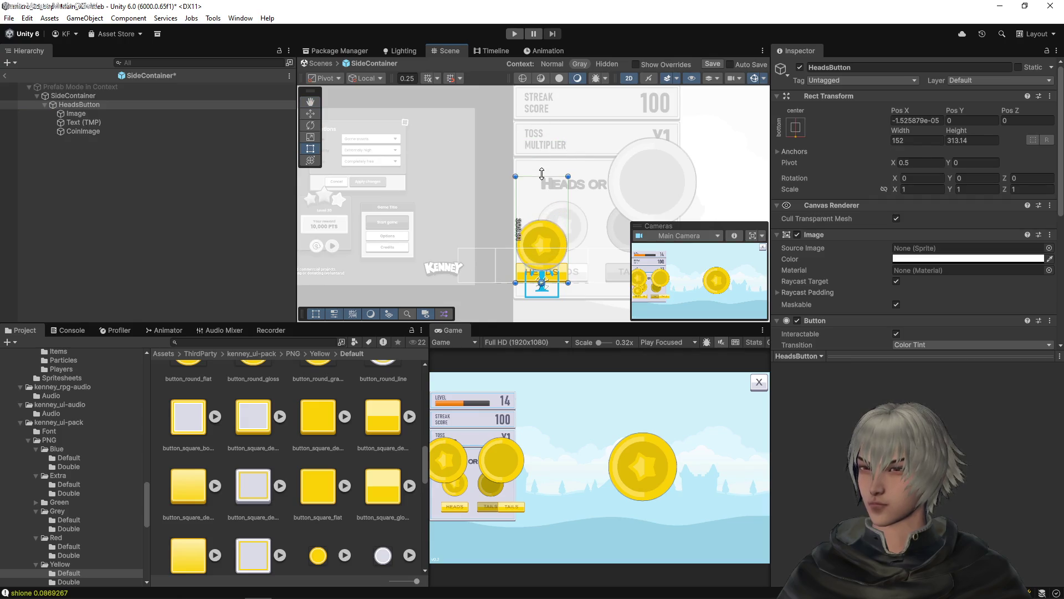
# - Anchor CoinImage to the bottom centre while keeping its original pivot
pyautogui.click(83, 131)
pyautogui.click(795, 127)
pyautogui.click(858, 262)
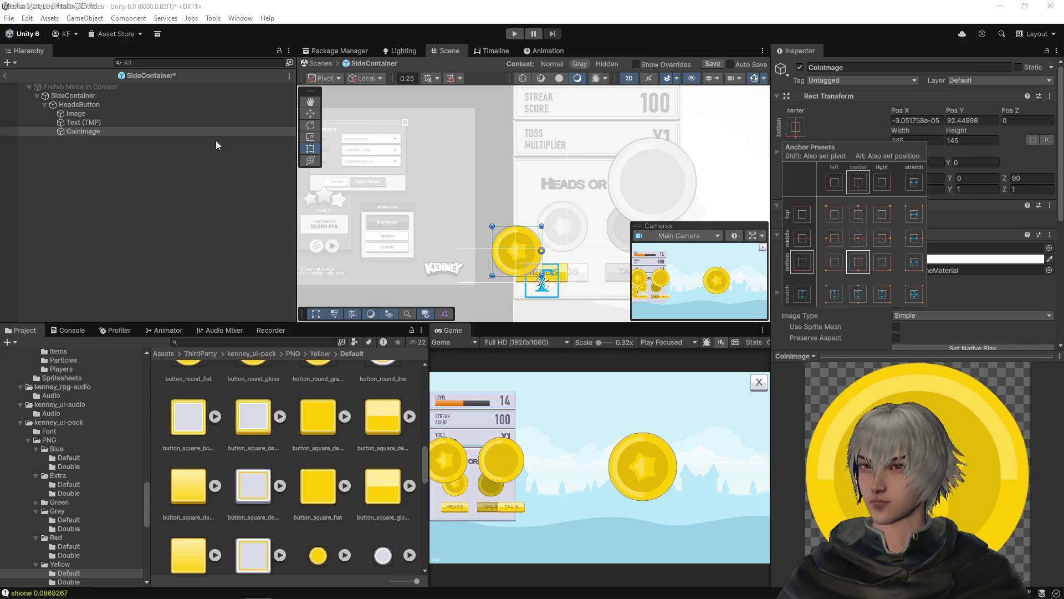
pyautogui.hotkey('ctrl', 'z')
pyautogui.click(795, 130)
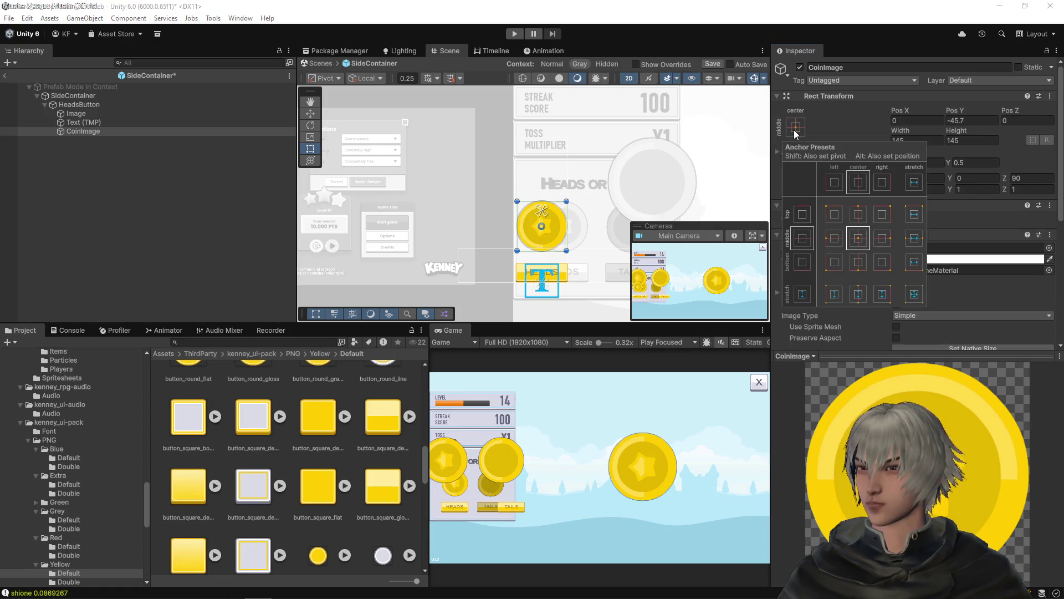
pyautogui.click(862, 263)
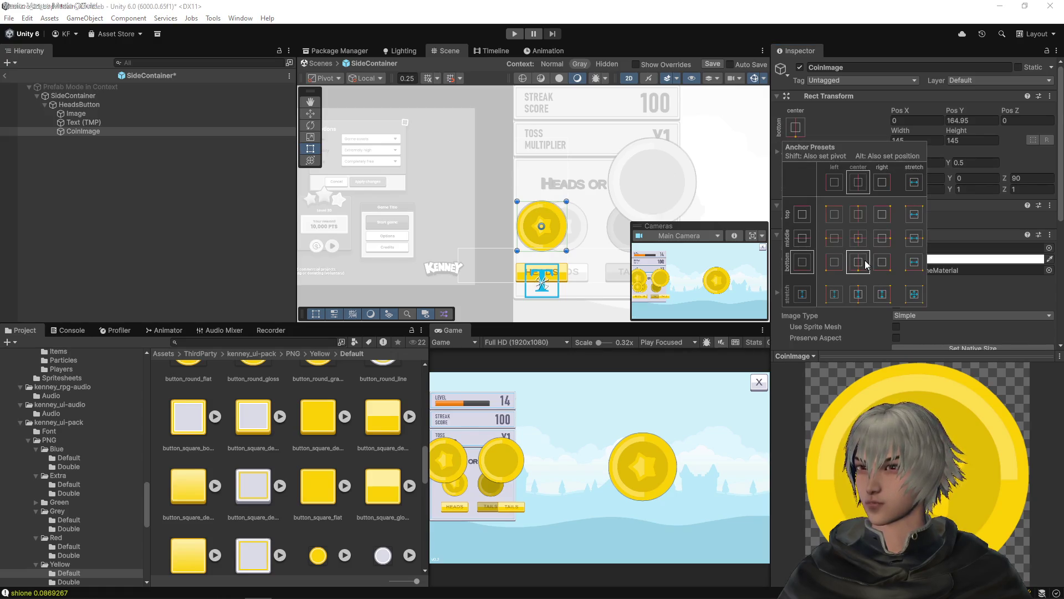
pyautogui.keyDown('shift'); pyautogui.click(857, 259); pyautogui.keyUp('shift')
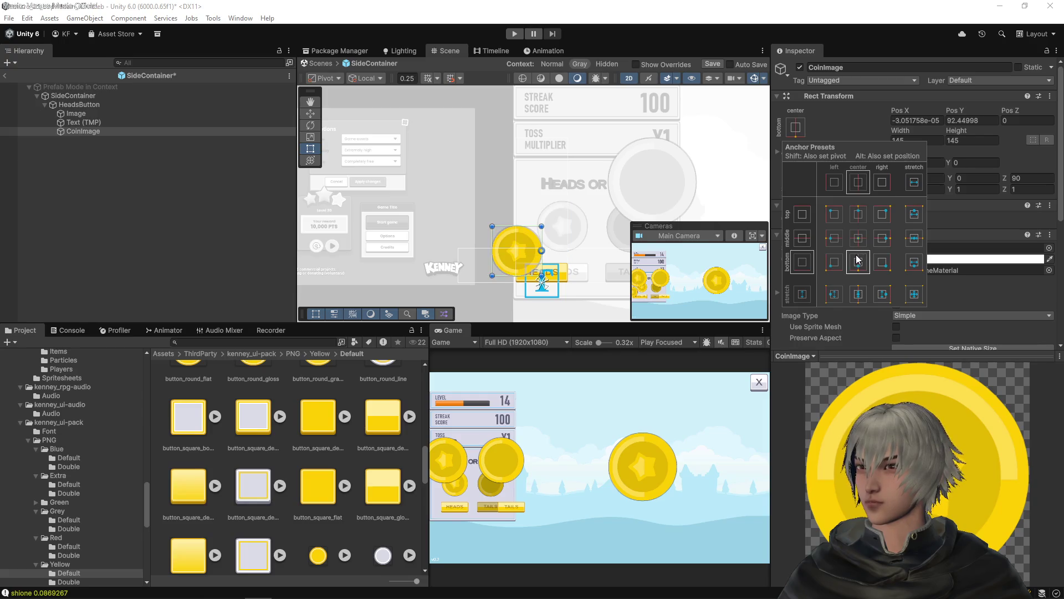
pyautogui.hotkey('ctrl', 'z')
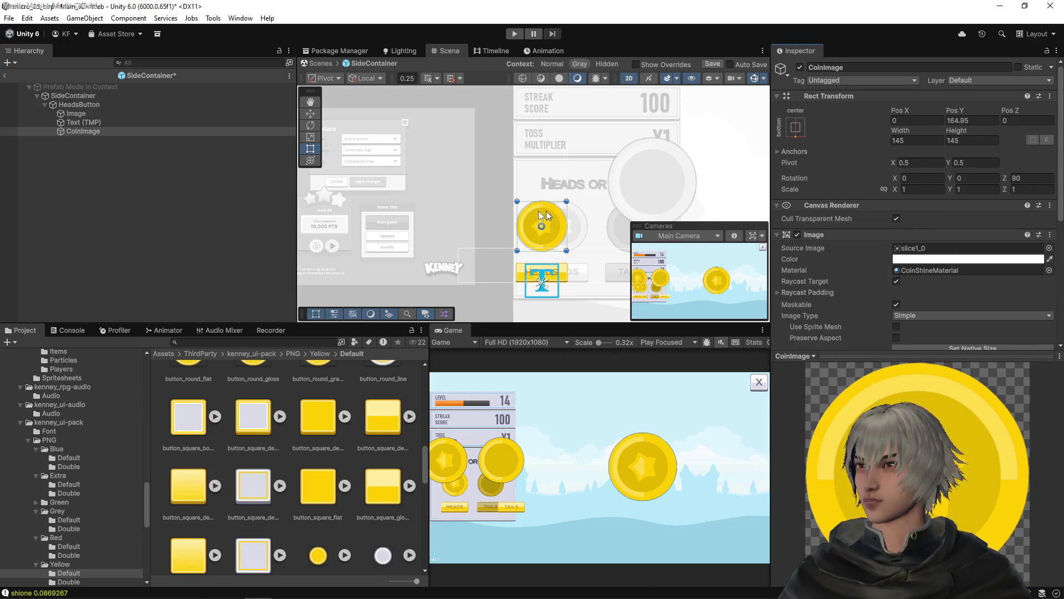
pyautogui.scroll(5, 530, 224)
pyautogui.scroll(1, 546, 229)
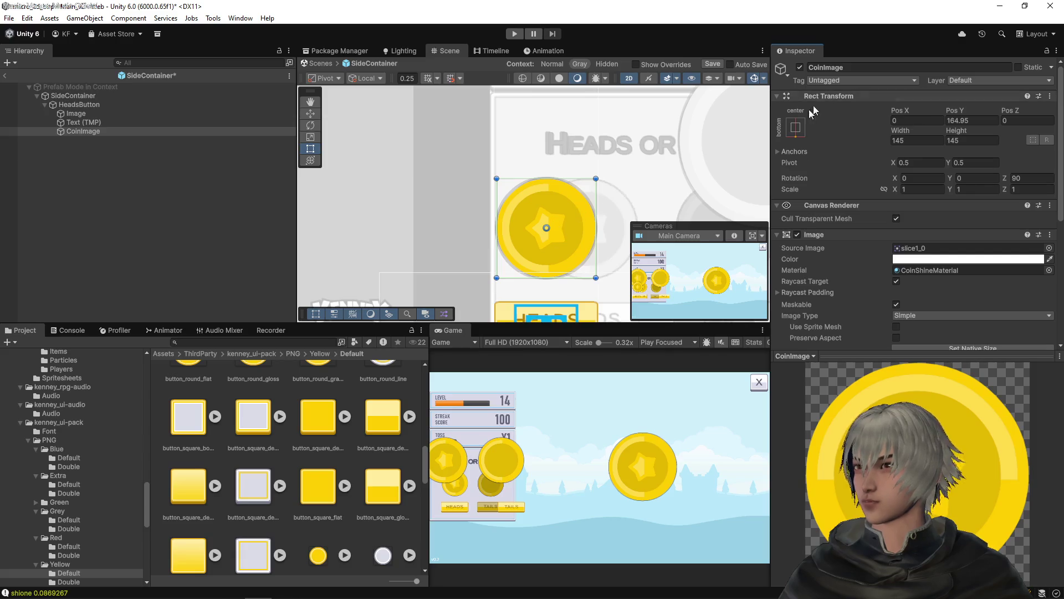
pyautogui.click(796, 127)
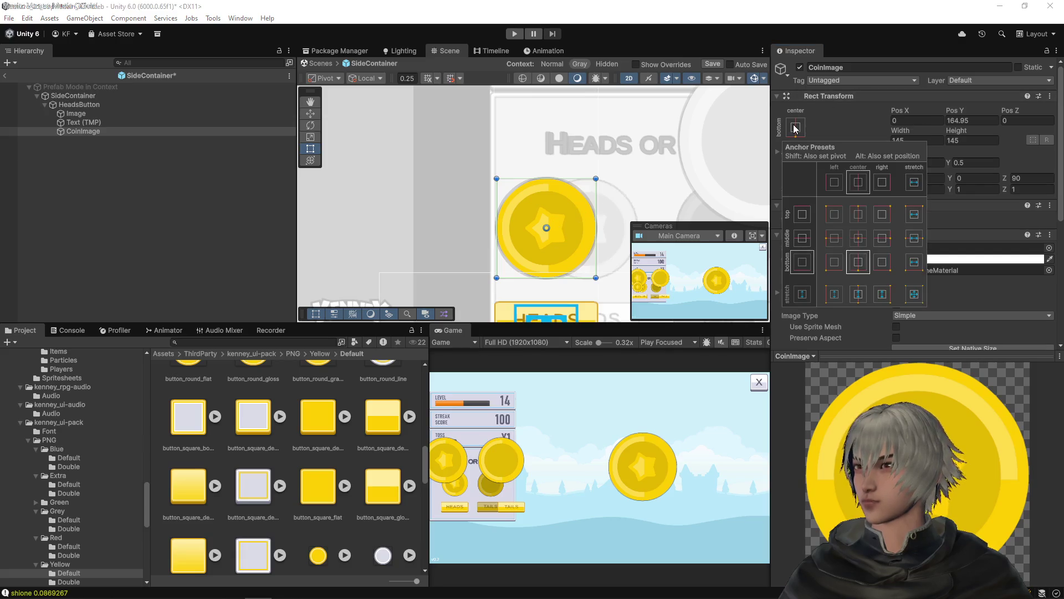
# - Set CoinImage's Pos Y to 165
pyautogui.click(80, 104)
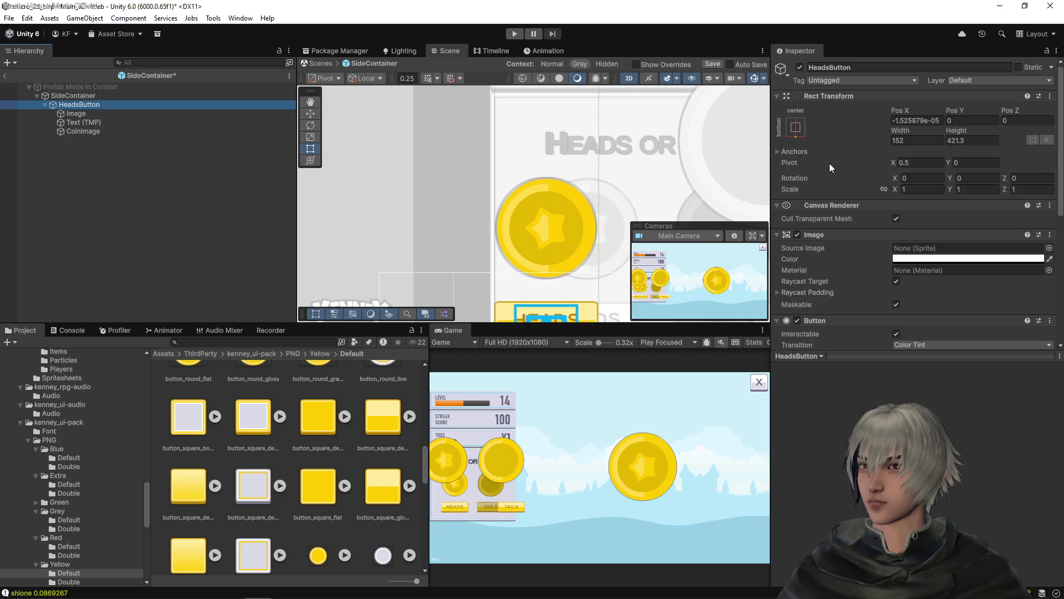
pyautogui.scroll(-5, 829, 163)
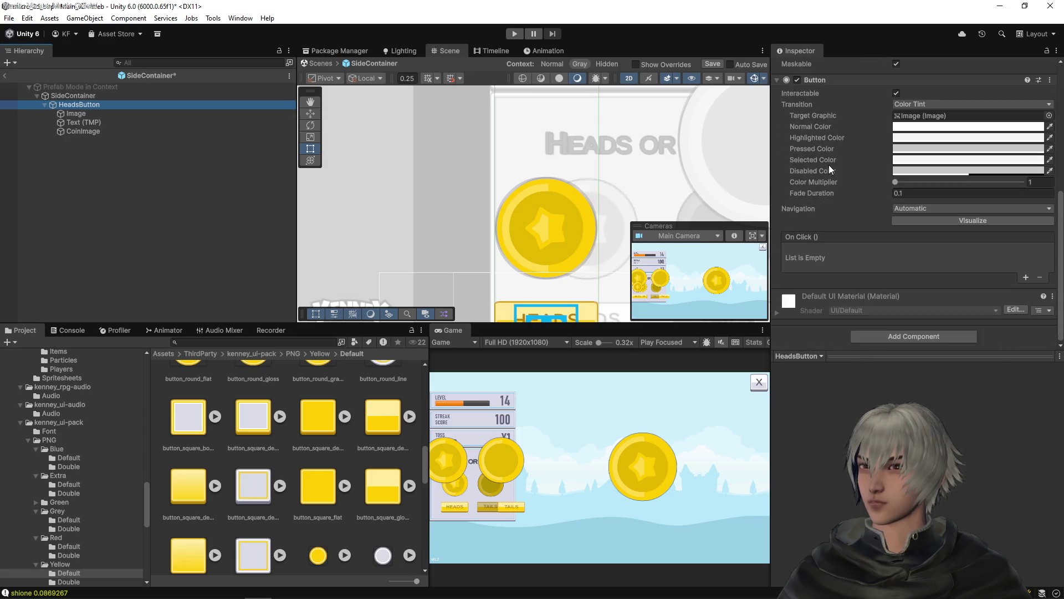
pyautogui.click(77, 131)
pyautogui.scroll(5, 829, 135)
pyautogui.scroll(-4, 830, 138)
pyautogui.scroll(5, 830, 143)
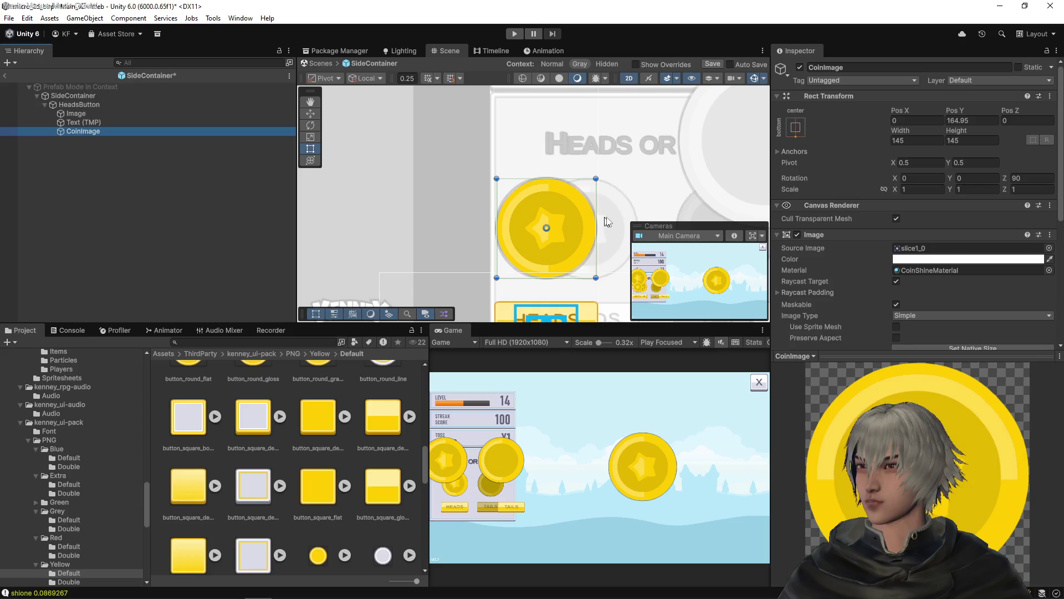
pyautogui.click(952, 120)
pyautogui.write('165')
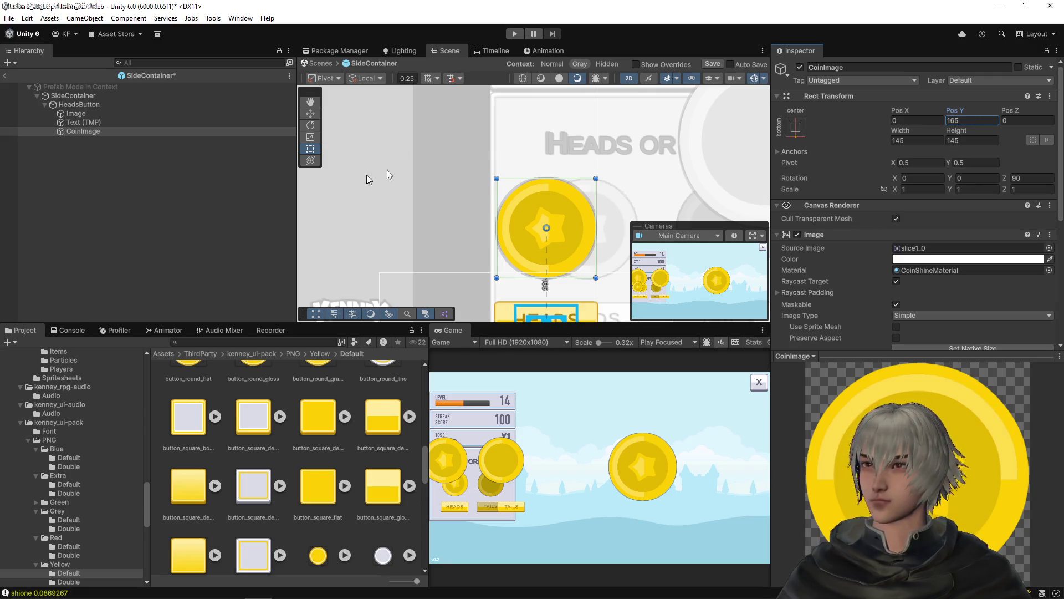
# - Resize HeadsButton to a height of 240 and set its Pos X to 0
pyautogui.click(79, 106)
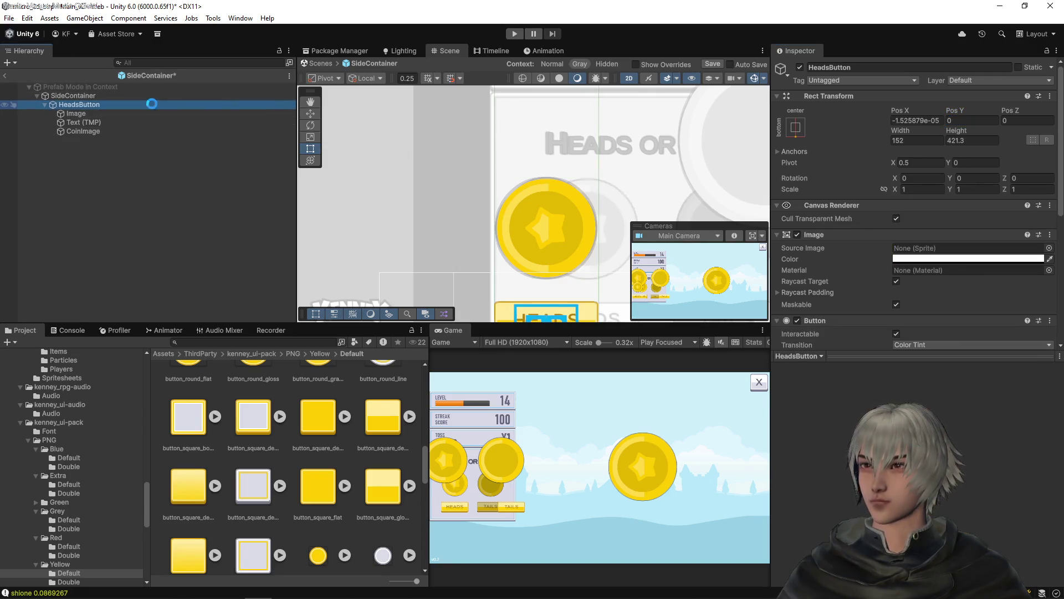
pyautogui.scroll(-5, 490, 133)
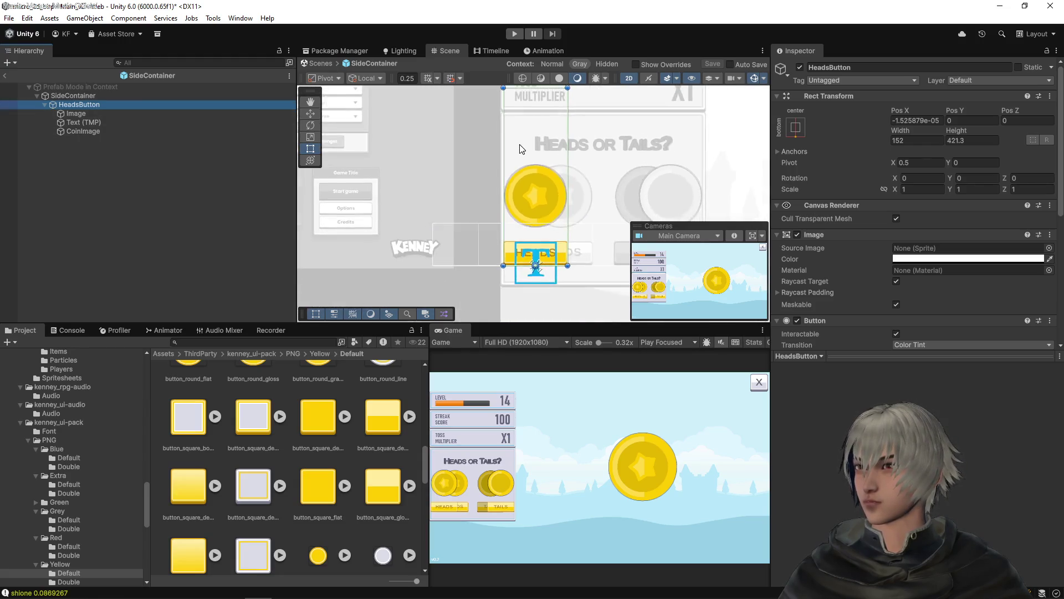
pyautogui.moveTo(537, 108)
pyautogui.mouseDown()
pyautogui.moveTo(538, 148)
pyautogui.moveTo(558, 174)
pyautogui.mouseUp()
pyautogui.scroll(5, 538, 145)
pyautogui.scroll(3, 543, 143)
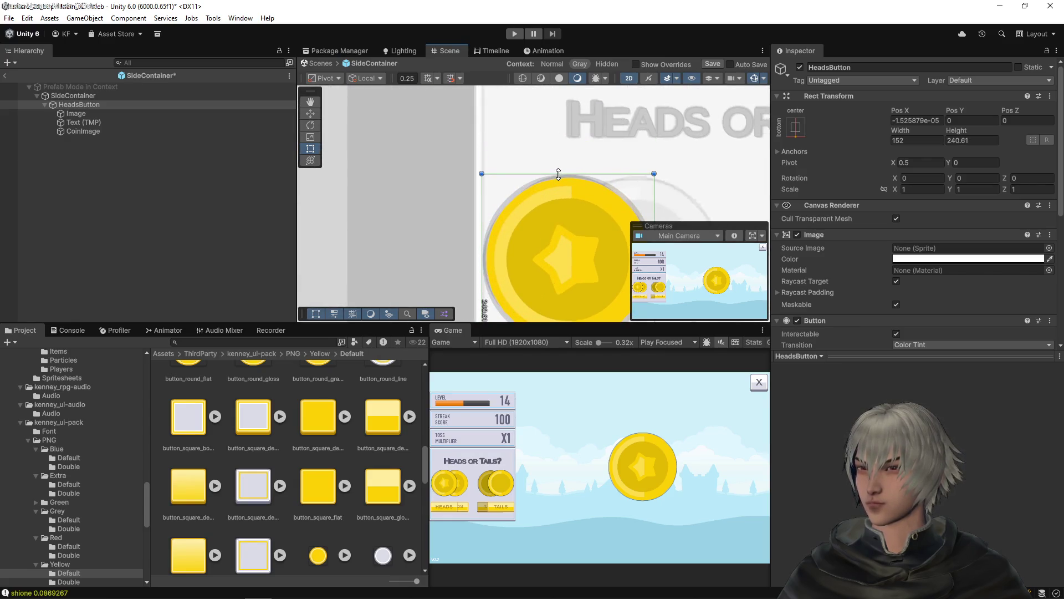
pyautogui.scroll(5, 568, 182)
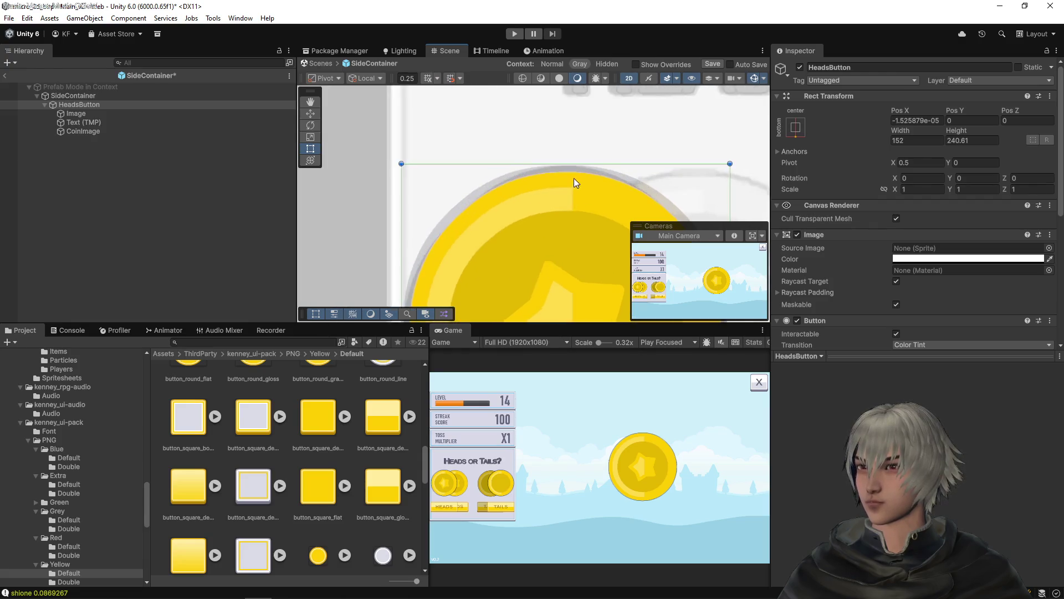
pyautogui.moveTo(580, 150); pyautogui.dragTo(581, 152)
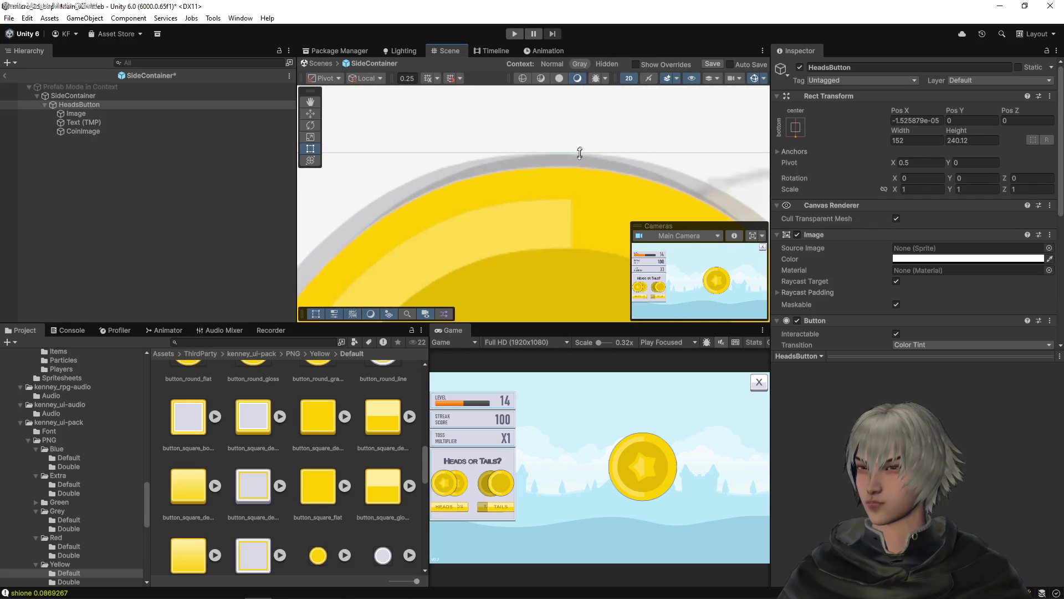
pyautogui.scroll(-5, 576, 160)
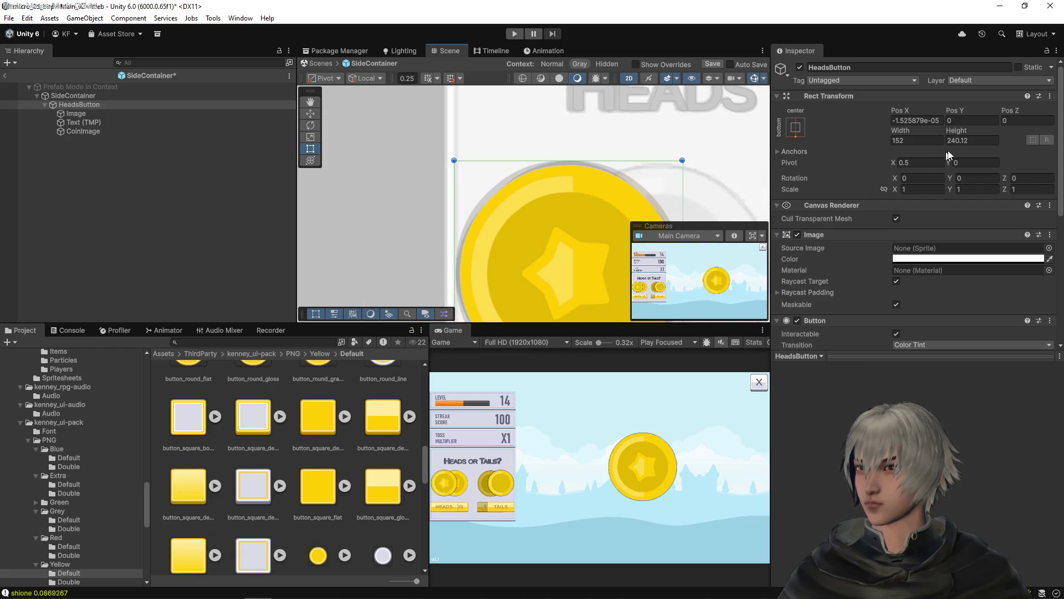
pyautogui.press('BackSpace')
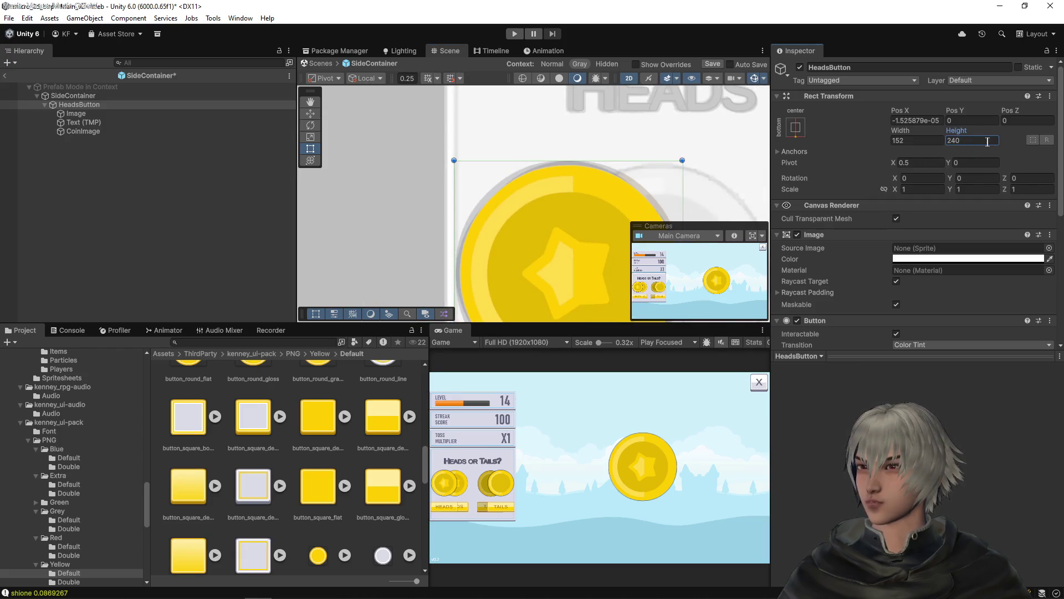
pyautogui.click(921, 121)
pyautogui.write('0')
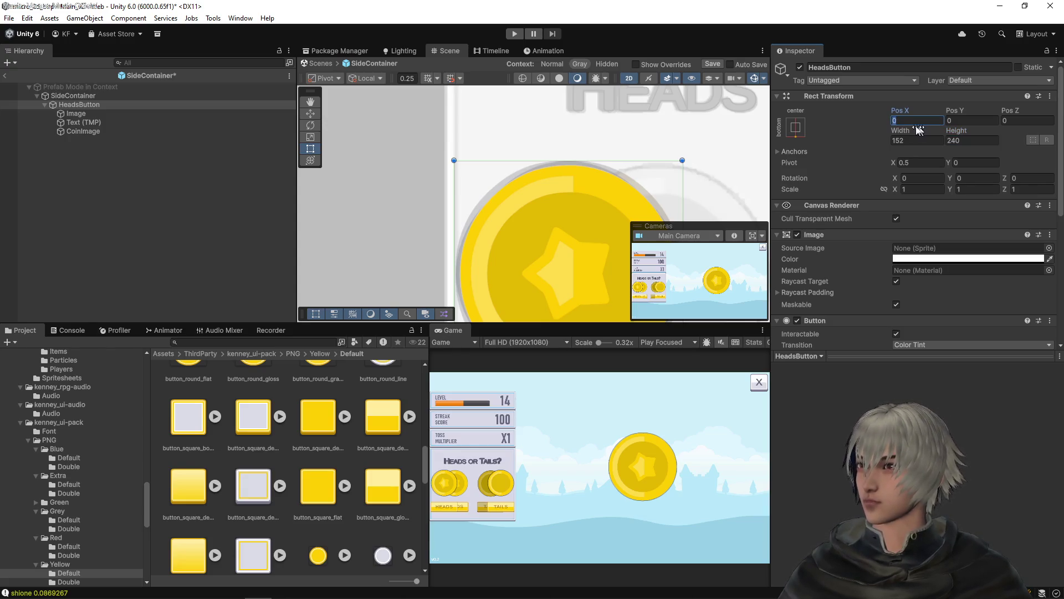
# - Review the SideContainer's children, then exit Prefab Mode to the main scene
pyautogui.click(71, 95)
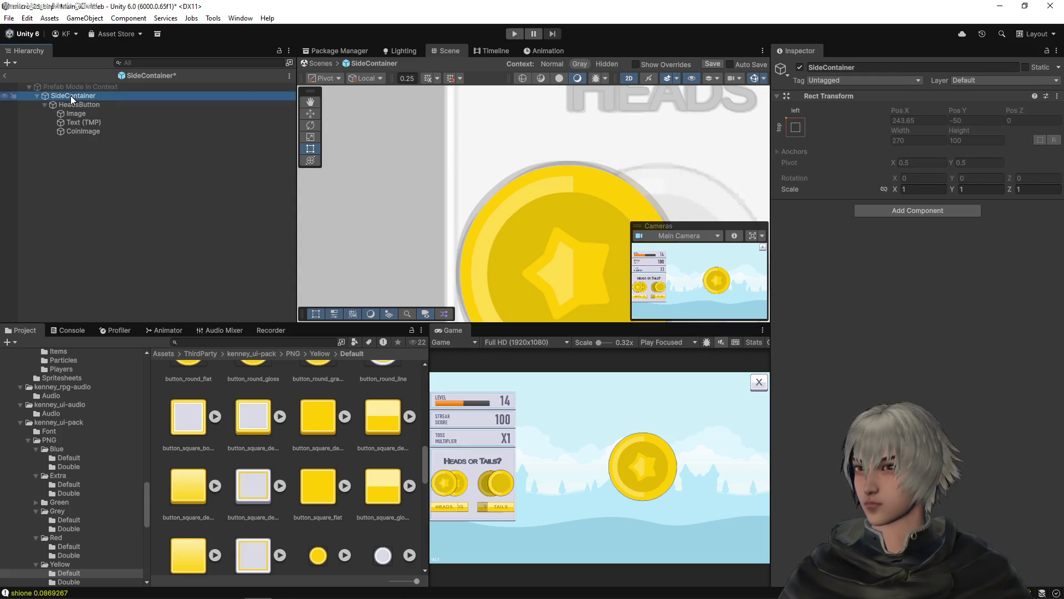
pyautogui.click(79, 104)
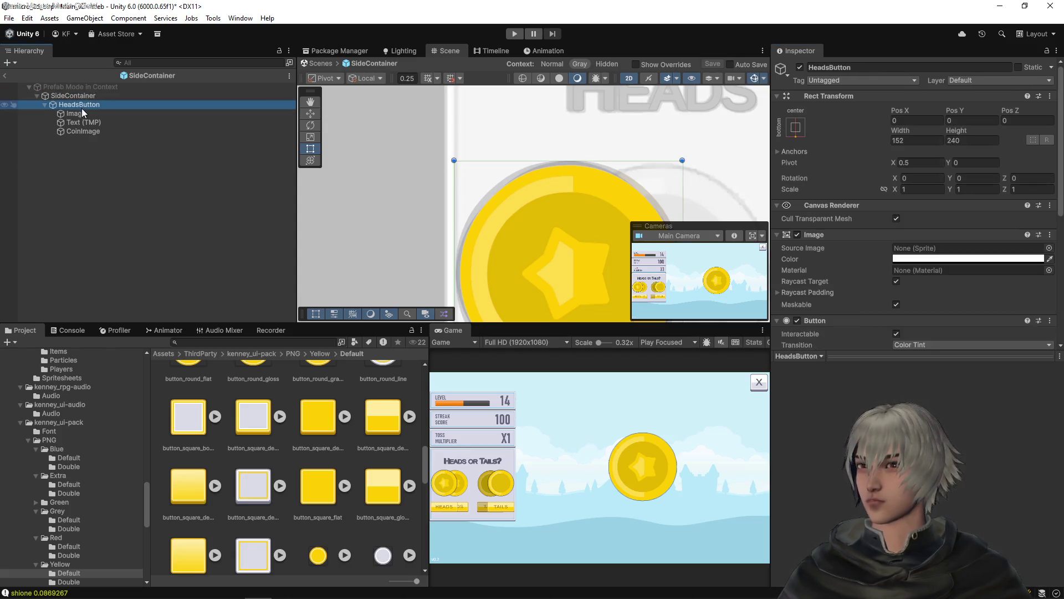
pyautogui.scroll(-5, 581, 174)
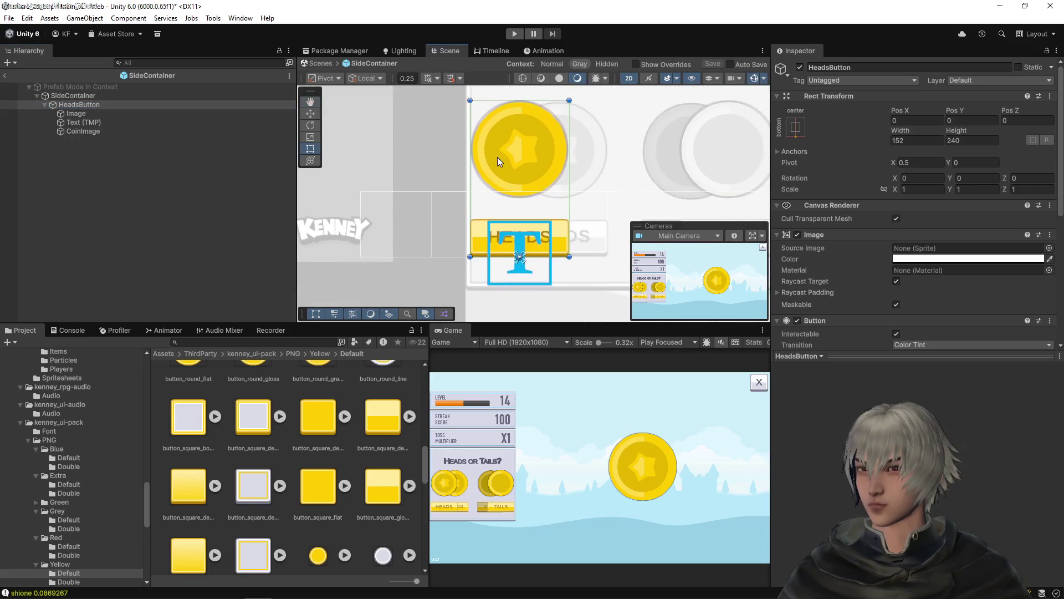
pyautogui.click(98, 113)
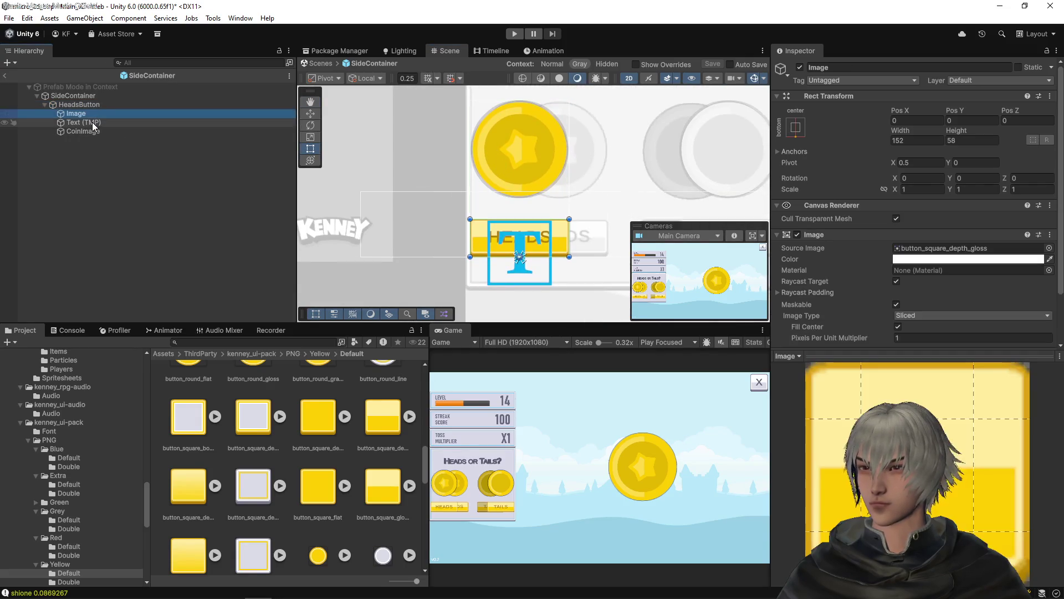
pyautogui.click(92, 122)
pyautogui.click(90, 133)
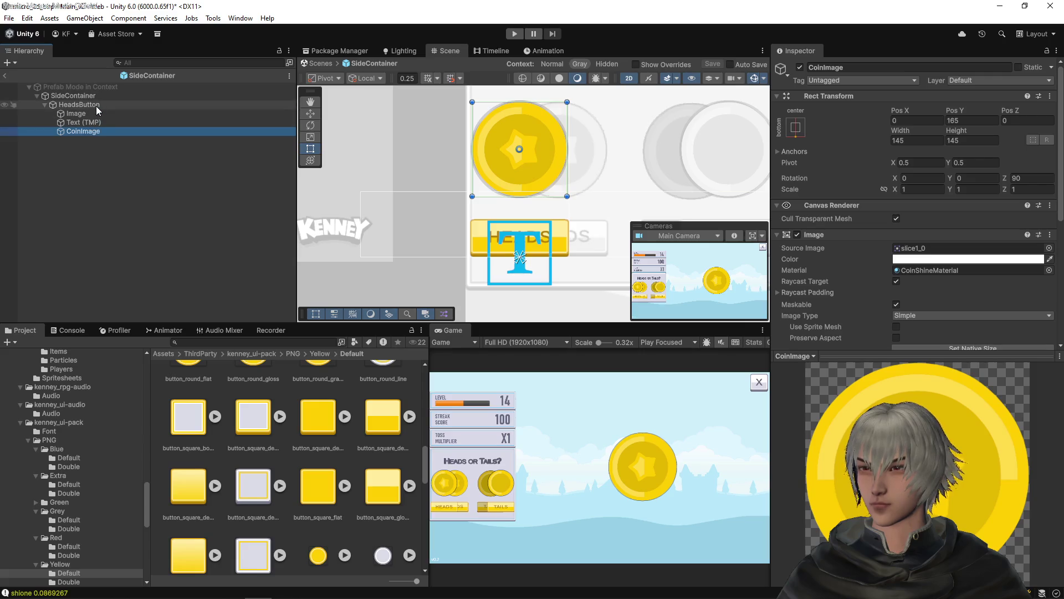
pyautogui.click(95, 104)
pyautogui.click(95, 98)
pyautogui.click(90, 106)
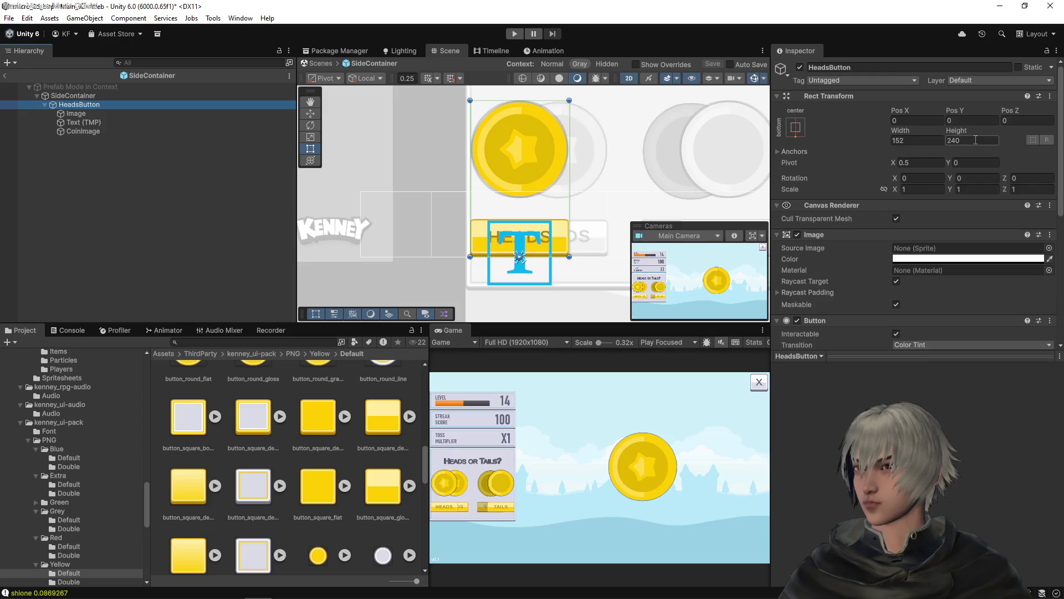
pyautogui.click(5, 75)
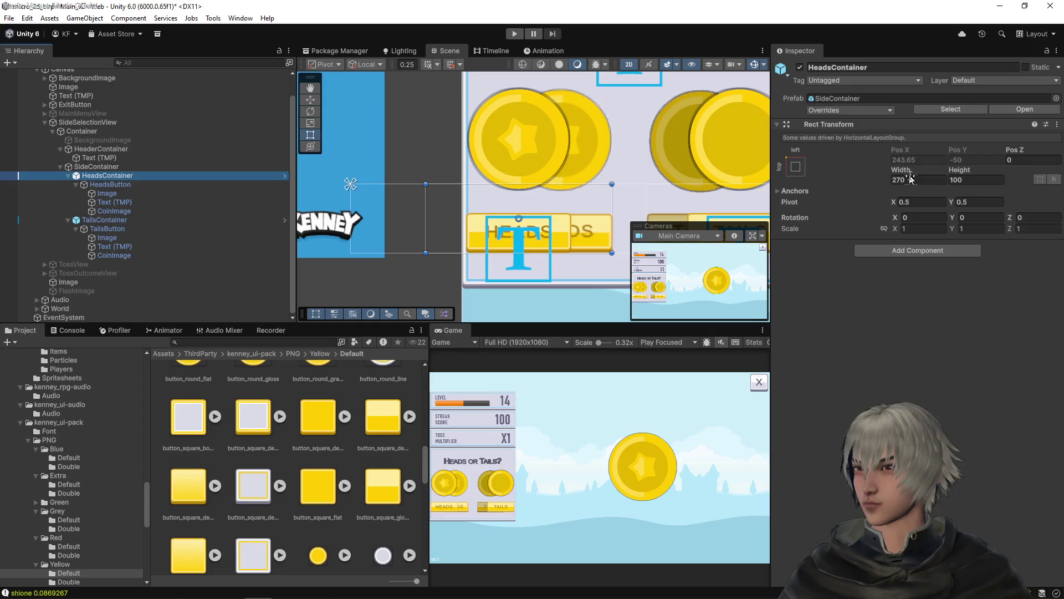
# - Revert the heads container's width and height to the prefab values
pyautogui.rightClick(904, 166)
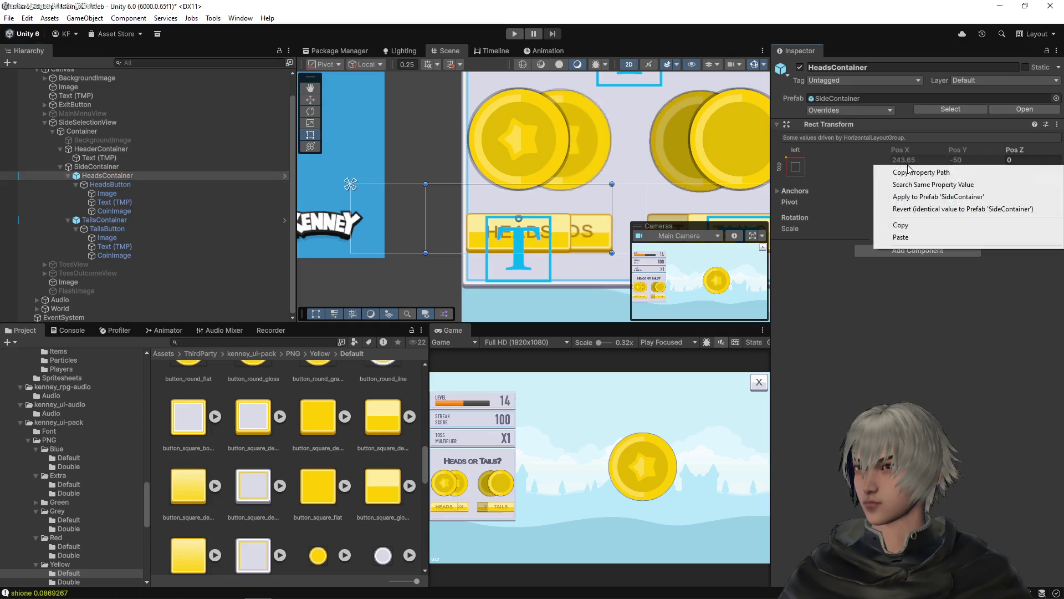
pyautogui.click(914, 208)
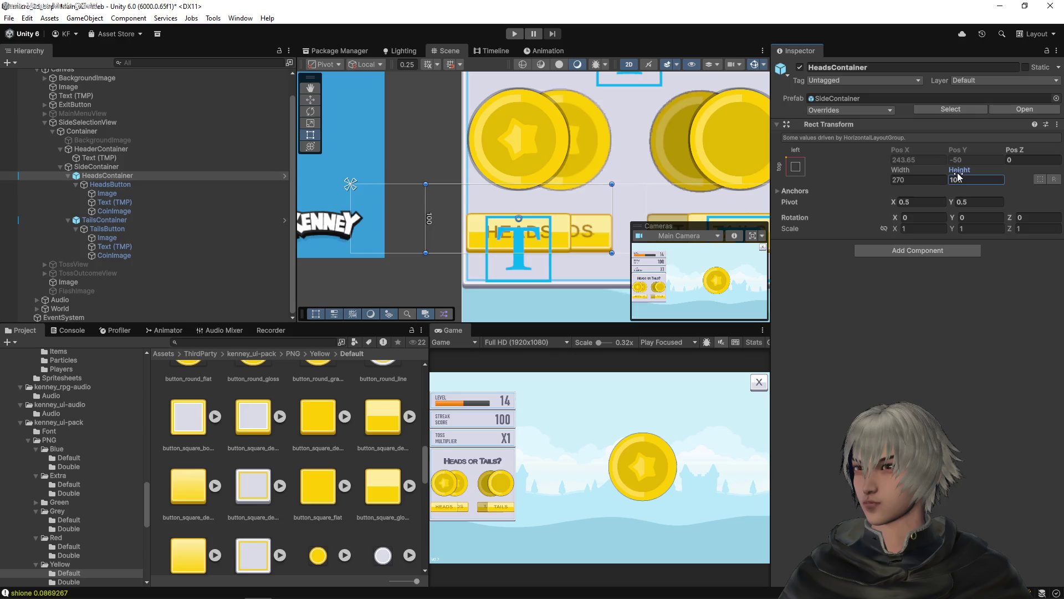
pyautogui.rightClick(960, 173)
pyautogui.click(967, 216)
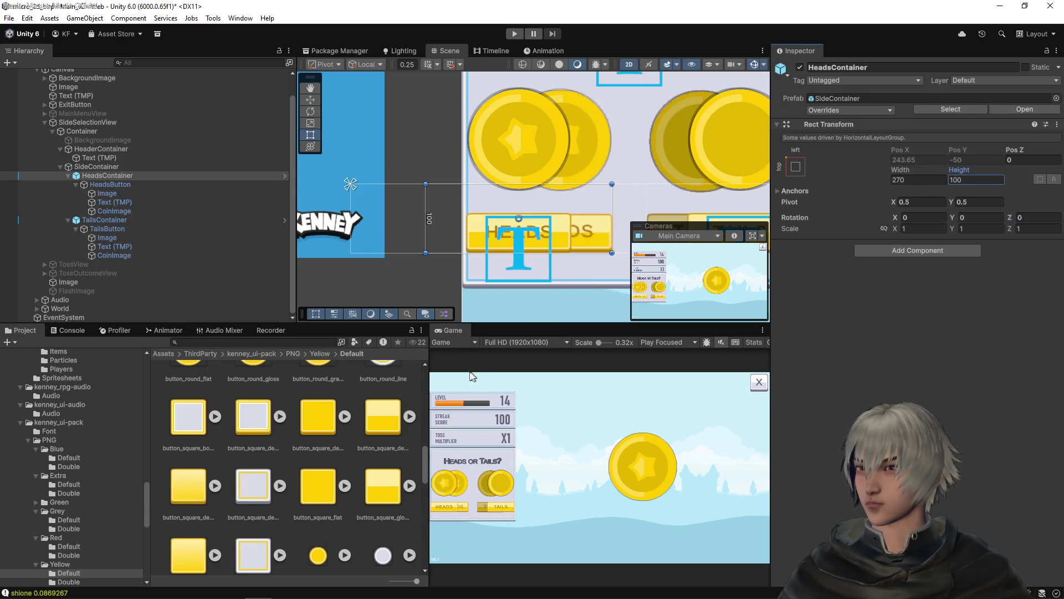
# - Set the SideContainer prefab asset to width 152 and height 240
pyautogui.click(975, 111)
pyautogui.click(194, 400)
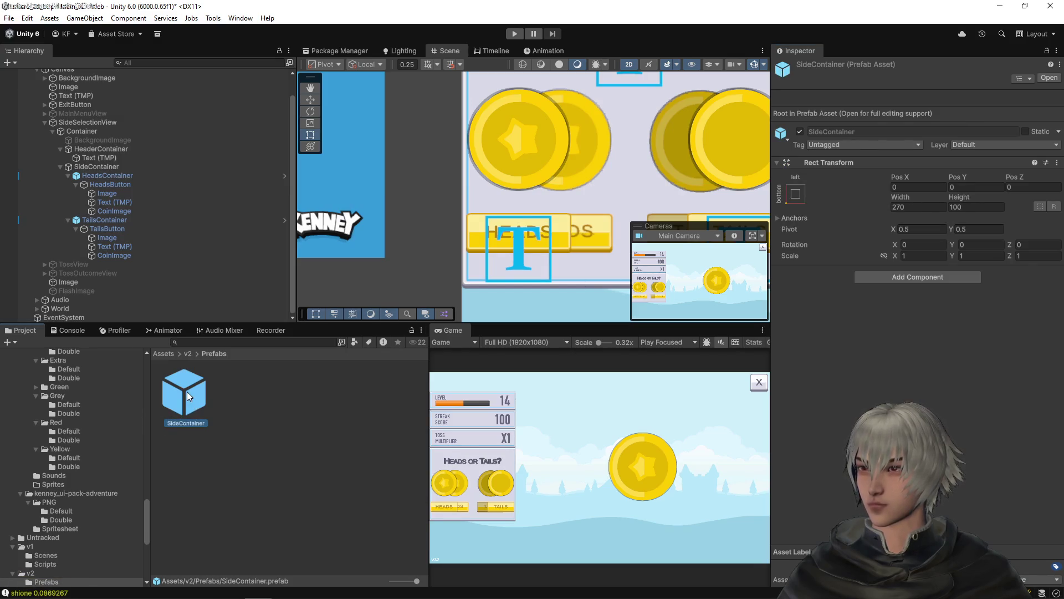
pyautogui.click(914, 200)
pyautogui.click(910, 205)
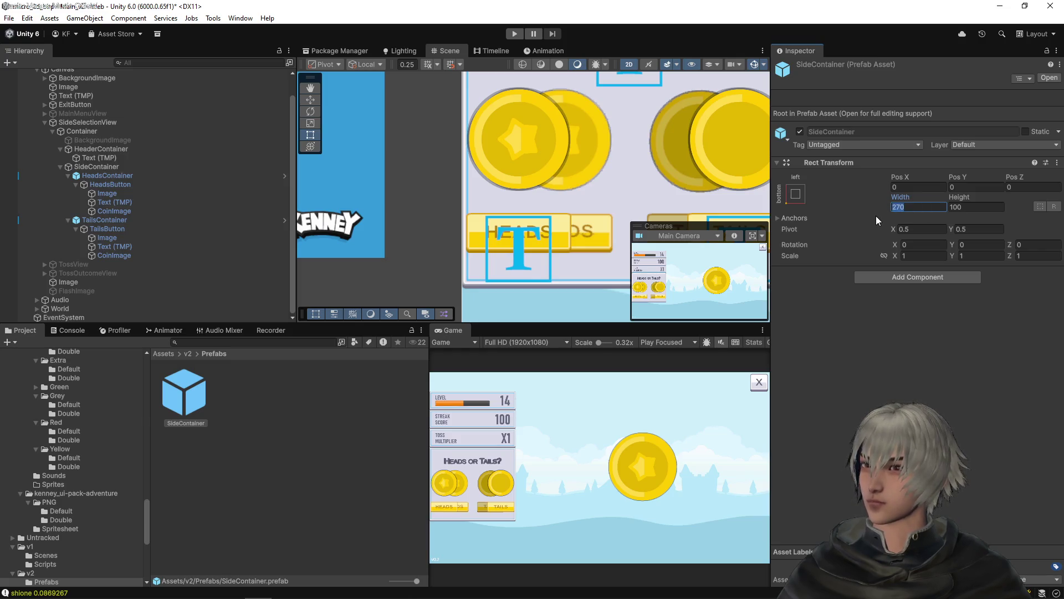
pyautogui.write('12')
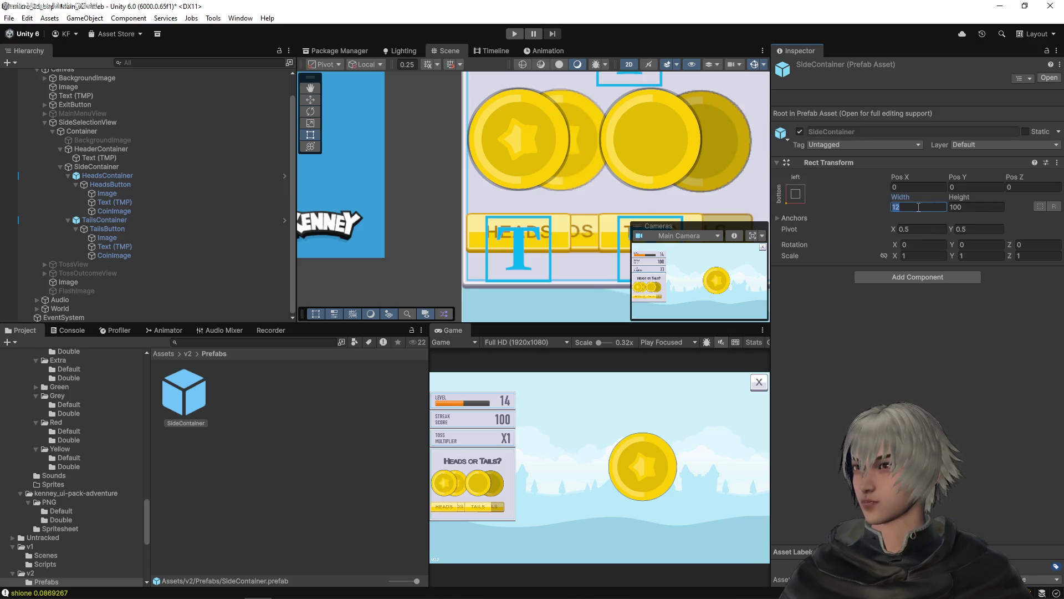
pyautogui.write('152')
pyautogui.click(964, 207)
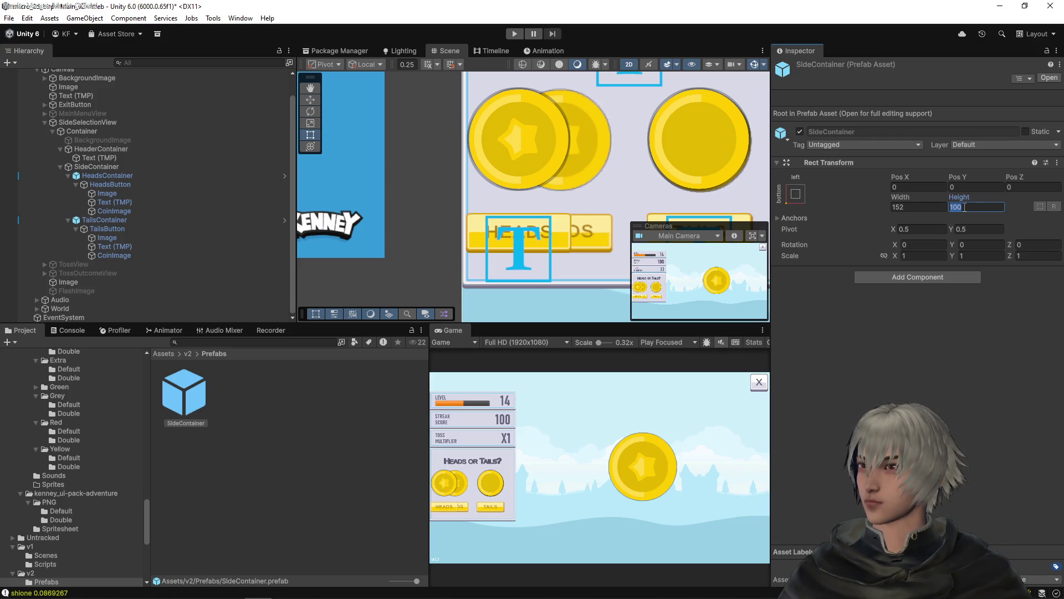
pyautogui.write('25')
pyautogui.press('Return')
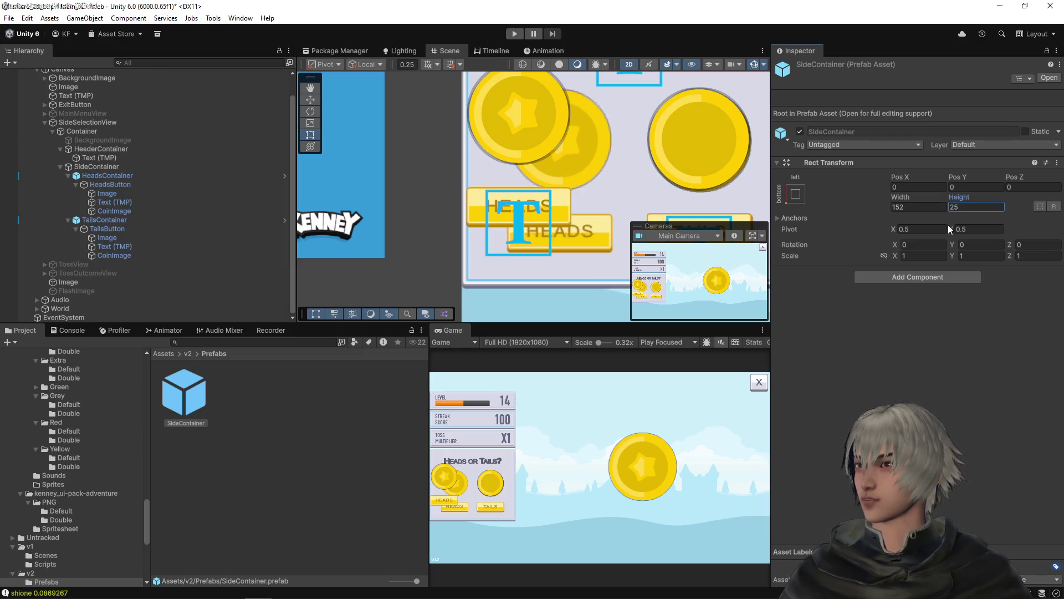
pyautogui.click(974, 210)
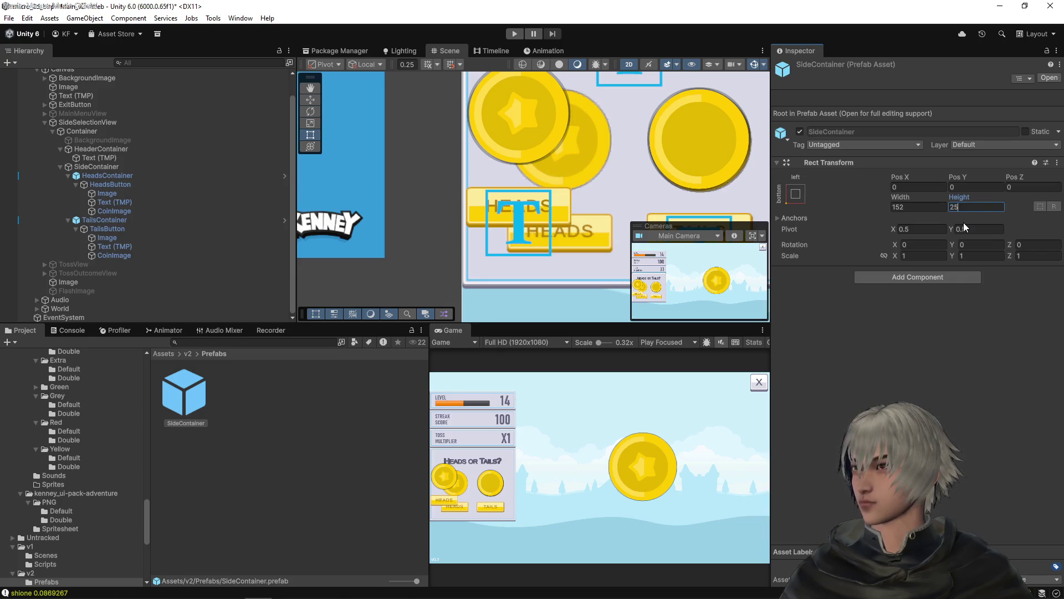
pyautogui.write('22')
pyautogui.press('BackSpace')
pyautogui.write('40')
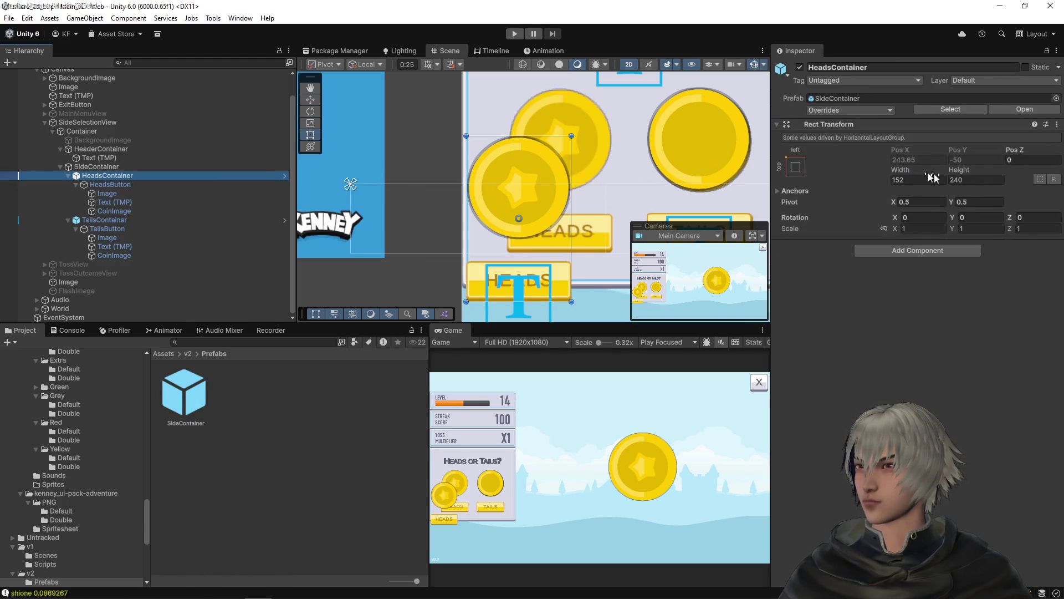
pyautogui.scroll(-3, 587, 166)
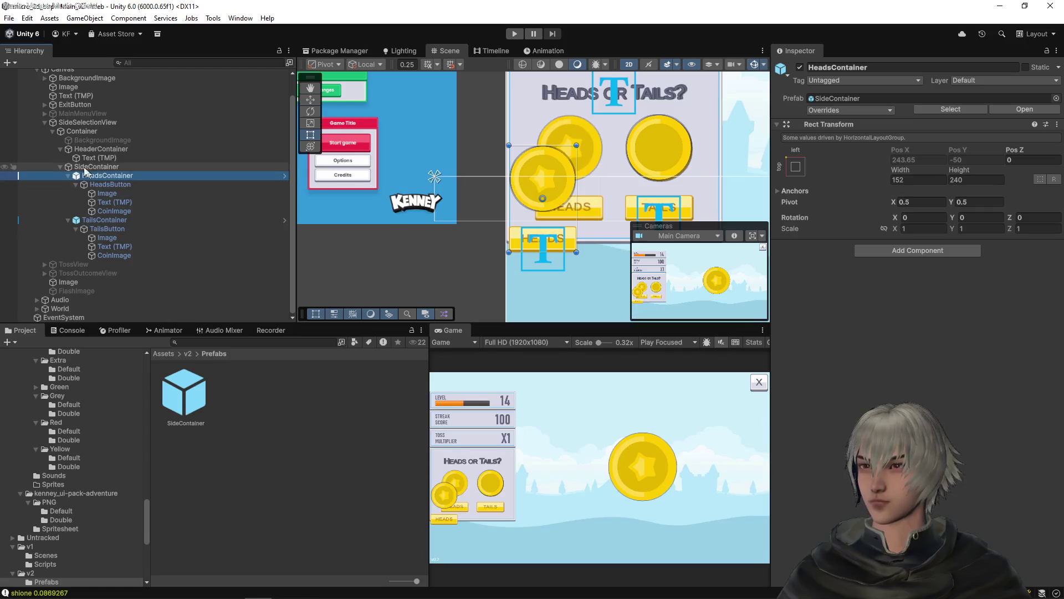
# - Set the SideContainer height to 240
pyautogui.click(145, 167)
pyautogui.click(956, 140)
pyautogui.write('245')
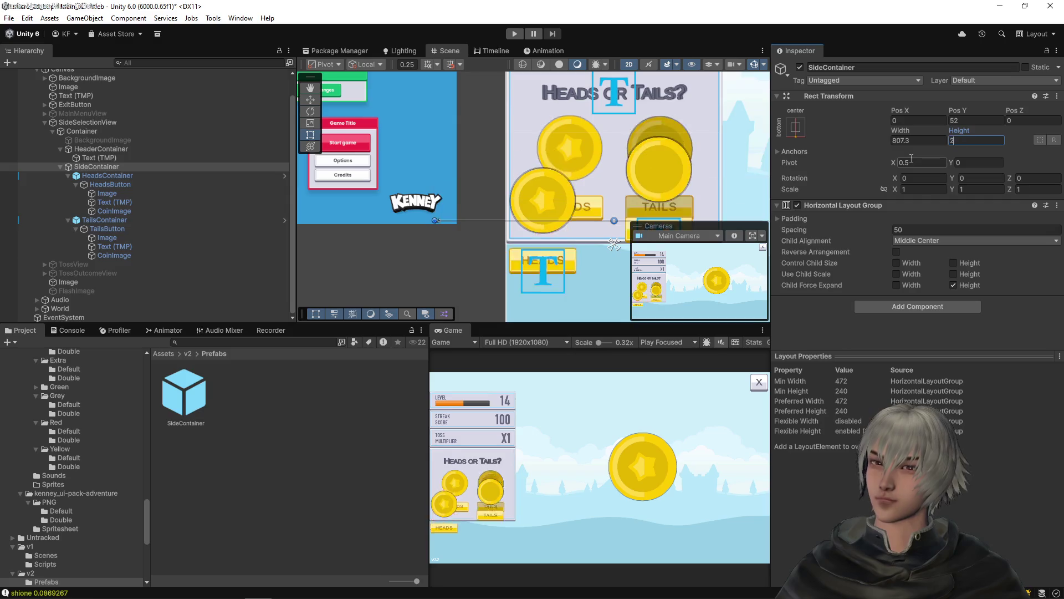
pyautogui.press('BackSpace')
pyautogui.write('0')
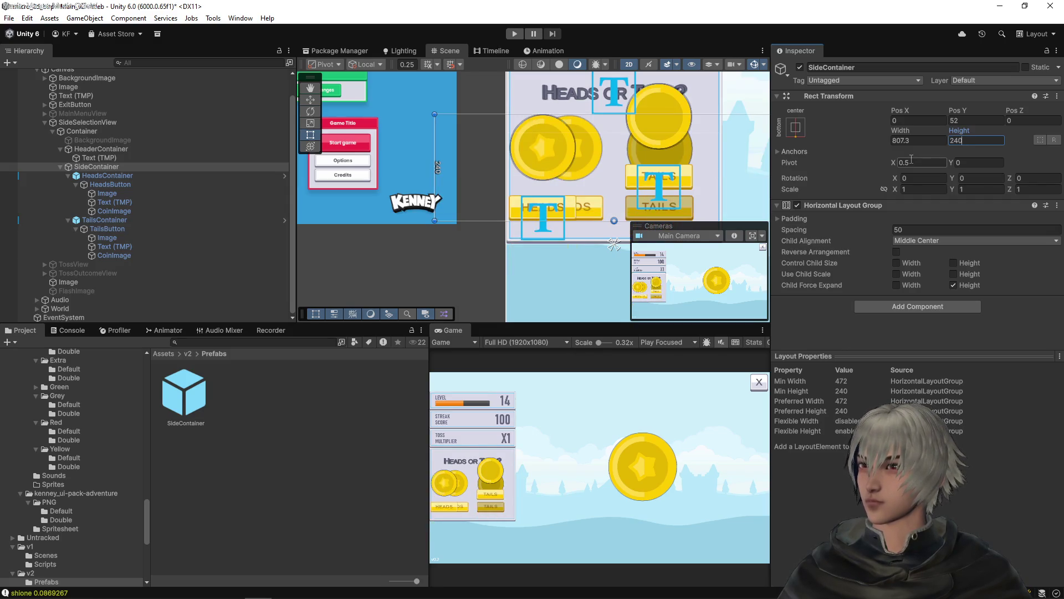
pyautogui.hscroll(5, 652, 134)
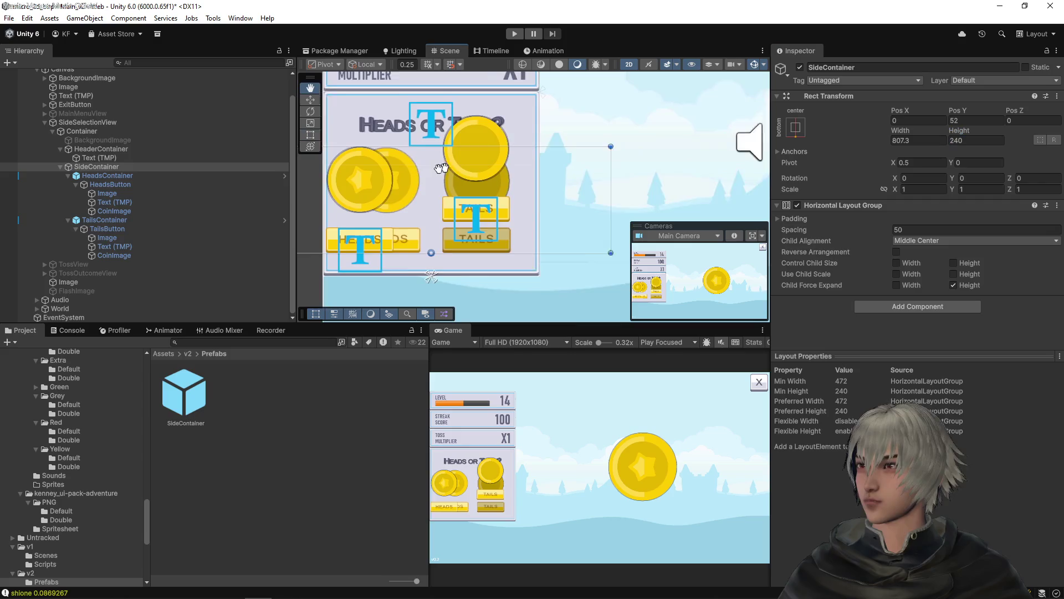
# - Stretch SideContainer horizontally with Left and Right offsets of 0
pyautogui.click(798, 130)
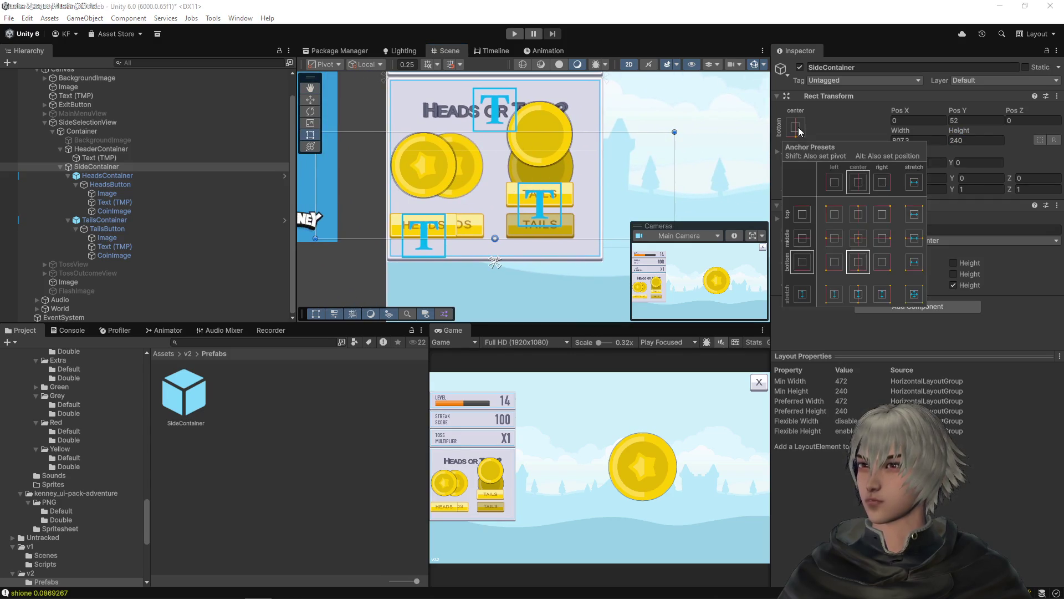
pyautogui.click(914, 182)
pyautogui.click(934, 121)
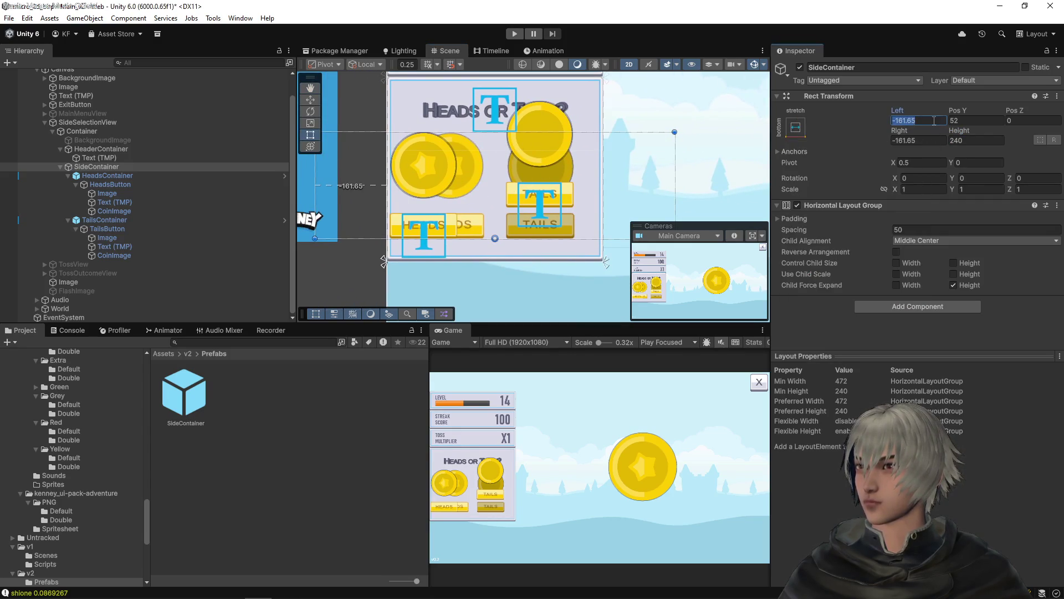
pyautogui.write('0')
pyautogui.press('Tab')
pyautogui.press('Tab')
pyautogui.press('Tab')
pyautogui.write('0')
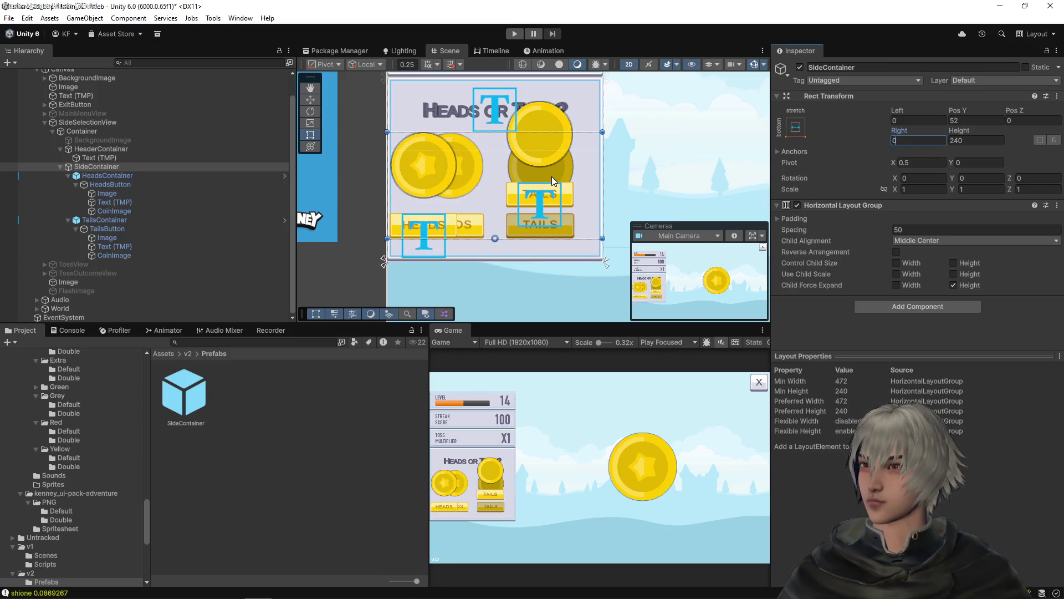
# - Reduce the Horizontal Layout Group spacing to -23.9
pyautogui.scroll(2, 551, 177)
pyautogui.scroll(1, 551, 176)
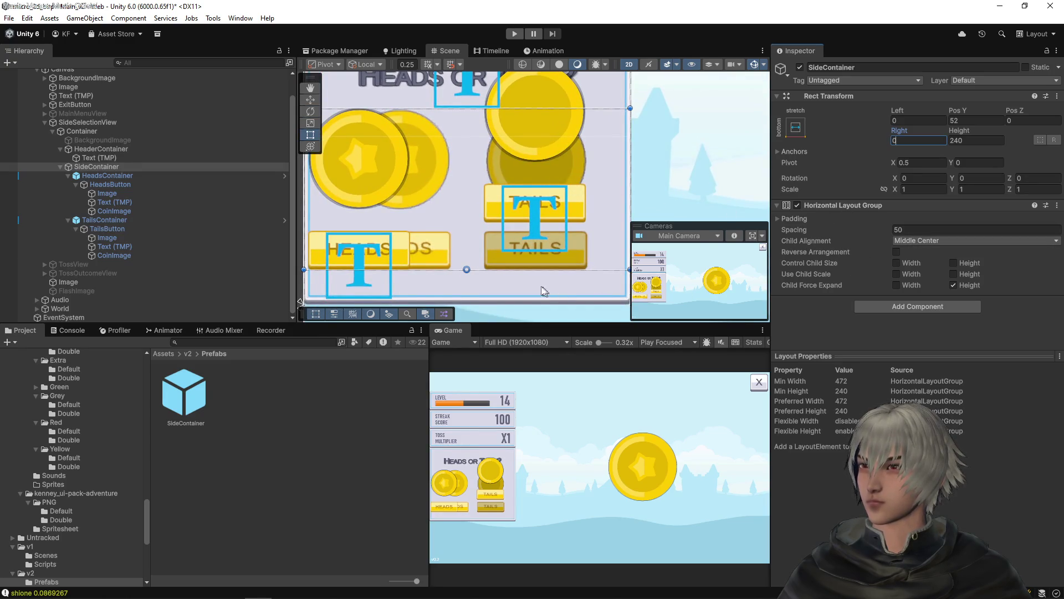
pyautogui.moveTo(869, 229)
pyautogui.mouseDown()
pyautogui.moveTo(749, 238)
pyautogui.moveTo(784, 236)
pyautogui.mouseUp()
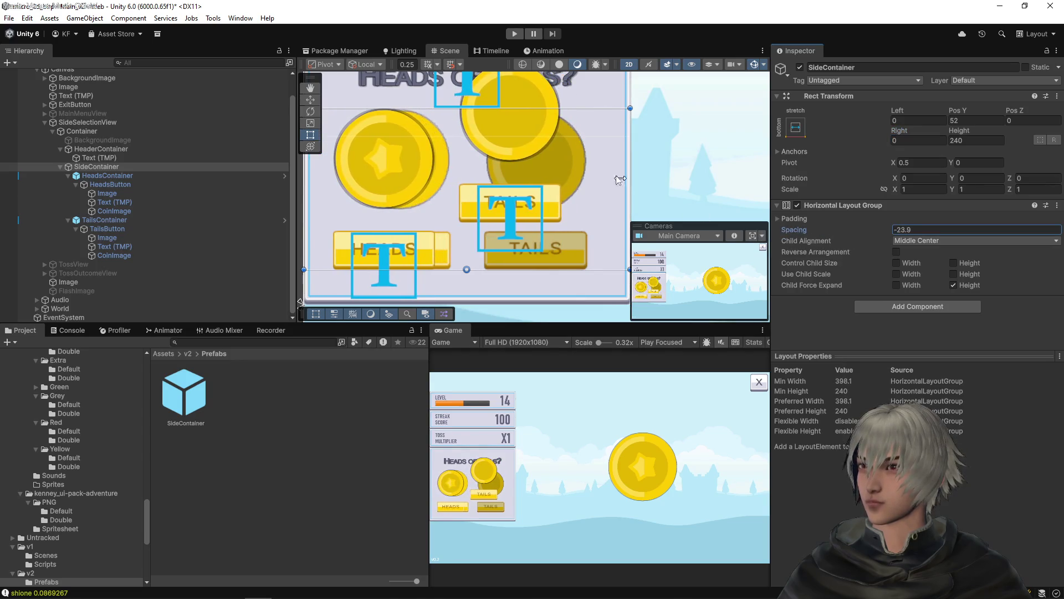
pyautogui.scroll(-2, 572, 161)
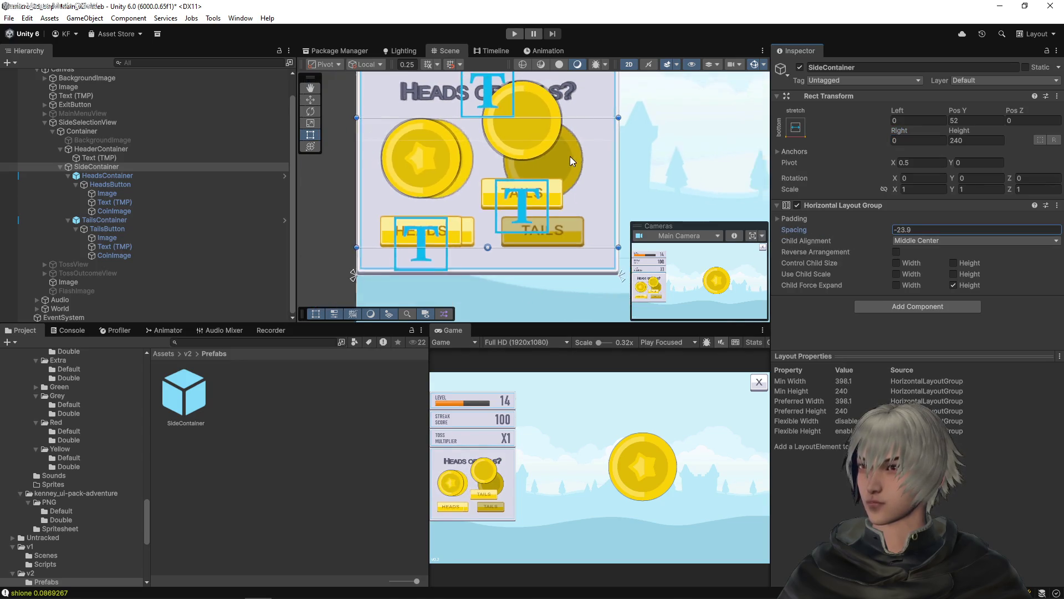
pyautogui.click(101, 222)
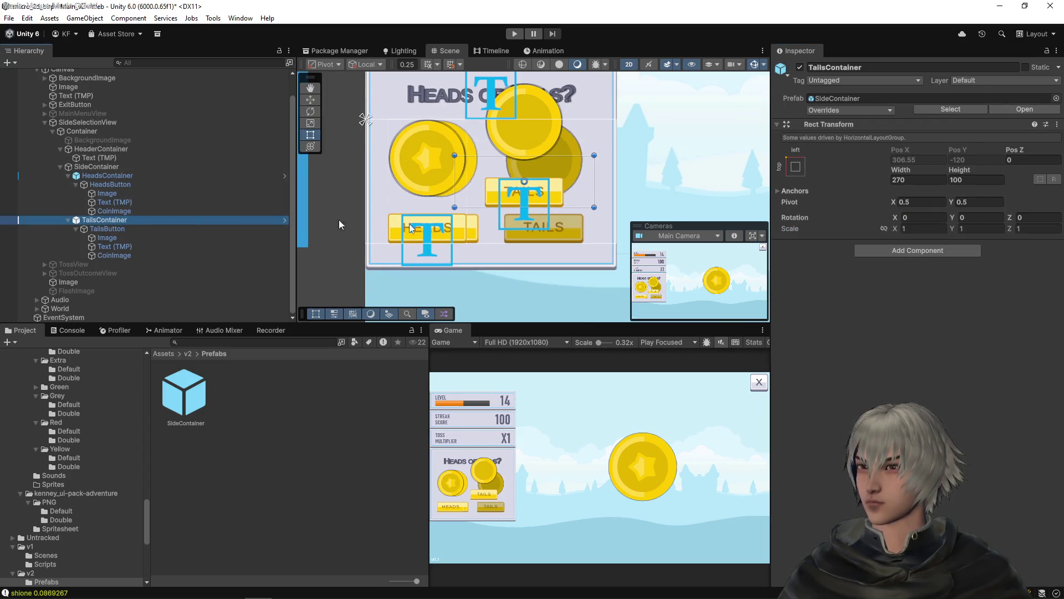
# - Revert TailsContainer's width and height to the prefab values
pyautogui.rightClick(893, 169)
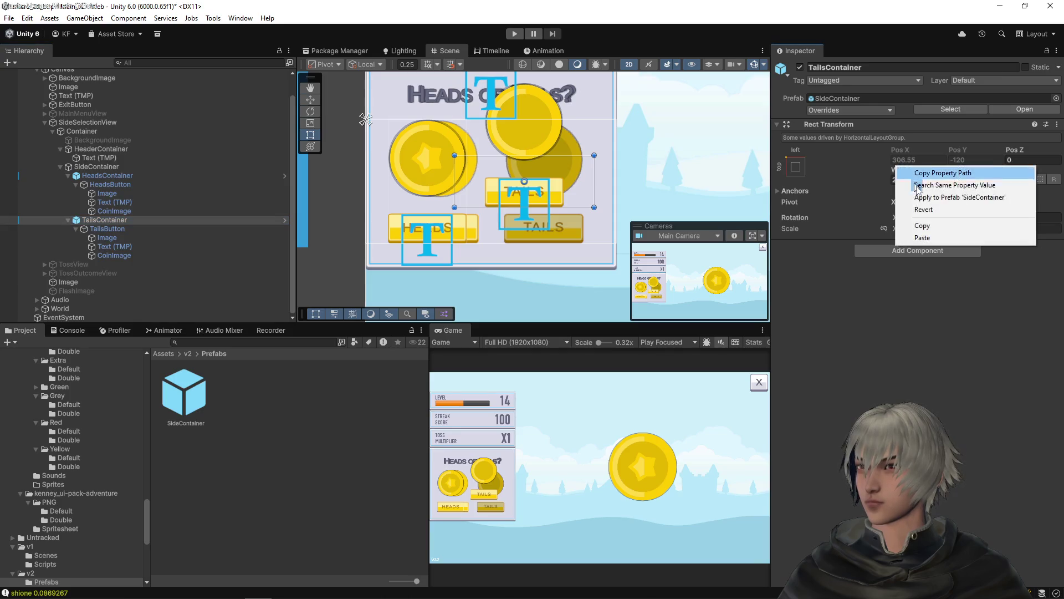
pyautogui.click(942, 206)
pyautogui.rightClick(965, 169)
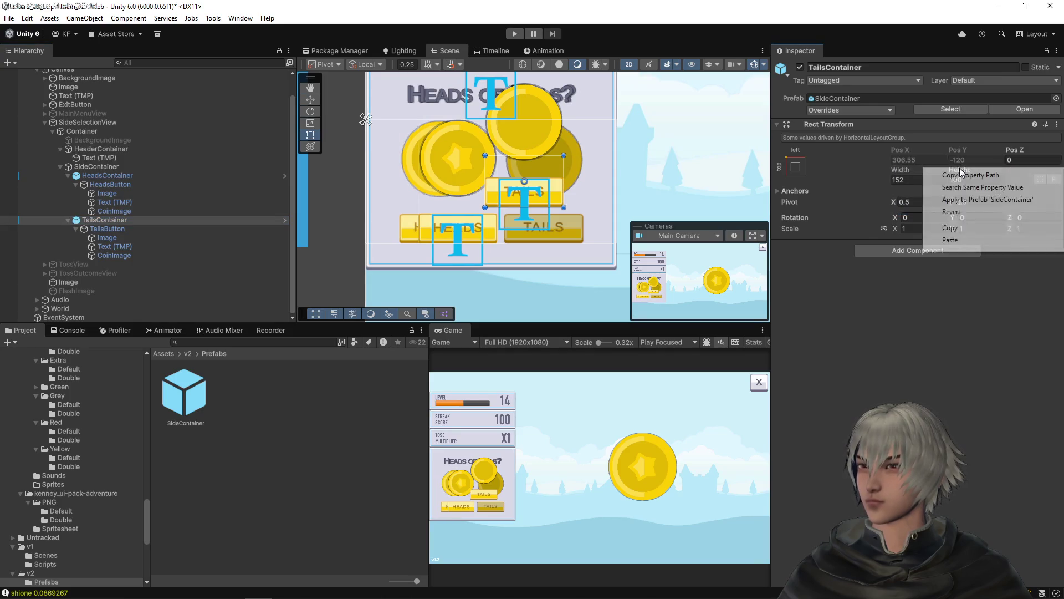
pyautogui.click(961, 213)
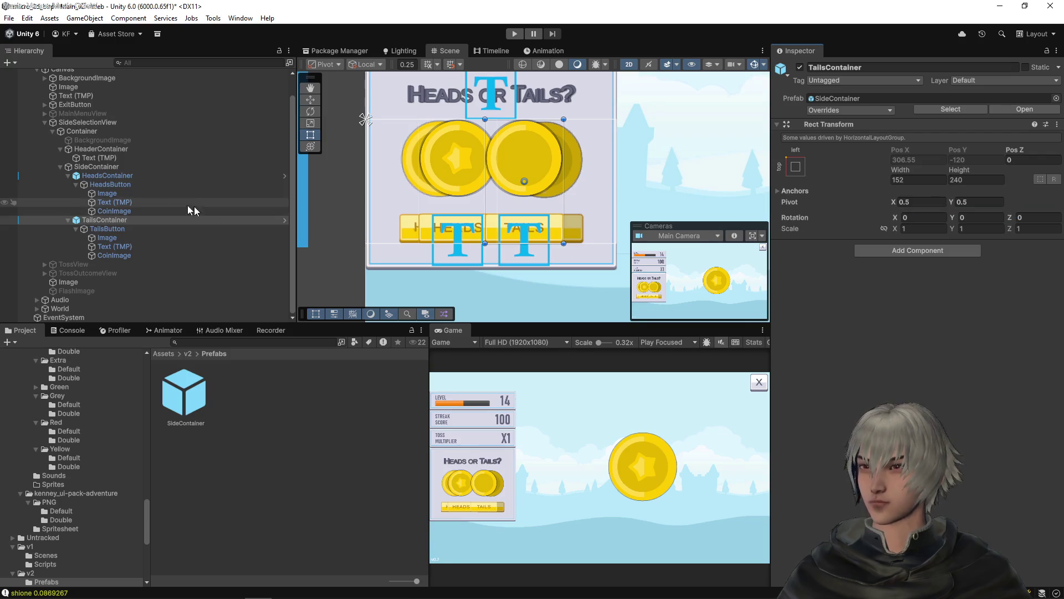
# - Set SideContainer's Horizontal Layout Group spacing to 50 and view the whole panel
pyautogui.click(260, 167)
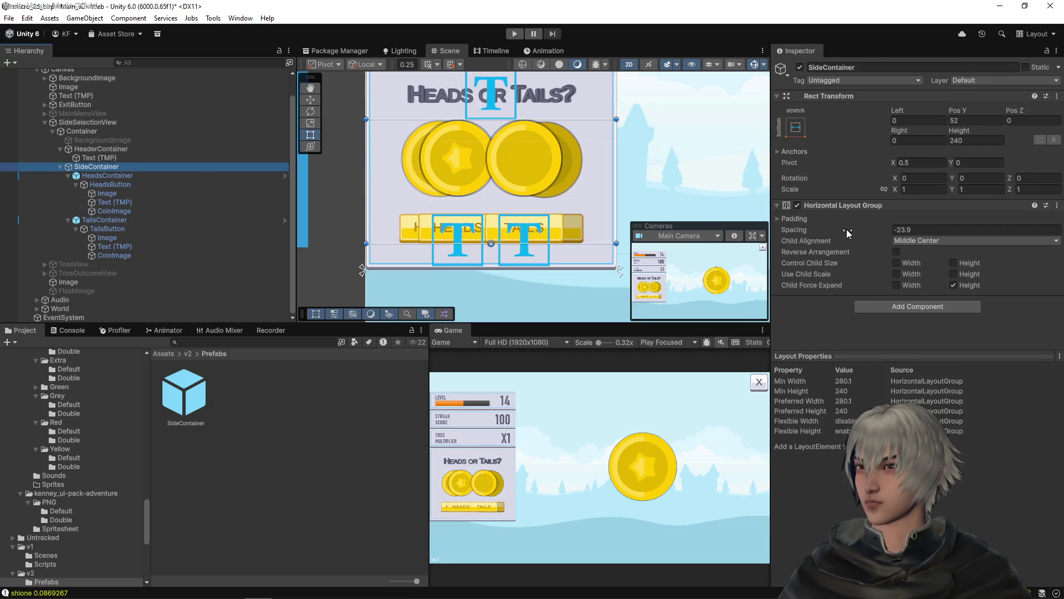
pyautogui.moveTo(847, 233); pyautogui.dragTo(912, 237)
pyautogui.write('50')
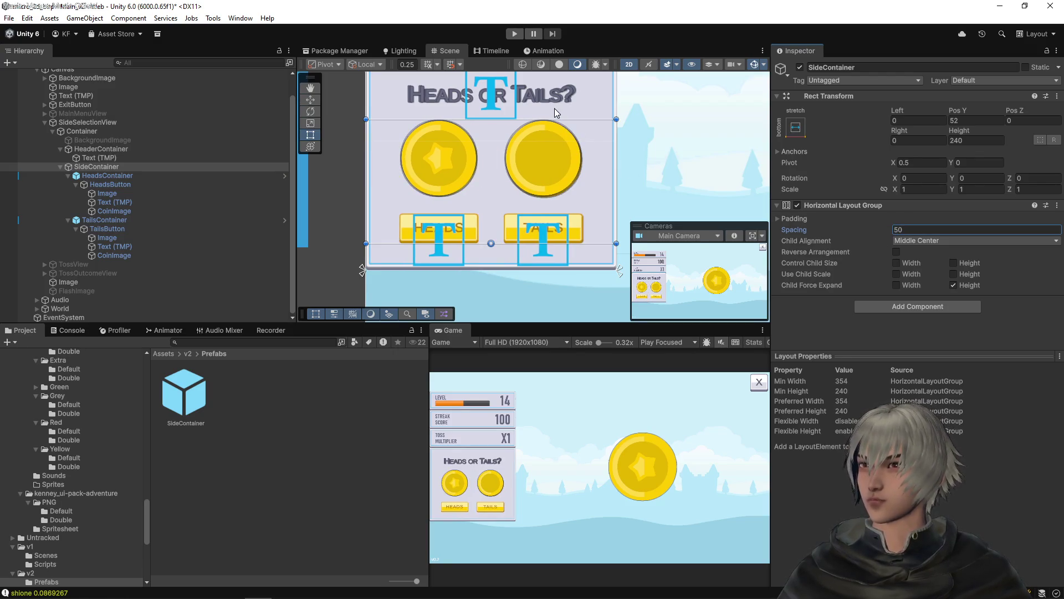
pyautogui.scroll(3, 532, 136)
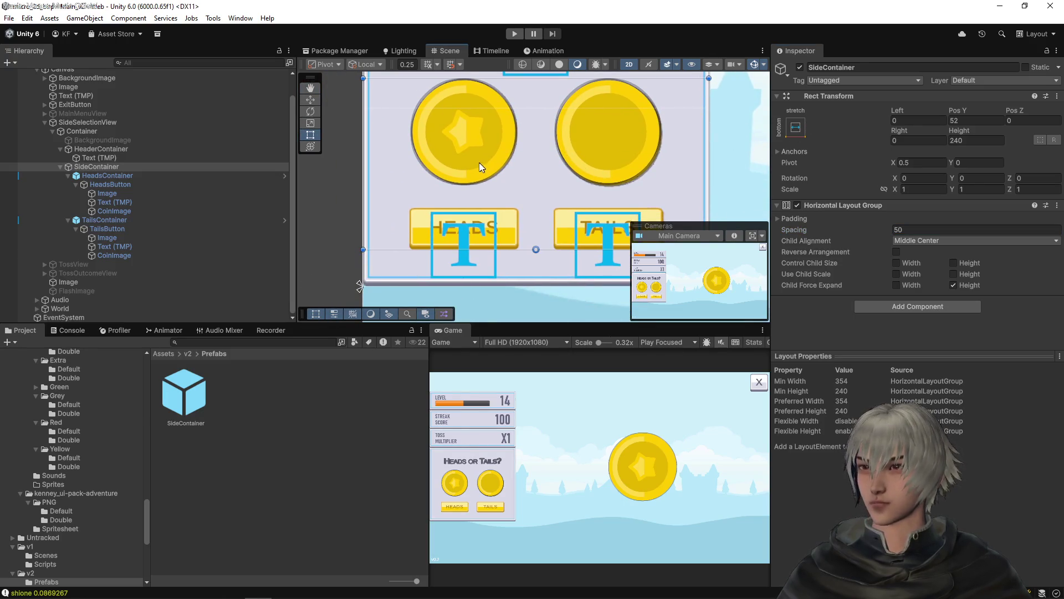
pyautogui.scroll(-3, 589, 192)
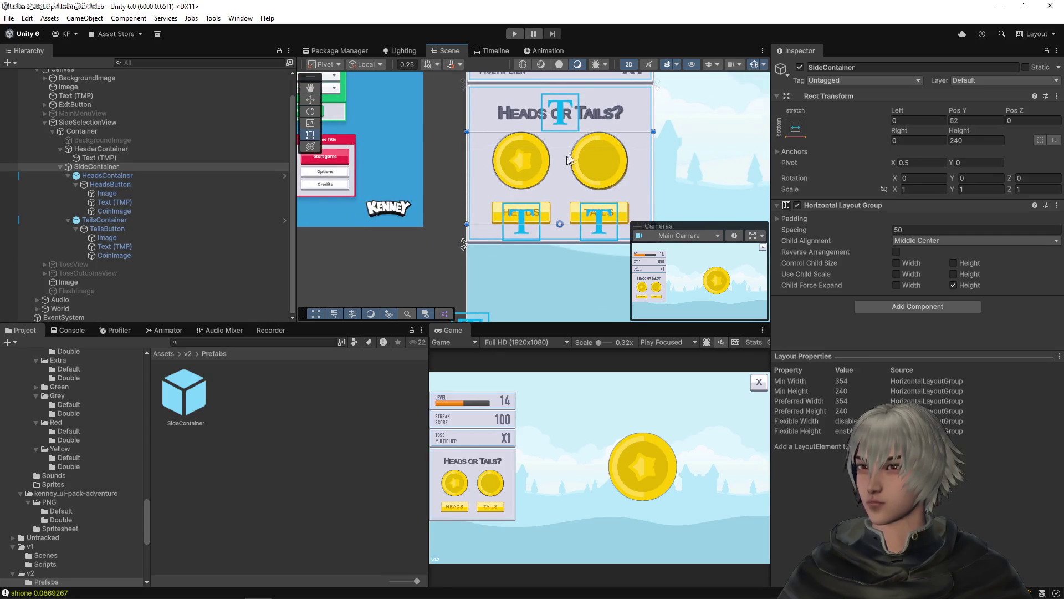
pyautogui.scroll(2, 539, 174)
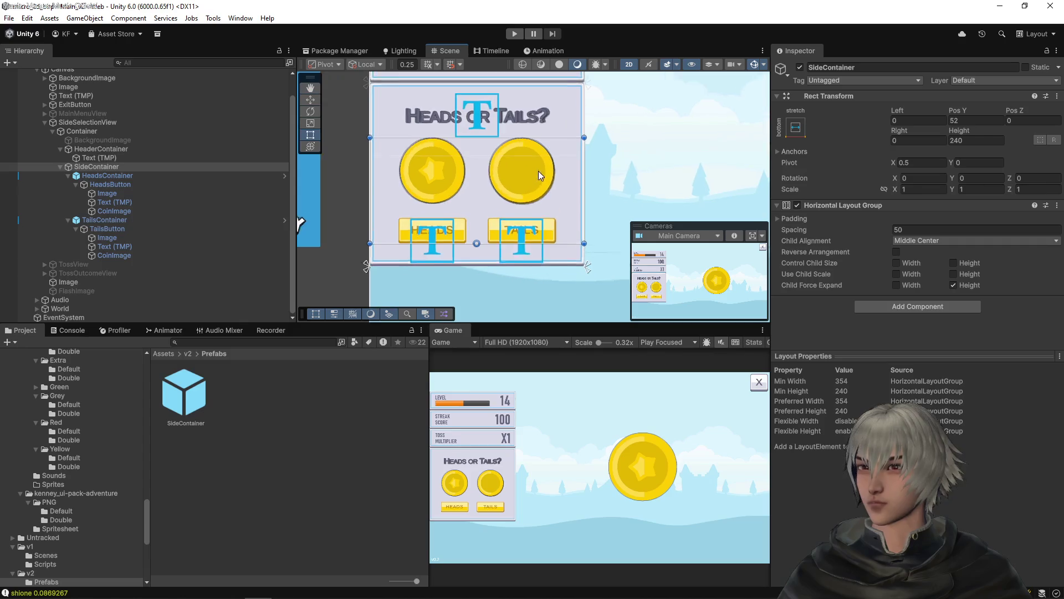
pyautogui.scroll(2, 540, 171)
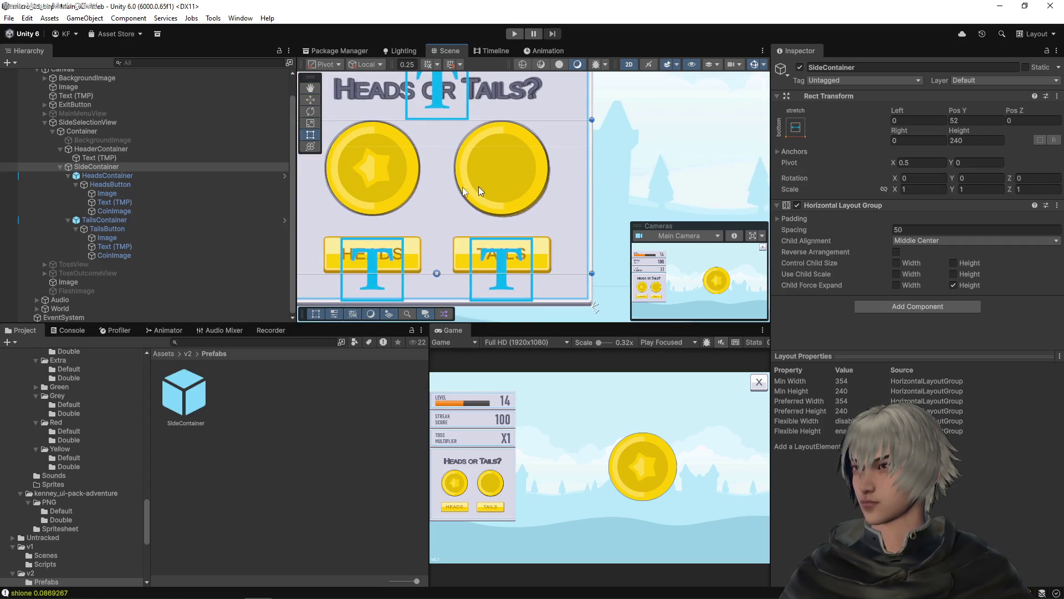
pyautogui.moveTo(572, 164)
pyautogui.mouseDown()
pyautogui.moveTo(629, 157)
pyautogui.moveTo(592, 204)
pyautogui.mouseUp()
pyautogui.scroll(-1, 670, 147)
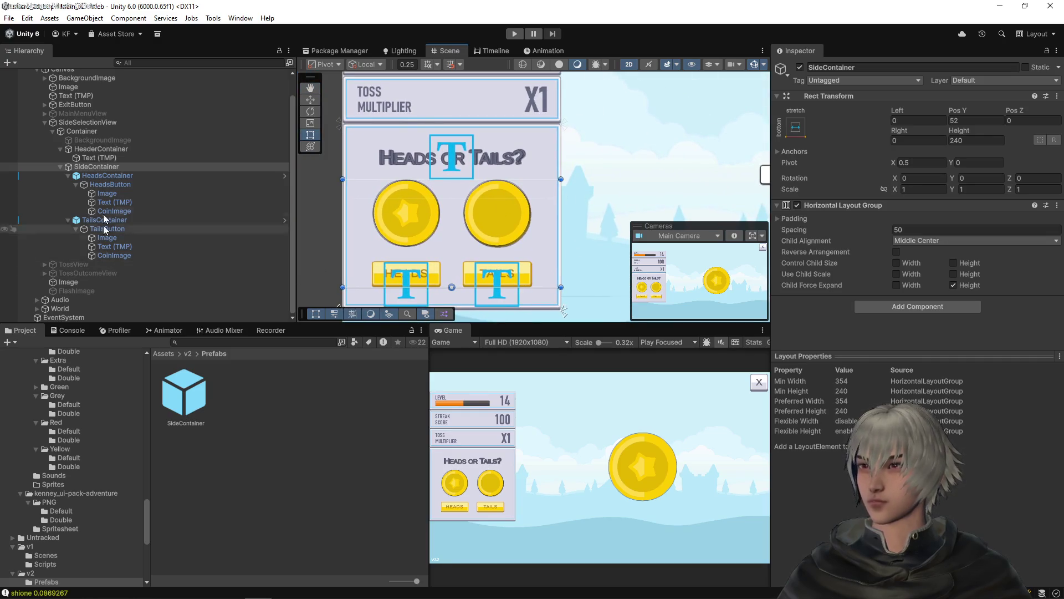
pyautogui.click(68, 86)
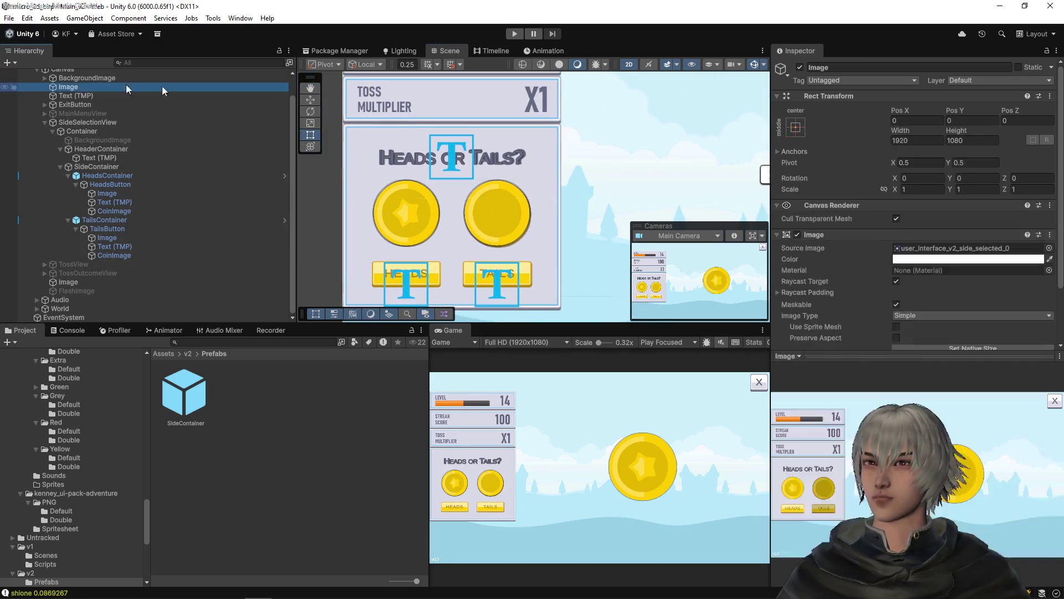
# - Re-enable the full-screen Image and set its colour alpha to about 0.5
pyautogui.click(799, 67)
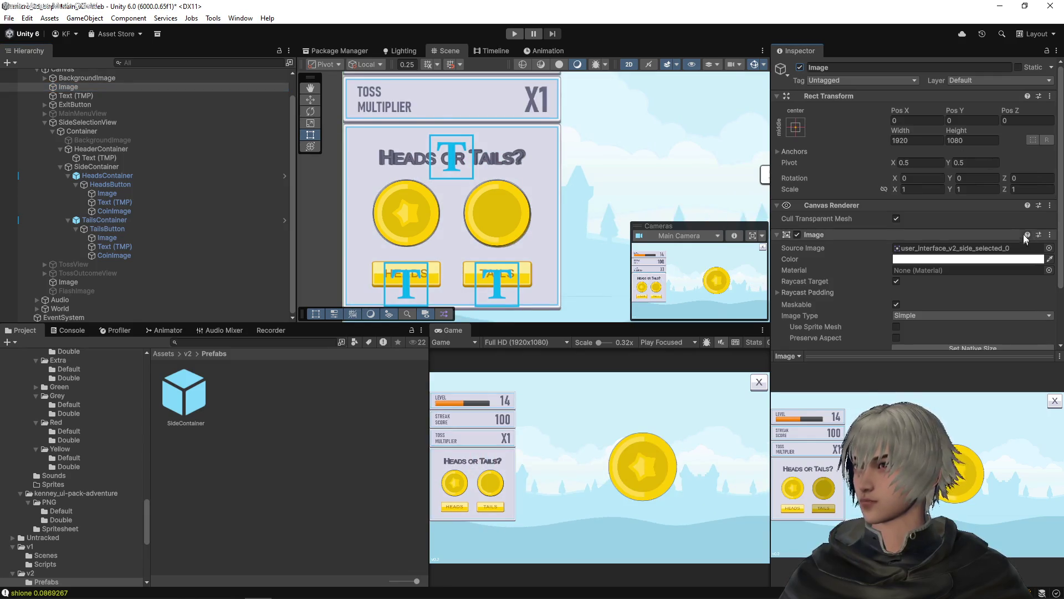
pyautogui.click(973, 259)
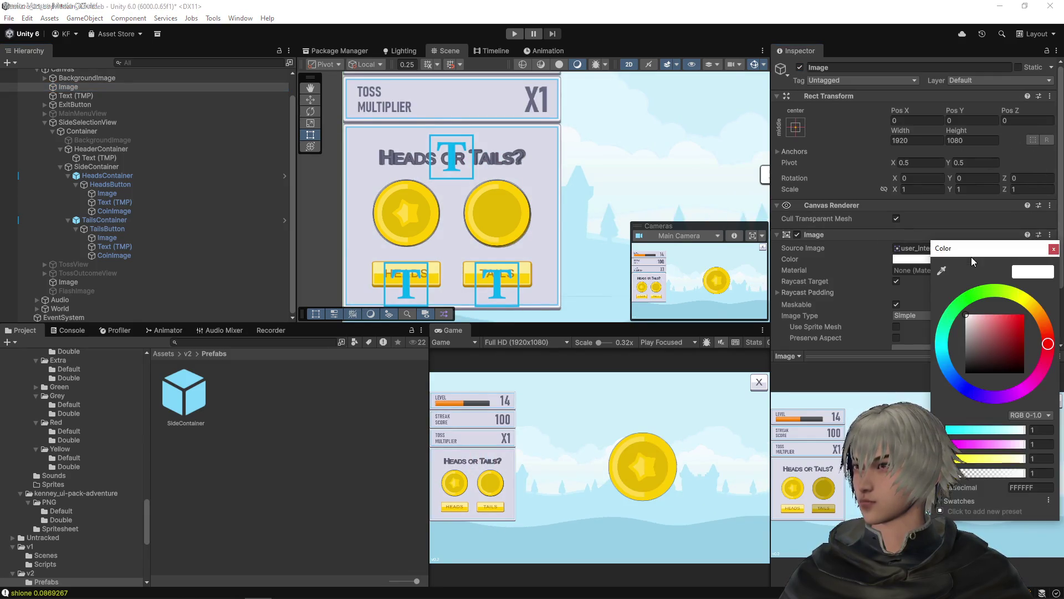
pyautogui.click(986, 475)
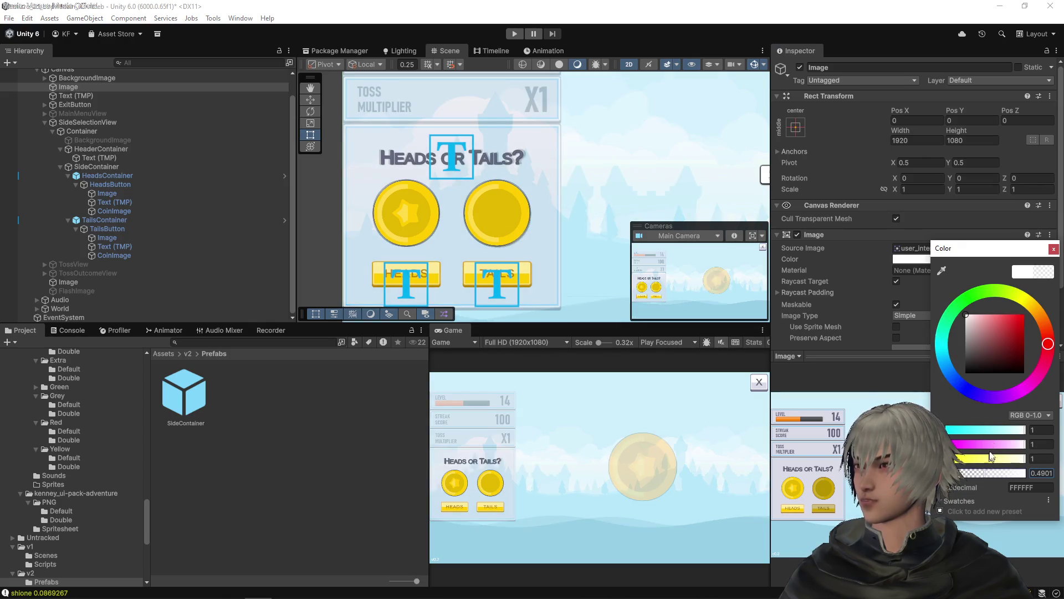
pyautogui.click(1053, 248)
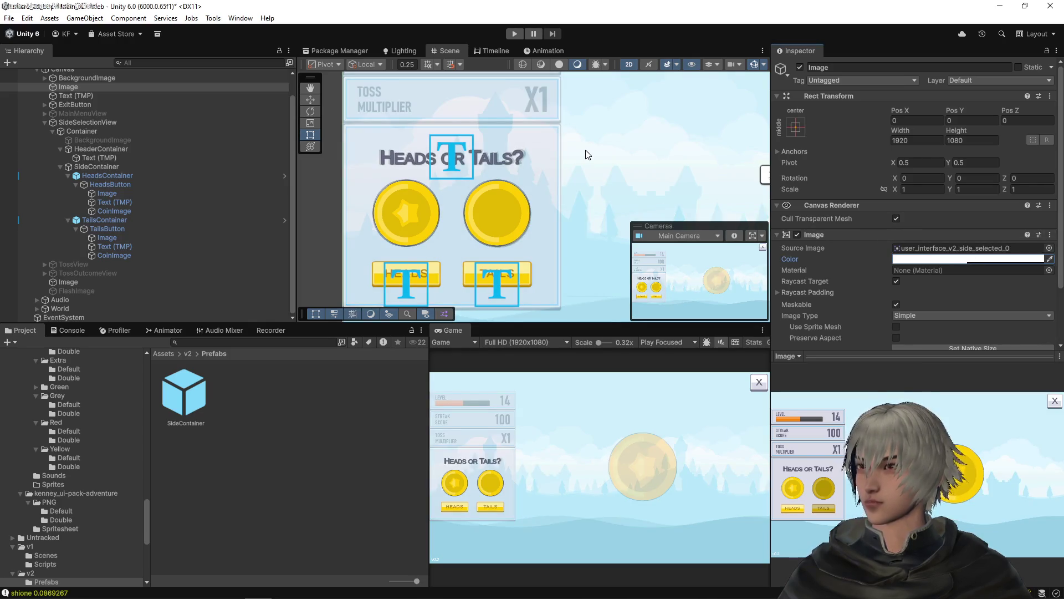
# - Enable the side panel's BackgroundImage so its frame shows
pyautogui.scroll(-3, 554, 159)
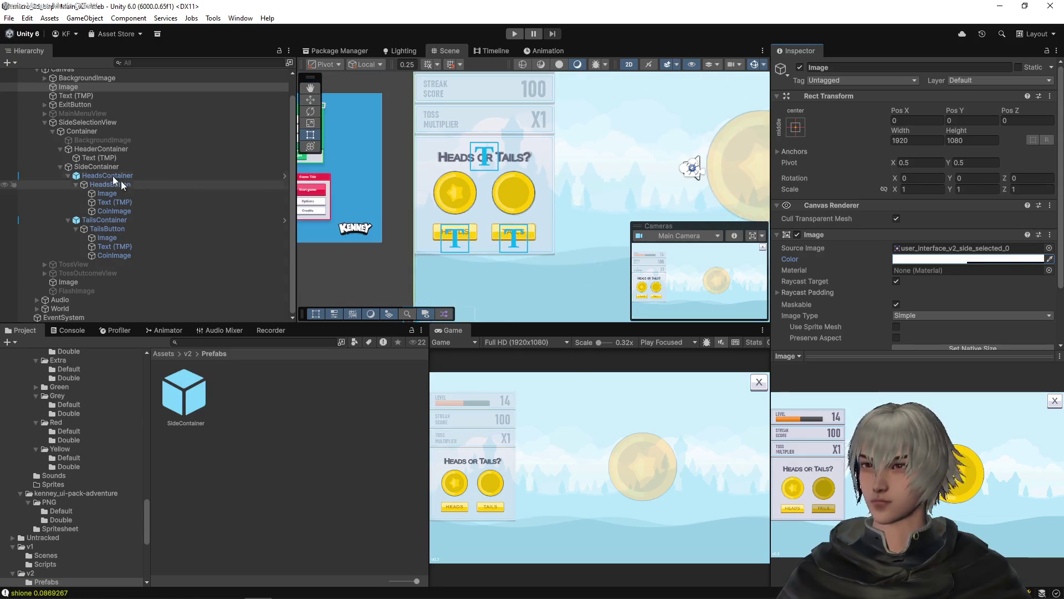
pyautogui.click(82, 141)
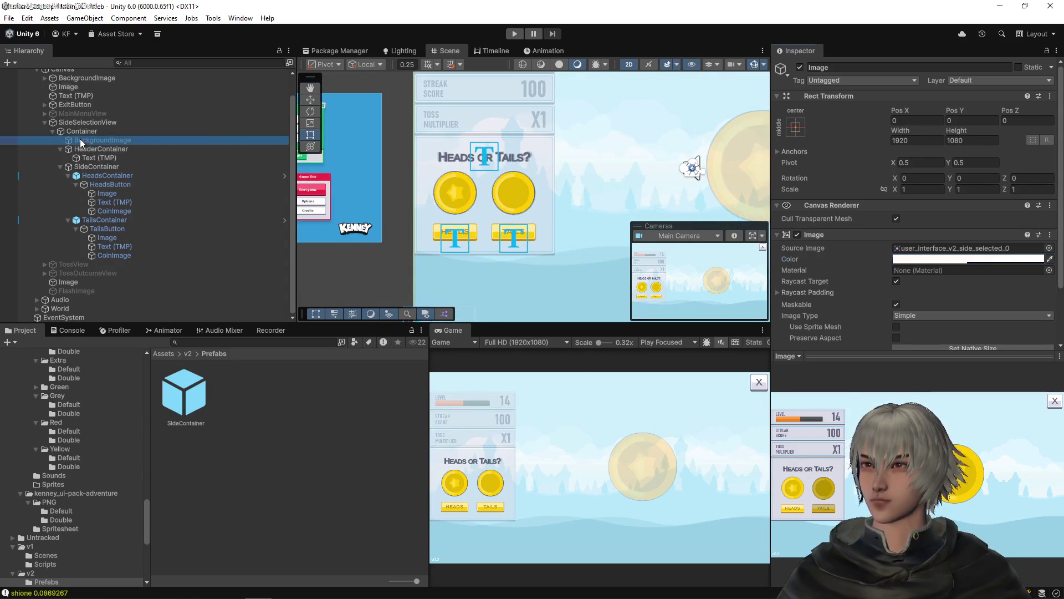
pyautogui.click(800, 68)
pyautogui.scroll(4, 568, 145)
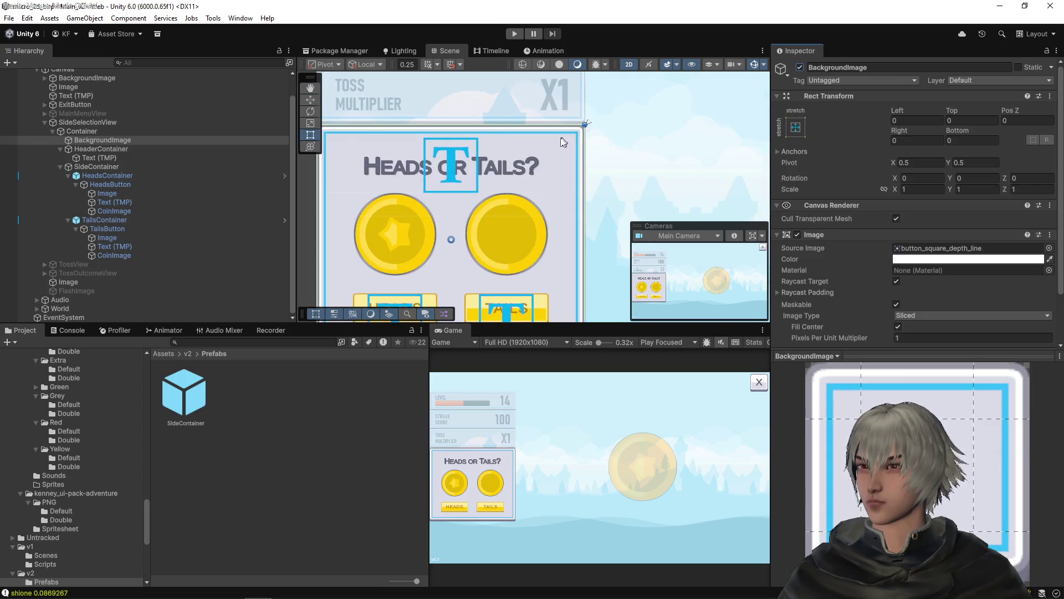
pyautogui.scroll(-5, 564, 141)
pyautogui.moveTo(624, 161); pyautogui.dragTo(507, 159)
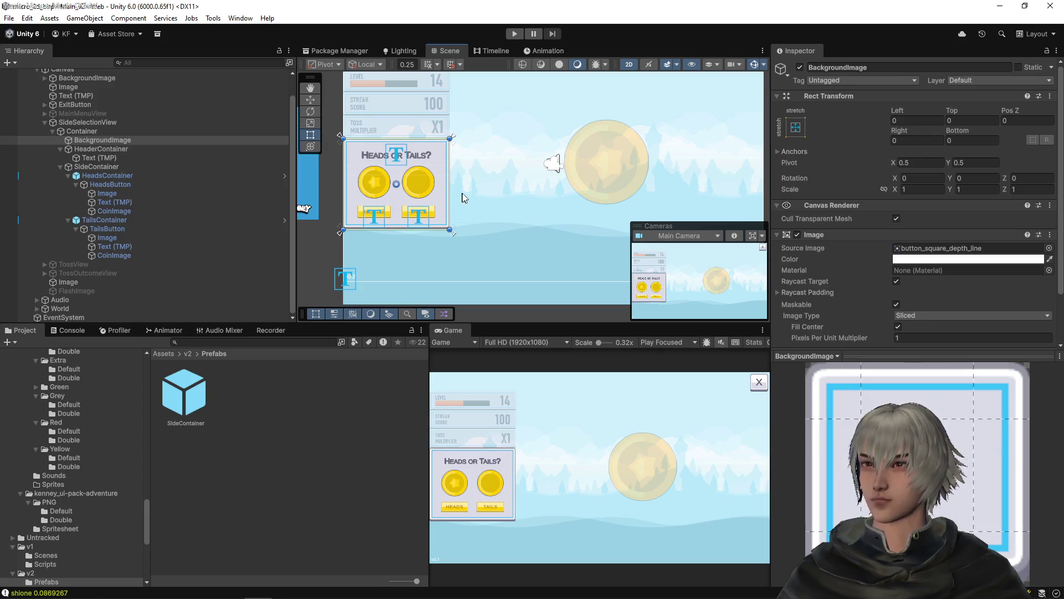
# - Turn off Raycast Target on the full-screen Image, save the scene, and enter Play mode
pyautogui.click(101, 87)
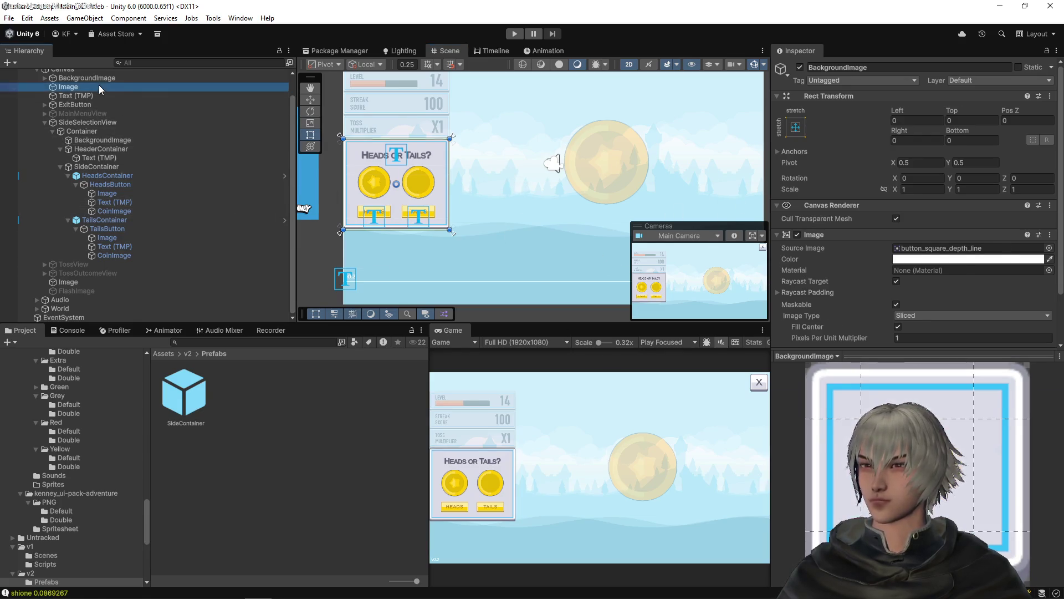
pyautogui.click(896, 282)
pyautogui.hotkey('ctrl', 's')
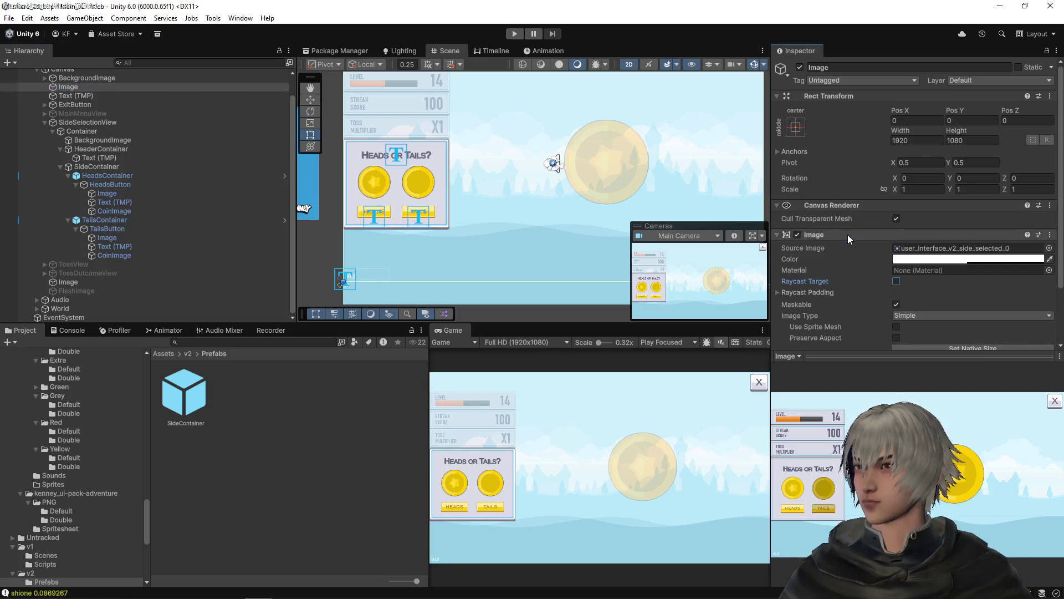
pyautogui.click(512, 33)
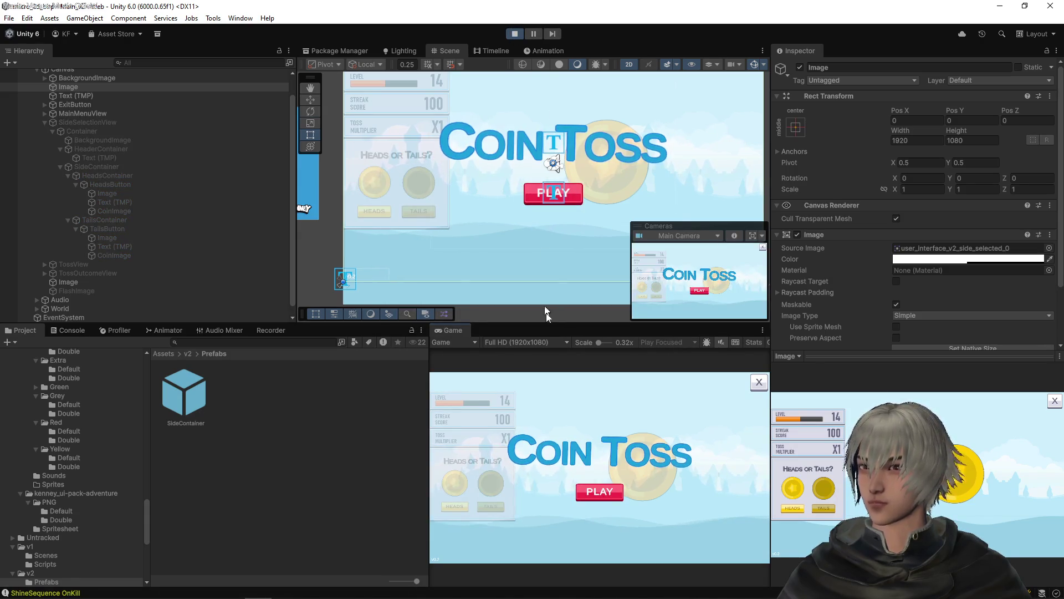
# - Start the game and toss Heads three times, dismissing each You Won! result
pyautogui.click(610, 492)
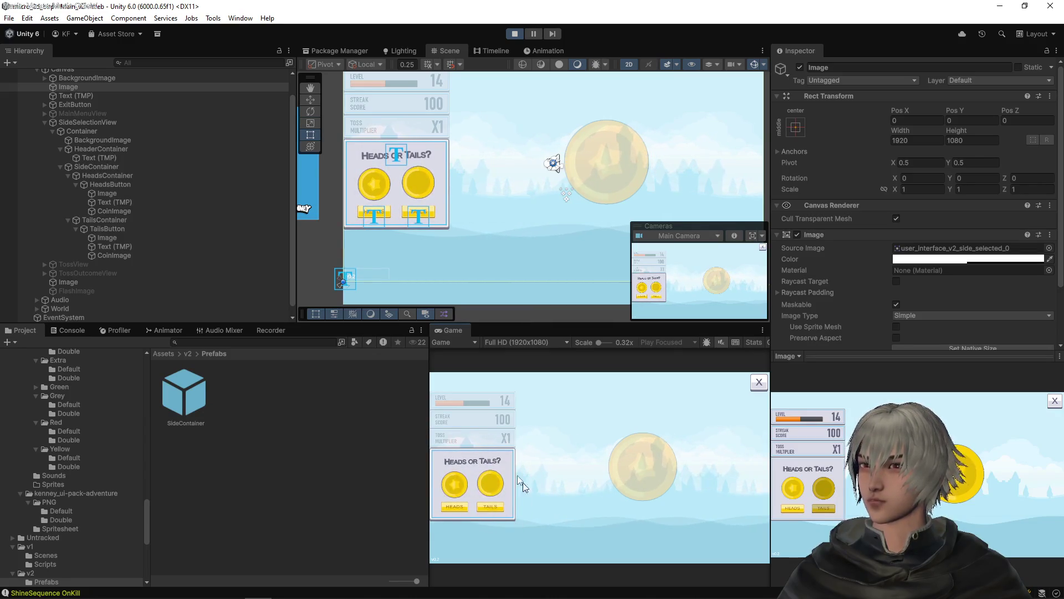
pyautogui.click(464, 508)
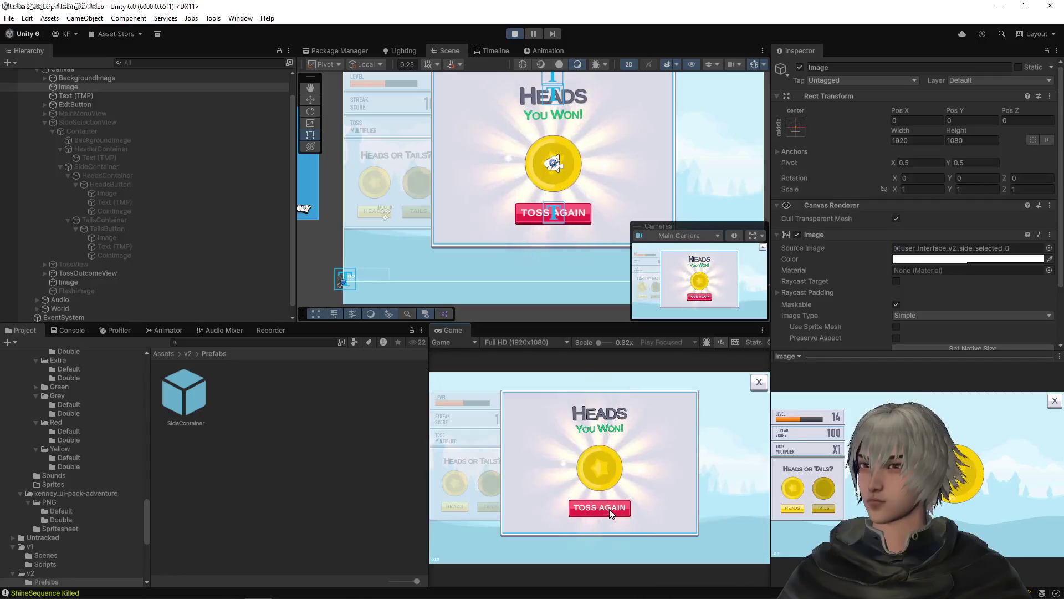
pyautogui.click(610, 508)
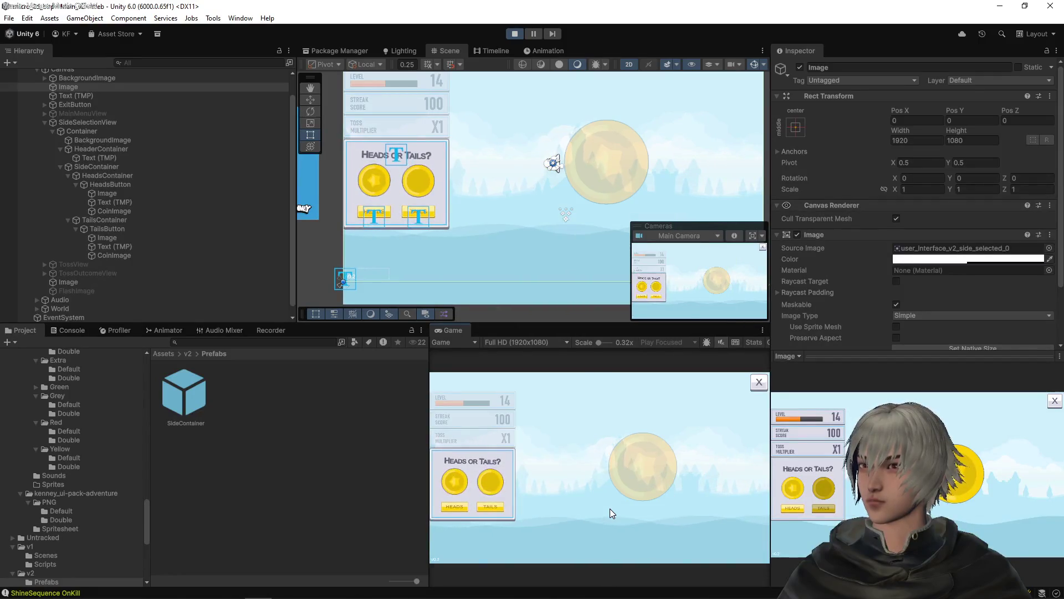
pyautogui.click(463, 507)
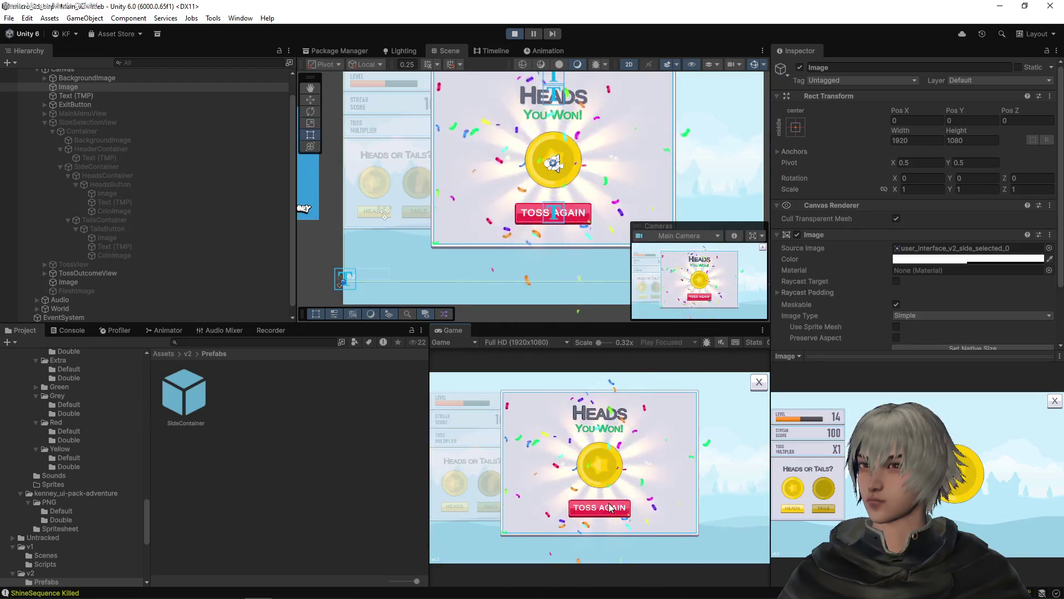
pyautogui.click(610, 506)
pyautogui.click(457, 507)
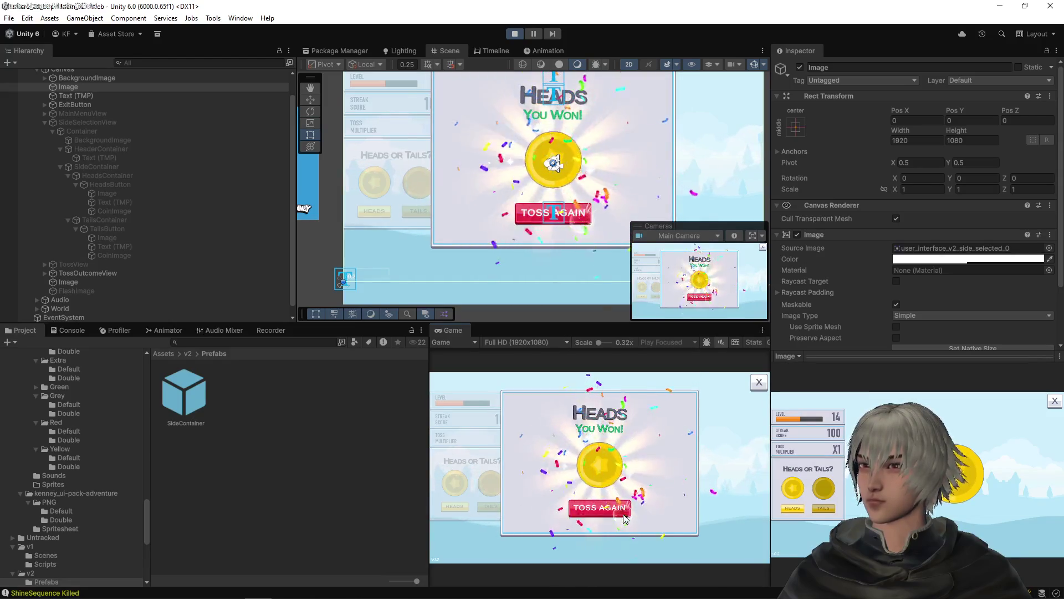
pyautogui.click(610, 506)
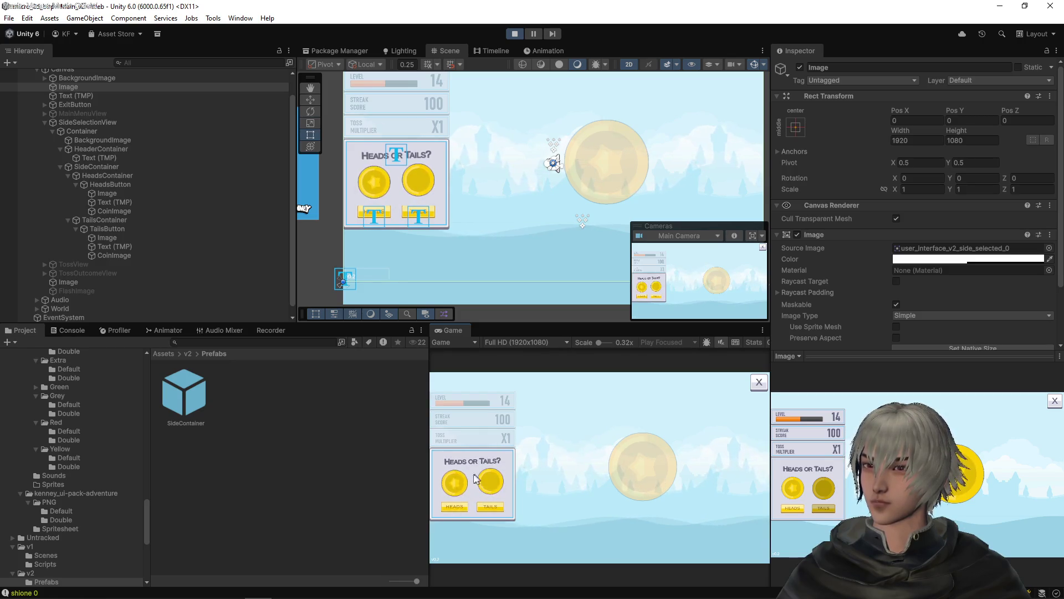
# - Toss once more, return to the title screen, exit Play mode and select SideSelectionView
pyautogui.click(448, 505)
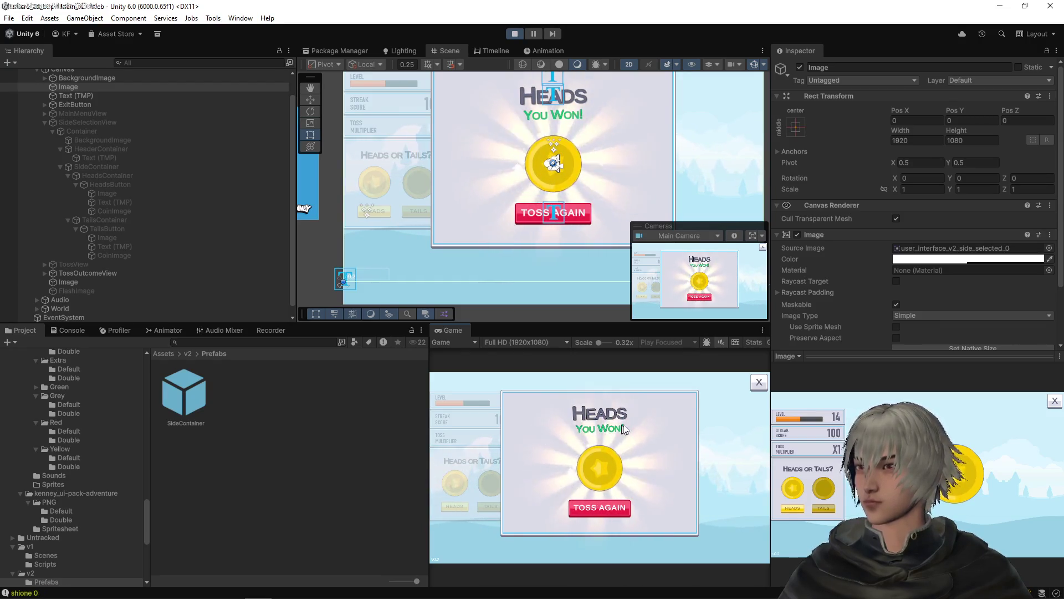
pyautogui.click(753, 384)
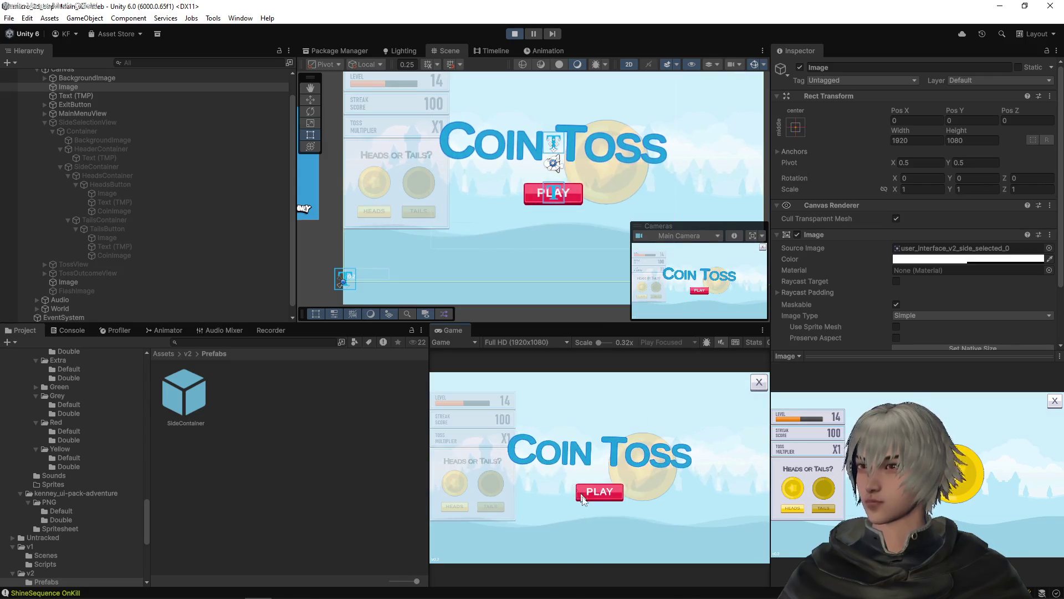
pyautogui.click(604, 490)
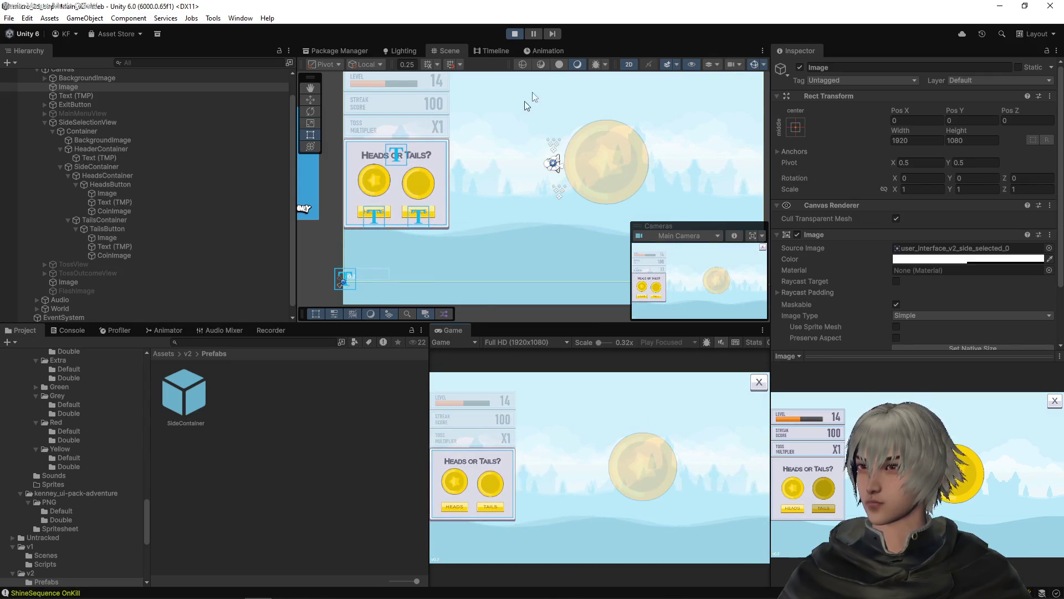
pyautogui.click(514, 33)
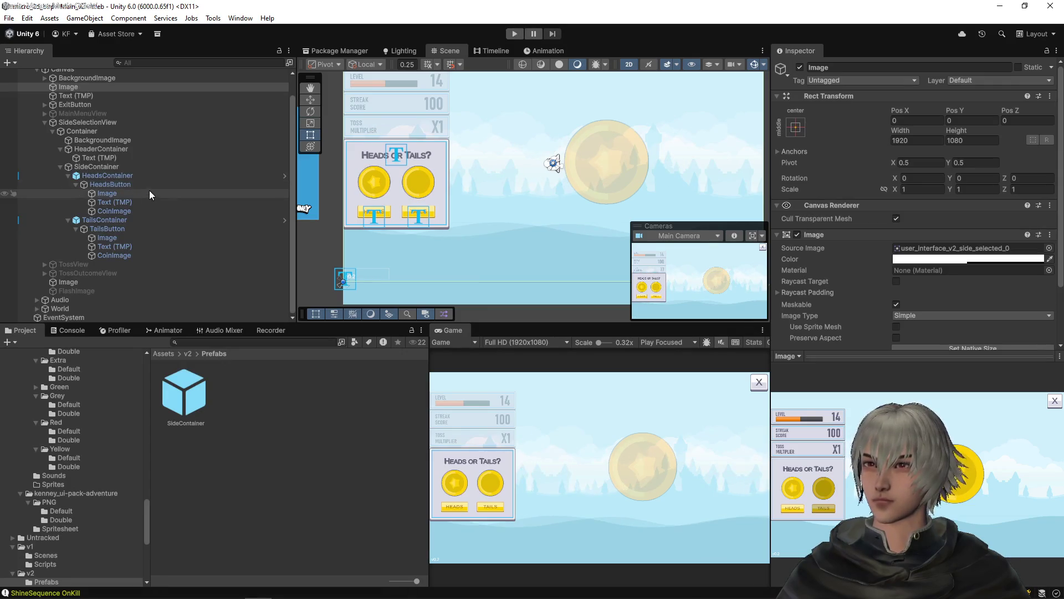
pyautogui.click(84, 122)
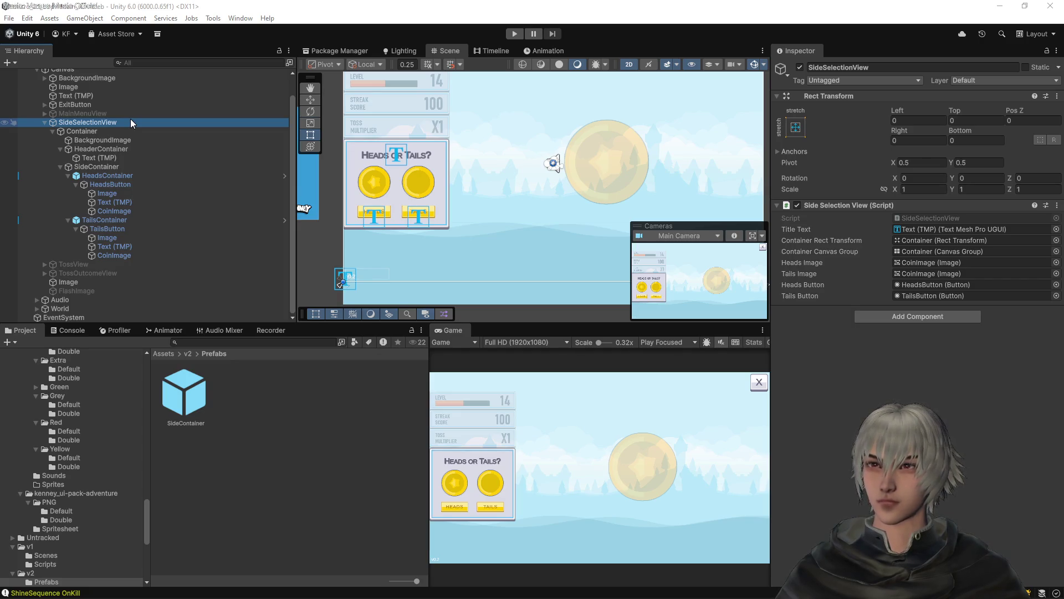
pyautogui.hotkey('alt', 'Tab')
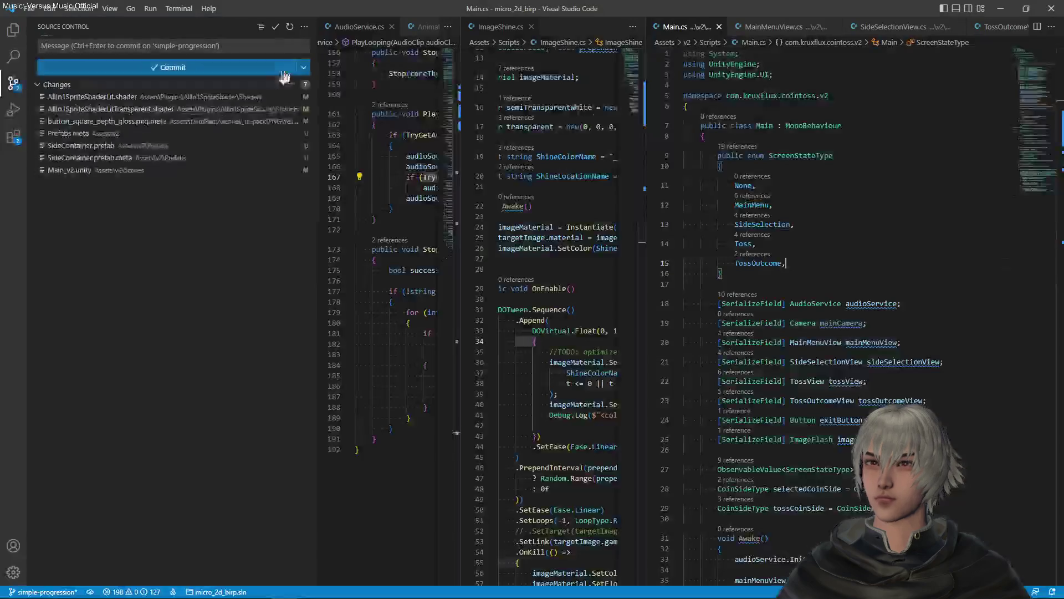
# - Review and stage the two AllIn1SpriteShaderLit shader files
pyautogui.click(164, 98)
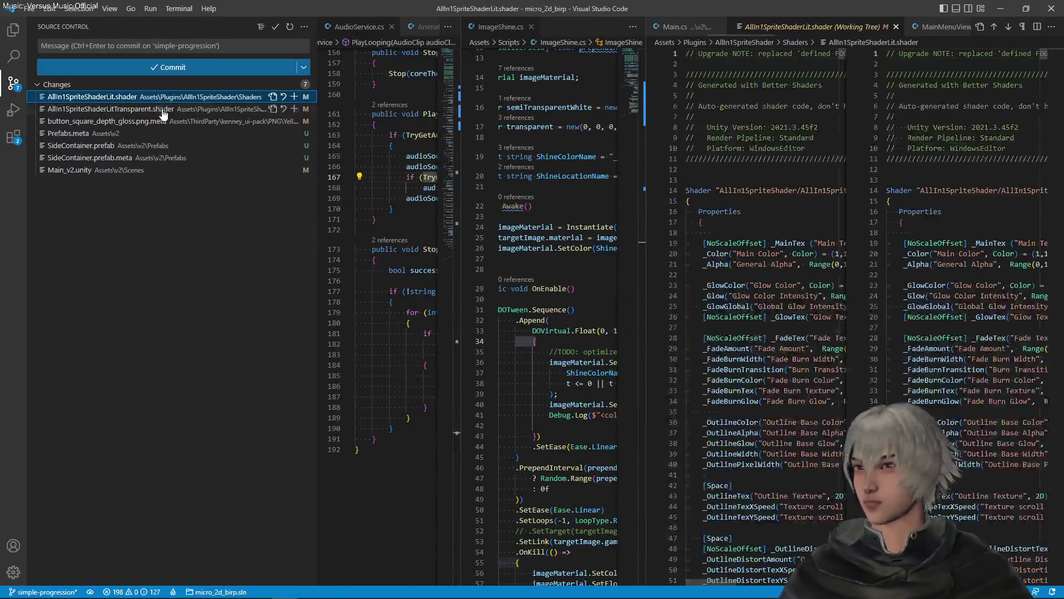
pyautogui.keyDown('shift'); pyautogui.click(167, 110); pyautogui.keyUp('shift')
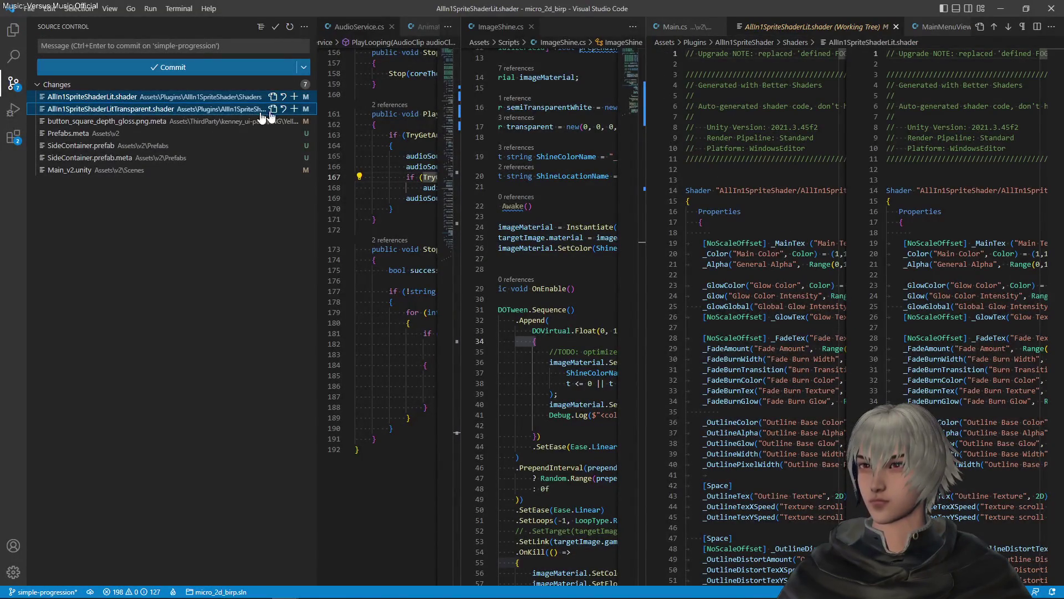
pyautogui.click(295, 99)
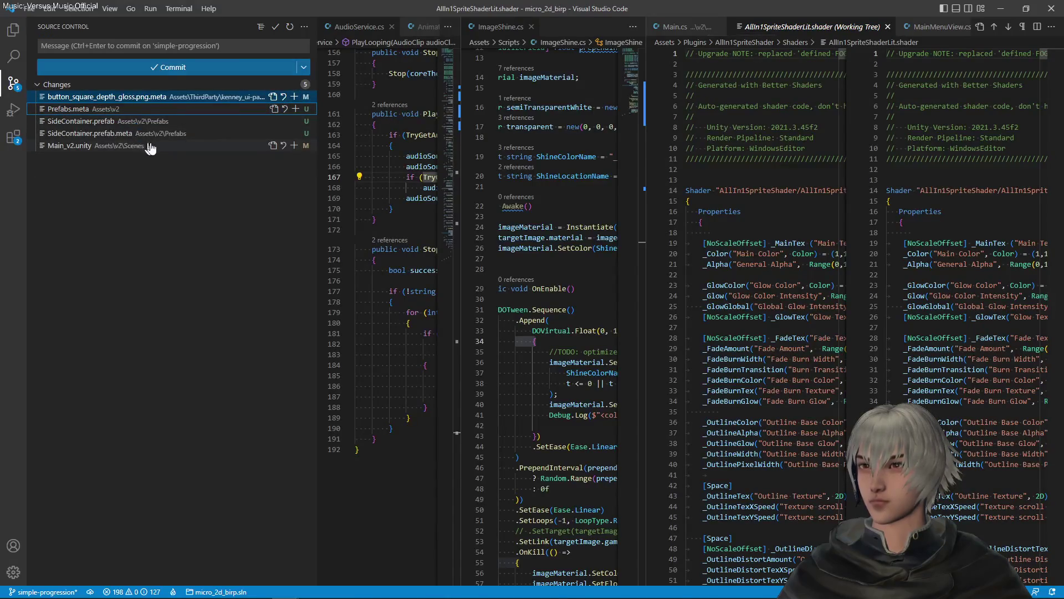
pyautogui.scroll(-10, 766, 193)
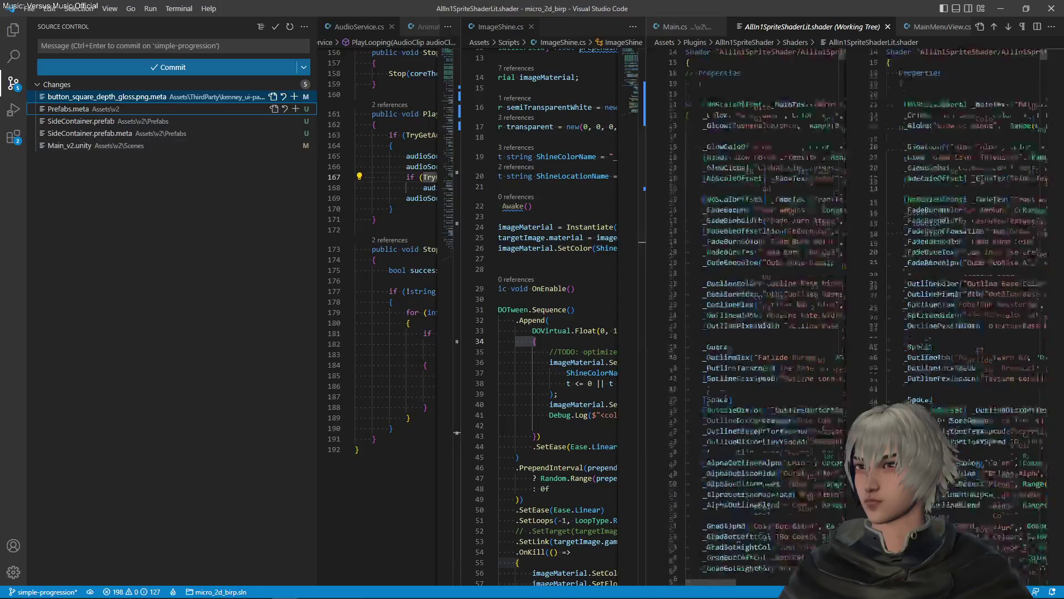
pyautogui.scroll(-10, 765, 194)
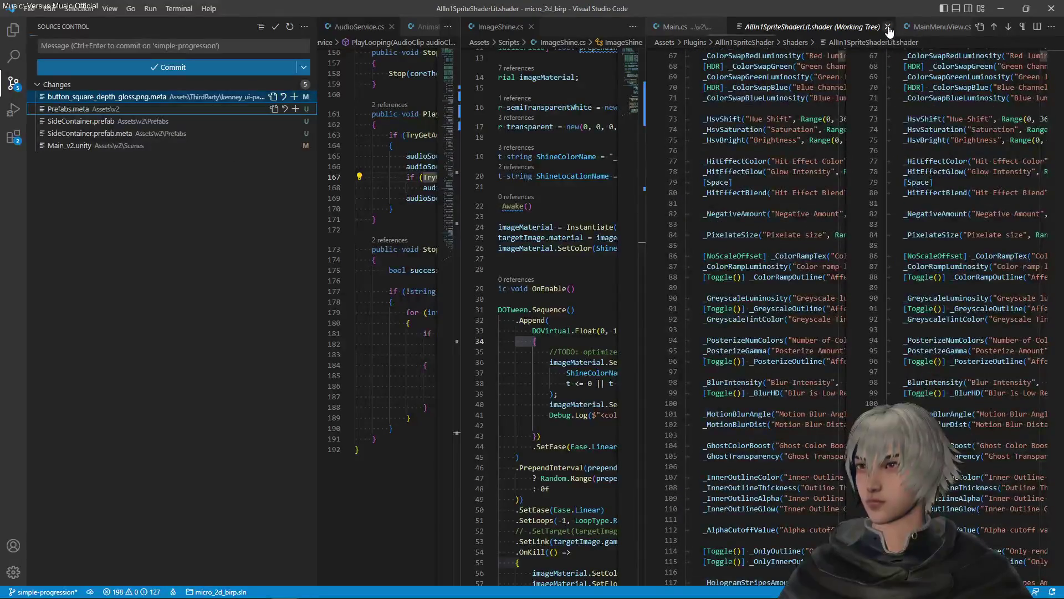
pyautogui.click(888, 26)
# - Stage the five remaining changes and open the staged Main_v2.unity diff
pyautogui.click(73, 97)
pyautogui.click(78, 110)
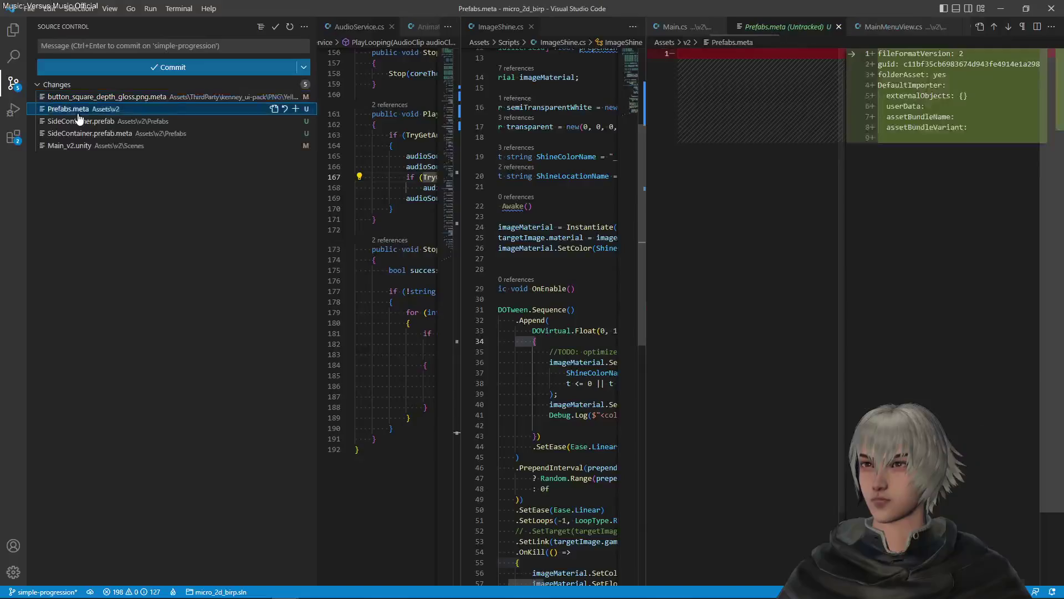
pyautogui.click(69, 146)
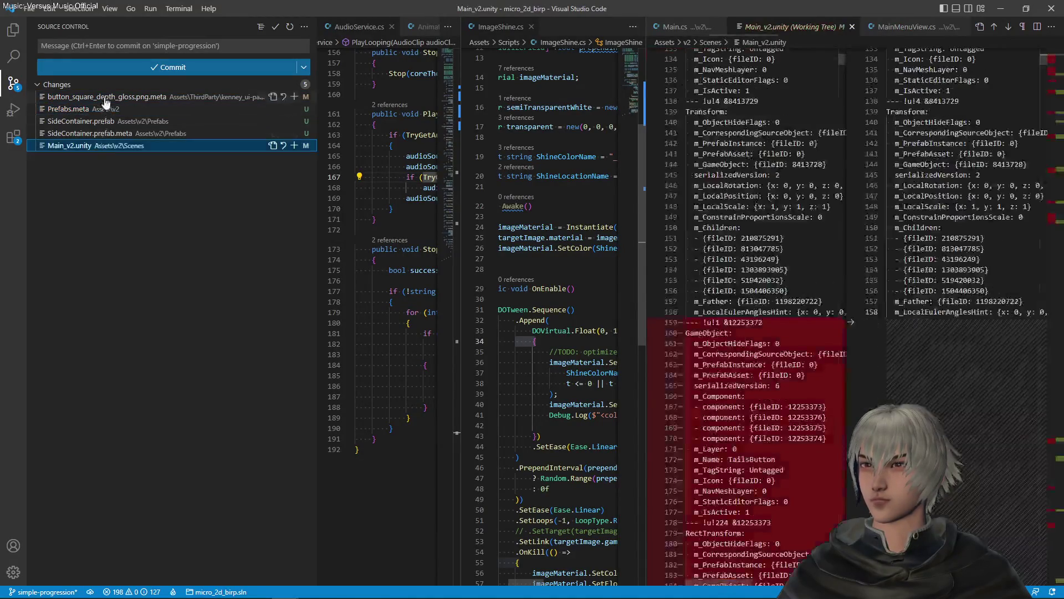
pyautogui.keyDown('shift'); pyautogui.click(304, 98); pyautogui.keyUp('shift')
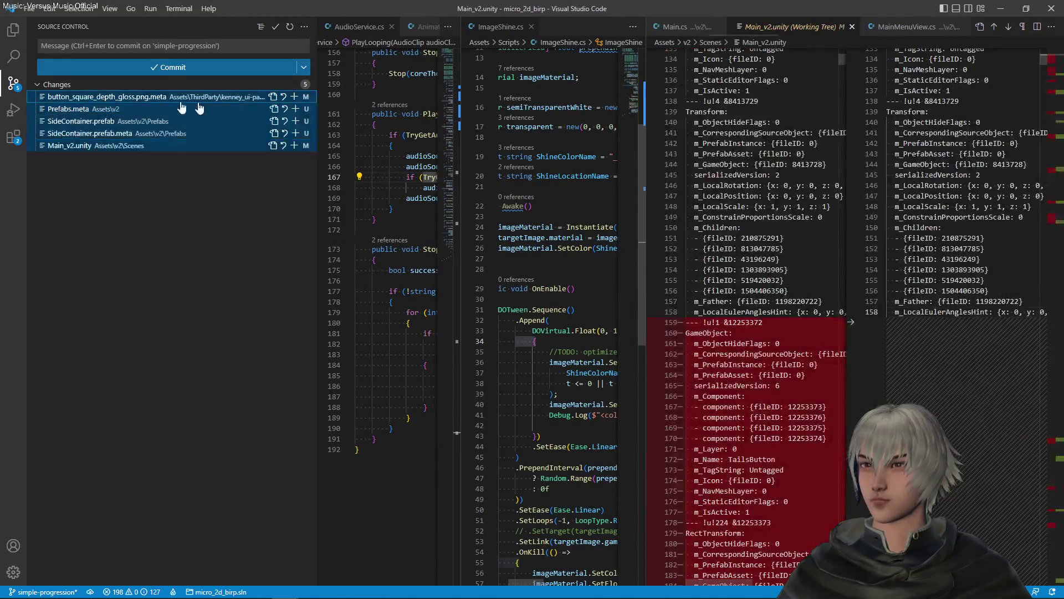
pyautogui.click(295, 97)
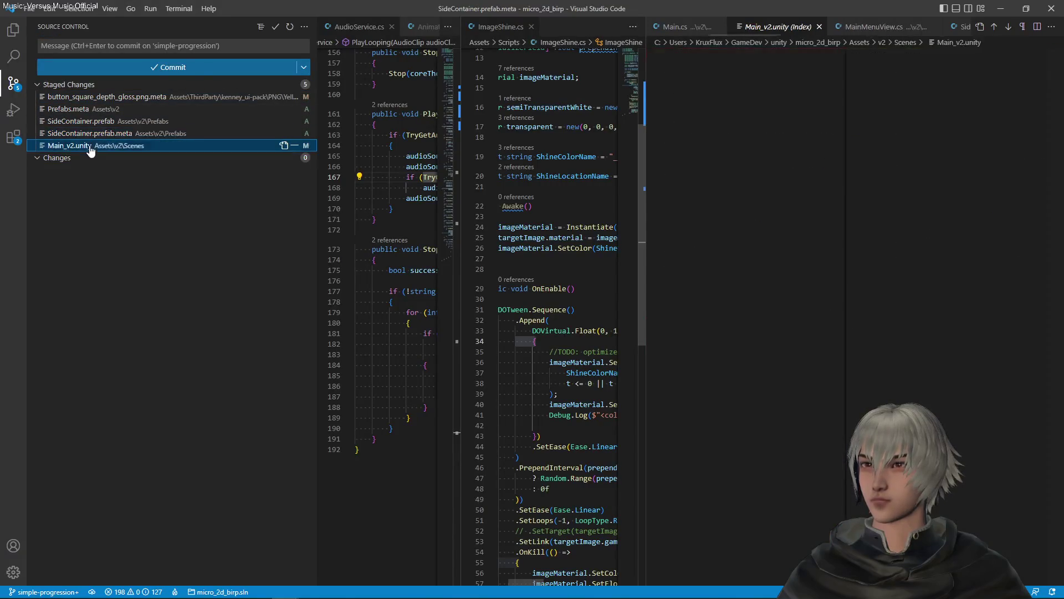
pyautogui.click(92, 147)
pyautogui.click(117, 48)
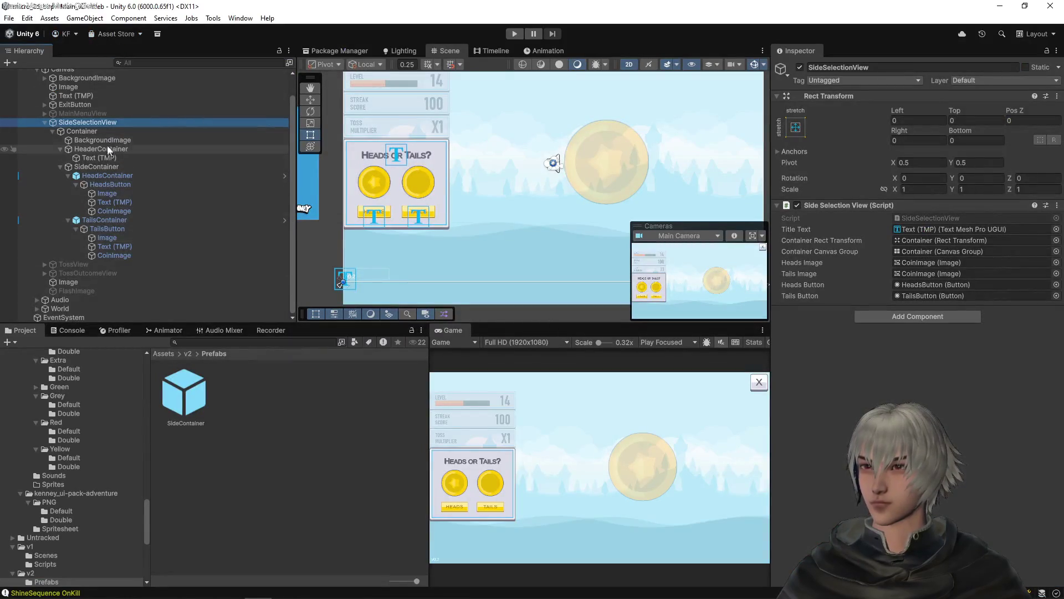
# - Commit the staged changes with the message 'SideSelectionView shrunk down' and return to Unity
pyautogui.click(98, 124)
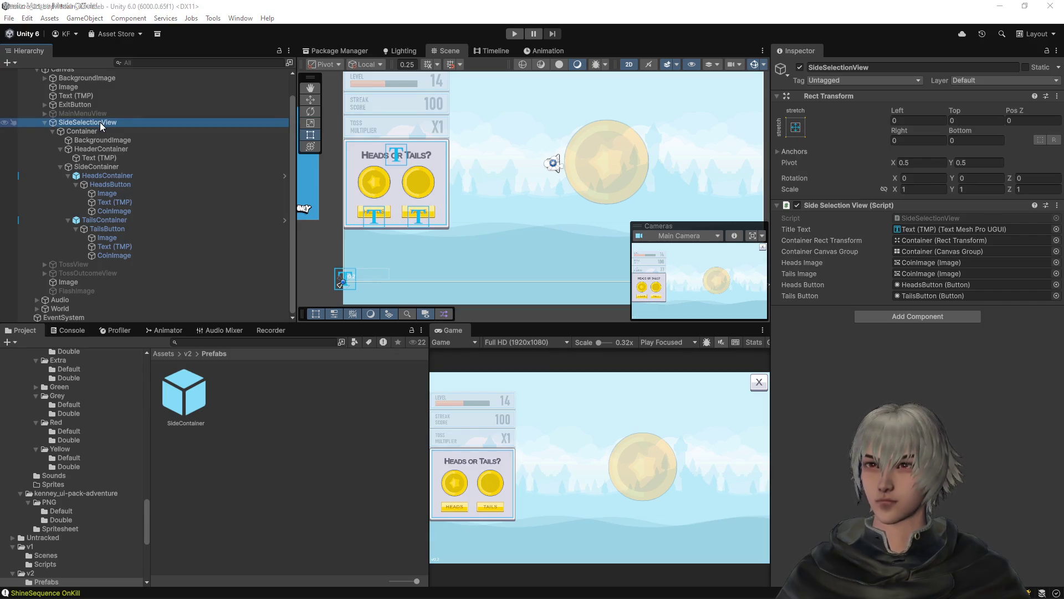
pyautogui.write('SideSelectionView')
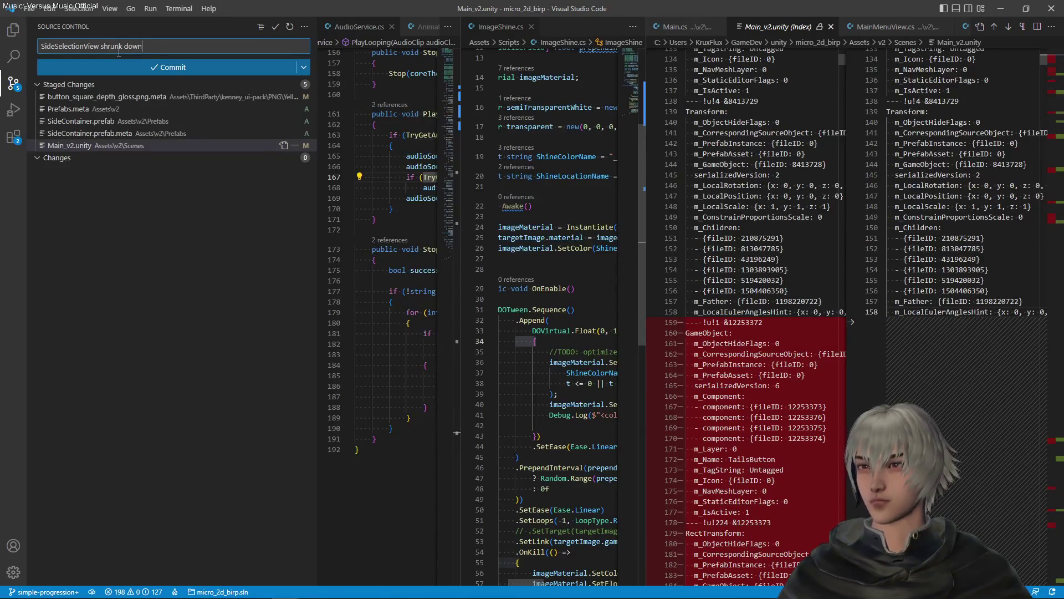
pyautogui.click(161, 67)
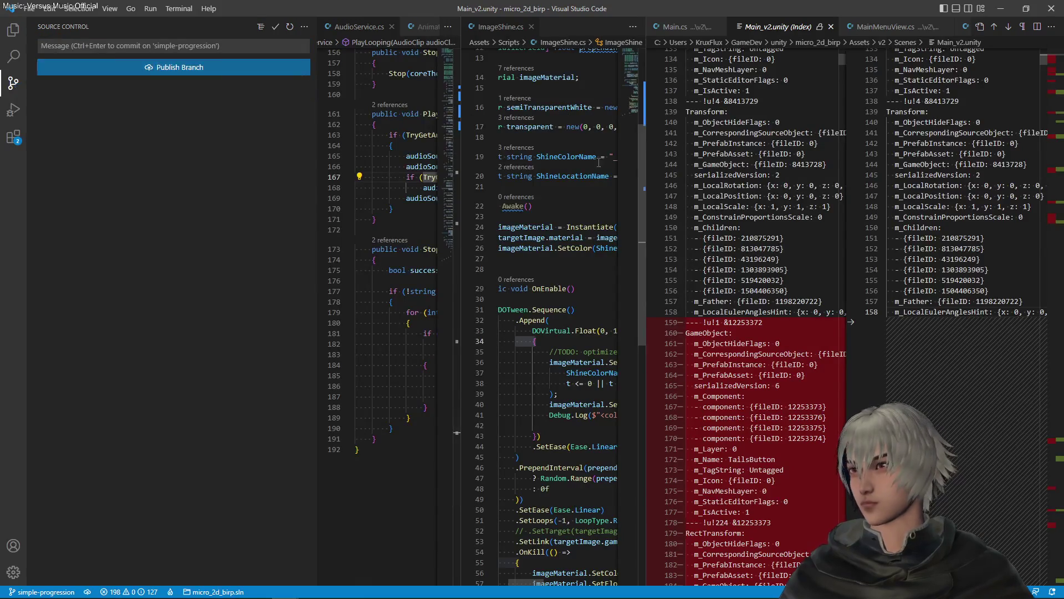
pyautogui.hotkey('alt', 'Tab')
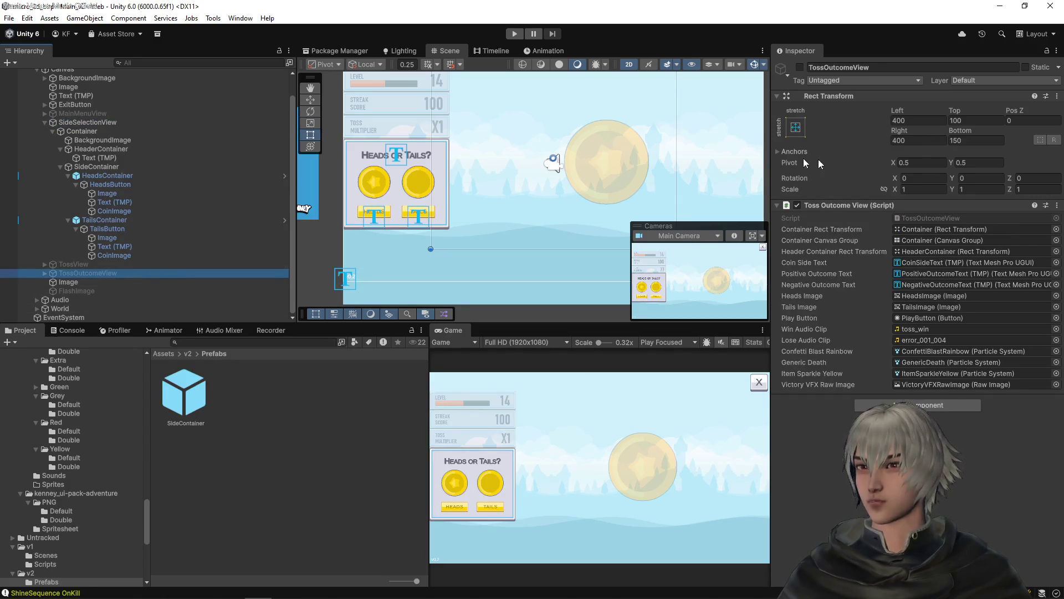
# - Enable TossOutcomeView, disable SideSelectionView, and select TossOutcomeView in the Hierarchy
pyautogui.click(800, 67)
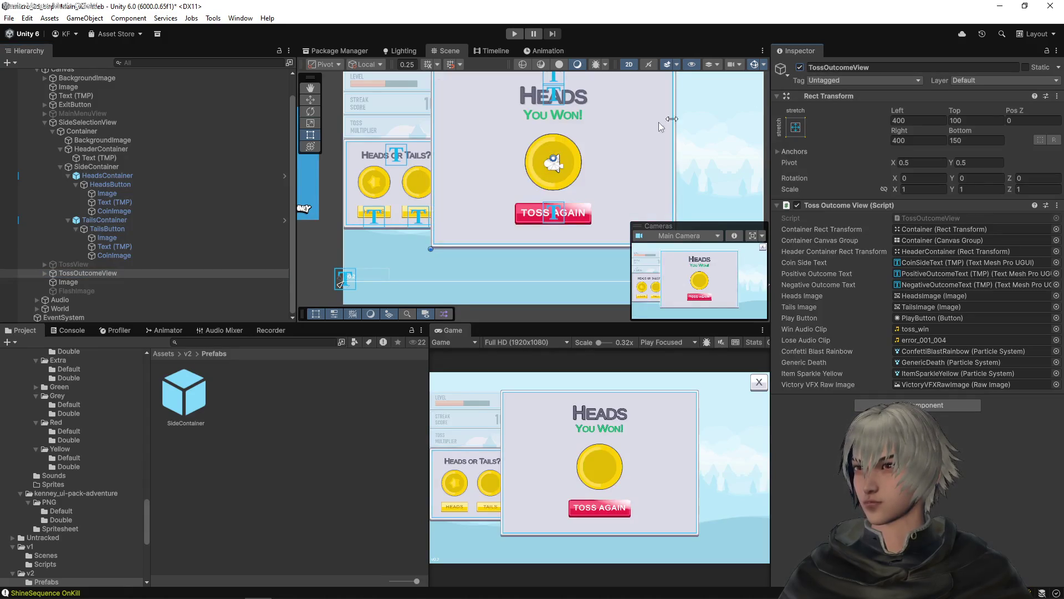
pyautogui.click(97, 123)
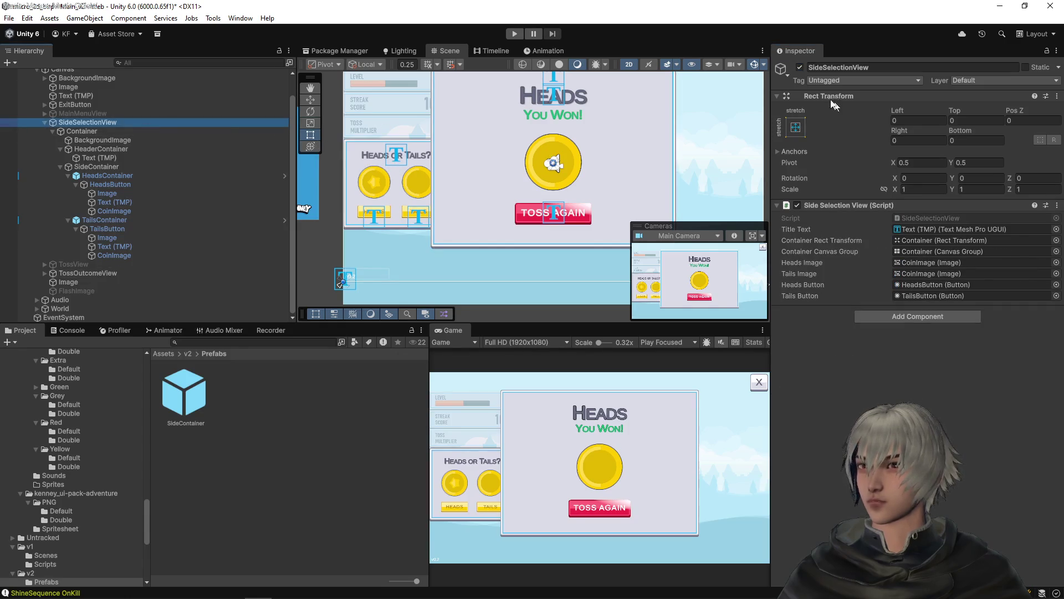
pyautogui.click(800, 67)
pyautogui.moveTo(438, 171); pyautogui.dragTo(476, 207)
pyautogui.click(107, 271)
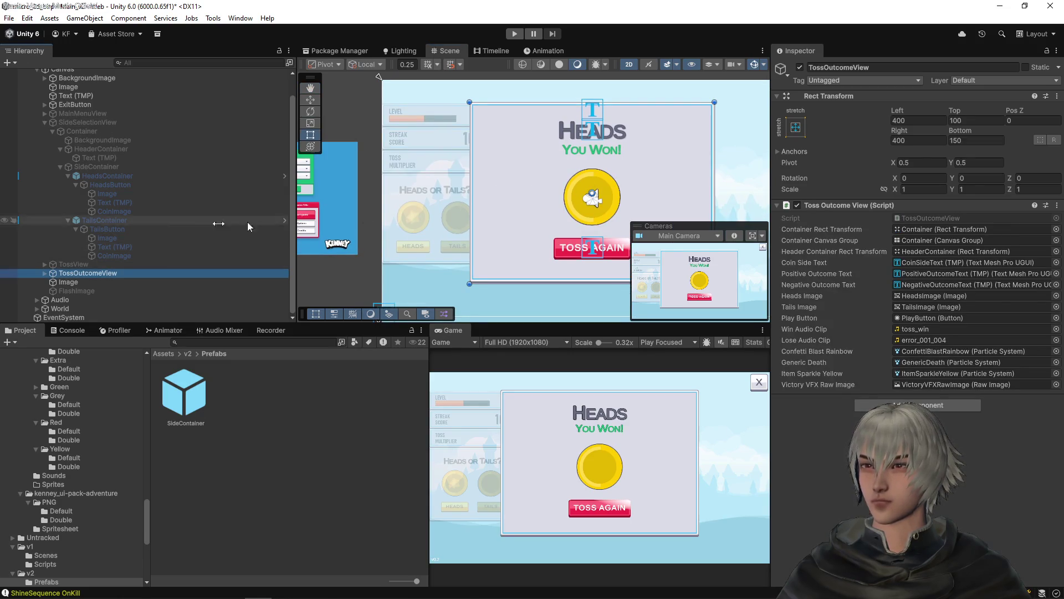
pyautogui.scroll(-2, 571, 130)
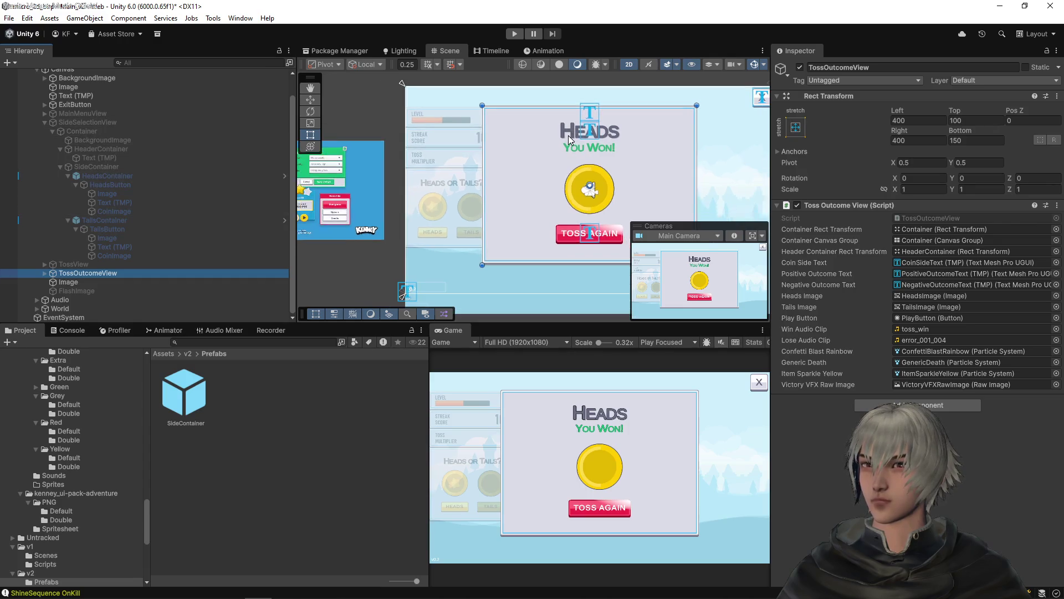
# - Set TossOutcomeView's Rect Transform Left, Top, Right and Bottom offsets all to 0
pyautogui.click(44, 273)
pyautogui.click(94, 283)
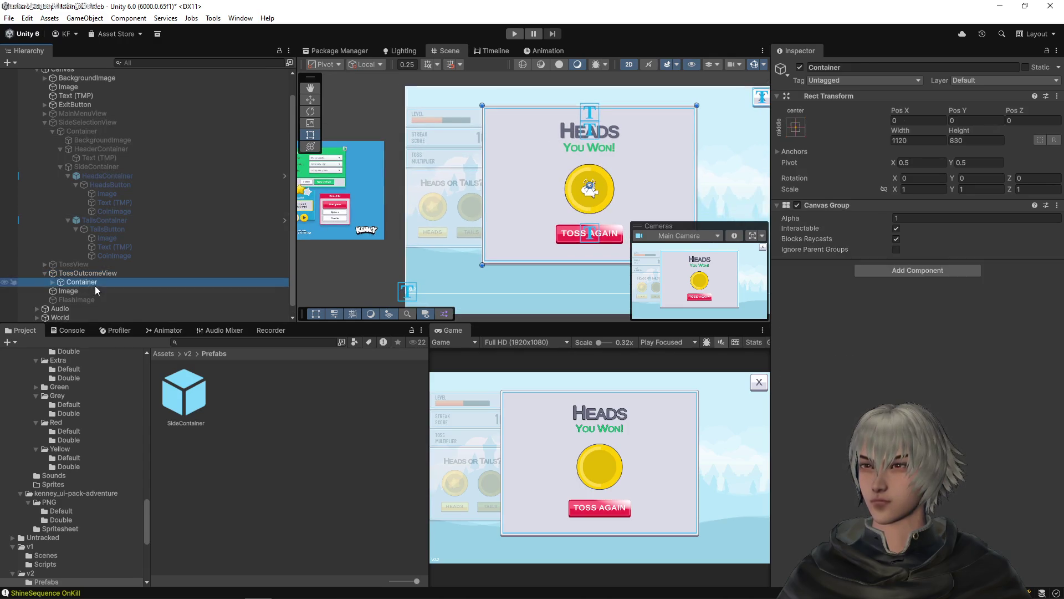
pyautogui.click(100, 274)
pyautogui.click(918, 121)
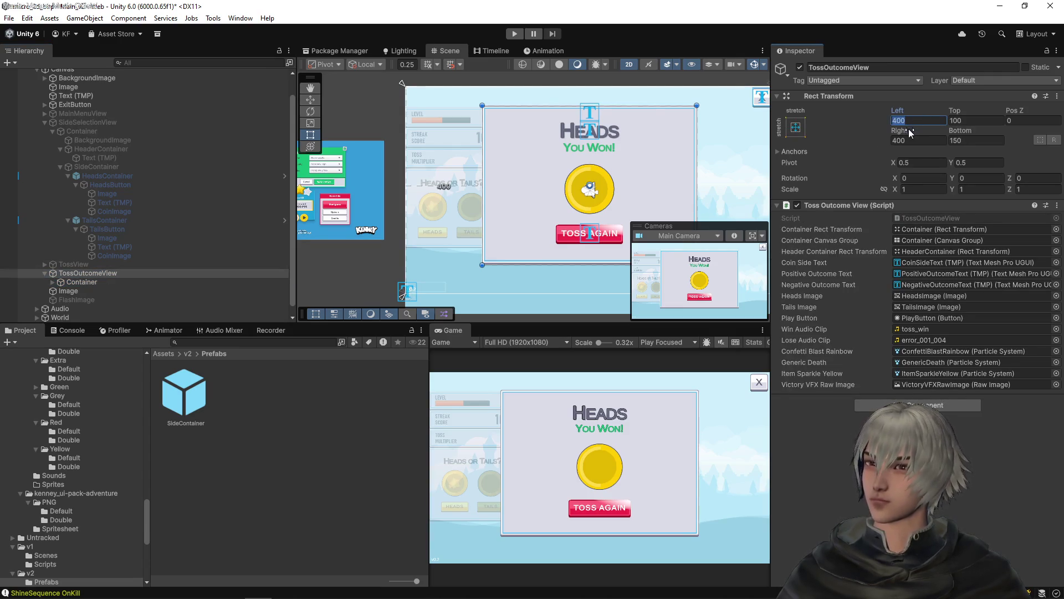
pyautogui.write('0')
pyautogui.press('Tab')
pyautogui.write('0')
pyautogui.press('Tab')
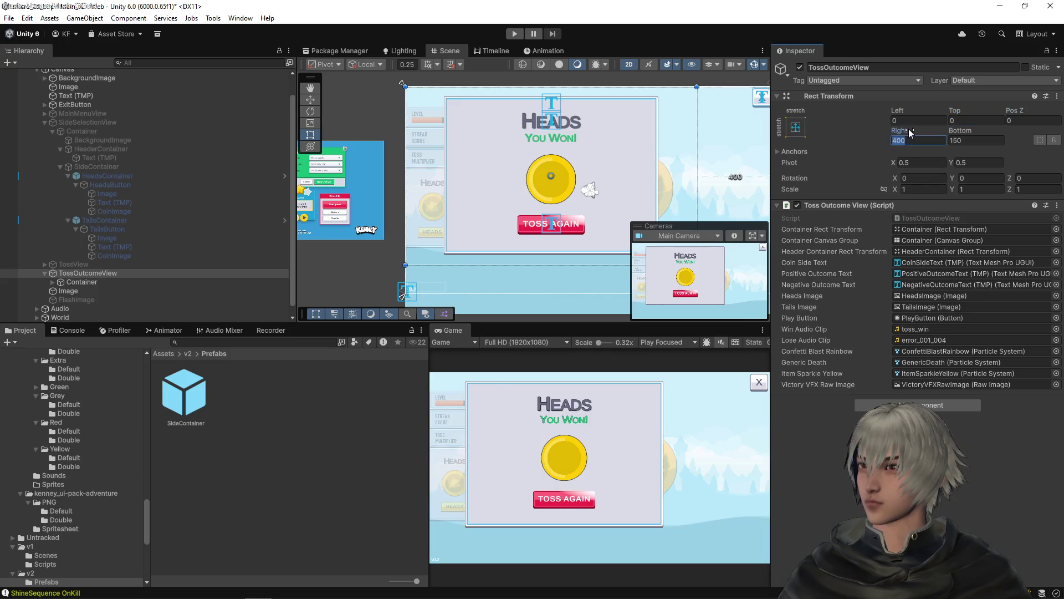
pyautogui.write('0')
pyautogui.press('Tab')
pyautogui.write('0')
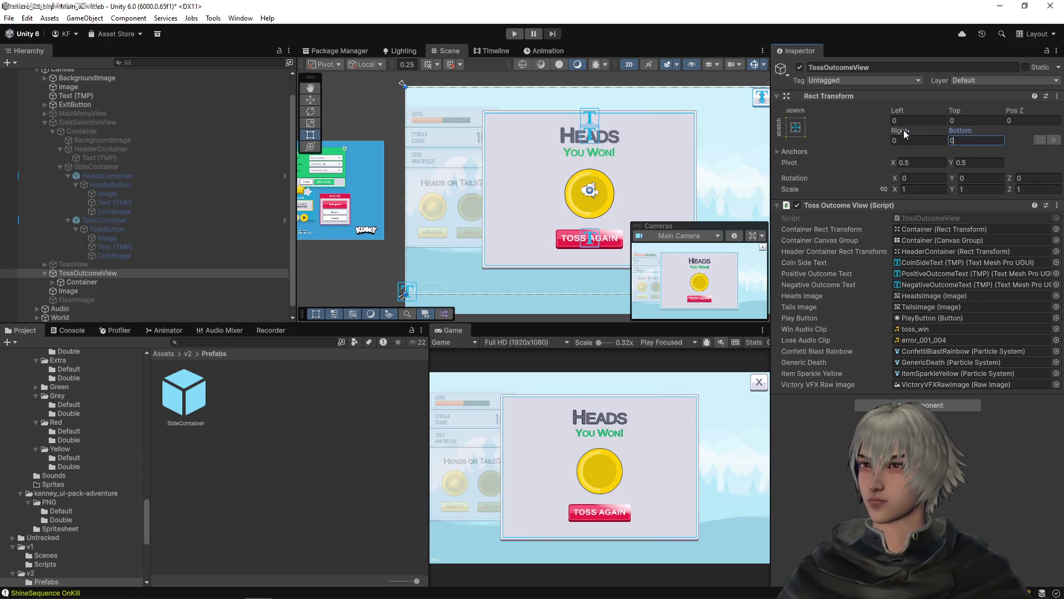
pyautogui.scroll(2, 555, 191)
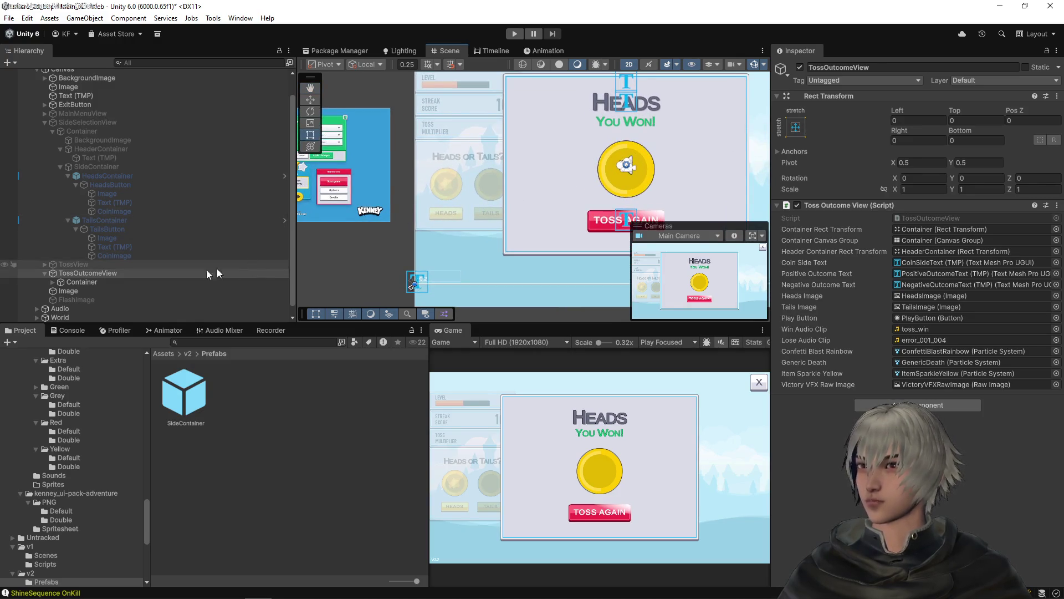
pyautogui.click(81, 282)
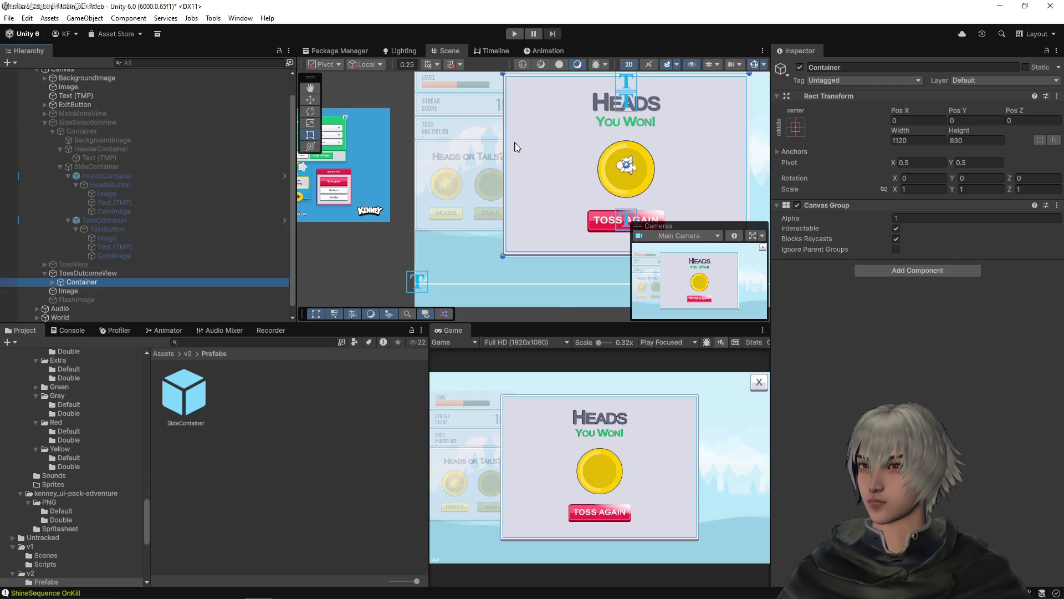
# - Anchor the outcome Container middle-left with Pos X 0, Width 485 and Height 415
pyautogui.click(795, 126)
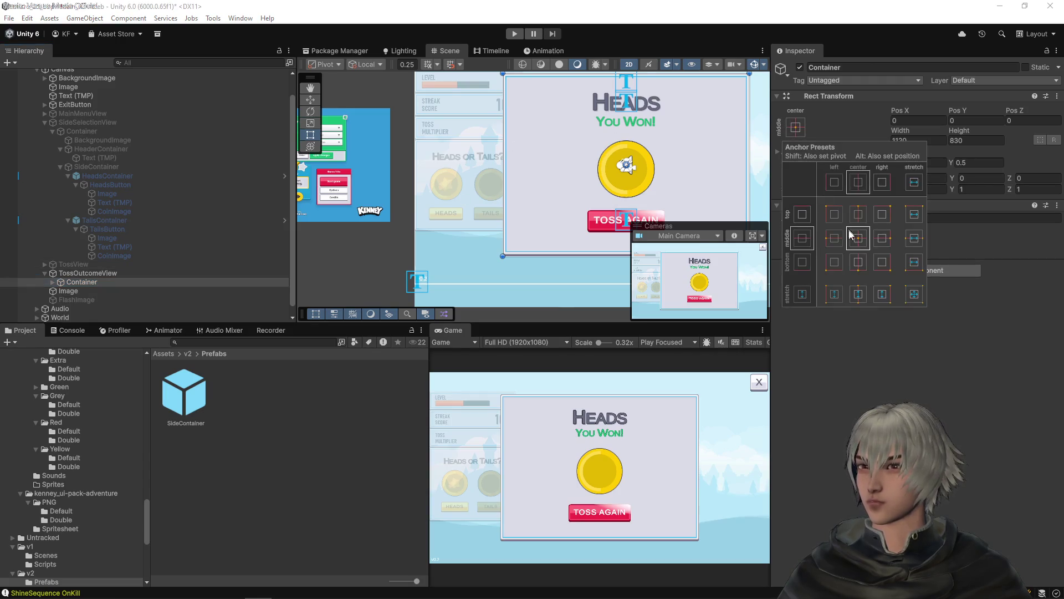
pyautogui.click(835, 239)
pyautogui.click(923, 121)
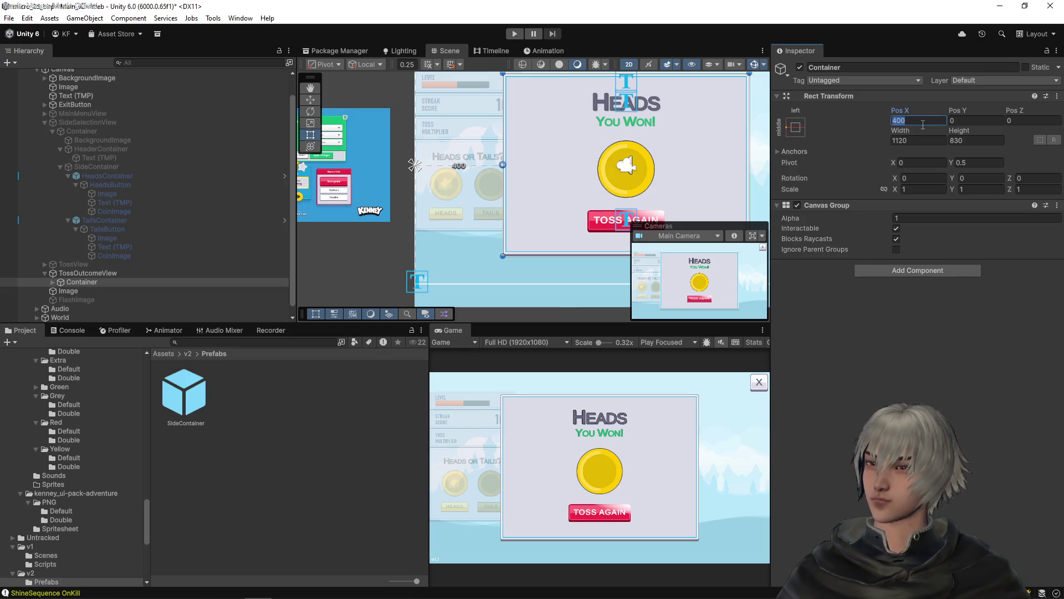
pyautogui.write('0')
pyautogui.moveTo(659, 73)
pyautogui.mouseDown()
pyautogui.moveTo(593, 161)
pyautogui.moveTo(521, 192)
pyautogui.moveTo(522, 141)
pyautogui.mouseUp()
pyautogui.scroll(2, 516, 149)
pyautogui.scroll(3, 514, 150)
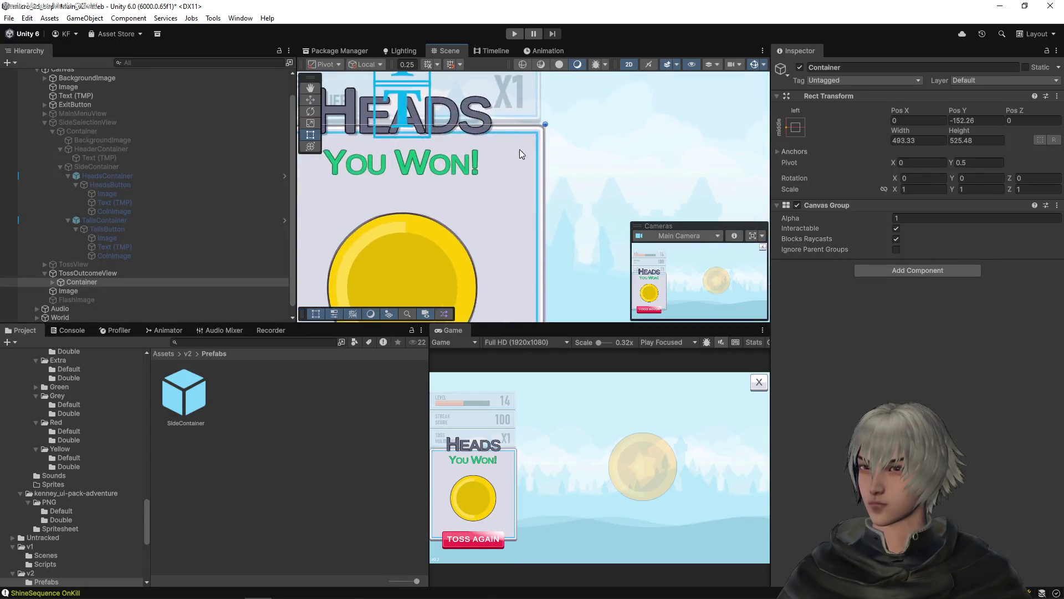
pyautogui.moveTo(894, 141); pyautogui.dragTo(929, 140)
pyautogui.write('48')
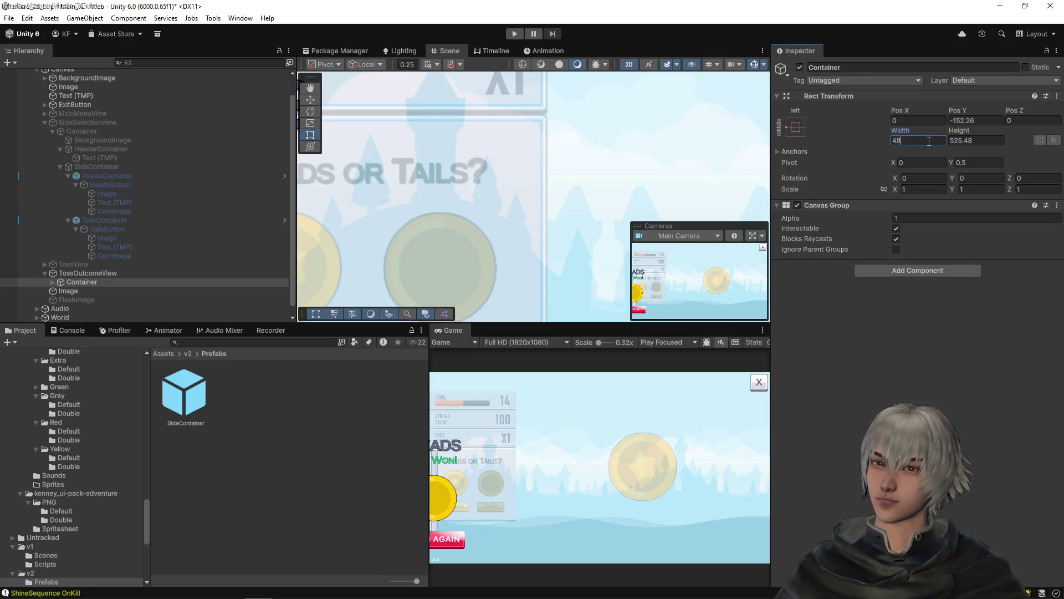
pyautogui.write('5')
pyautogui.click(964, 143)
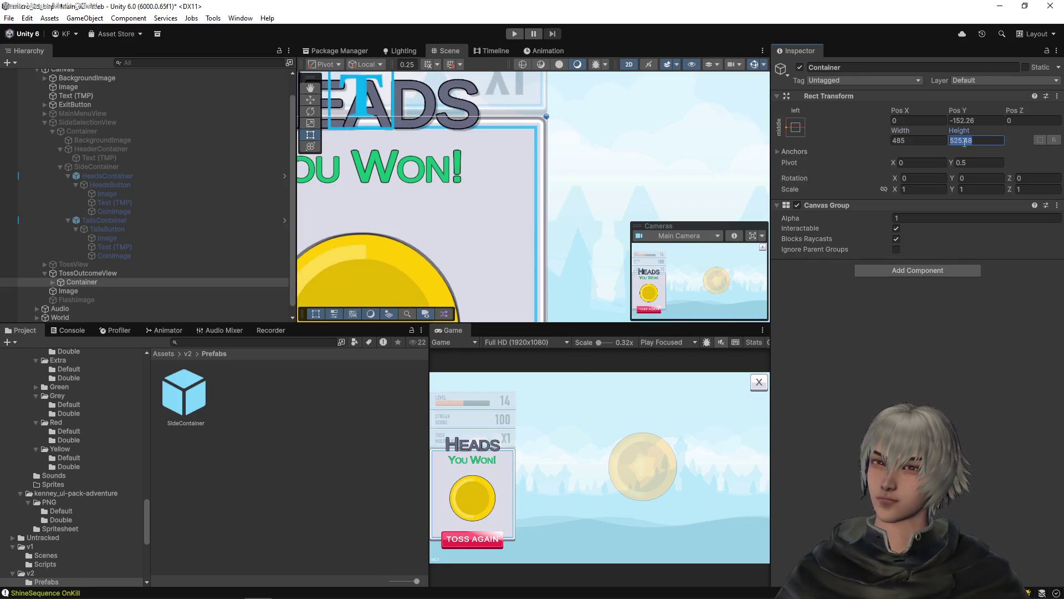
pyautogui.write('415')
pyautogui.press('Return')
pyautogui.press('f')
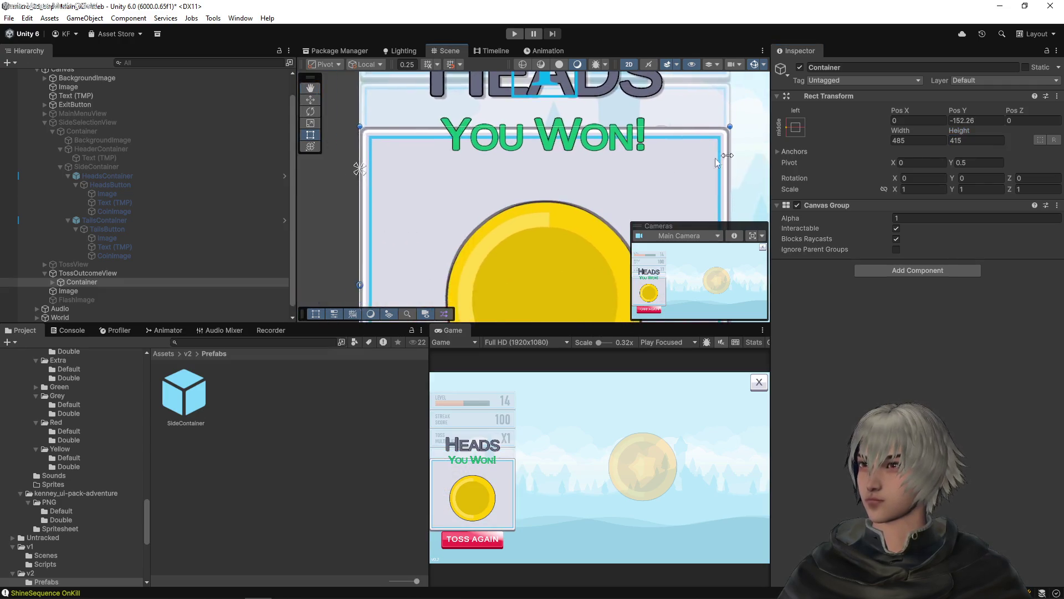
# - Set the outcome Container's Pos Y to -95, matching the selection panel's Container
pyautogui.scroll(-2, 530, 216)
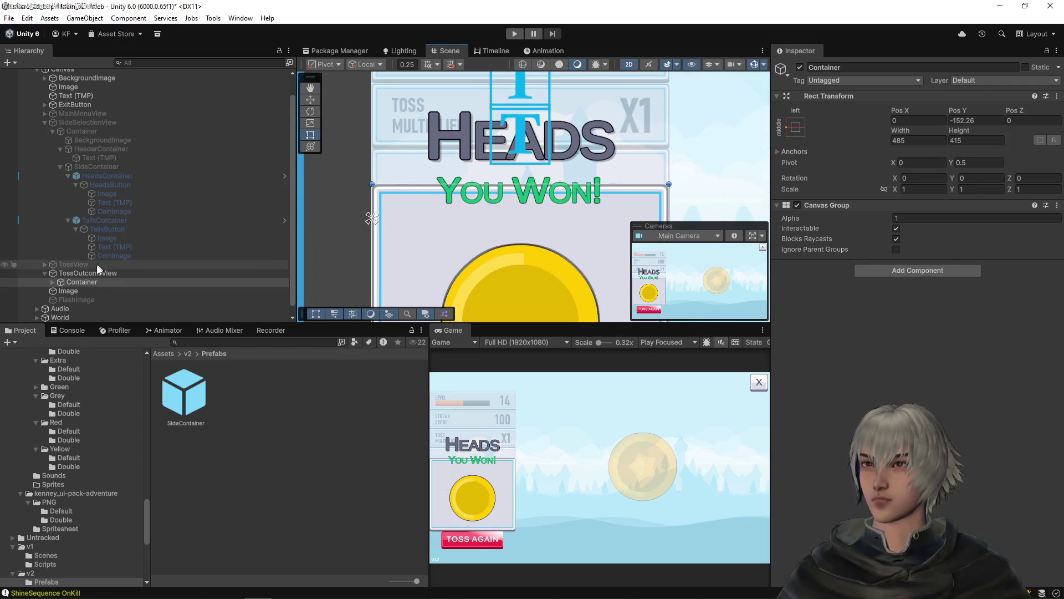
pyautogui.click(78, 131)
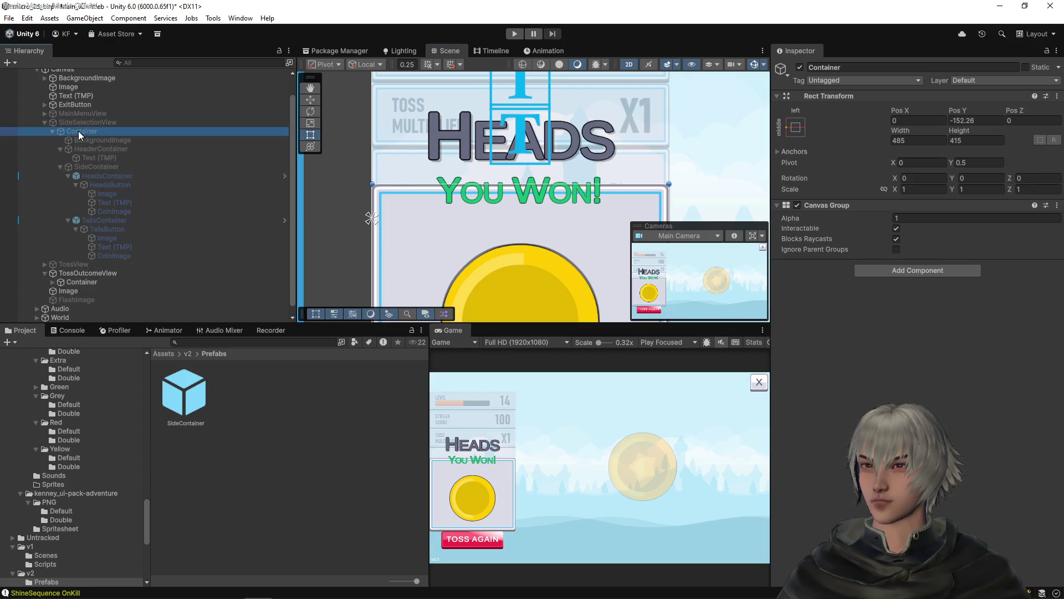
pyautogui.click(970, 121)
pyautogui.write('-95')
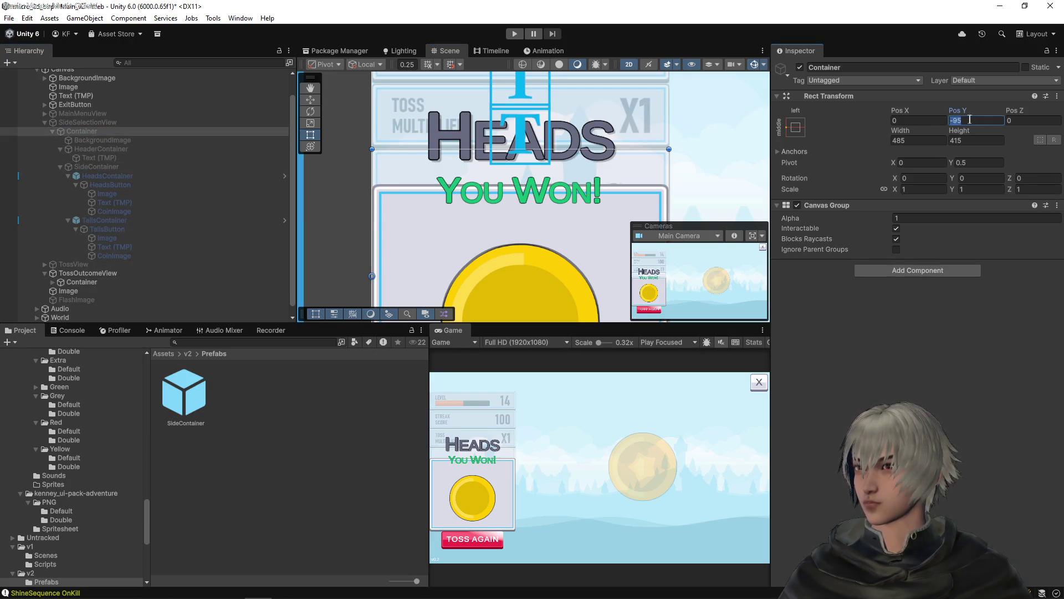
pyautogui.click(100, 281)
pyautogui.click(992, 120)
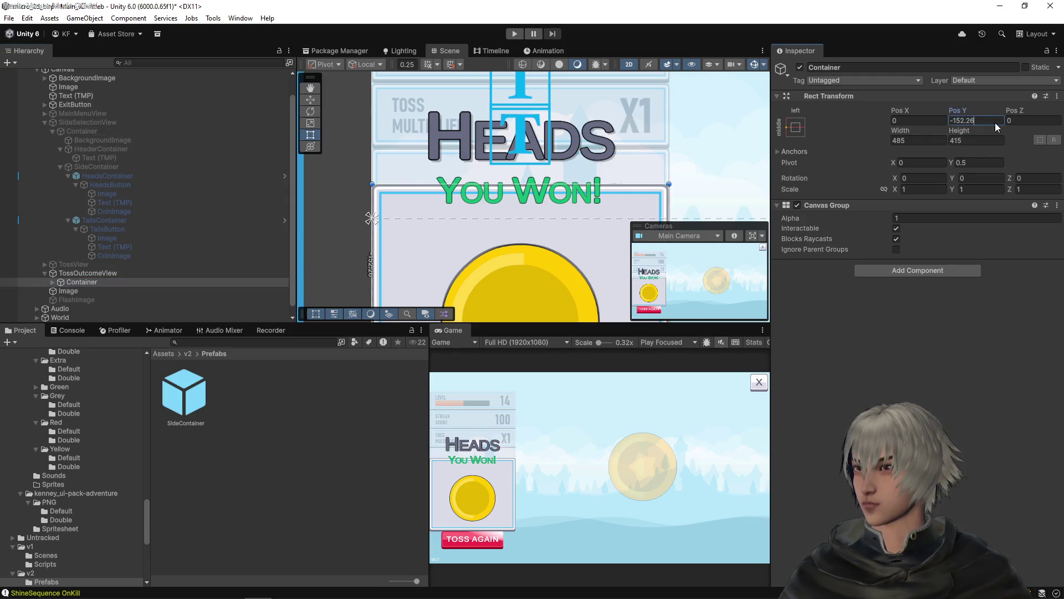
pyautogui.write('-95')
pyautogui.scroll(-5, 584, 158)
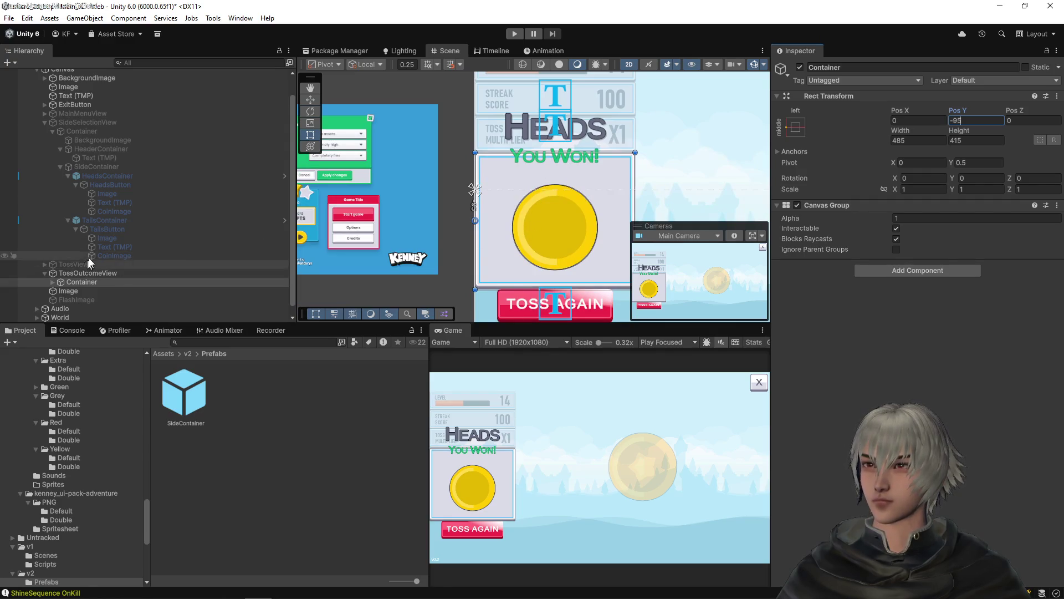
pyautogui.click(88, 159)
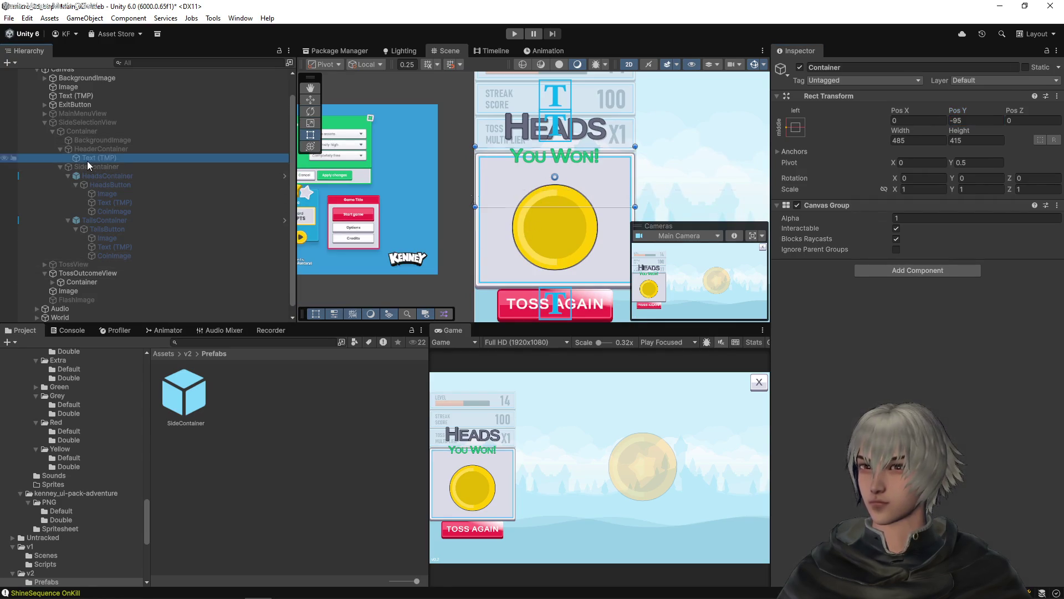
# - Set the title's and the outcome panel's CoinSideText font size to 44
pyautogui.scroll(-3, 837, 320)
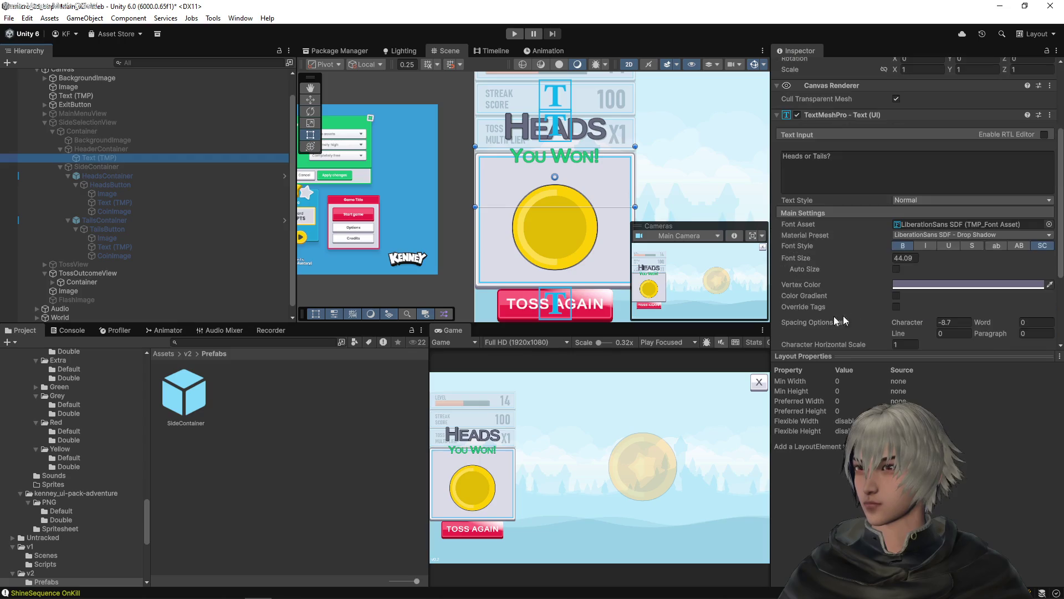
pyautogui.click(904, 259)
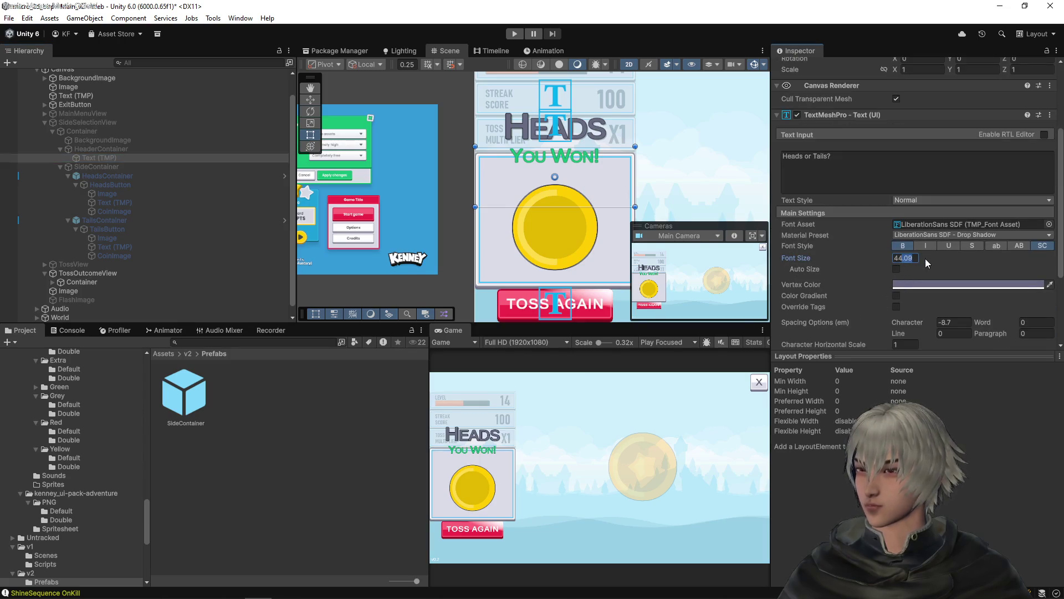
pyautogui.write('44')
pyautogui.press('Return')
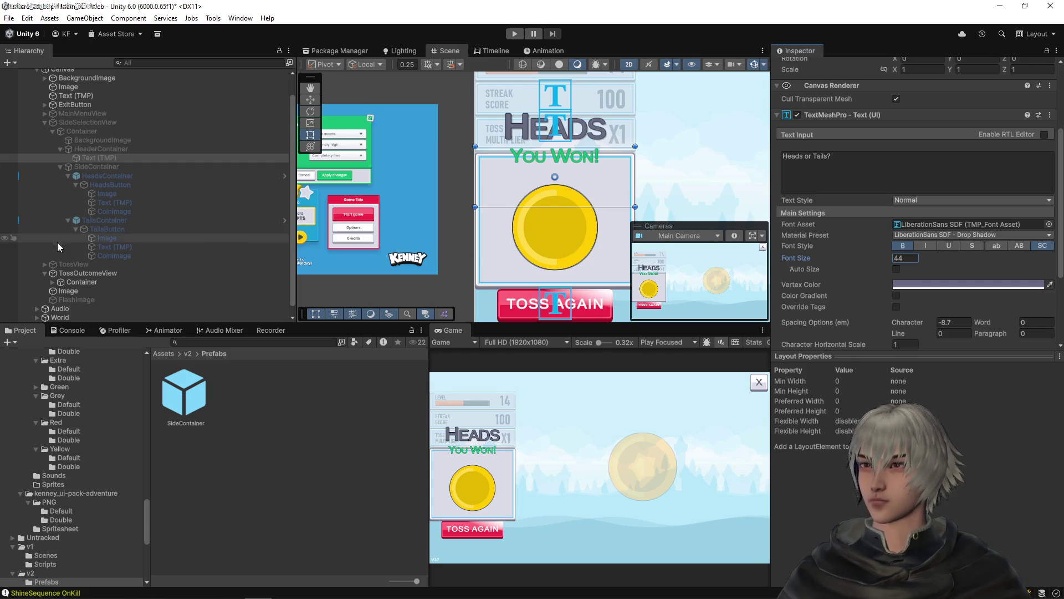
pyautogui.click(78, 282)
pyautogui.click(52, 281)
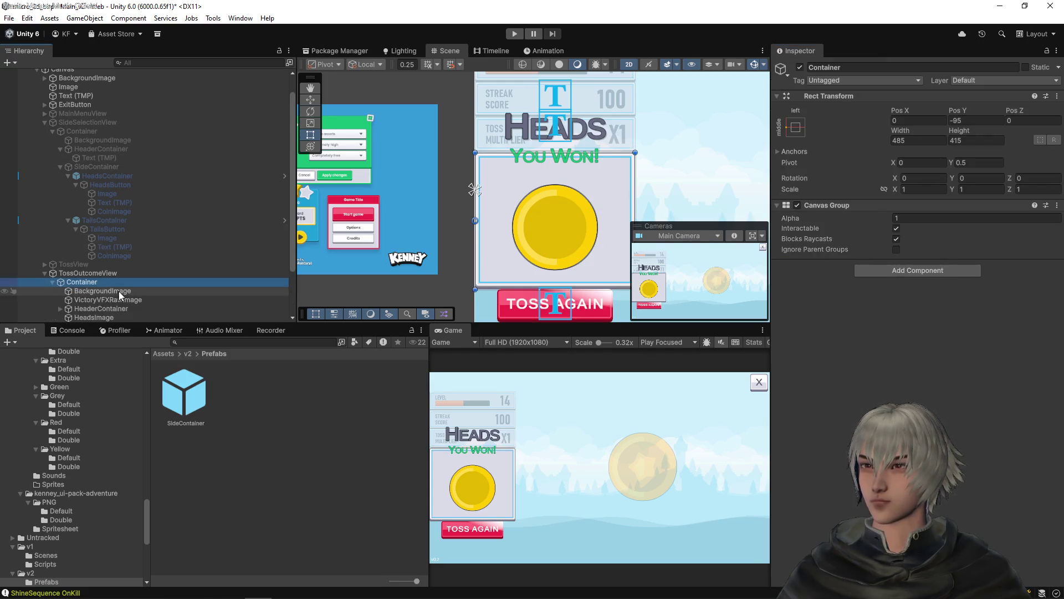
pyautogui.click(100, 267)
pyautogui.click(67, 276)
pyautogui.click(60, 275)
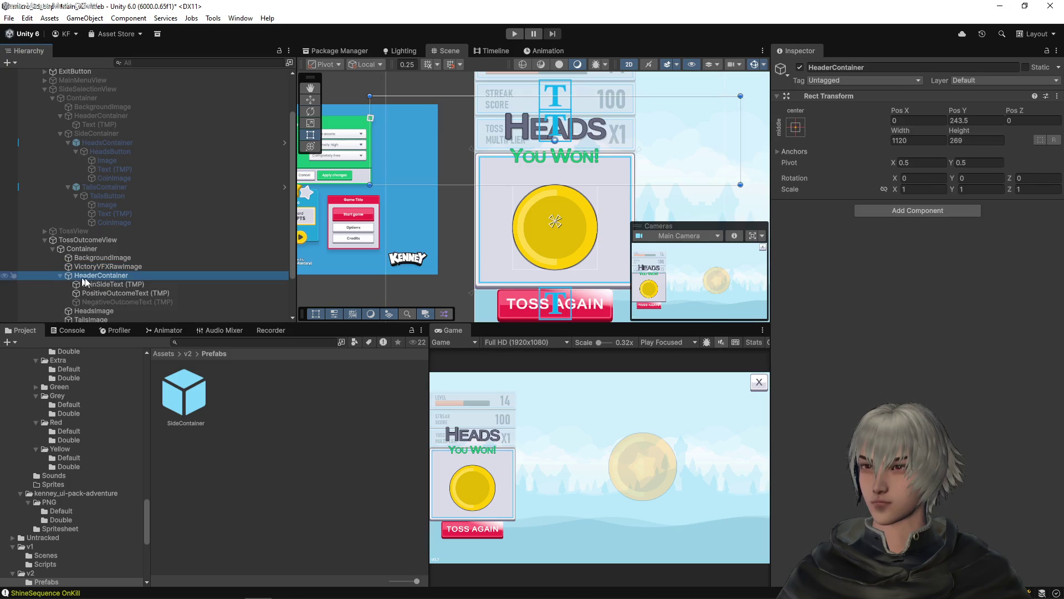
pyautogui.click(104, 285)
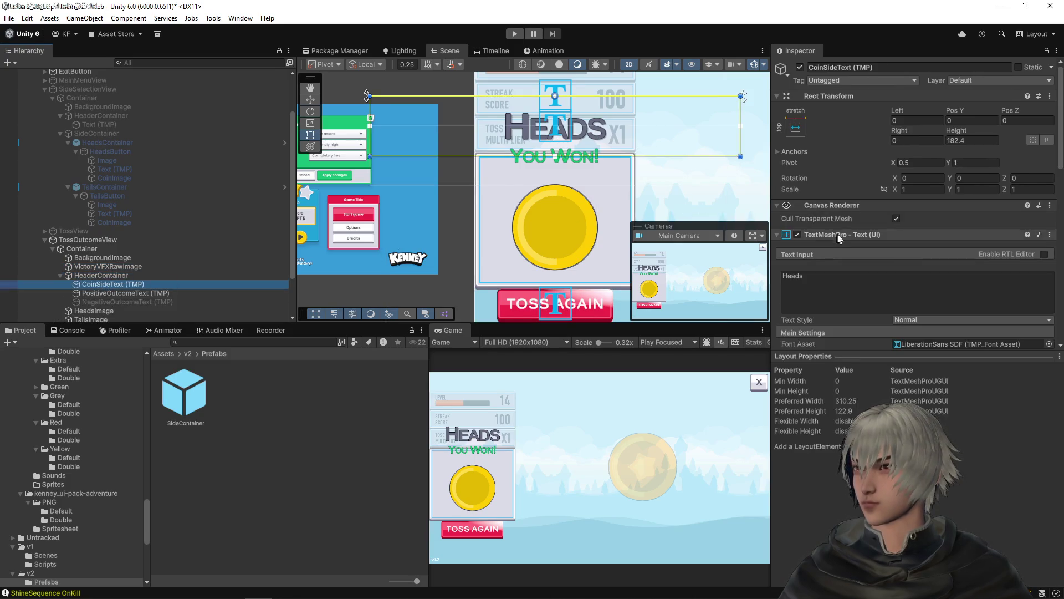
pyautogui.scroll(-3, 865, 255)
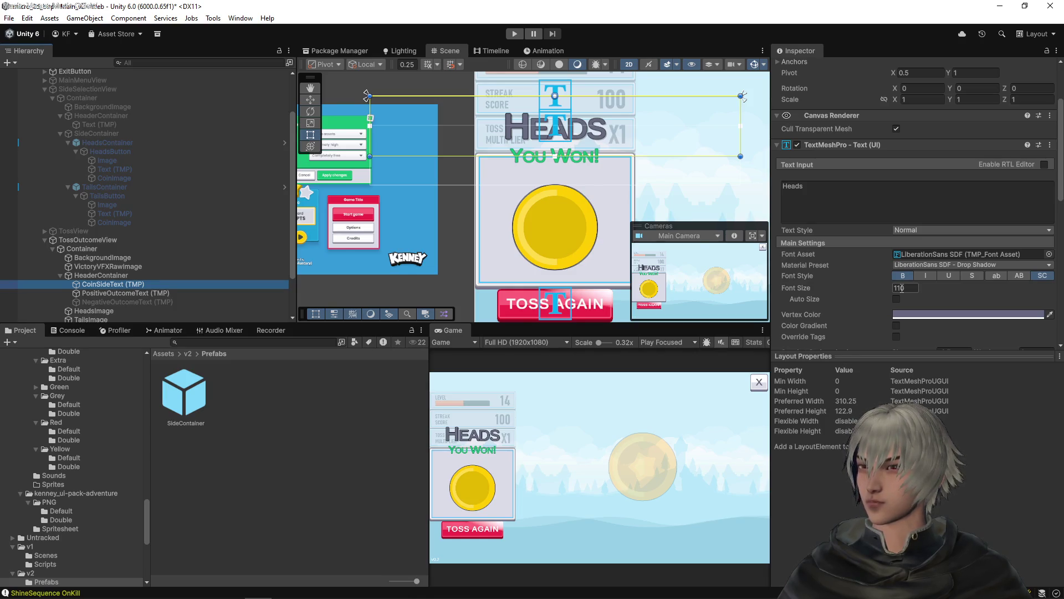
pyautogui.click(899, 287)
pyautogui.write('440')
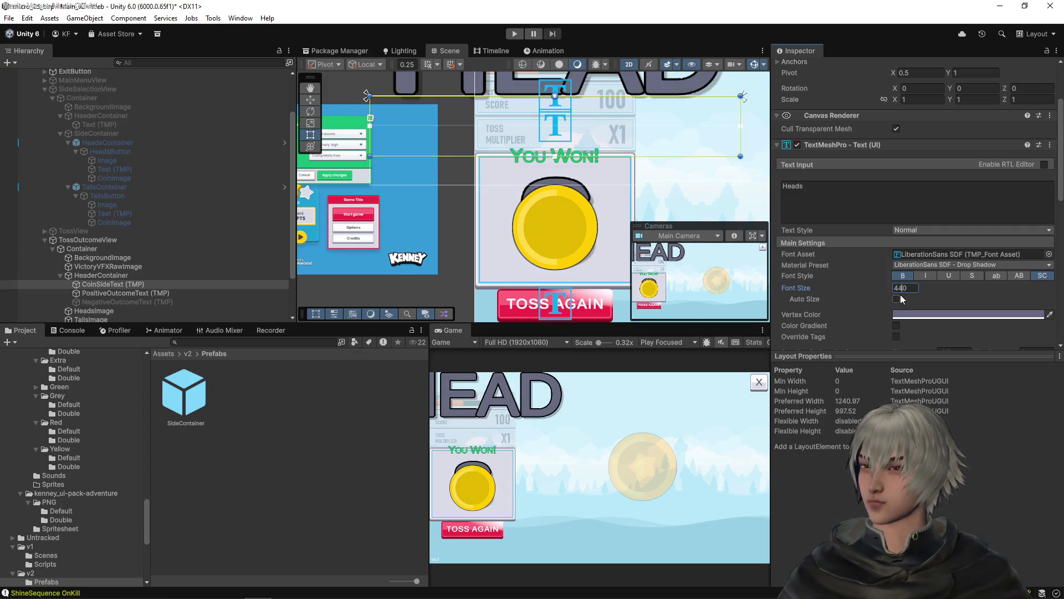
pyautogui.press('BackSpace')
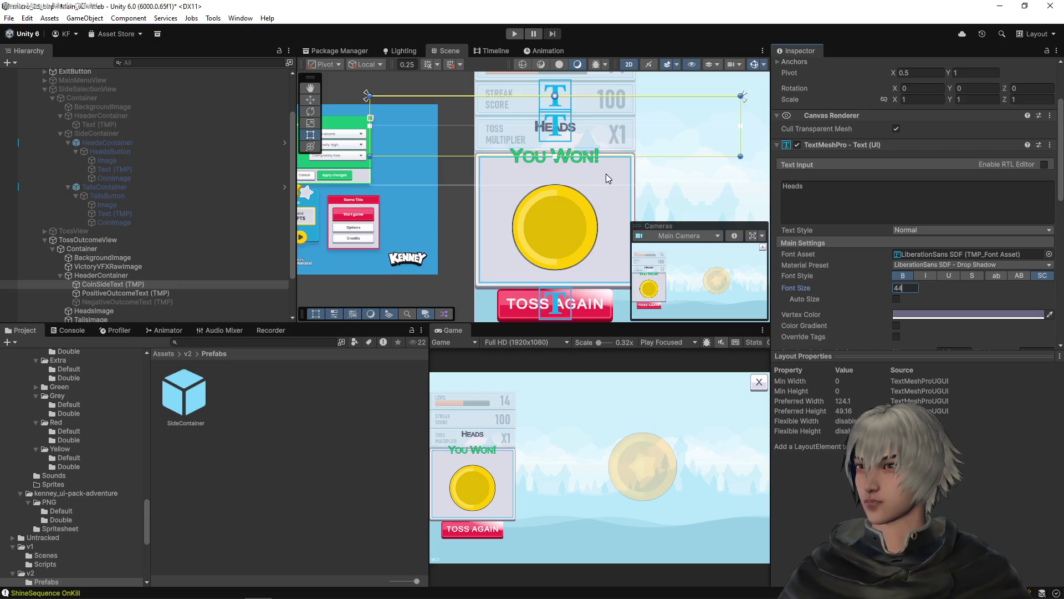
# - Shrink the You Won! PositiveOutcomeText font size to 26
pyautogui.click(126, 293)
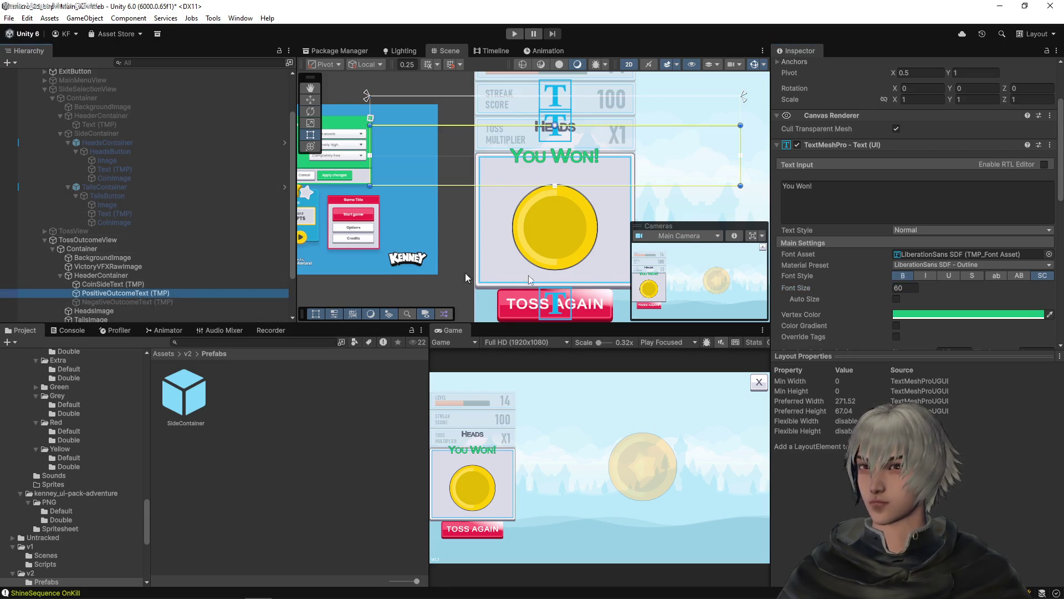
pyautogui.scroll(2, 622, 152)
pyautogui.scroll(2, 621, 151)
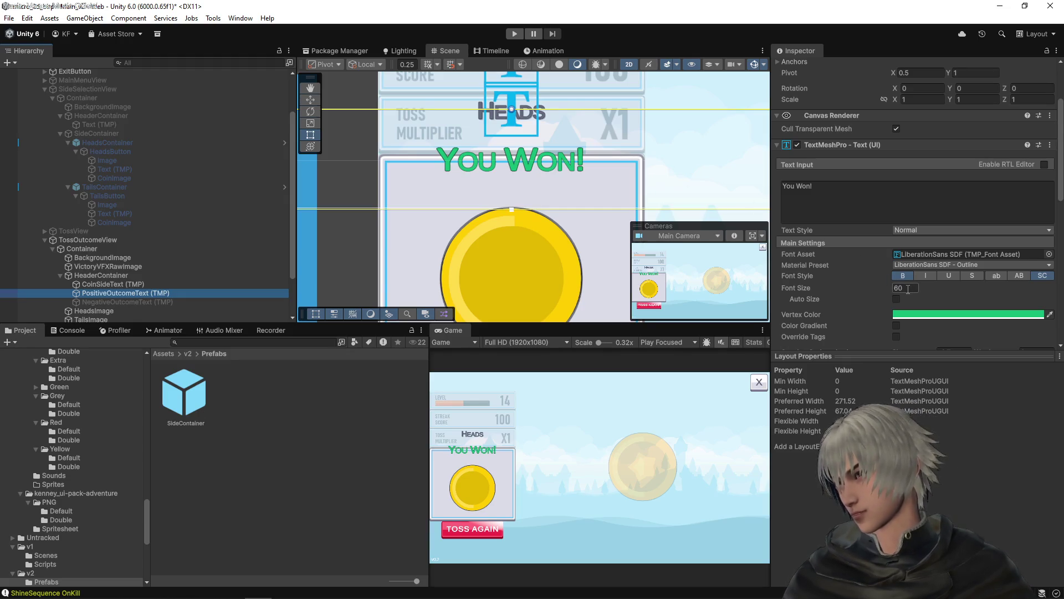
pyautogui.click(908, 289)
pyautogui.write('26')
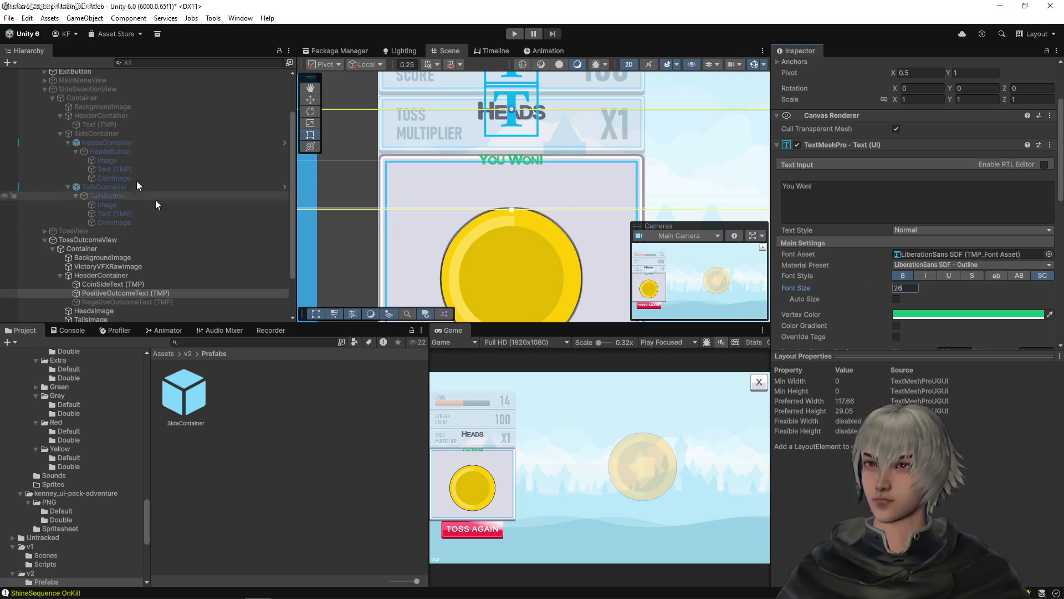
pyautogui.scroll(3, 105, 132)
pyautogui.click(106, 101)
pyautogui.click(105, 108)
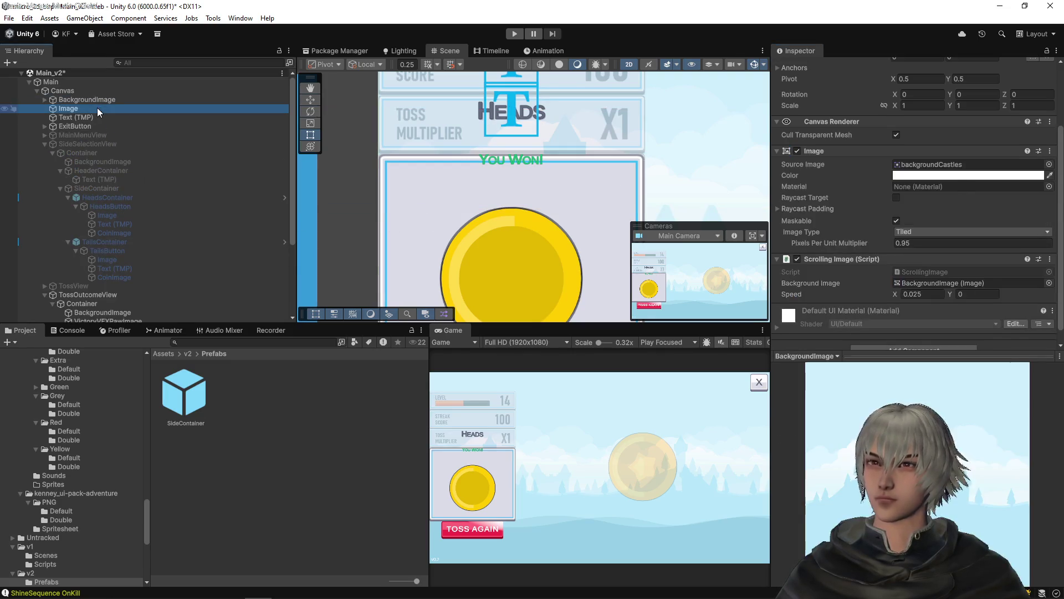
# - Assign the user_interface_v2_outcome_0 sprite as the Canvas Image's Source Image
pyautogui.click(925, 183)
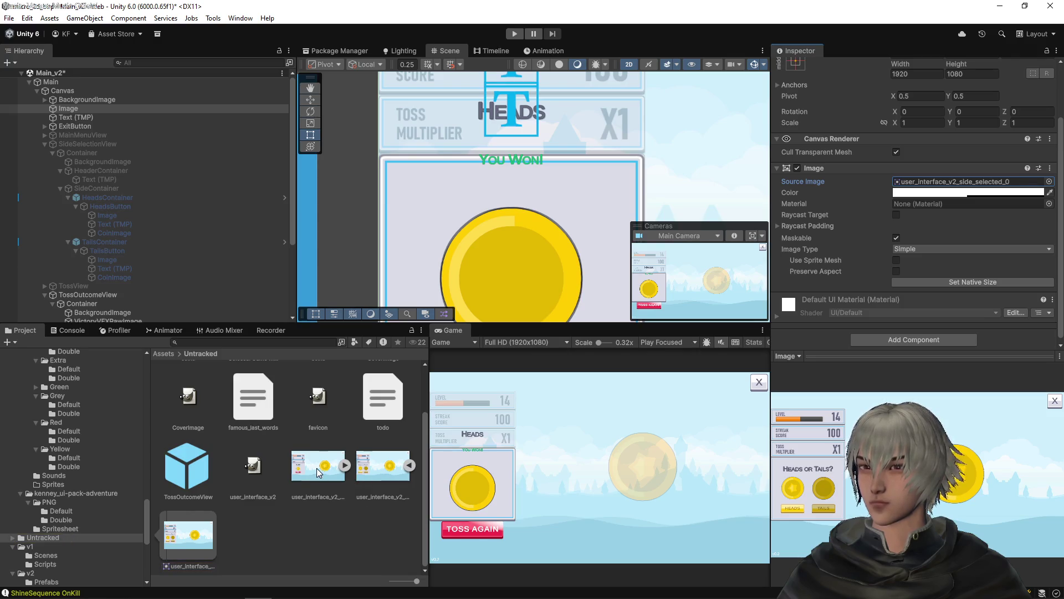
pyautogui.moveTo(317, 468)
pyautogui.mouseDown()
pyautogui.moveTo(957, 198)
pyautogui.moveTo(952, 183)
pyautogui.mouseUp()
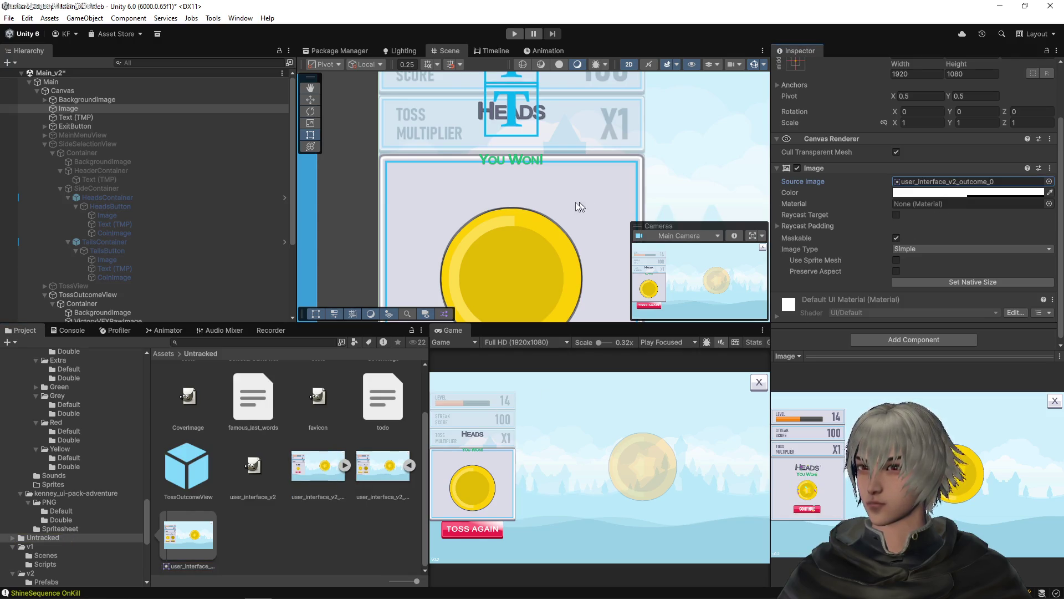
pyautogui.scroll(-3, 510, 241)
pyautogui.moveTo(574, 220); pyautogui.dragTo(523, 167)
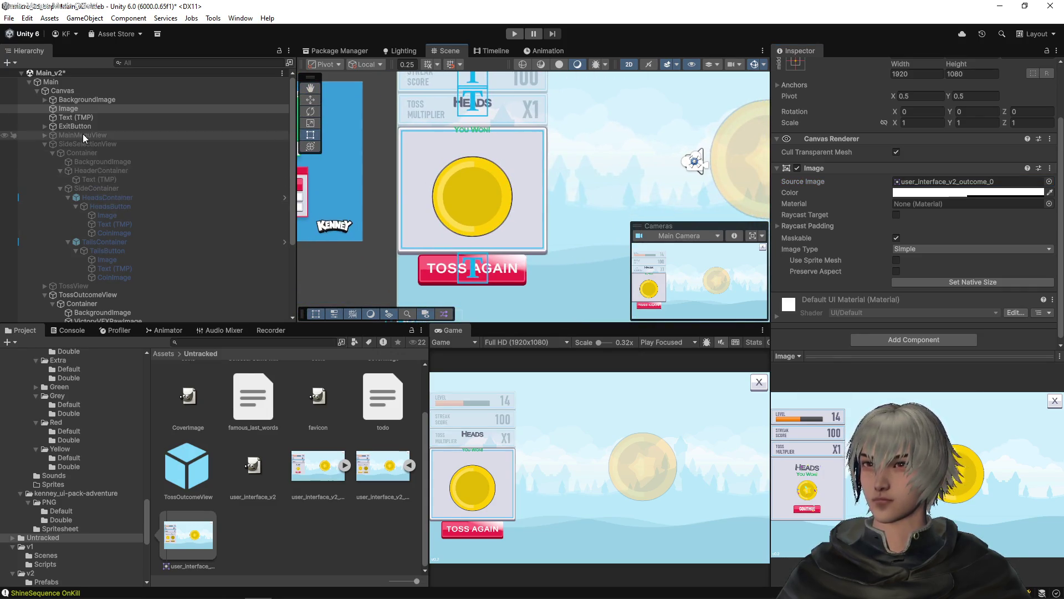
pyautogui.scroll(-4, 121, 217)
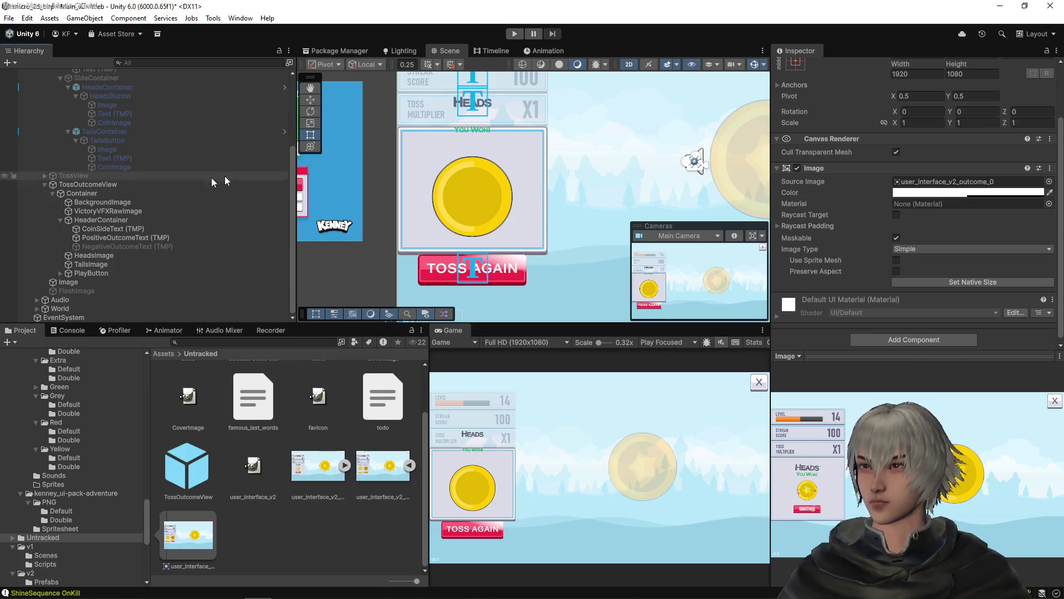
# - Disable the outcome panel's BackgroundImage and select HeaderContainer
pyautogui.click(125, 203)
pyautogui.scroll(2, 816, 141)
pyautogui.click(800, 68)
pyautogui.scroll(2, 504, 133)
pyautogui.scroll(2, 501, 142)
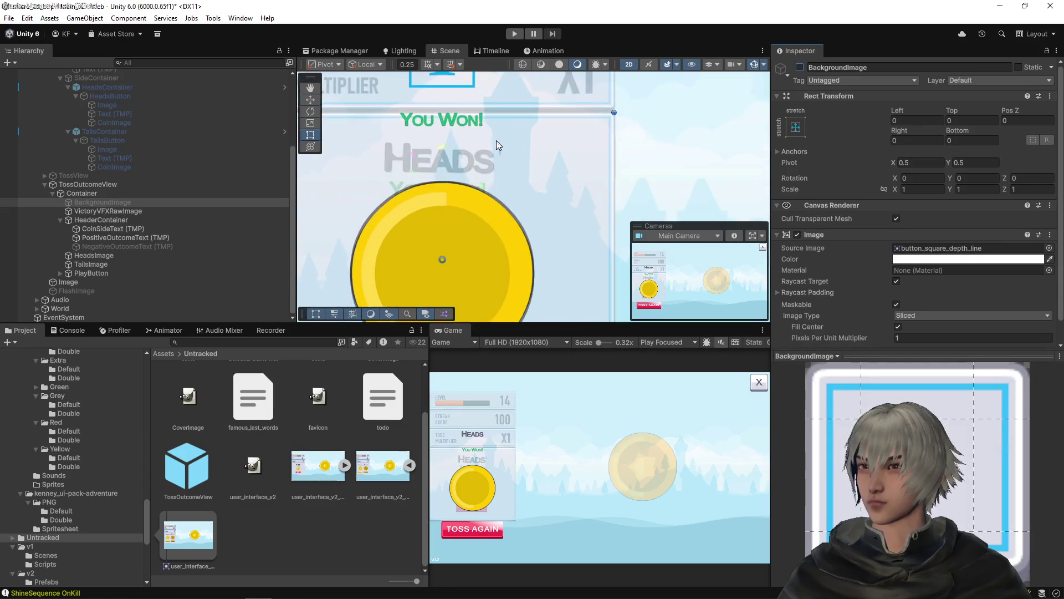
pyautogui.scroll(-2, 449, 145)
pyautogui.scroll(-2, 528, 161)
pyautogui.moveTo(524, 214)
pyautogui.mouseDown()
pyautogui.moveTo(538, 95)
pyautogui.moveTo(533, 219)
pyautogui.mouseUp()
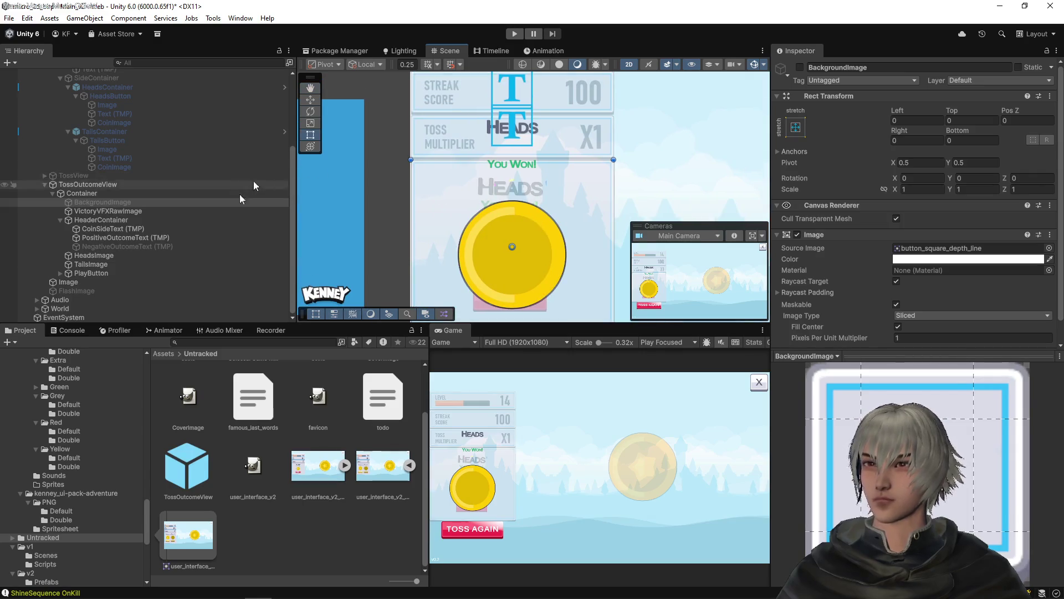
pyautogui.click(116, 221)
pyautogui.moveTo(510, 119); pyautogui.dragTo(525, 140)
# - Give HeaderContainer the top-stretch anchor preset with Left 0, Right 0 and Pos Y 0
pyautogui.click(795, 127)
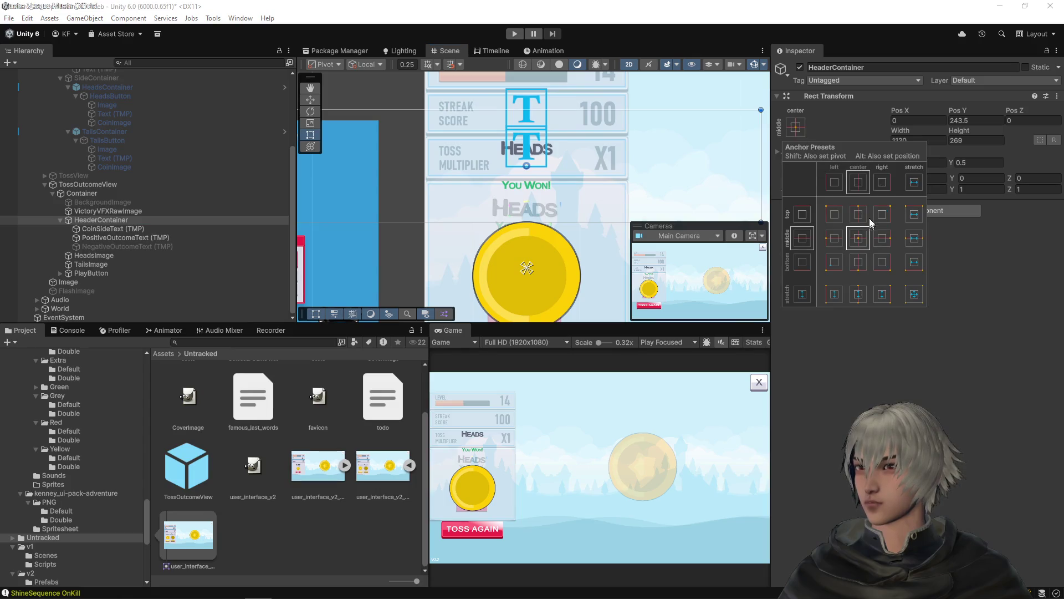
pyautogui.keyDown('shift'); pyautogui.click(914, 214); pyautogui.keyUp('shift')
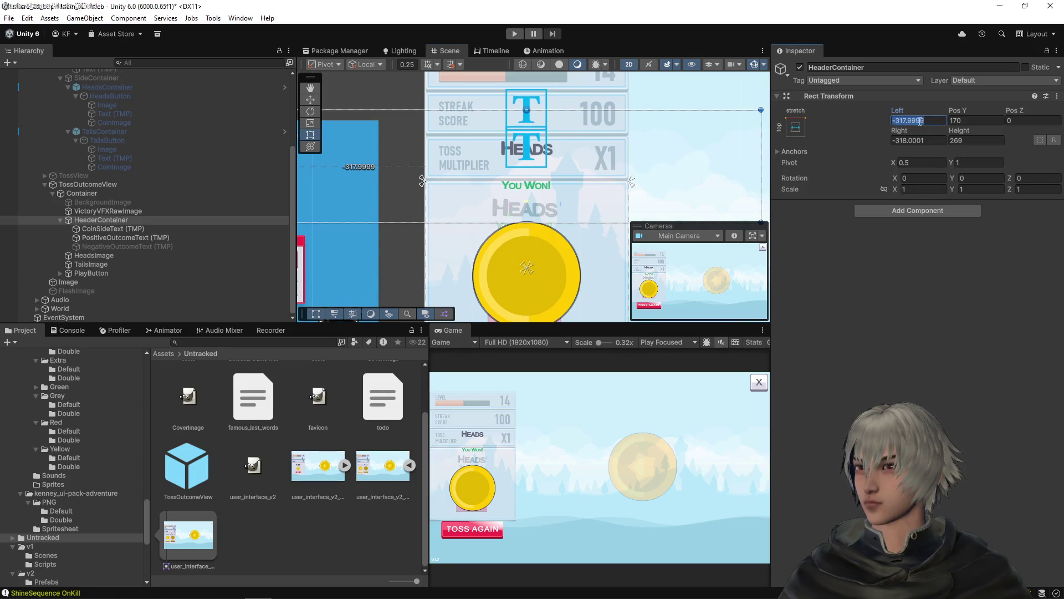
pyautogui.click(920, 121)
pyautogui.write('0')
pyautogui.click(924, 140)
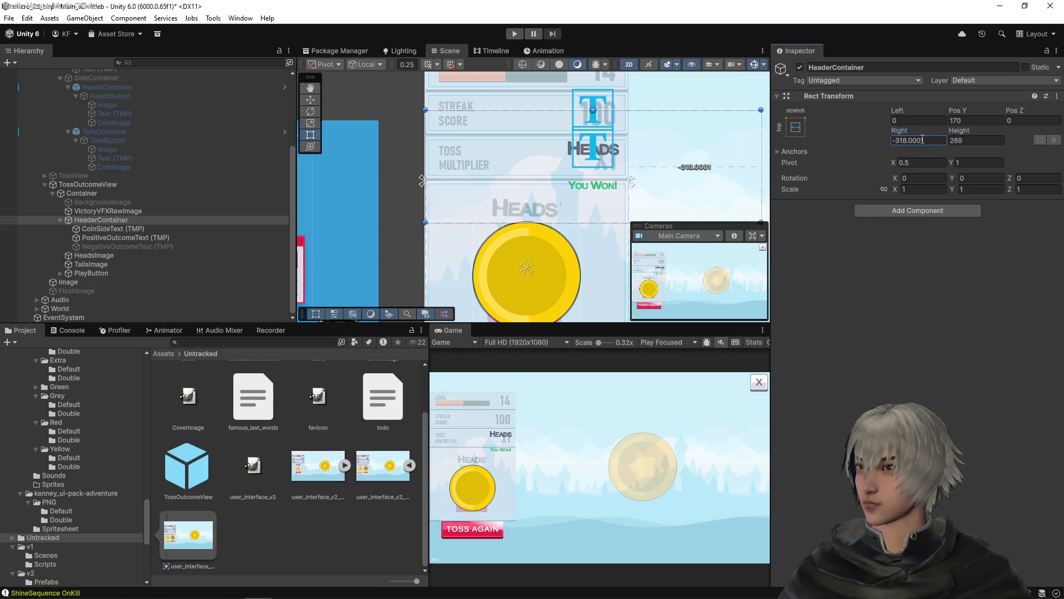
pyautogui.write('0')
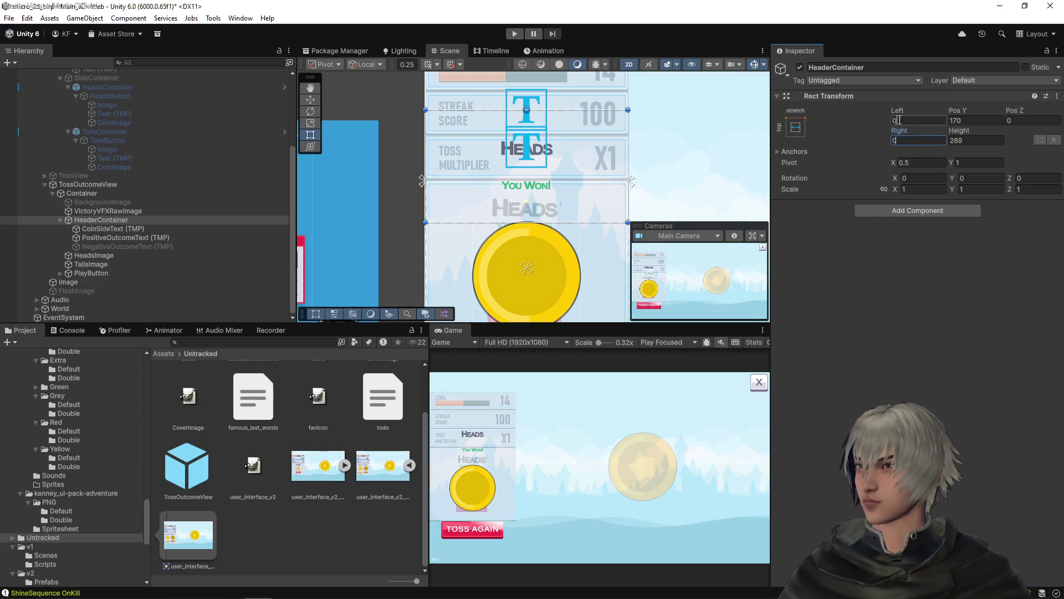
pyautogui.click(961, 120)
pyautogui.write('0')
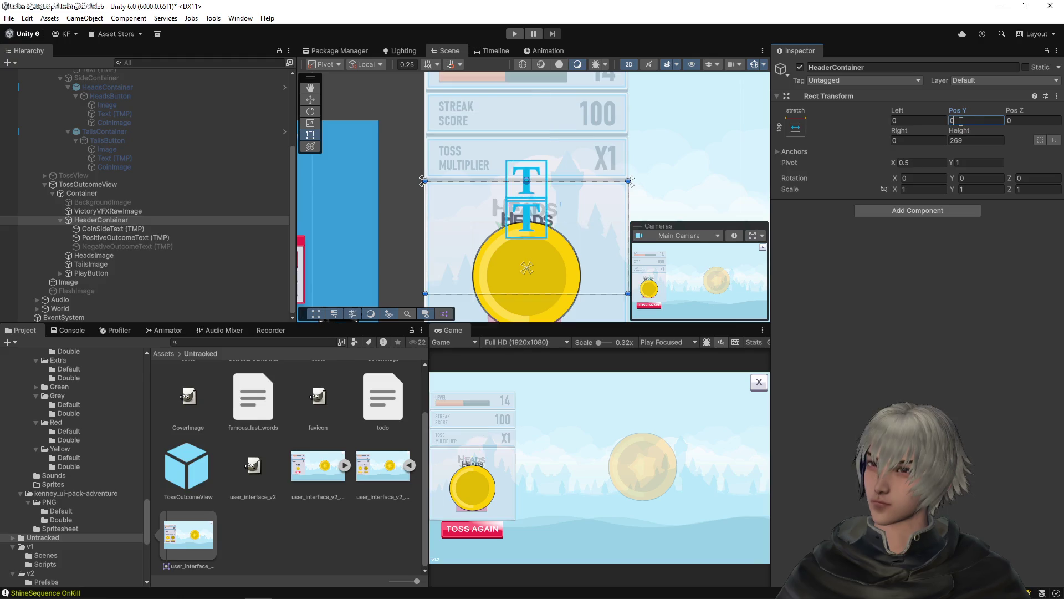
pyautogui.scroll(5, 528, 219)
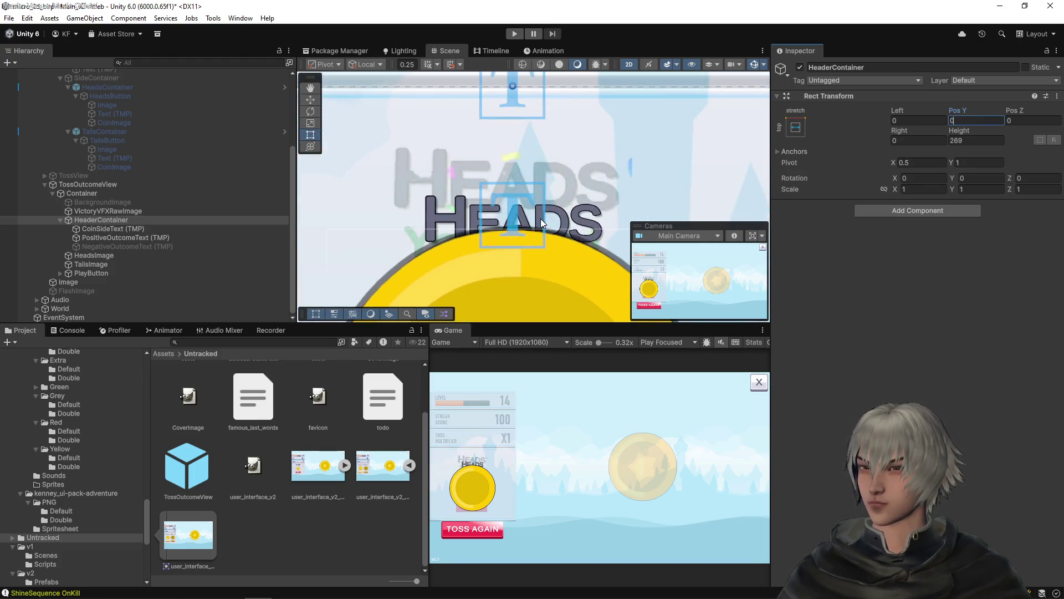
# - Reduce the Heads label height to 133.1 and enlarge its font size
pyautogui.click(157, 228)
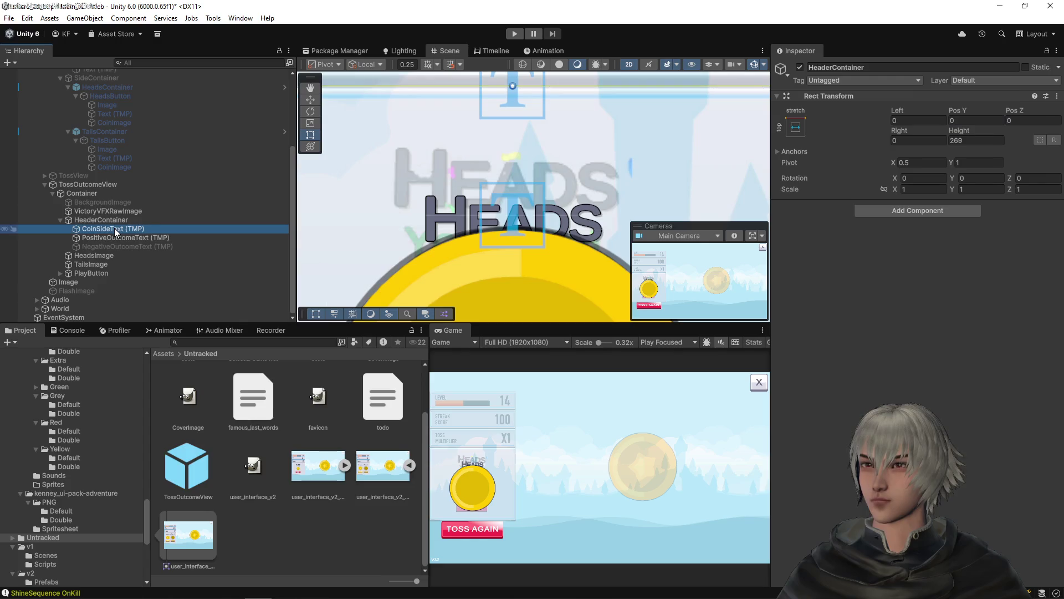
pyautogui.scroll(-3, 831, 289)
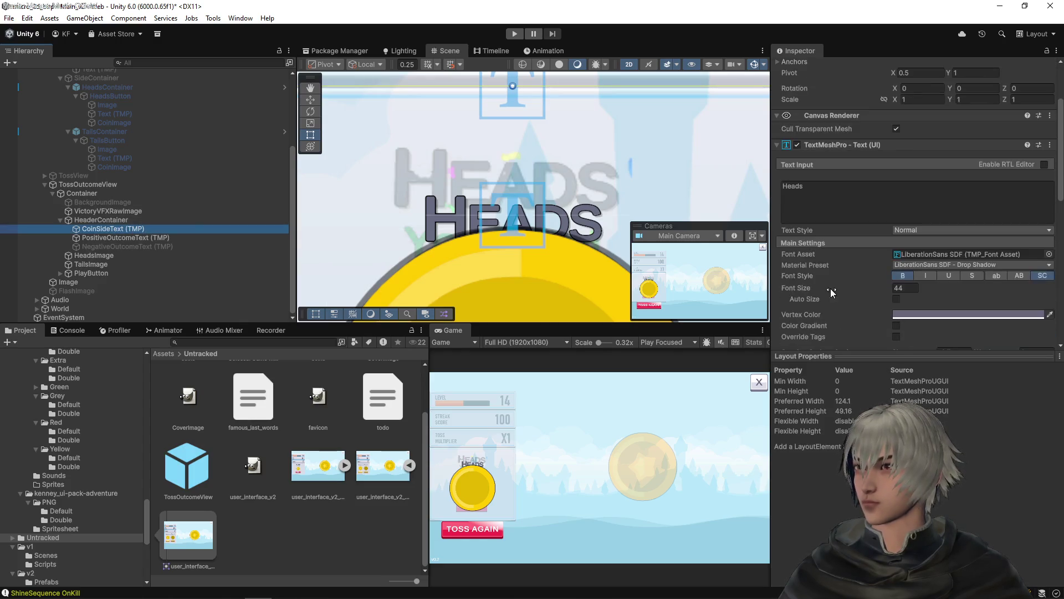
pyautogui.scroll(3, 856, 147)
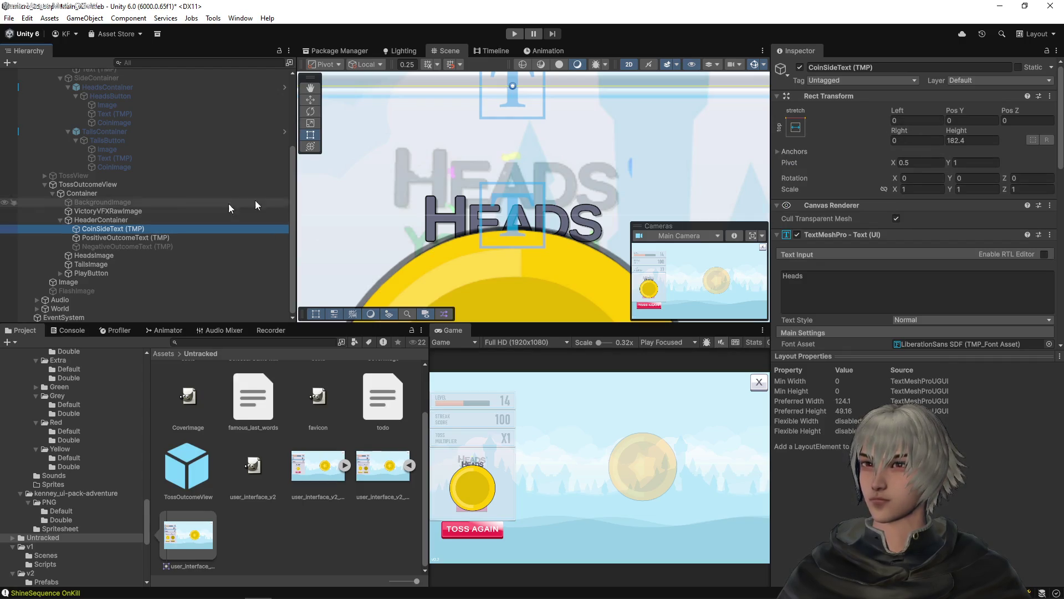
pyautogui.scroll(-2, 474, 187)
pyautogui.moveTo(953, 131); pyautogui.dragTo(902, 132)
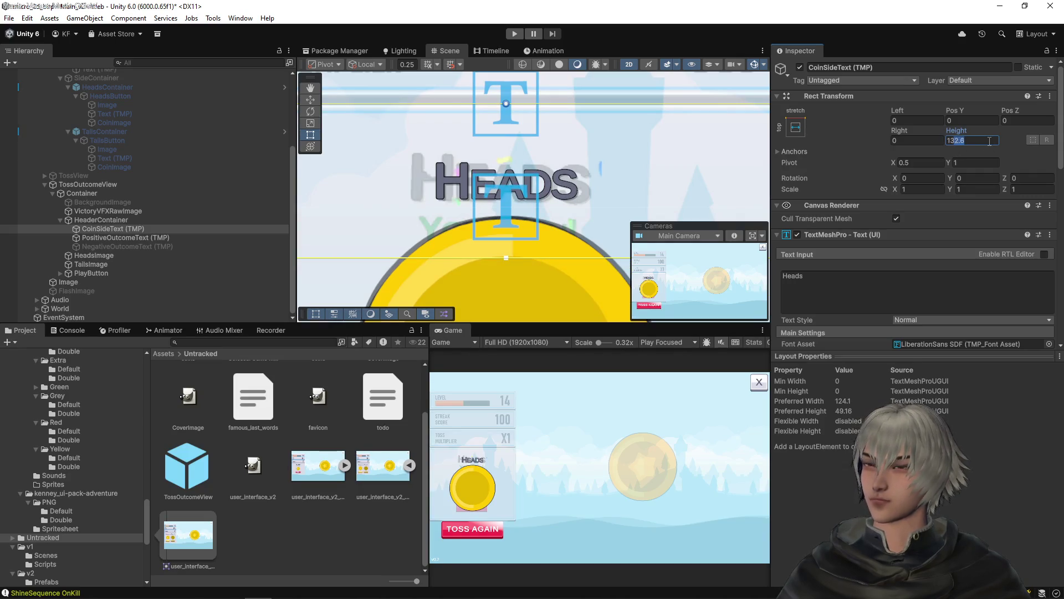
pyautogui.scroll(1, 607, 162)
pyautogui.scroll(-5, 863, 268)
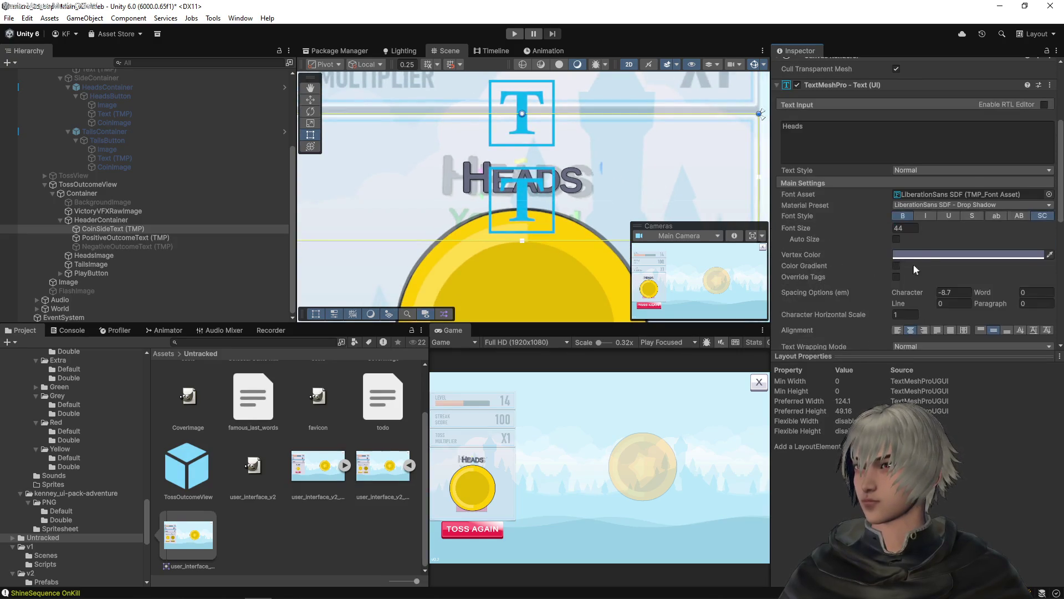
pyautogui.moveTo(877, 227); pyautogui.dragTo(923, 230)
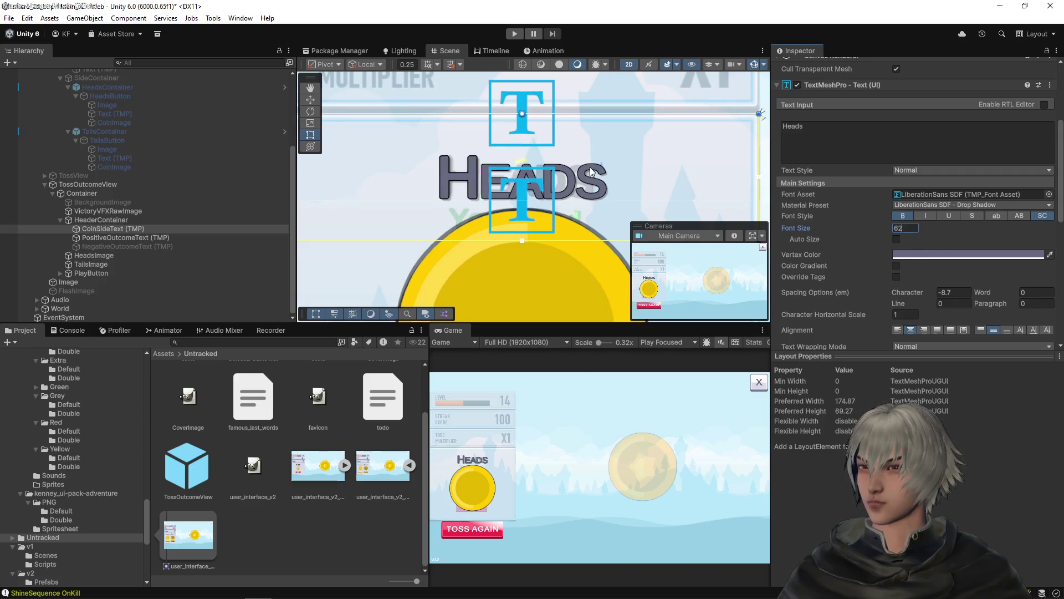
# - Settle the HEADS title's font size at 55
pyautogui.scroll(4, 572, 180)
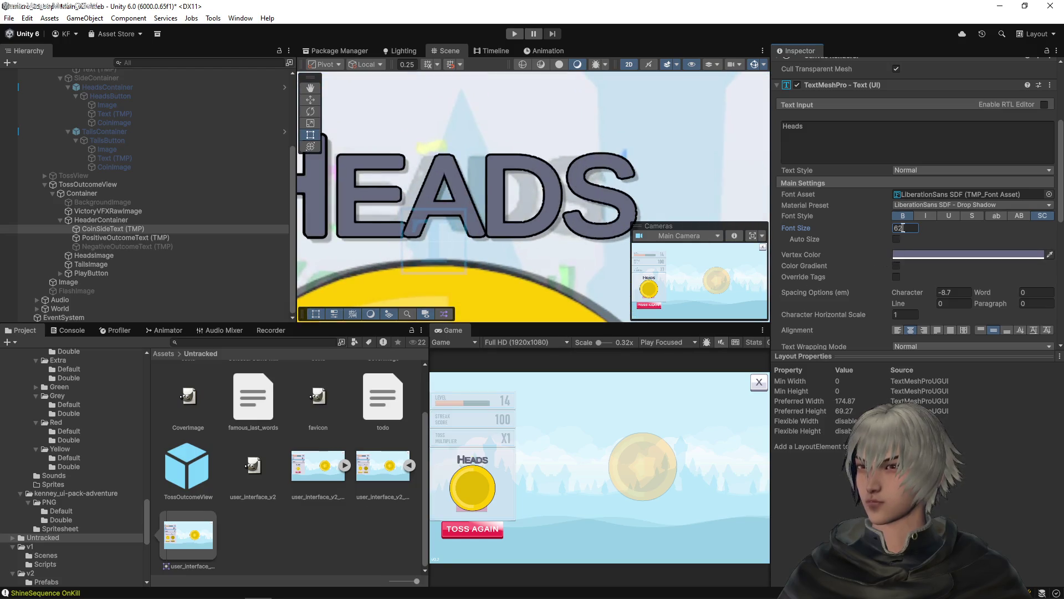
pyautogui.write('60')
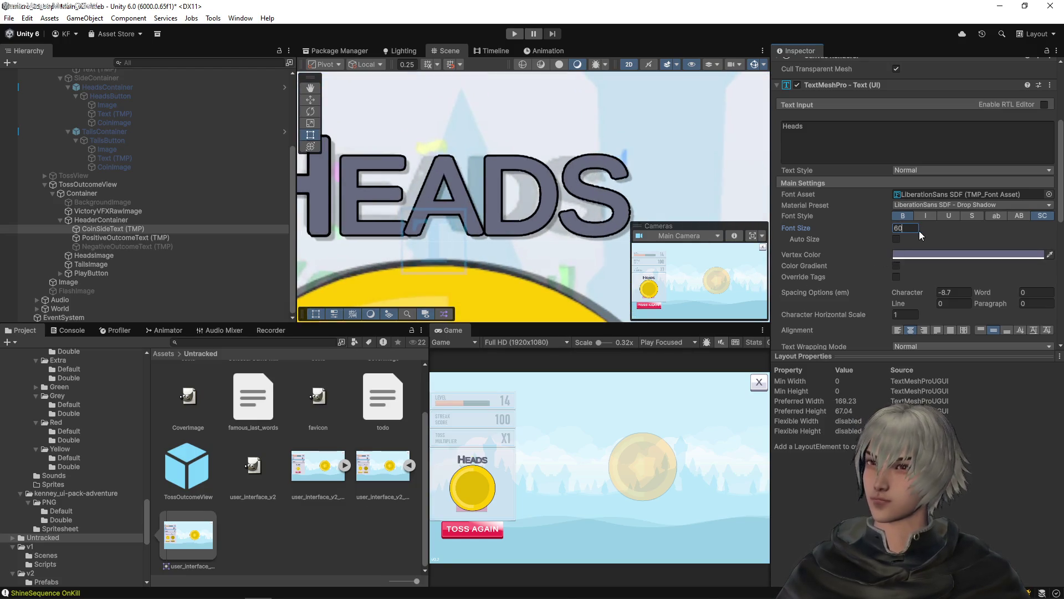
pyautogui.moveTo(443, 183); pyautogui.dragTo(548, 183)
pyautogui.scroll(-2, 547, 186)
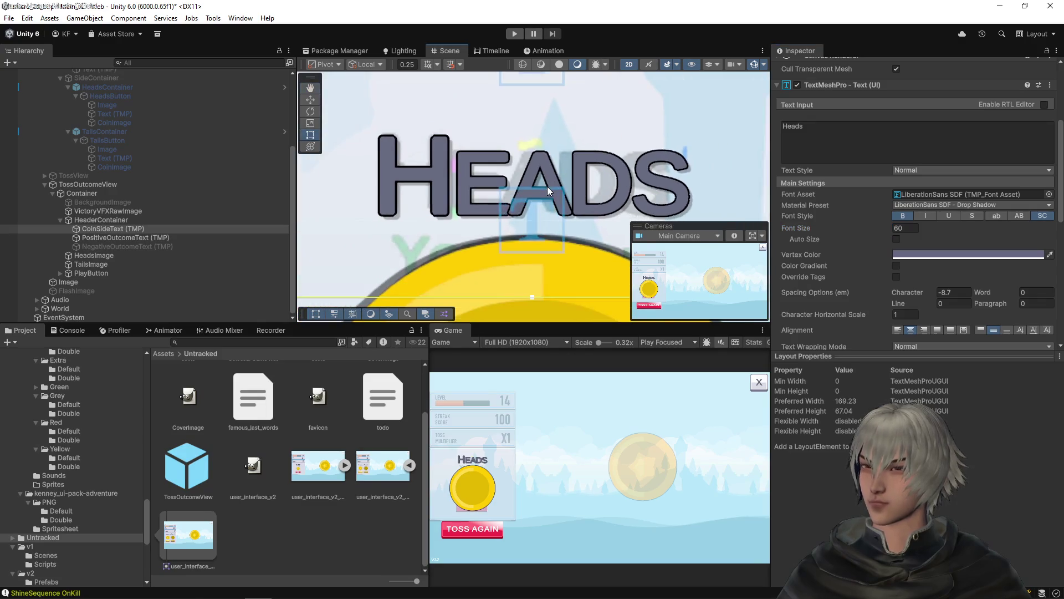
pyautogui.moveTo(872, 224); pyautogui.dragTo(856, 226)
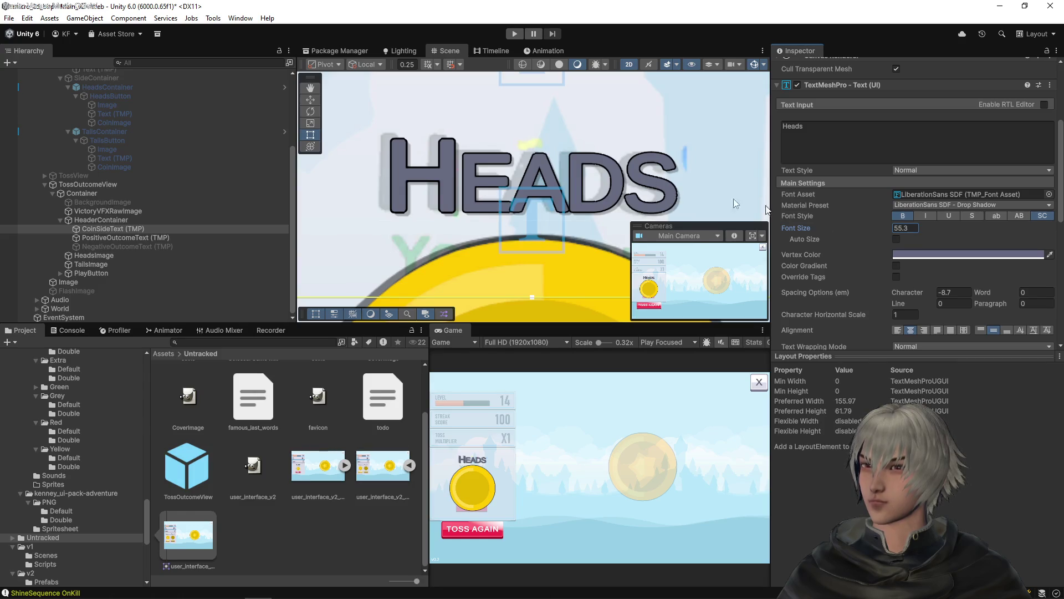
pyautogui.scroll(-1, 547, 152)
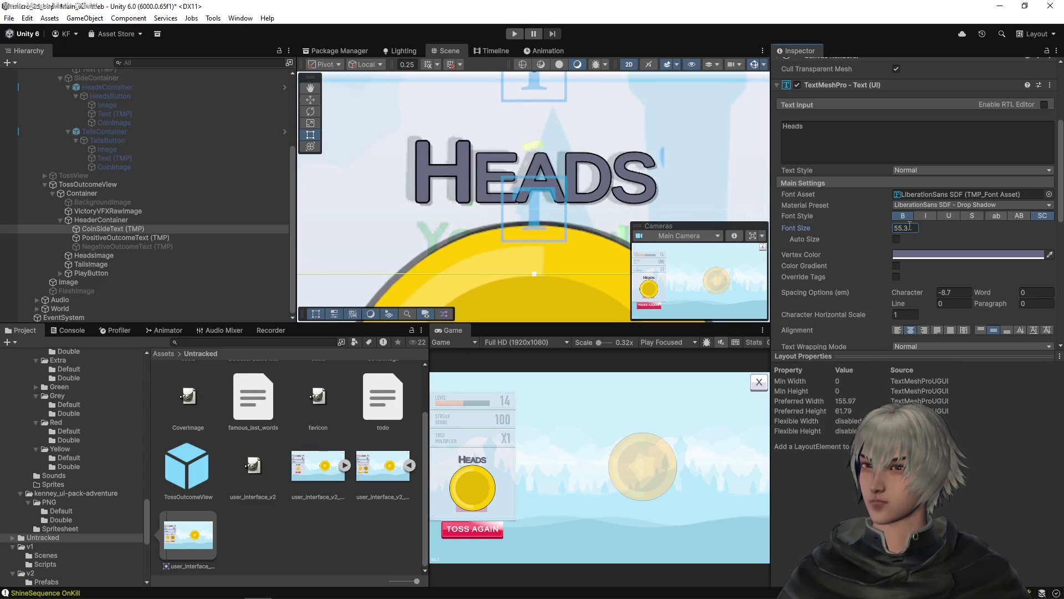
pyautogui.write('55')
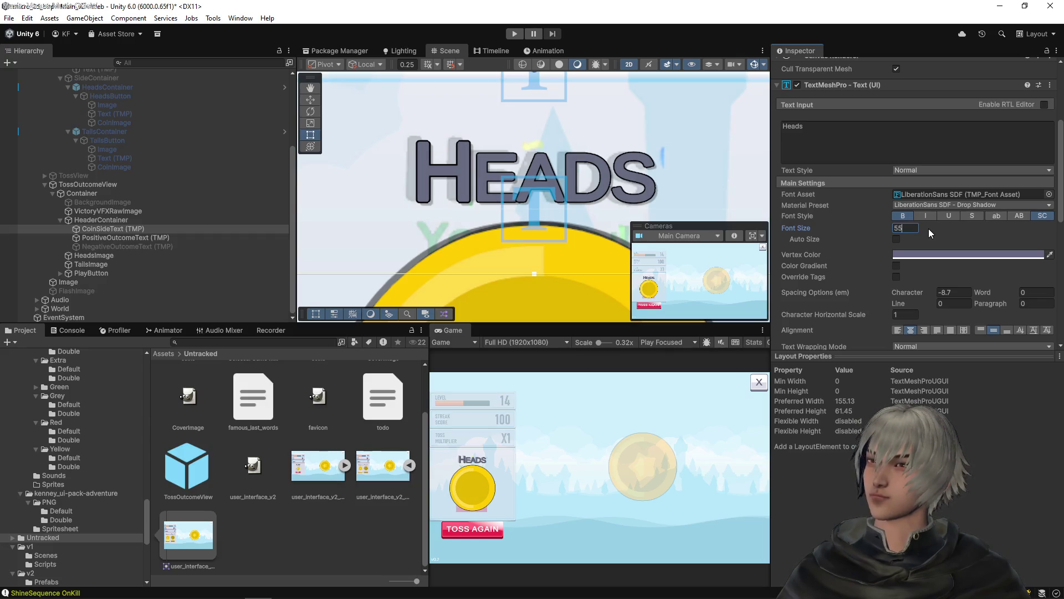
pyautogui.press('Return')
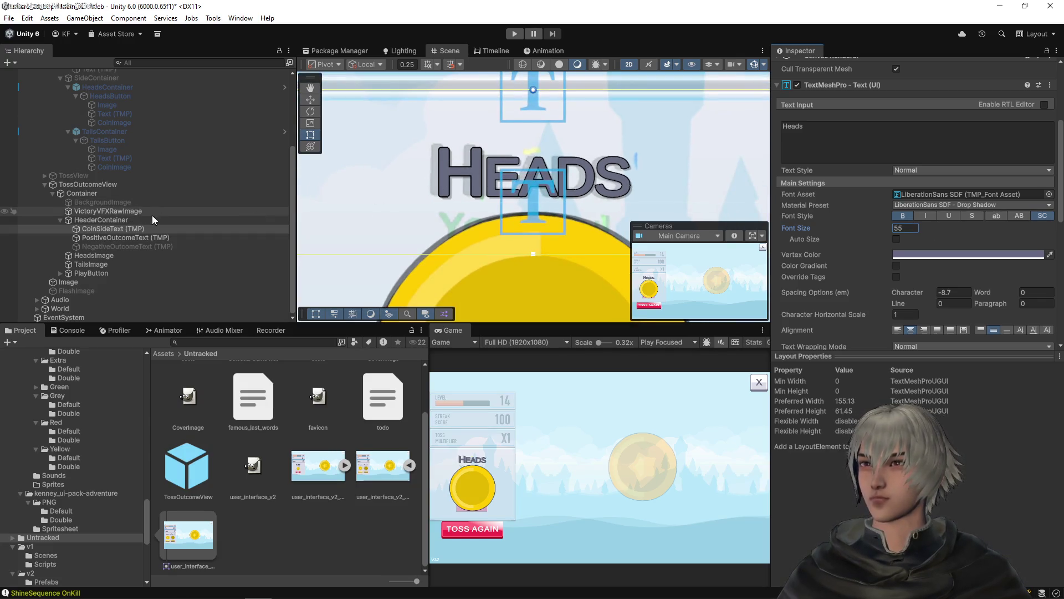
# - Deactivate the HeadsImage and TailsImage coins to reveal the You Won! text
pyautogui.click(89, 255)
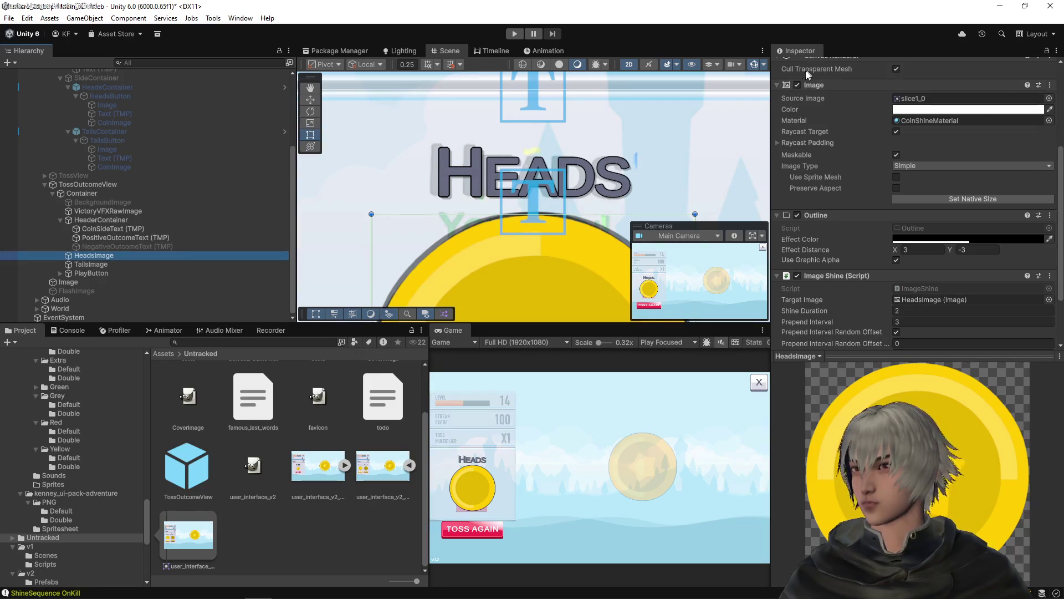
pyautogui.keyDown('ctrl'); pyautogui.click(134, 264); pyautogui.keyUp('ctrl')
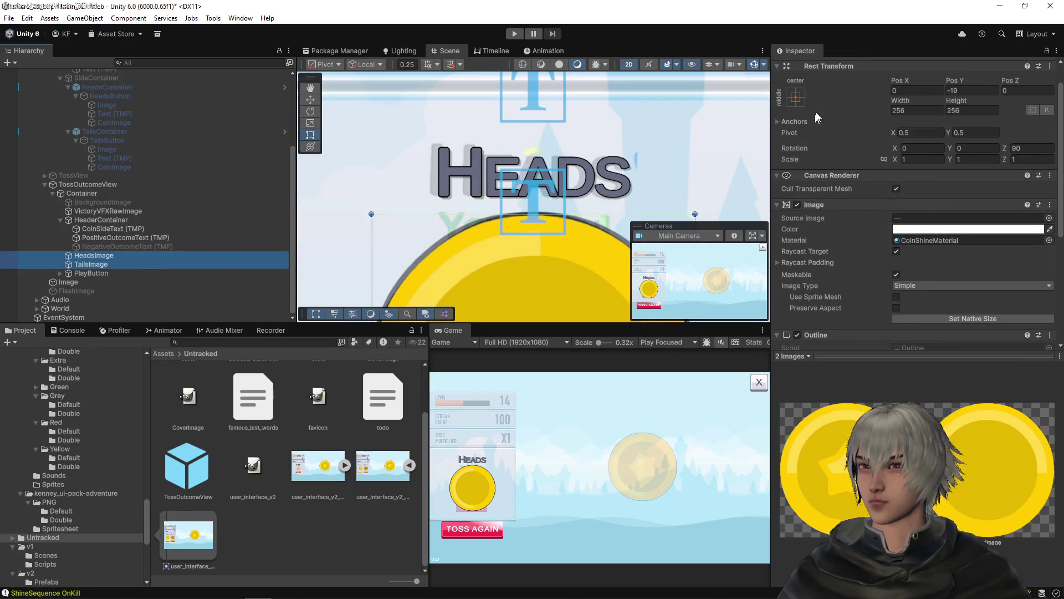
pyautogui.scroll(1, 801, 77)
pyautogui.click(799, 67)
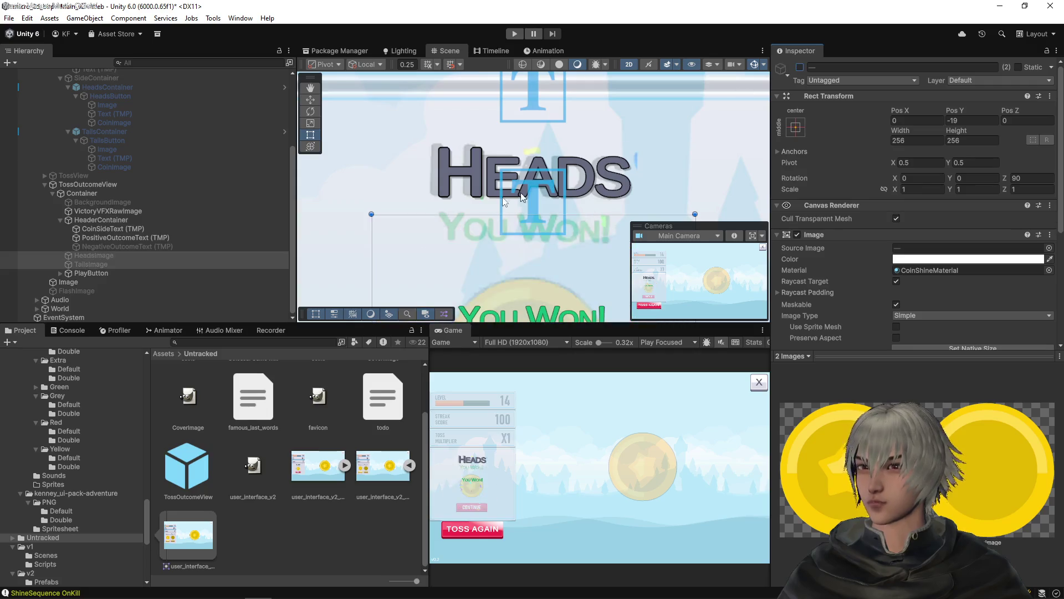
pyautogui.click(101, 236)
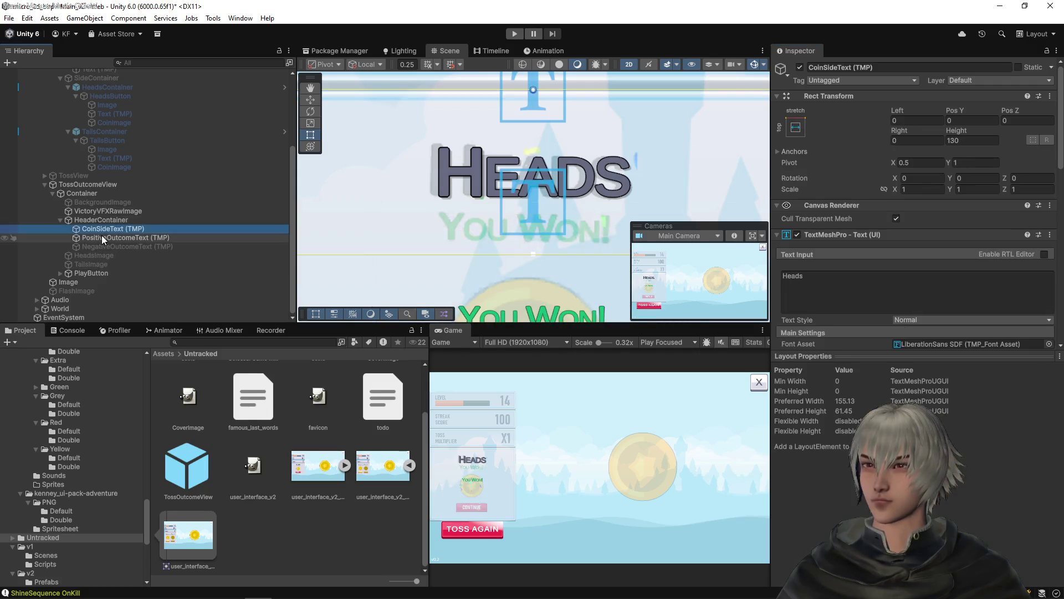
# - Set the You Won! text box height to 50
pyautogui.scroll(-2, 367, 218)
pyautogui.moveTo(537, 303)
pyautogui.mouseDown()
pyautogui.moveTo(552, 161)
pyautogui.moveTo(540, 207)
pyautogui.mouseUp()
pyautogui.doubleClick(972, 141)
pyautogui.write('6')
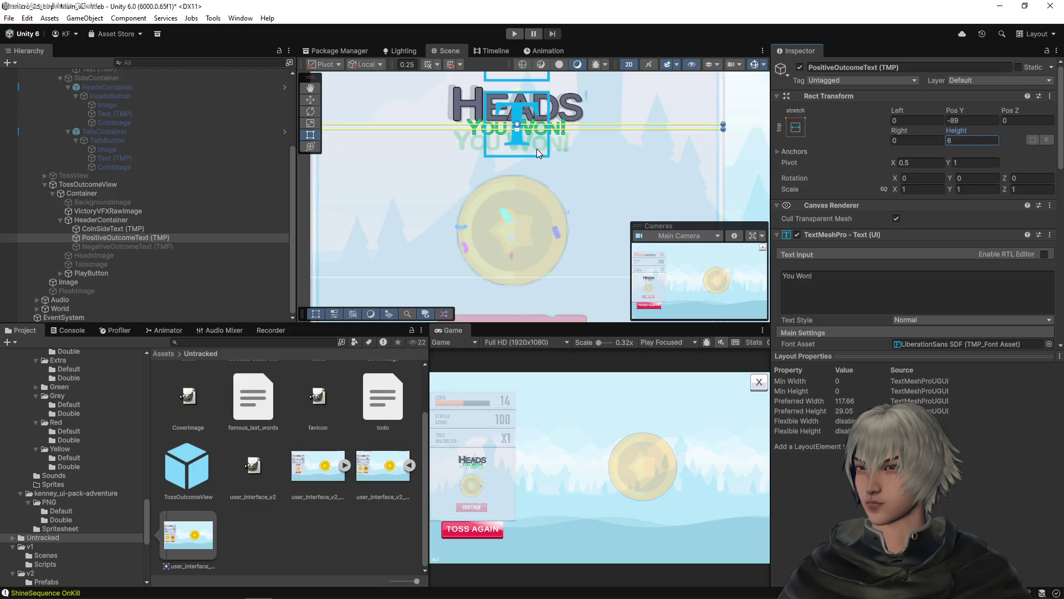
pyautogui.press('BackSpace')
pyautogui.write('50.9')
pyautogui.scroll(1, 541, 108)
pyautogui.moveTo(540, 108); pyautogui.dragTo(542, 161)
pyautogui.click(956, 140)
pyautogui.write('50')
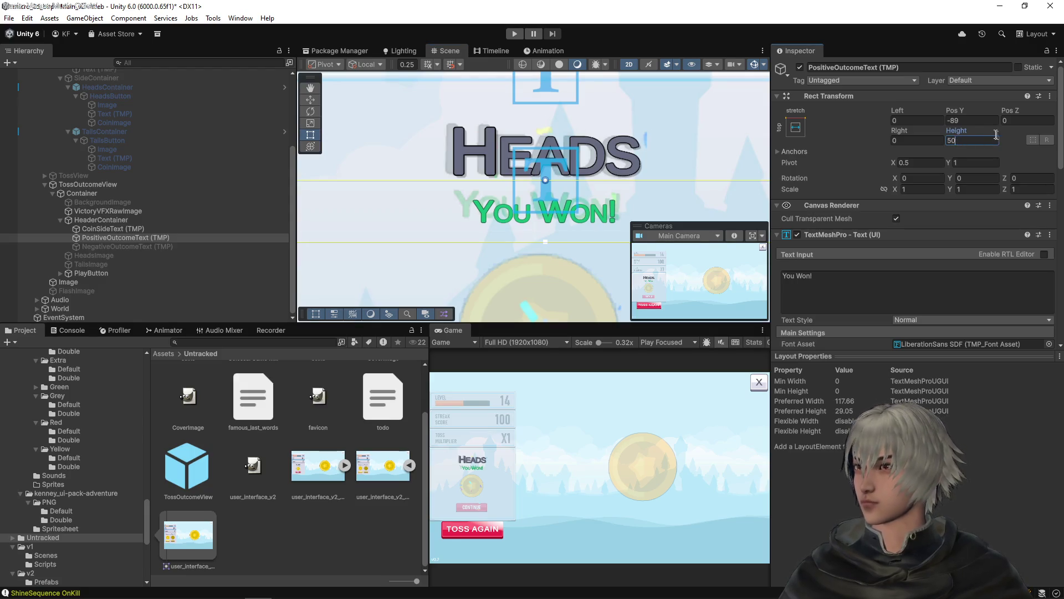
# - Nudge the You Won! text's position and set its font size to 30
pyautogui.moveTo(950, 111)
pyautogui.mouseDown()
pyautogui.moveTo(987, 105)
pyautogui.moveTo(963, 109)
pyautogui.mouseUp()
pyautogui.scroll(5, 564, 164)
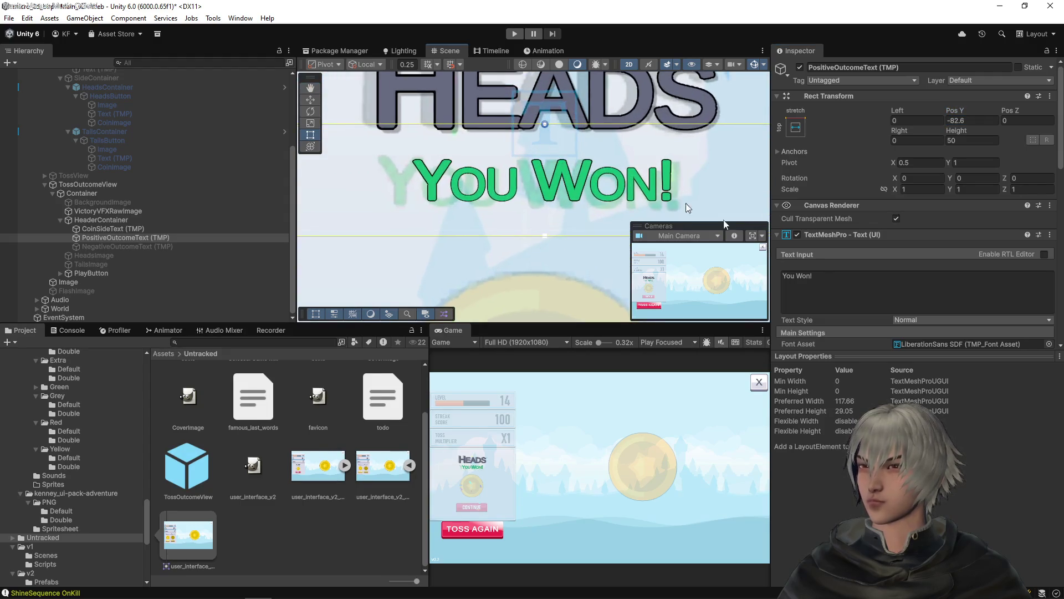
pyautogui.scroll(-4, 827, 297)
pyautogui.moveTo(867, 287); pyautogui.dragTo(875, 287)
pyautogui.click(905, 288)
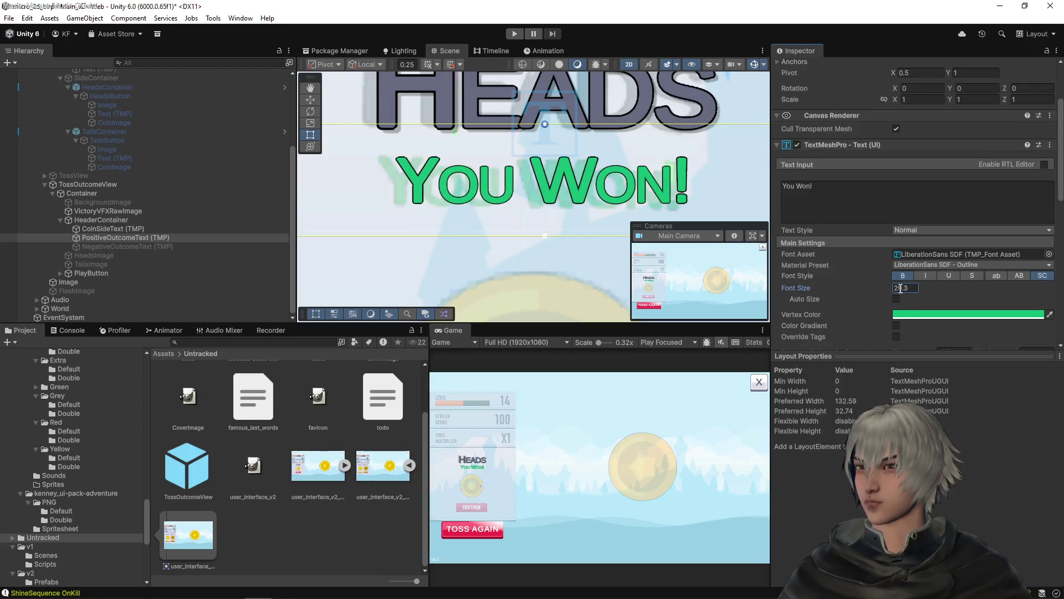
pyautogui.write('29.3')
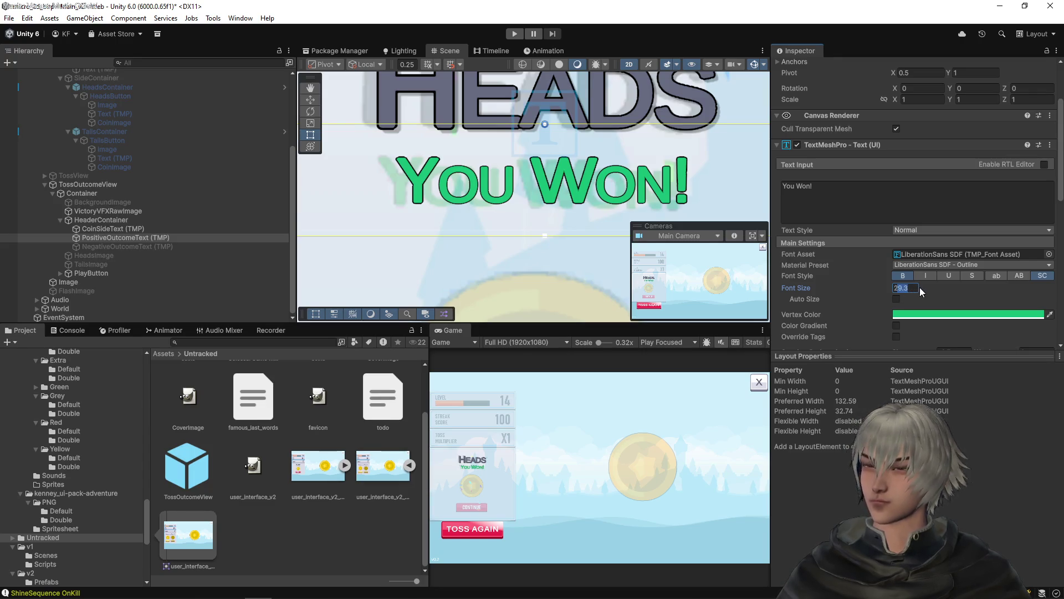
pyautogui.write('28')
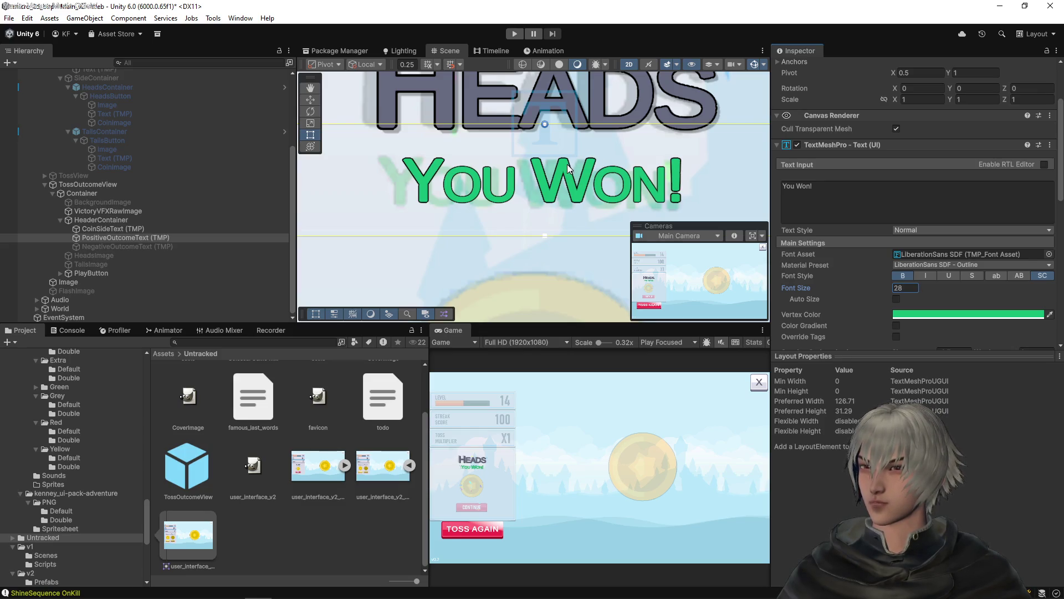
pyautogui.scroll(1, 566, 164)
pyautogui.scroll(5, 939, 105)
pyautogui.moveTo(955, 112); pyautogui.dragTo(951, 111)
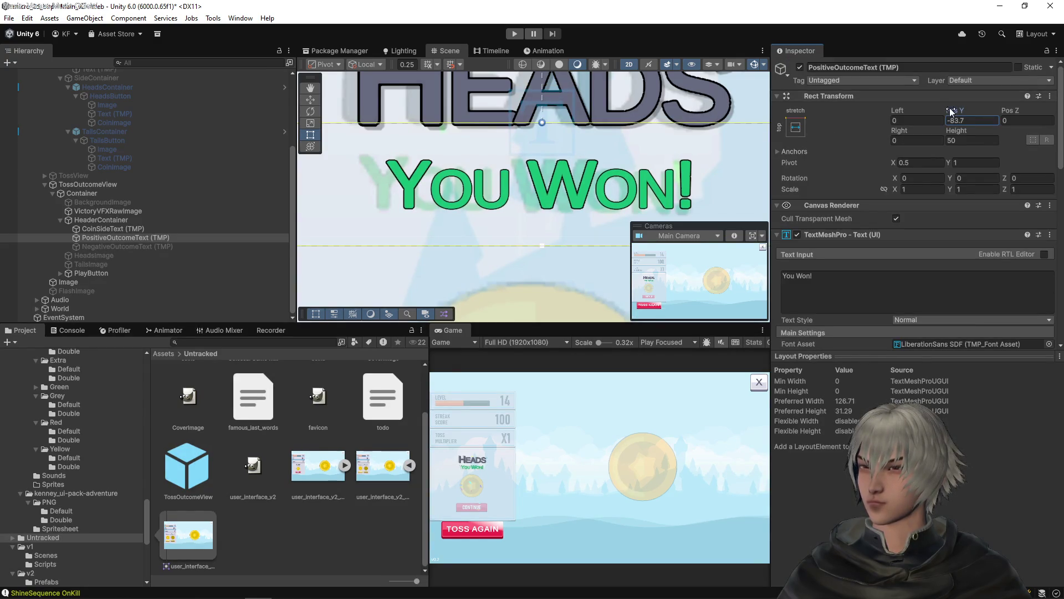
pyautogui.scroll(-3, 931, 293)
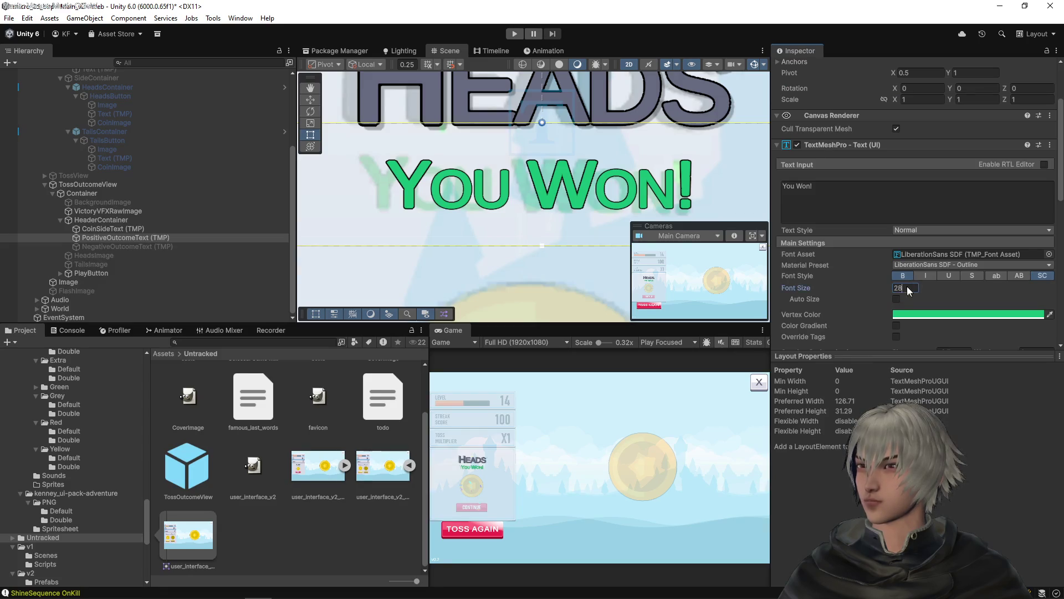
pyautogui.write('30')
pyautogui.click(906, 287)
# - Place the You Won! text at Pos Y -83, just below HEADS
pyautogui.scroll(-1, 453, 145)
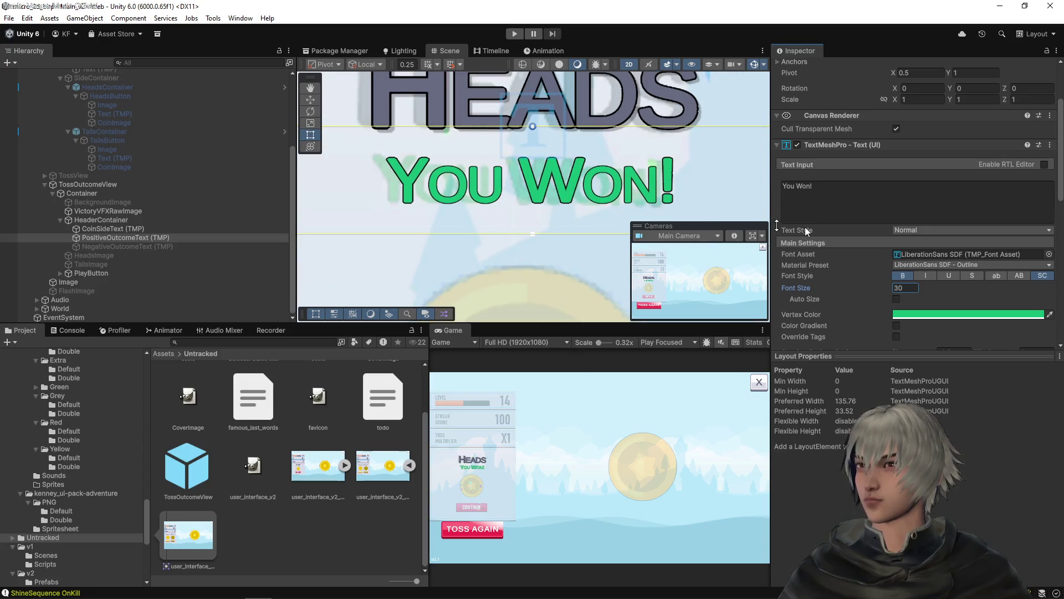
pyautogui.scroll(3, 886, 189)
pyautogui.moveTo(956, 114); pyautogui.dragTo(958, 114)
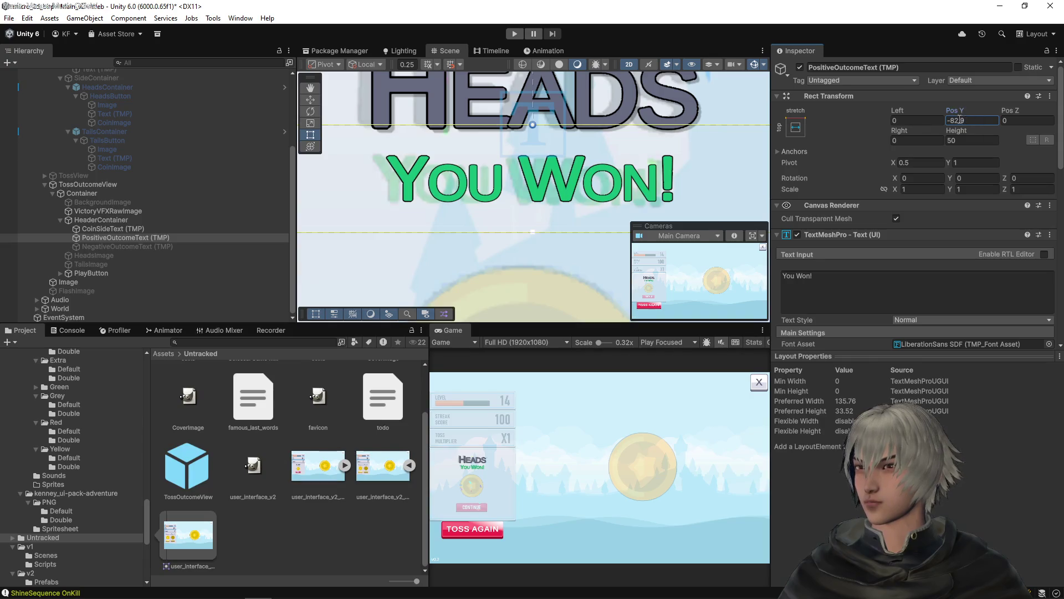
pyautogui.write('-83')
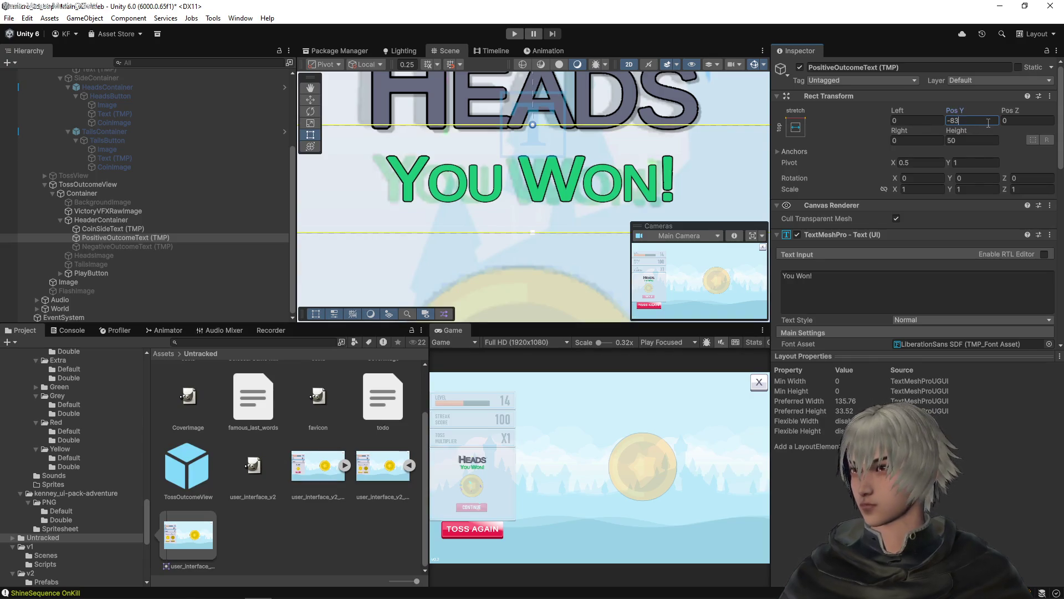
pyautogui.scroll(-3, 548, 193)
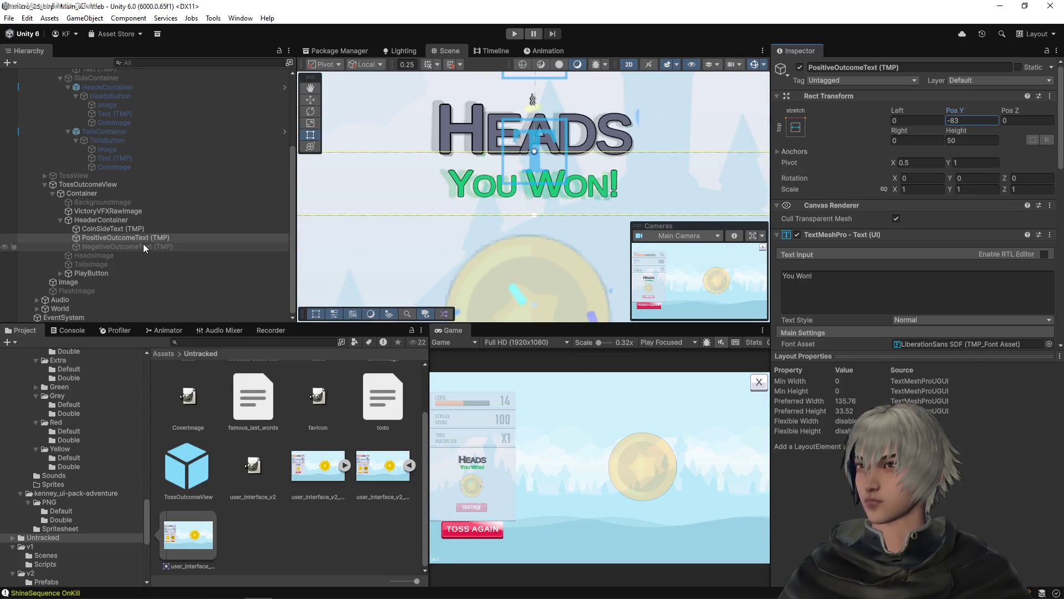
# - Copy the You Won! Rect Transform and paste its values onto the You Lost text
pyautogui.click(1049, 96)
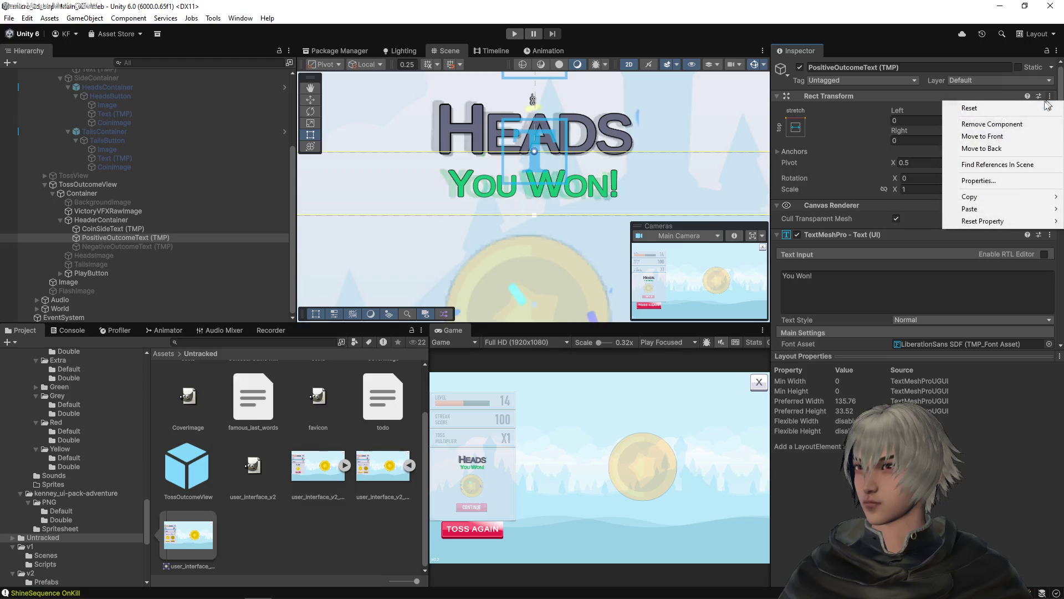
pyautogui.moveTo(1007, 195)
pyautogui.click(887, 250)
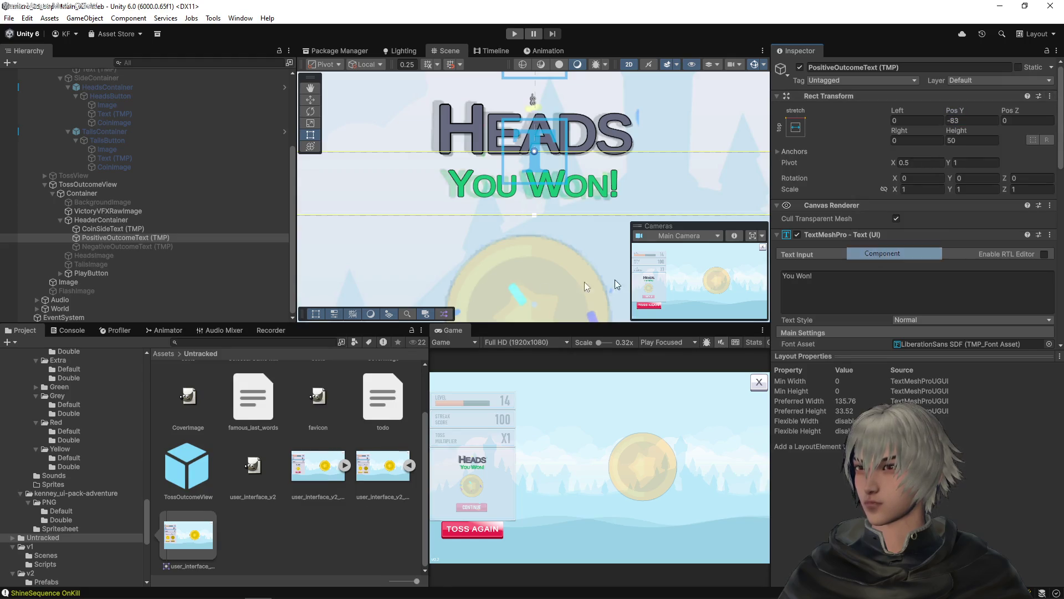
pyautogui.click(111, 246)
pyautogui.click(1050, 97)
pyautogui.moveTo(975, 209)
pyautogui.click(890, 280)
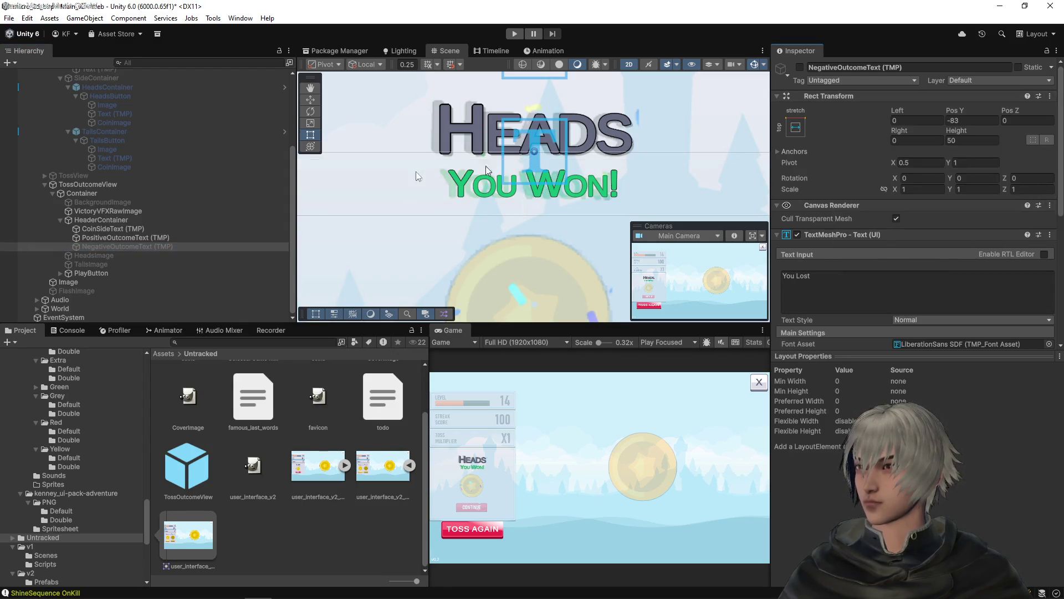
# - Compare font sizes to confirm You Lost matches You Won! at 30
pyautogui.click(130, 238)
pyautogui.scroll(-5, 847, 188)
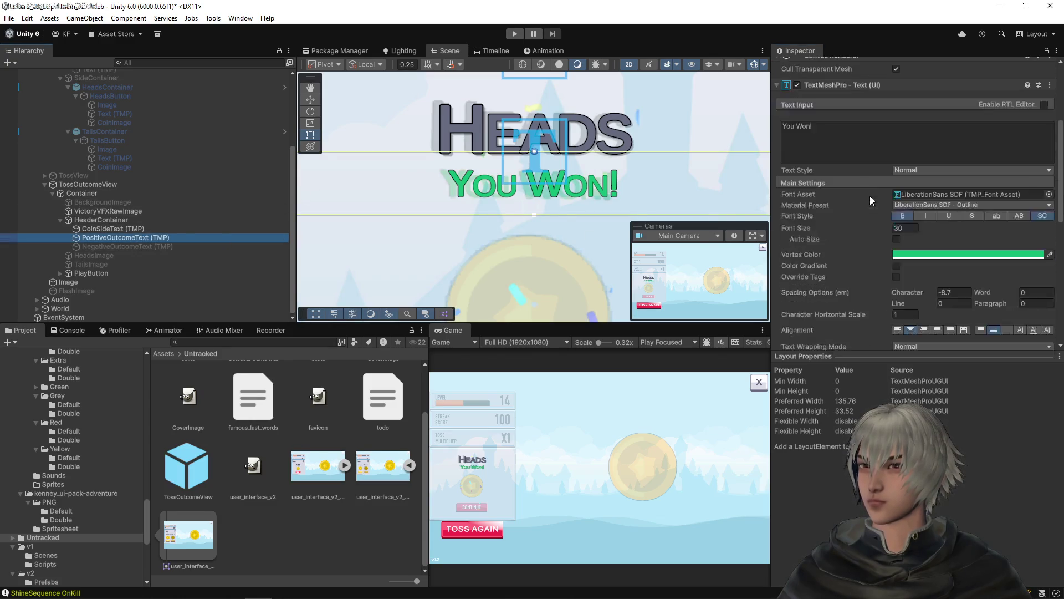
pyautogui.click(904, 227)
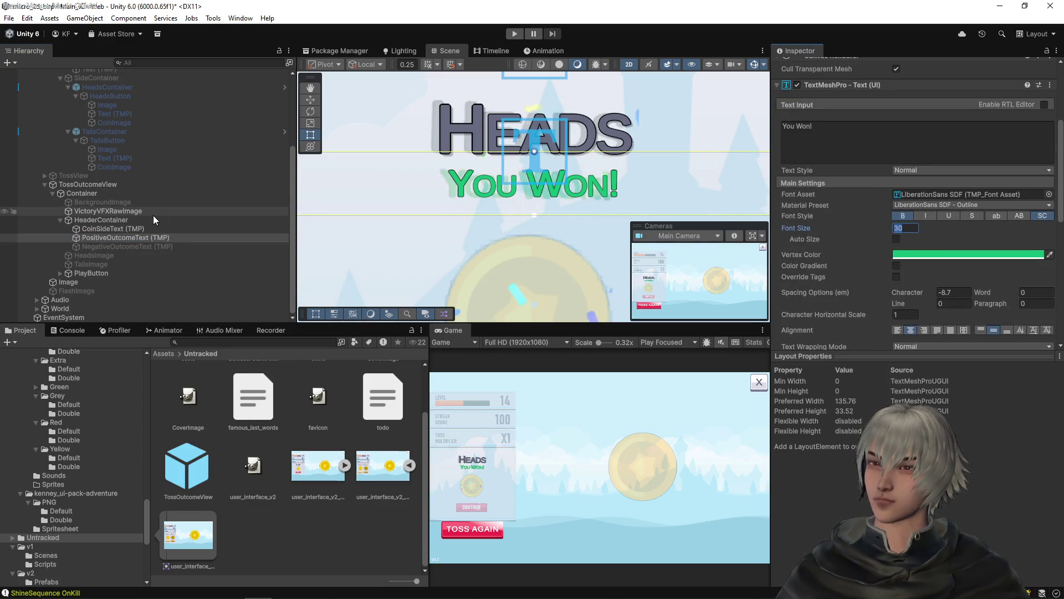
pyautogui.click(121, 246)
pyautogui.click(903, 228)
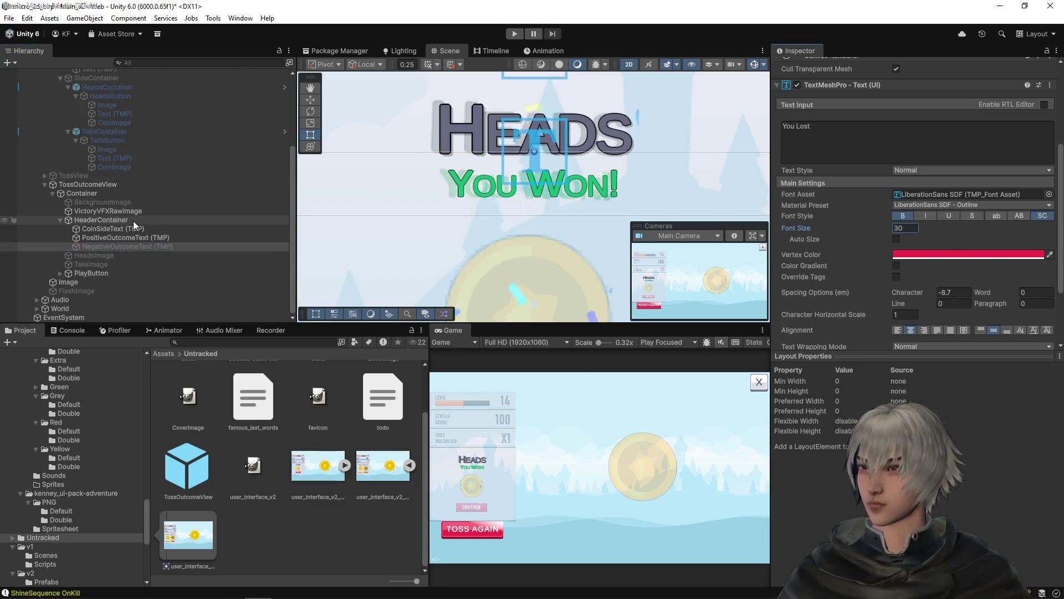
# - Briefly show the You Lost text to check its placement, then disable it again
pyautogui.scroll(2, 740, 192)
pyautogui.scroll(1, 817, 184)
pyautogui.scroll(4, 816, 184)
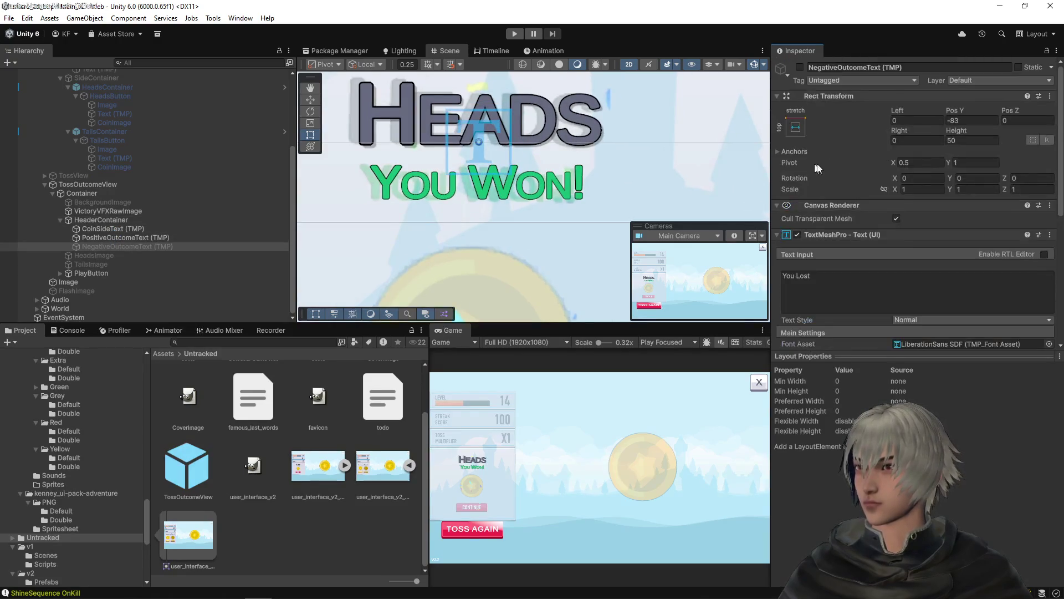
pyautogui.click(800, 67)
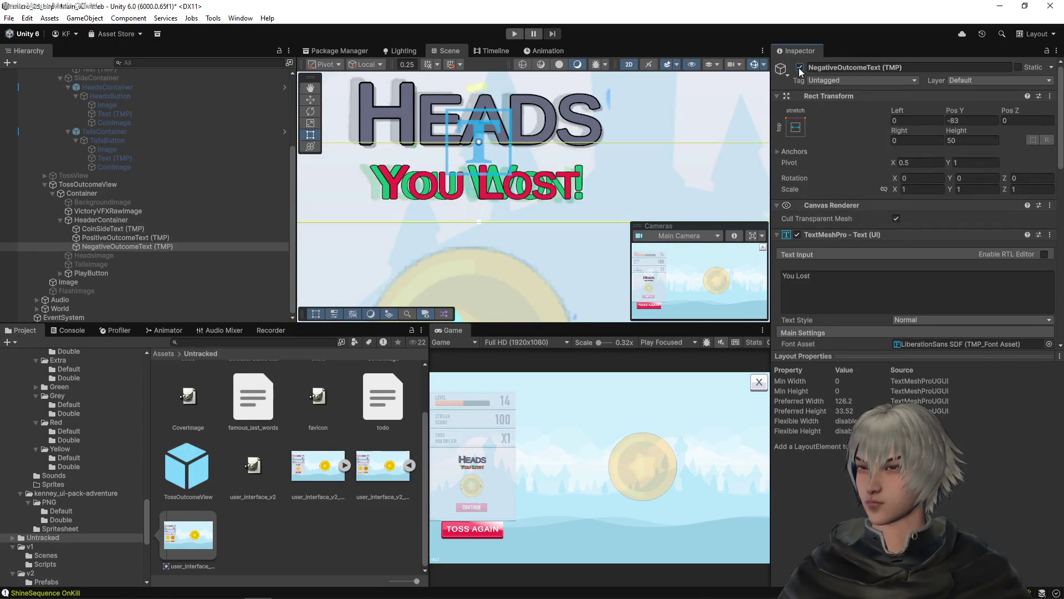
pyautogui.click(799, 68)
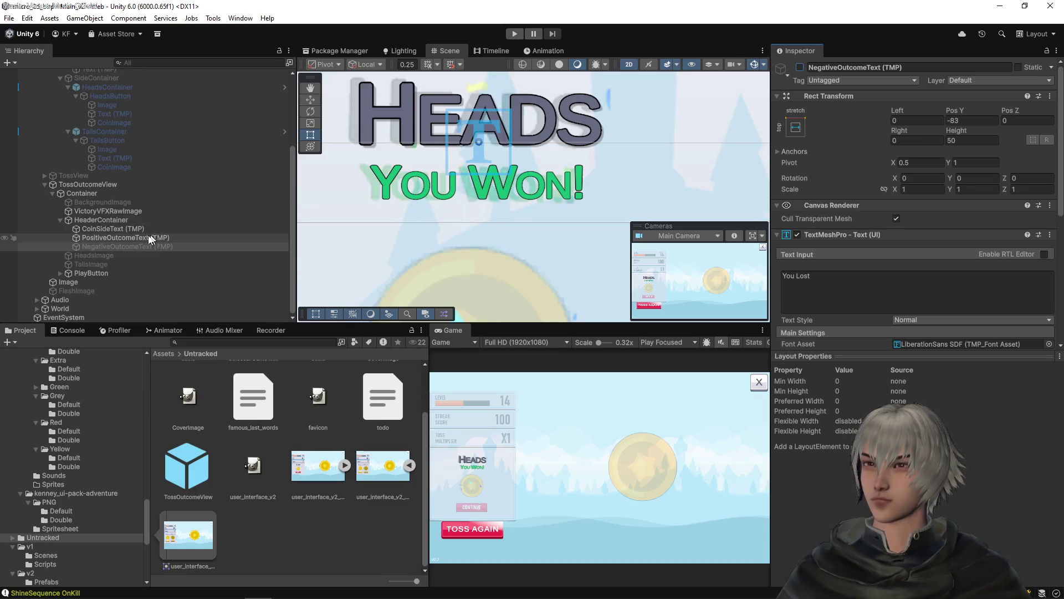
pyautogui.click(81, 255)
pyautogui.doubleClick(99, 219)
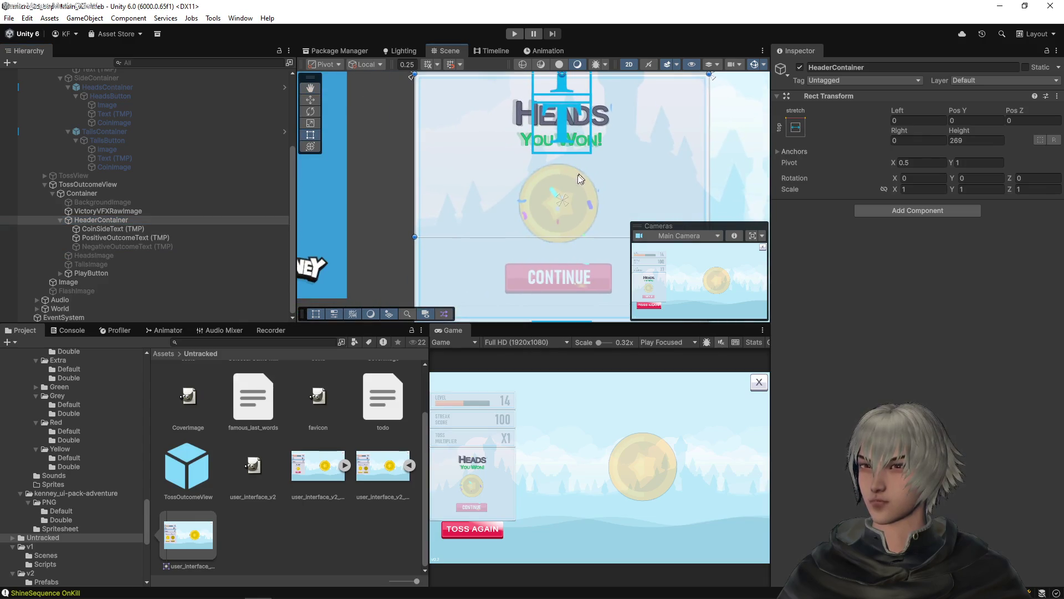
# - Resize the HeaderContainer's height to 145
pyautogui.moveTo(581, 178); pyautogui.dragTo(542, 201)
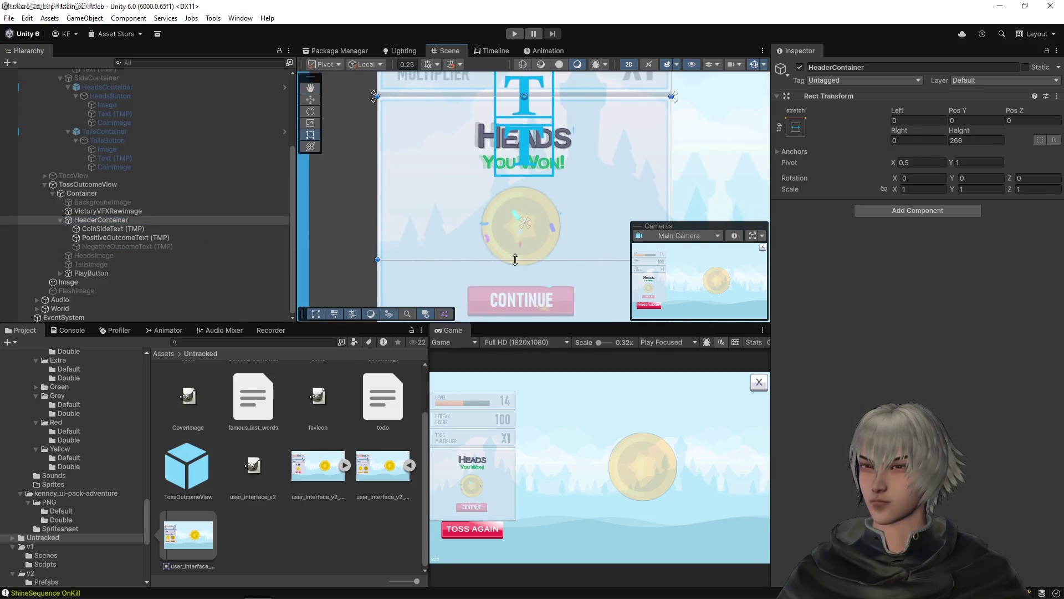
pyautogui.moveTo(515, 260)
pyautogui.mouseDown()
pyautogui.moveTo(521, 188)
pyautogui.moveTo(537, 185)
pyautogui.mouseUp()
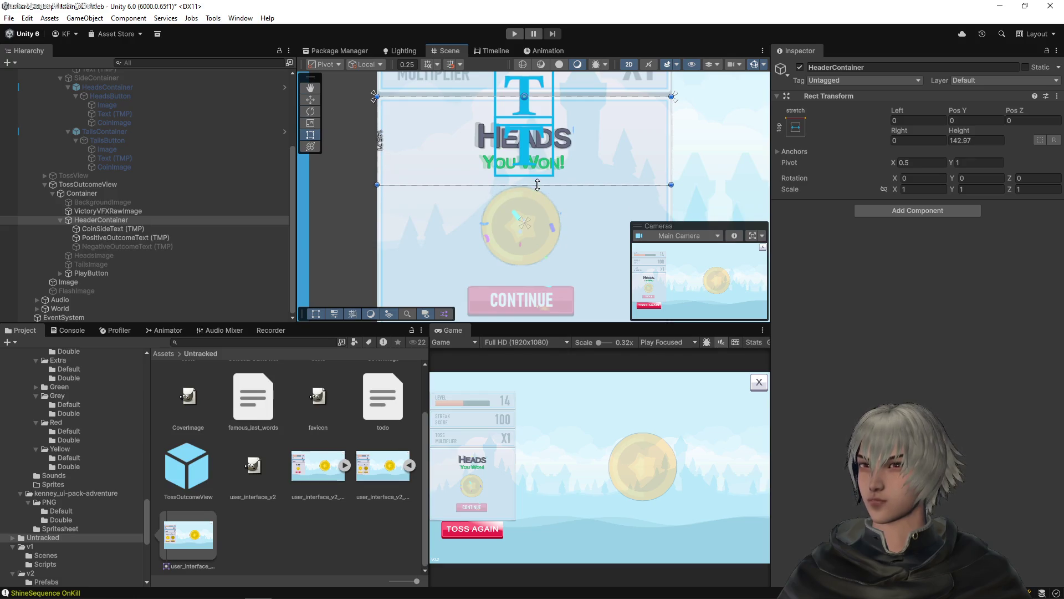
pyautogui.moveTo(959, 140); pyautogui.dragTo(995, 140)
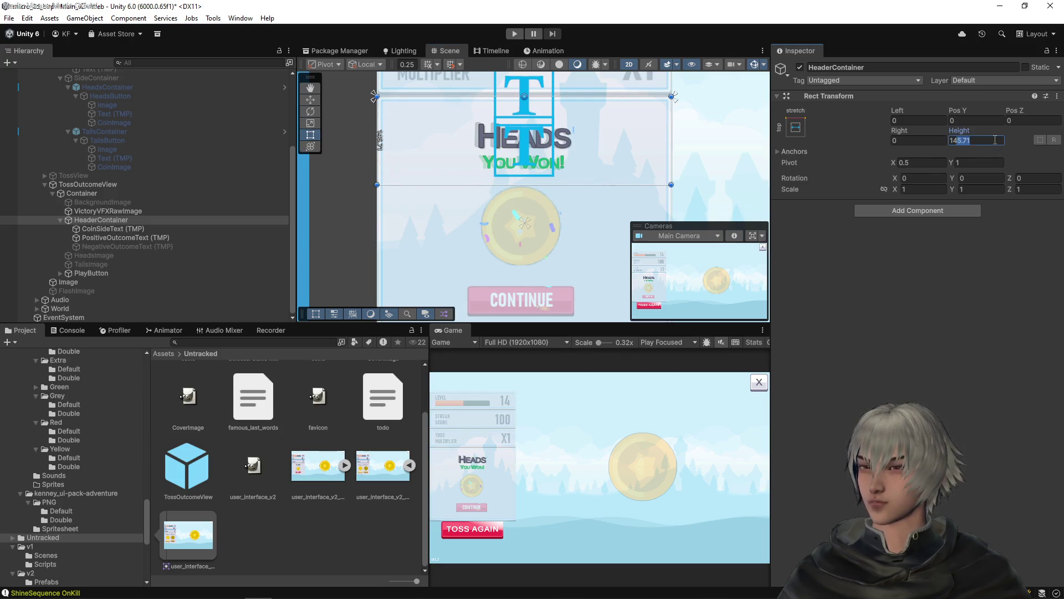
pyautogui.write('5')
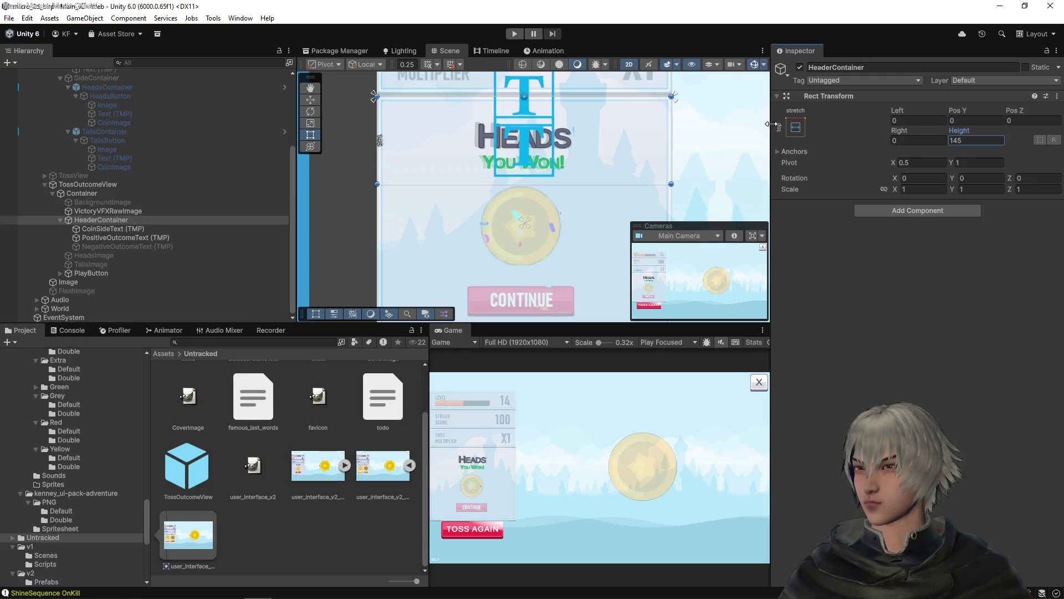
# - Try the middle-centre anchor preset and set the HeaderContainer's Pos X to 0
pyautogui.click(790, 127)
pyautogui.click(858, 238)
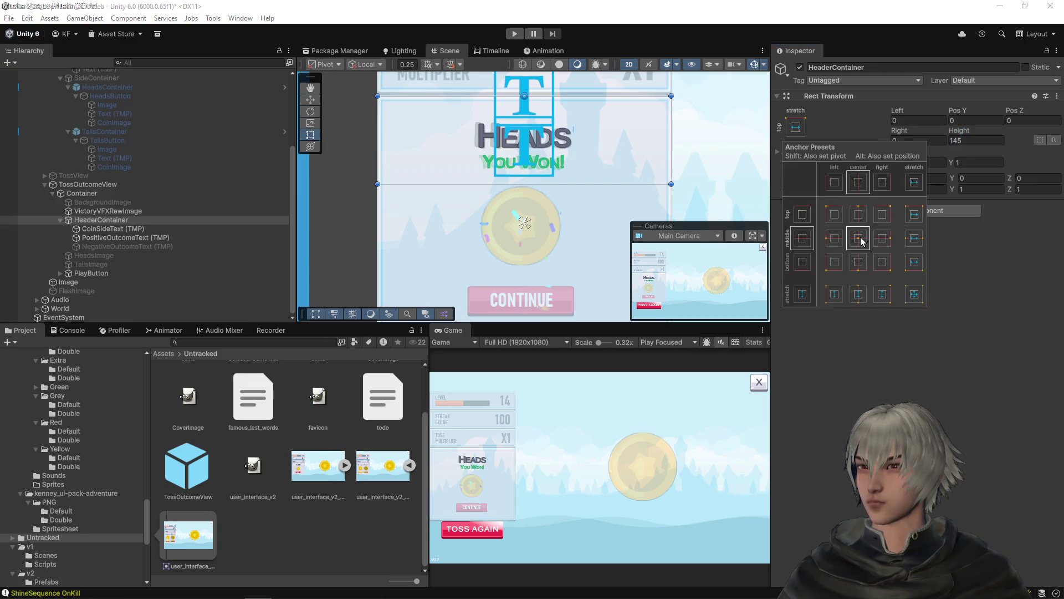
pyautogui.click(166, 237)
pyautogui.click(116, 229)
pyautogui.click(109, 221)
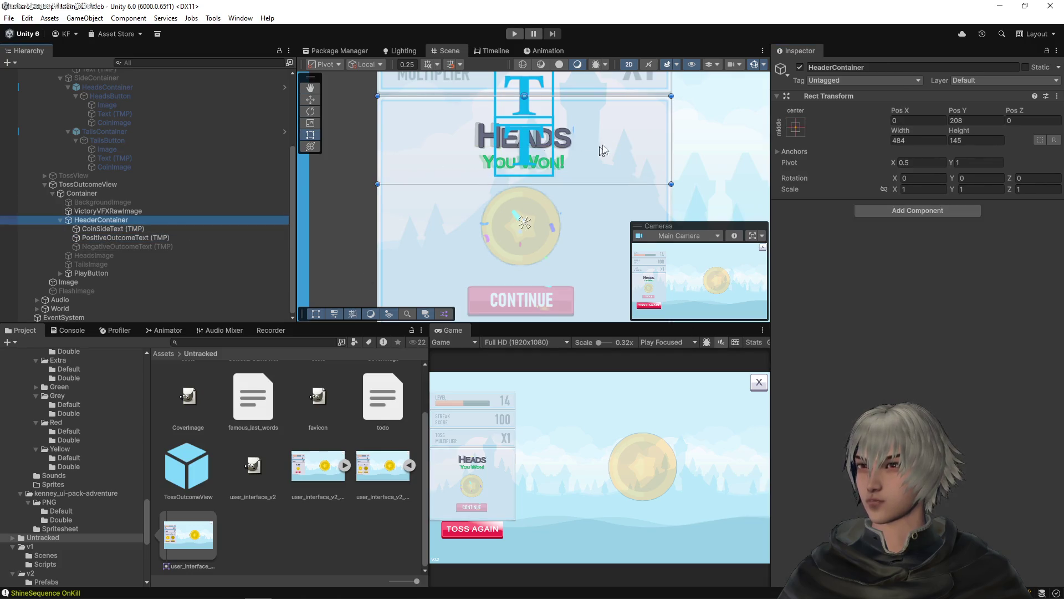
pyautogui.click(798, 130)
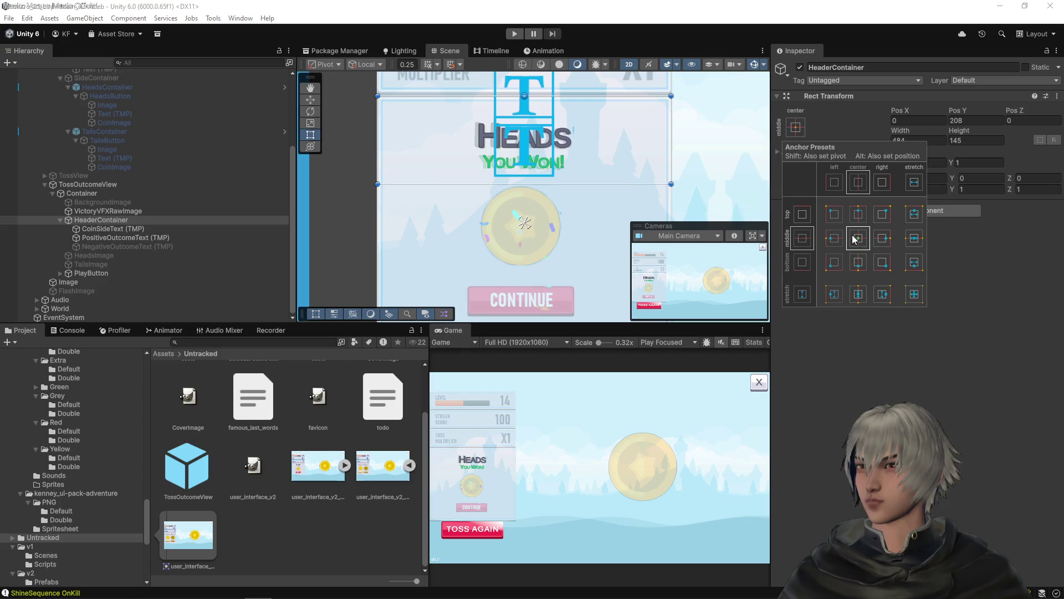
pyautogui.click(979, 283)
pyautogui.click(920, 119)
pyautogui.write('0')
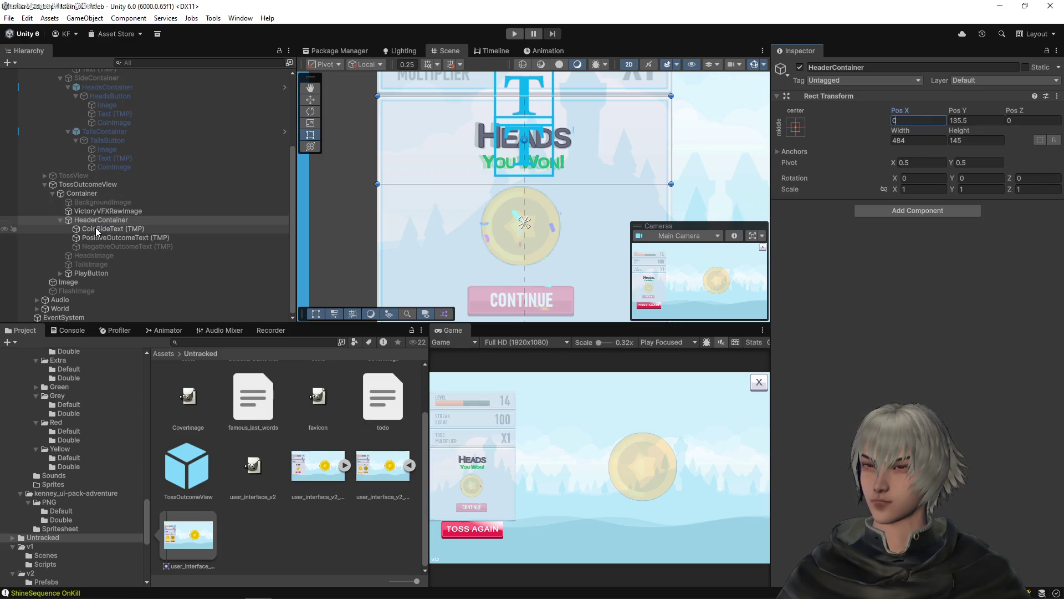
# - Anchor the HeaderContainer top-centre, leaving it 484 by 145 at Pos Y -72.5
pyautogui.click(83, 193)
pyautogui.click(89, 184)
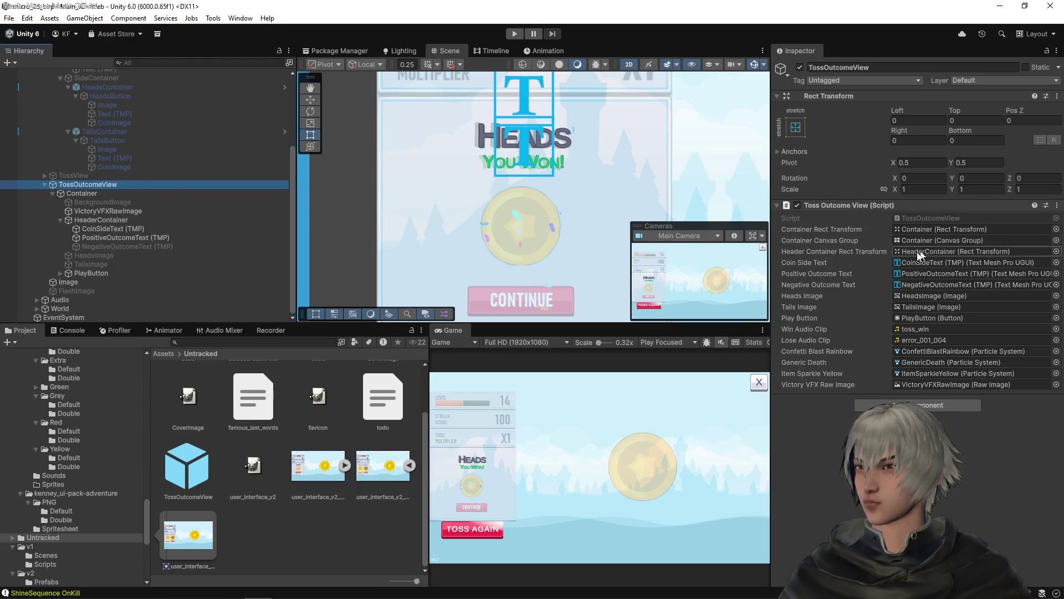
pyautogui.click(929, 251)
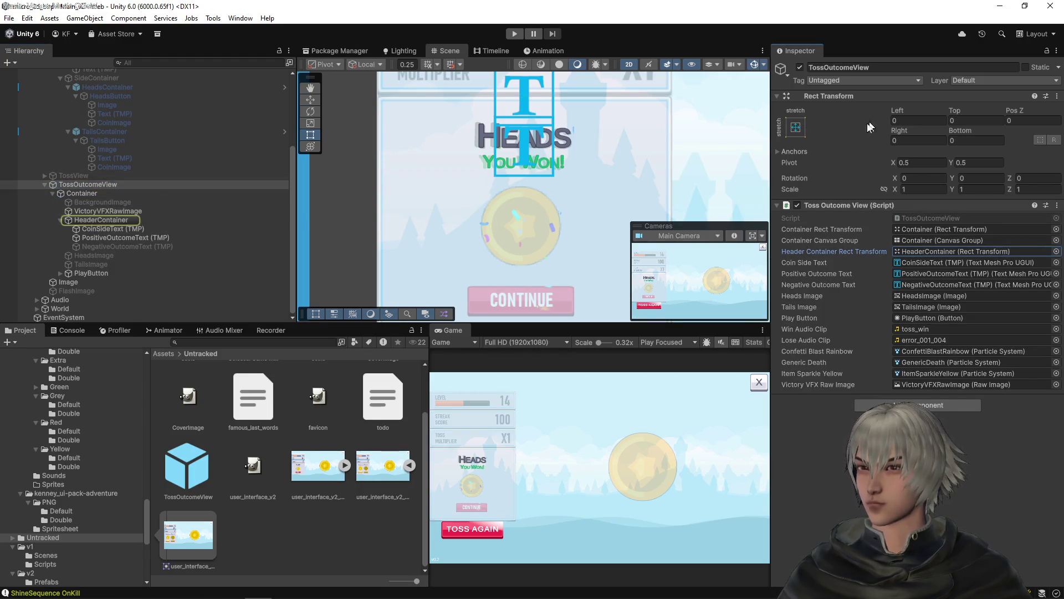
pyautogui.click(142, 228)
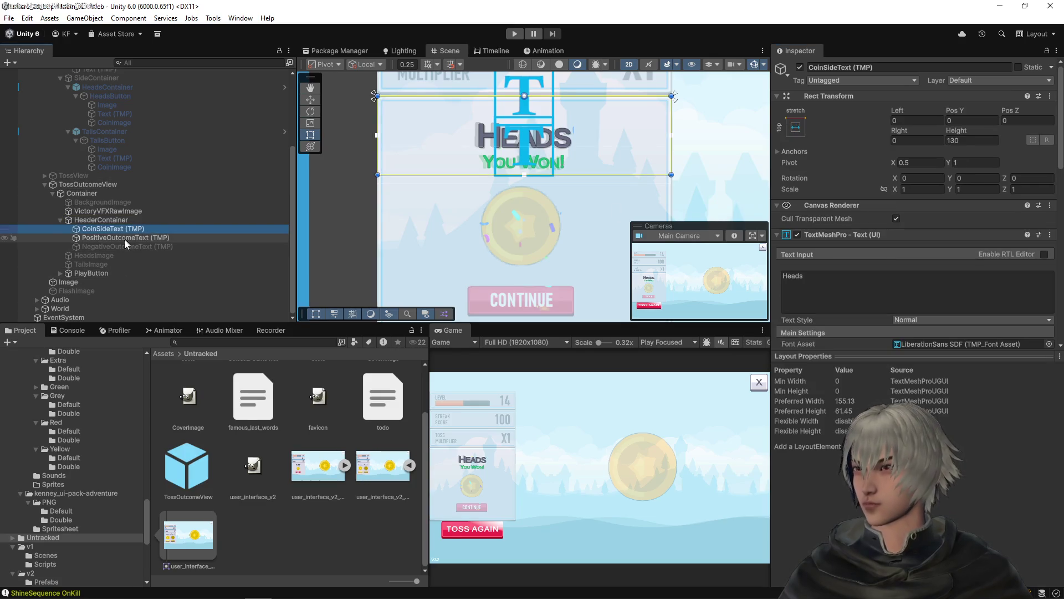
pyautogui.click(122, 240)
pyautogui.click(107, 219)
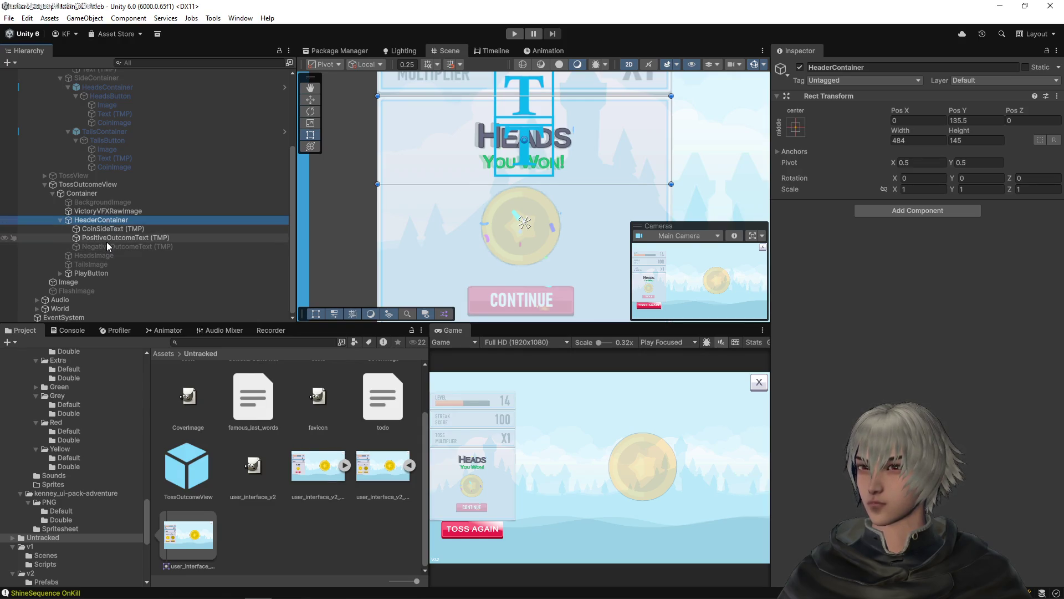
pyautogui.click(803, 131)
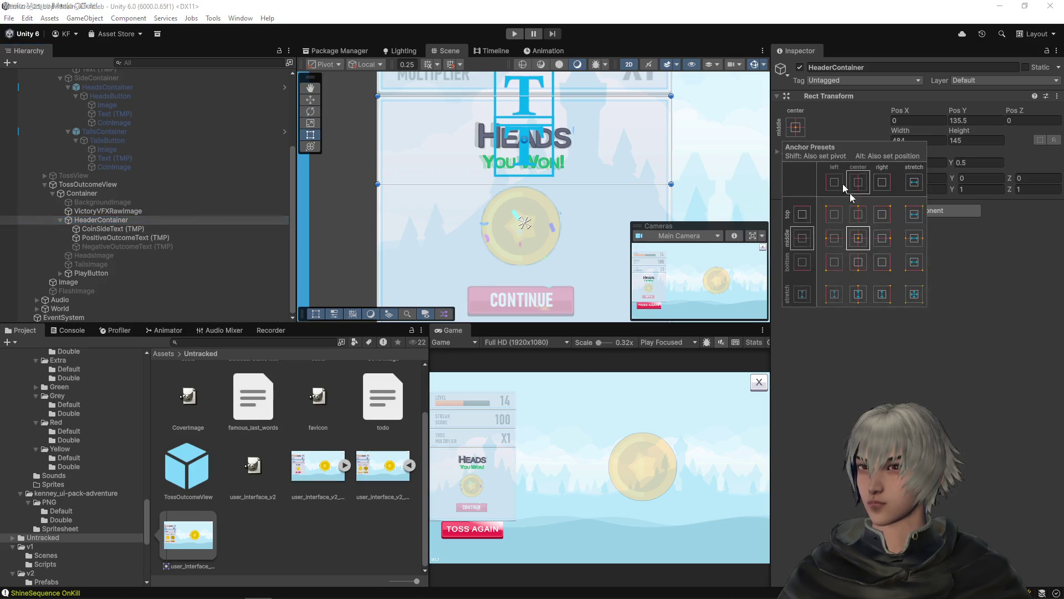
pyautogui.click(859, 213)
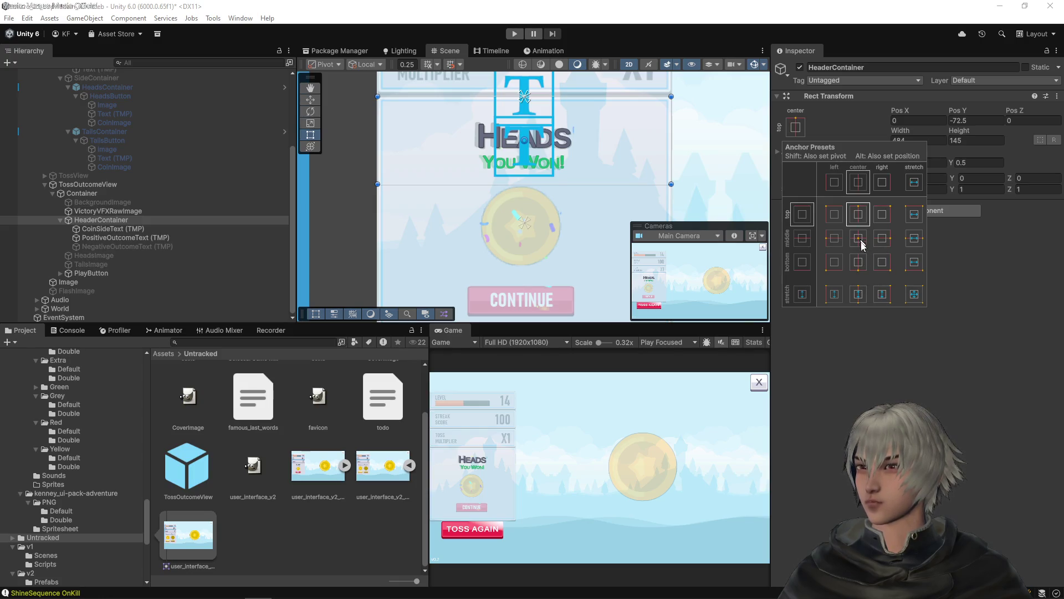
pyautogui.click(870, 348)
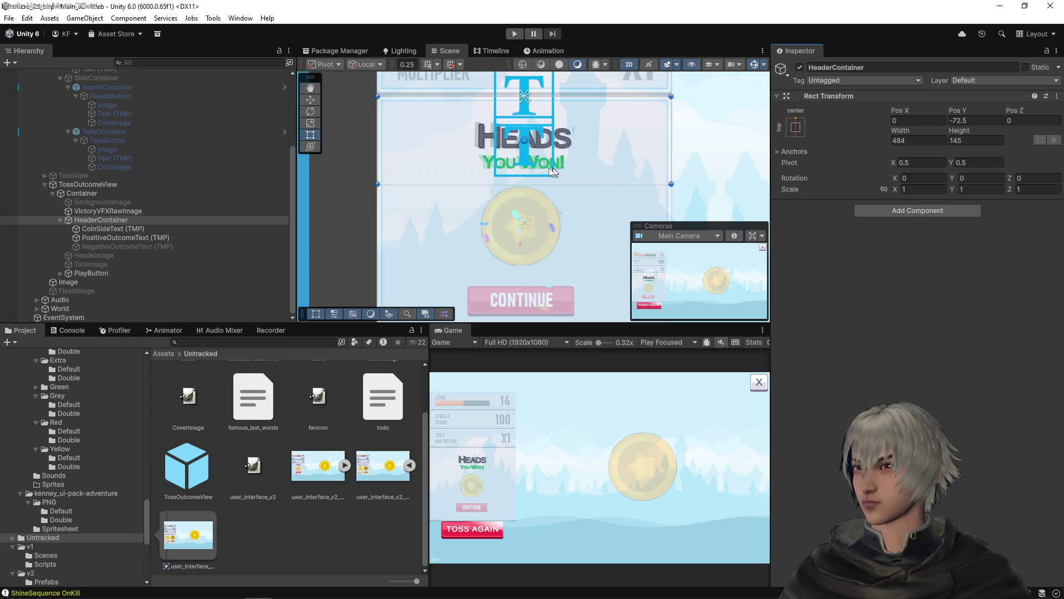
pyautogui.click(91, 256)
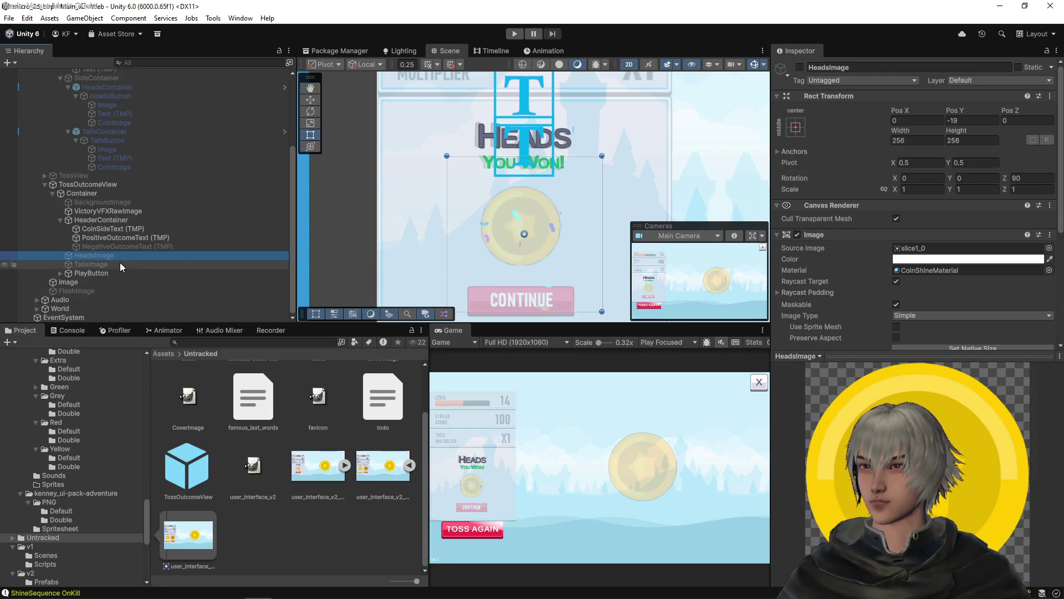
# - Enable the HeadsImage coin and set its width and height to 140
pyautogui.click(800, 67)
pyautogui.scroll(2, 555, 215)
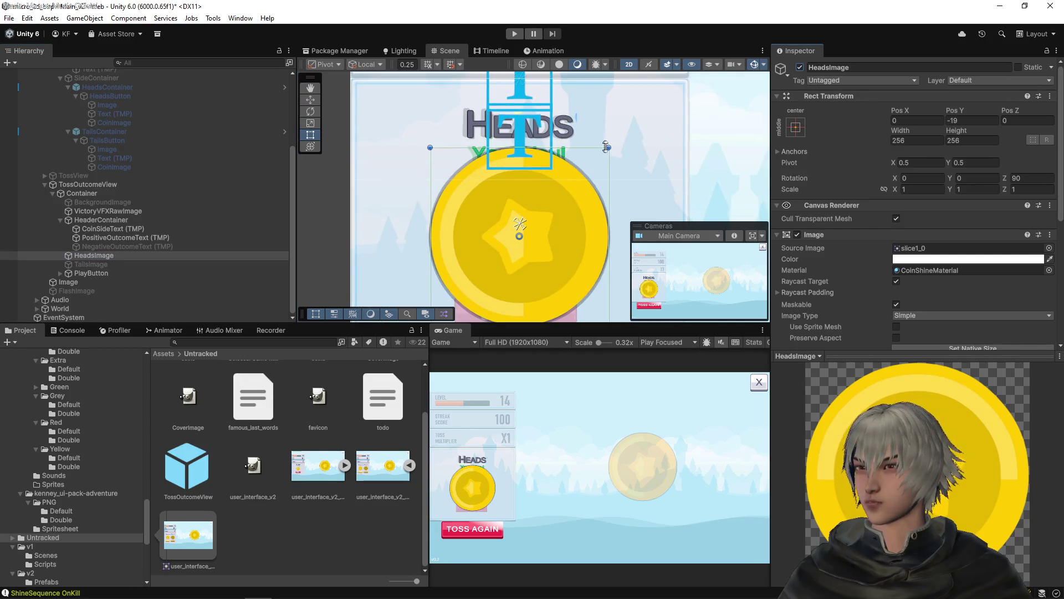
pyautogui.click(914, 139)
pyautogui.write('140')
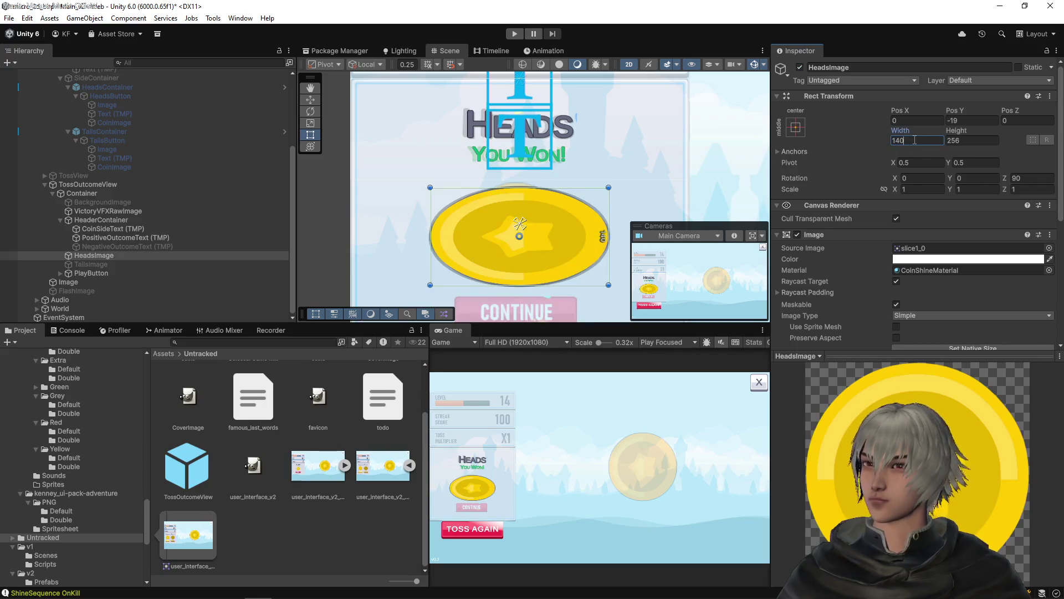
pyautogui.press('Return')
pyautogui.click(960, 141)
pyautogui.write('140')
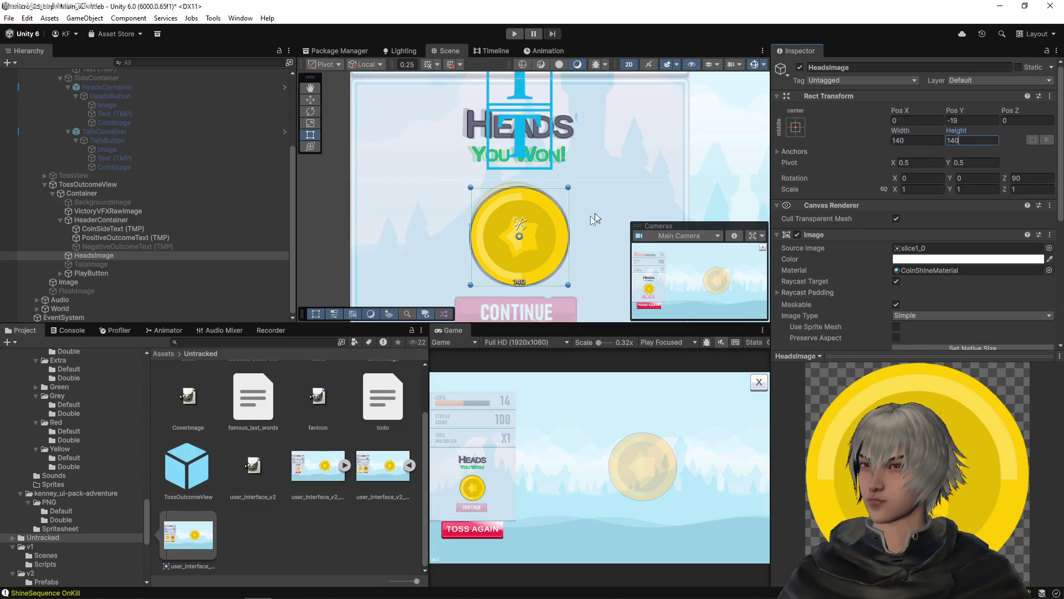
# - Toggle the HeadsImage coin off and on to compare its look in the panel
pyautogui.scroll(5, 545, 235)
pyautogui.scroll(3, 474, 201)
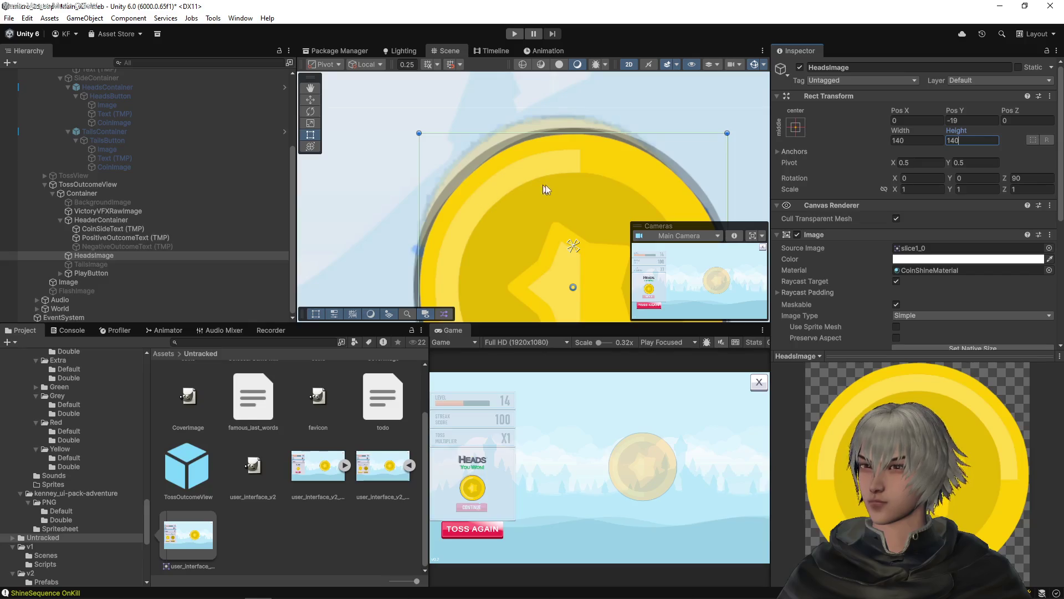
pyautogui.scroll(5, 540, 184)
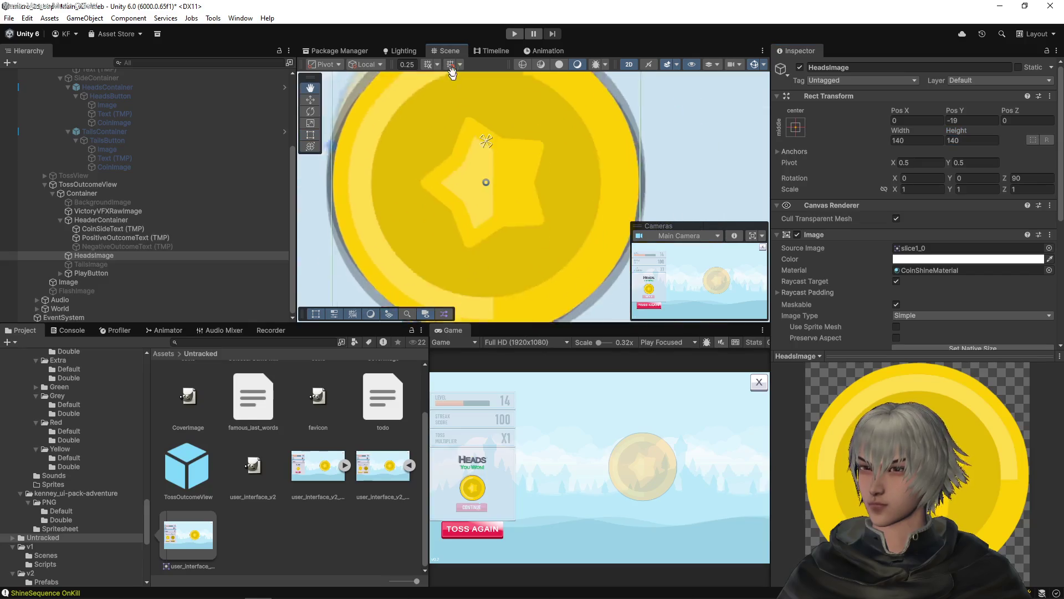
pyautogui.click(800, 67)
pyautogui.click(799, 67)
pyautogui.scroll(-6, 498, 142)
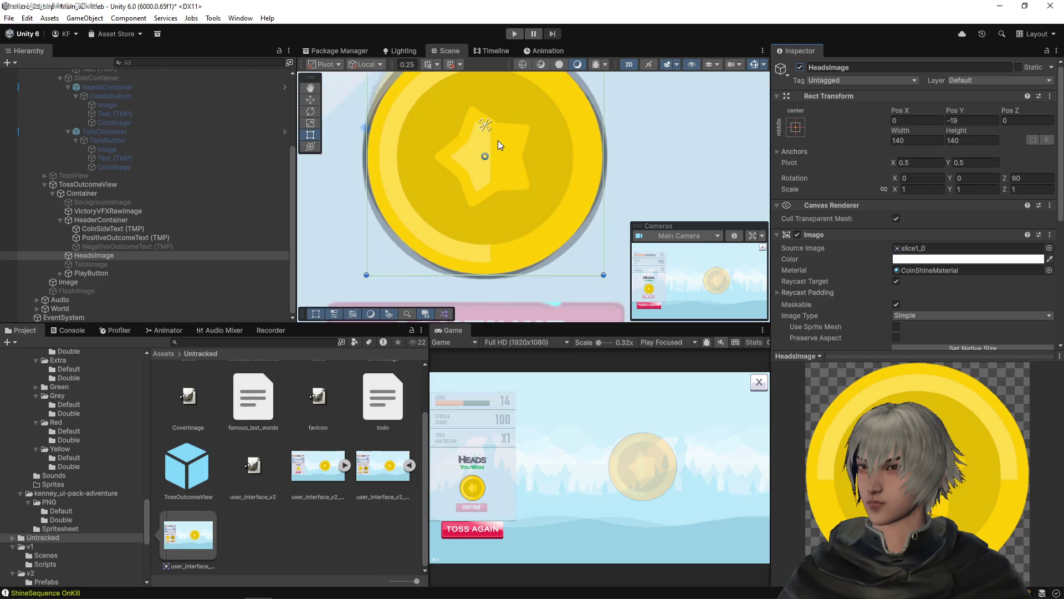
pyautogui.scroll(-4, 499, 178)
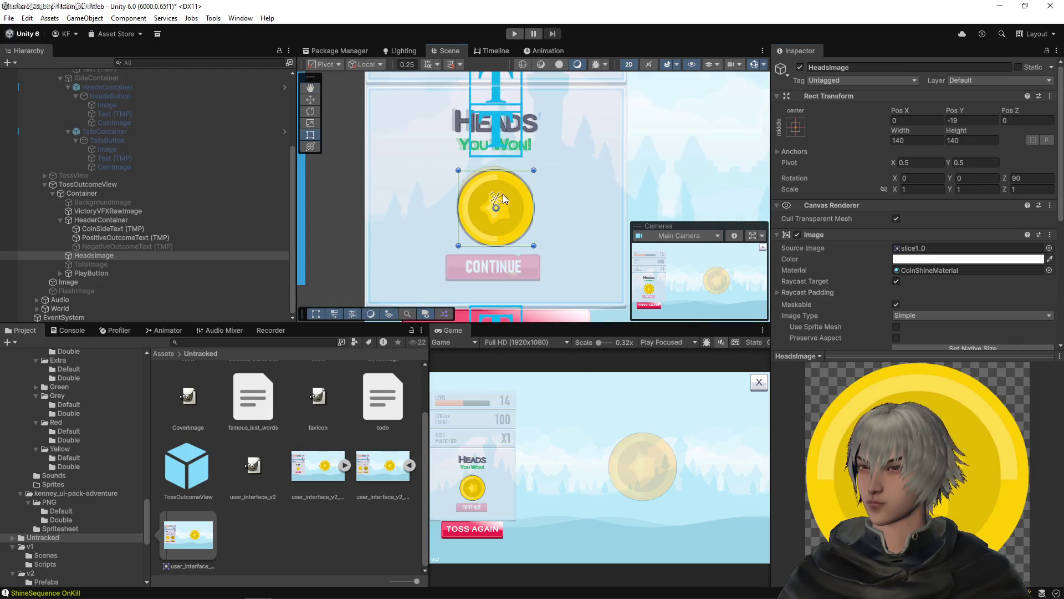
pyautogui.moveTo(530, 241); pyautogui.dragTo(552, 220)
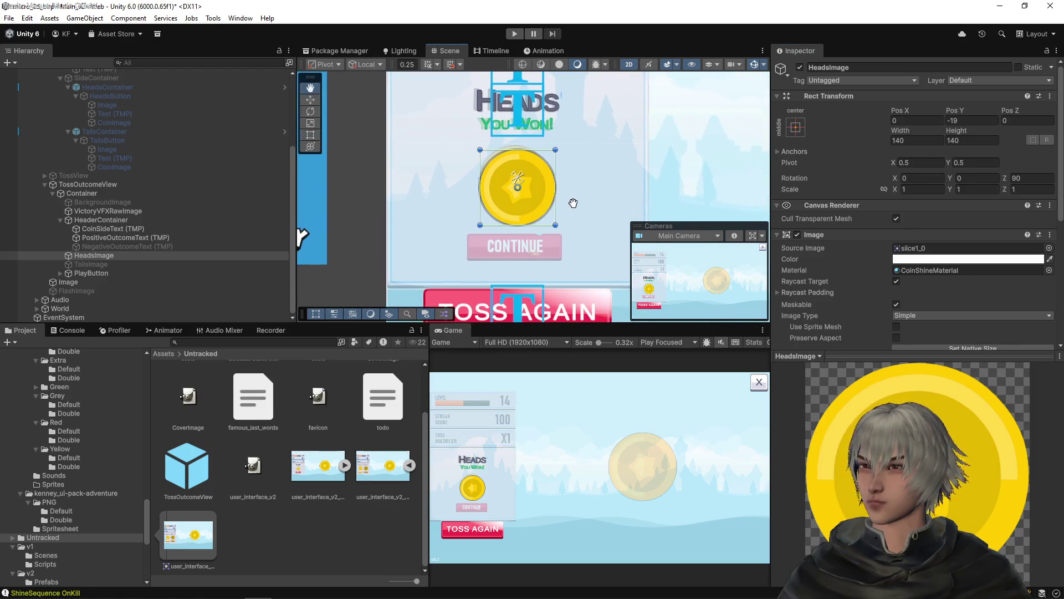
pyautogui.scroll(3, 179, 183)
pyautogui.click(97, 161)
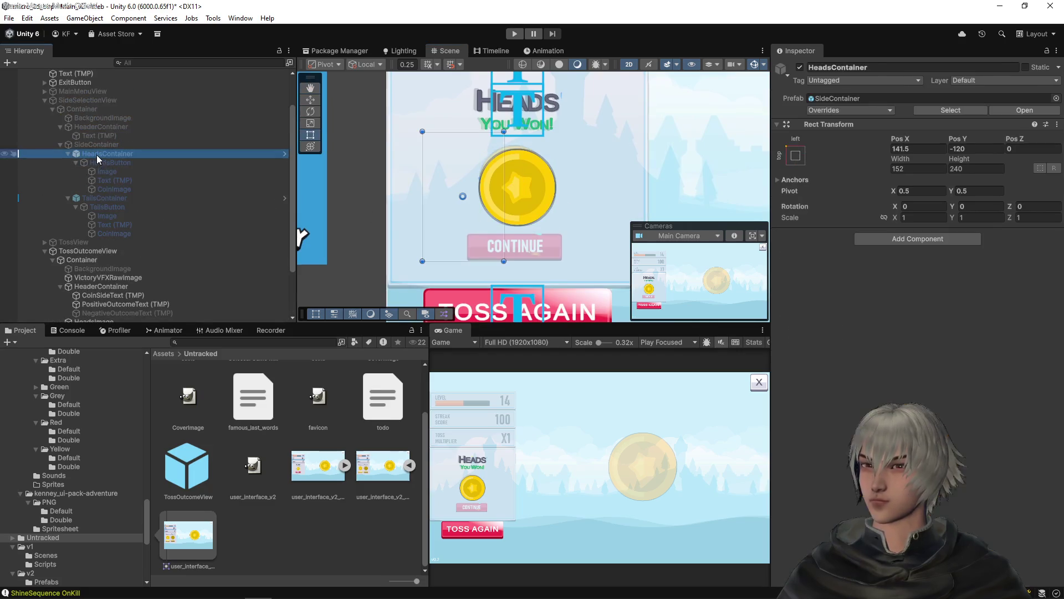
# - Resize the HeadsImage coin from 140 to 145 by 145 and raise it slightly
pyautogui.click(100, 189)
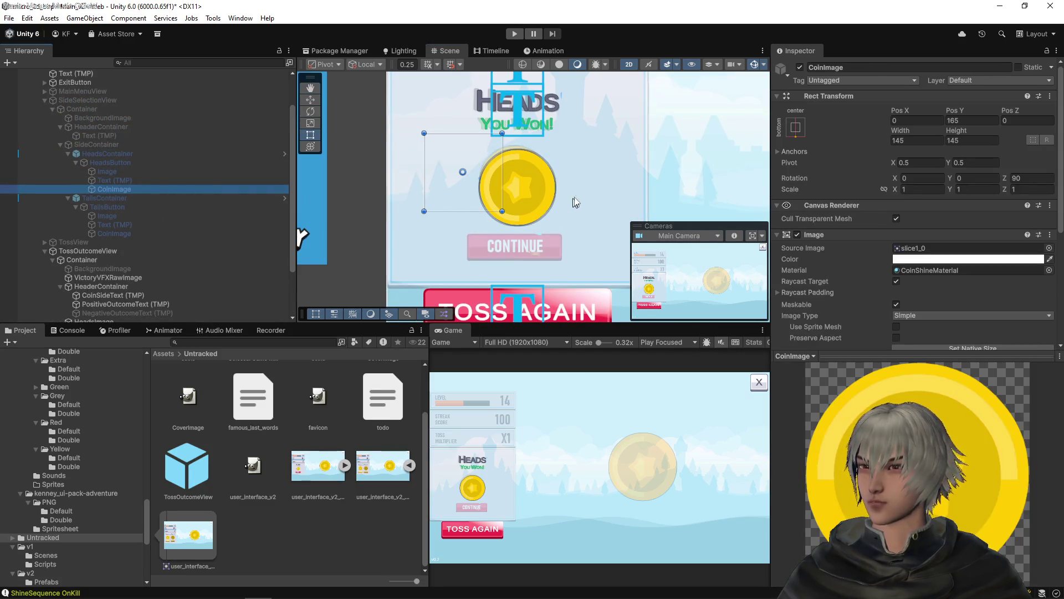
pyautogui.scroll(-3, 138, 277)
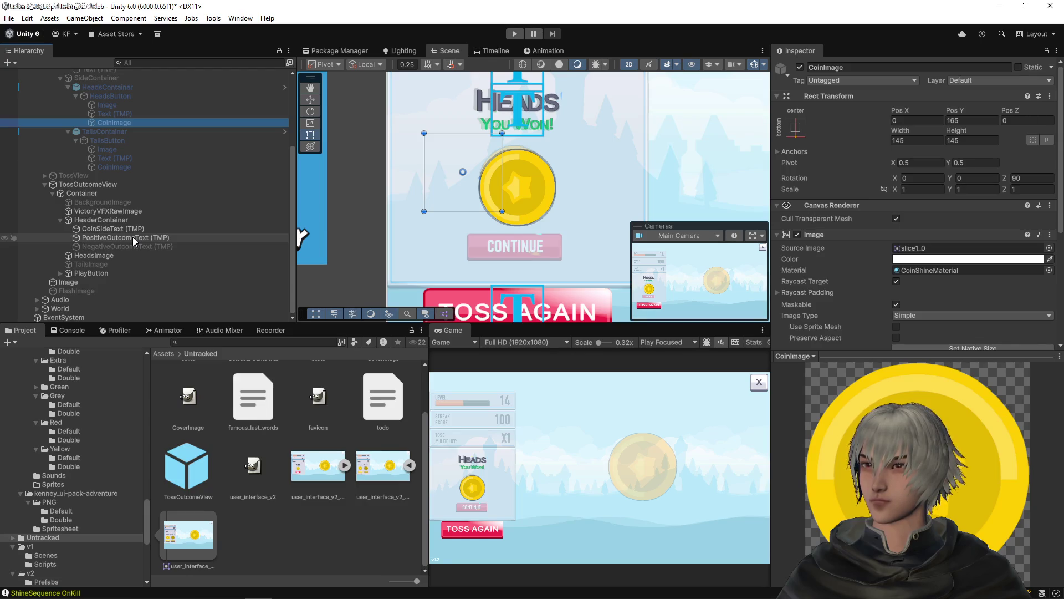
pyautogui.click(98, 257)
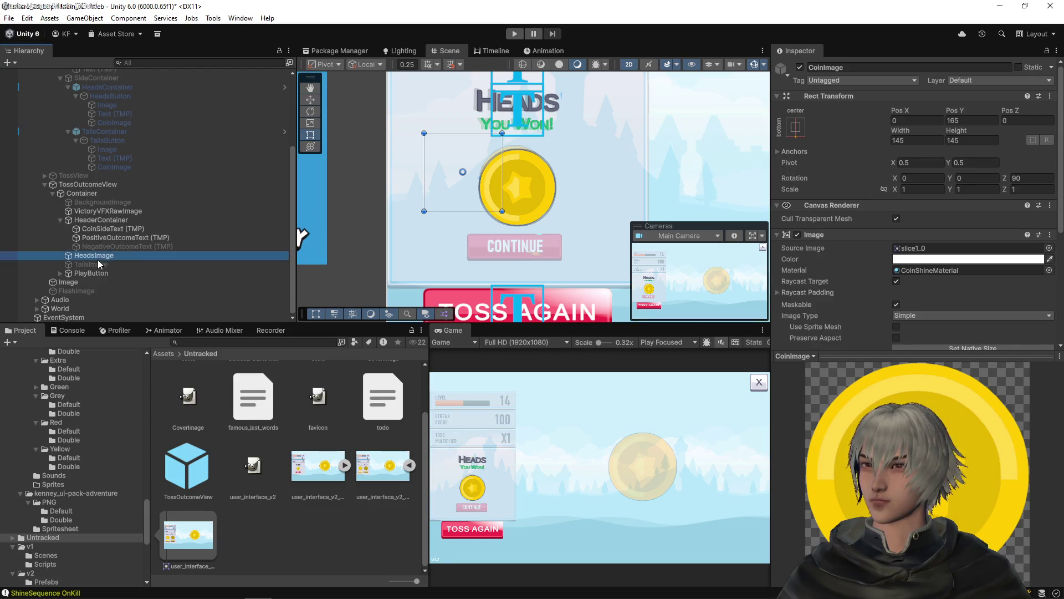
pyautogui.click(903, 140)
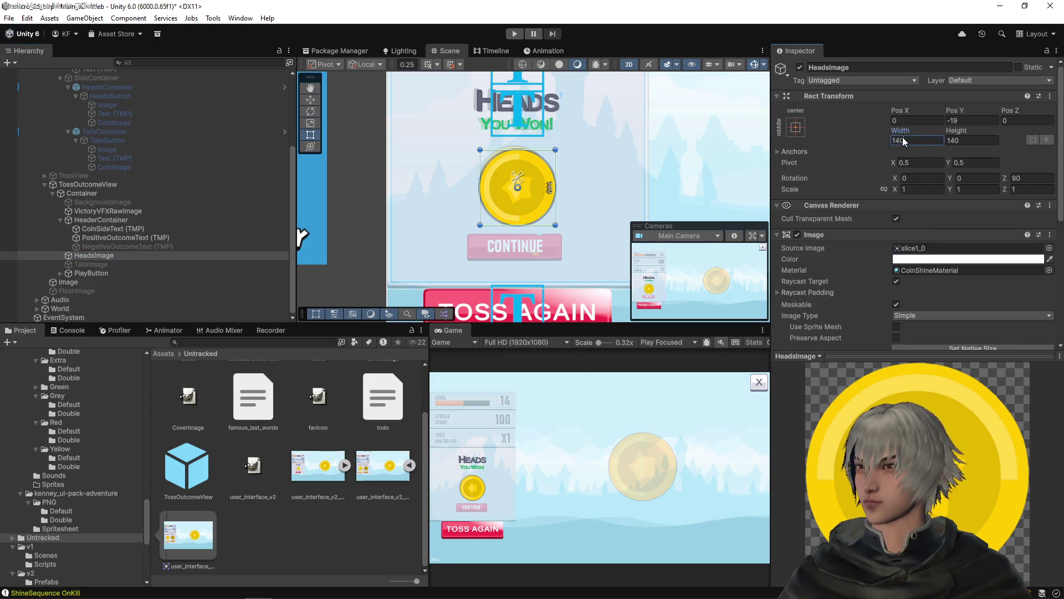
pyautogui.write('145')
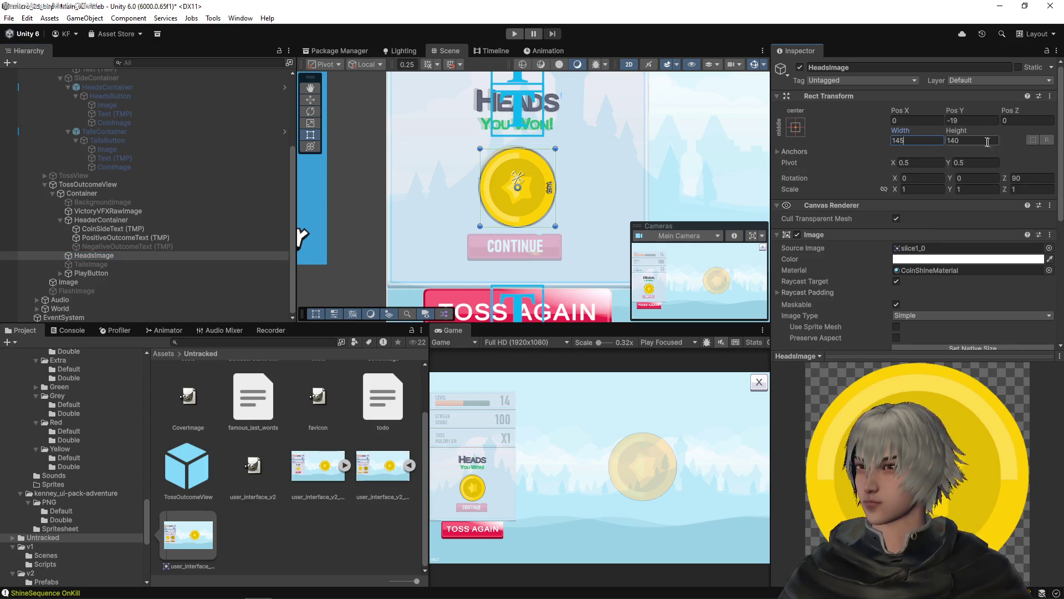
pyautogui.click(957, 141)
pyautogui.press('BackSpace')
pyautogui.write('5')
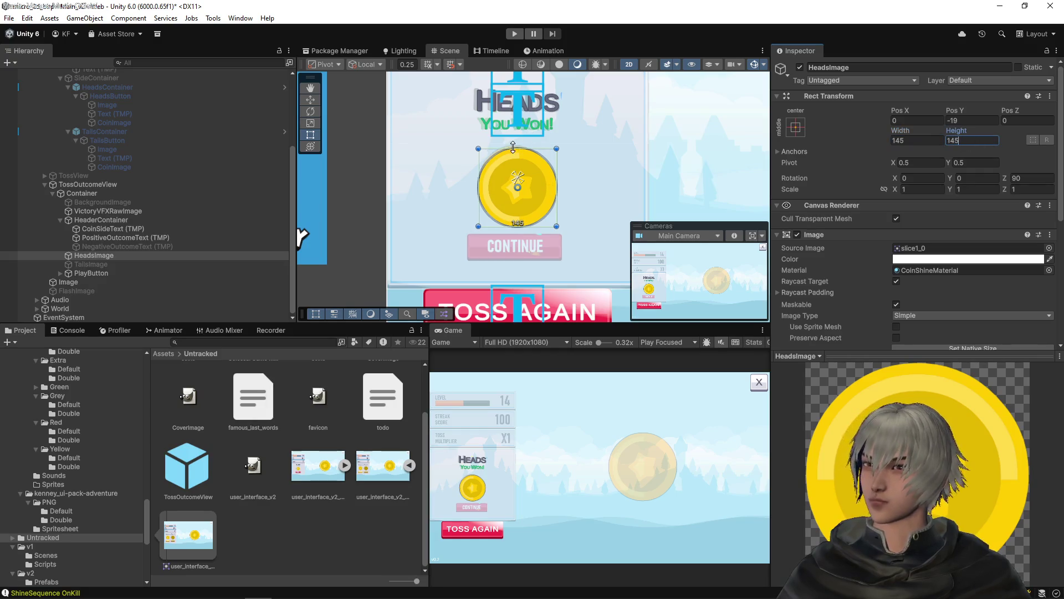
pyautogui.scroll(5, 520, 152)
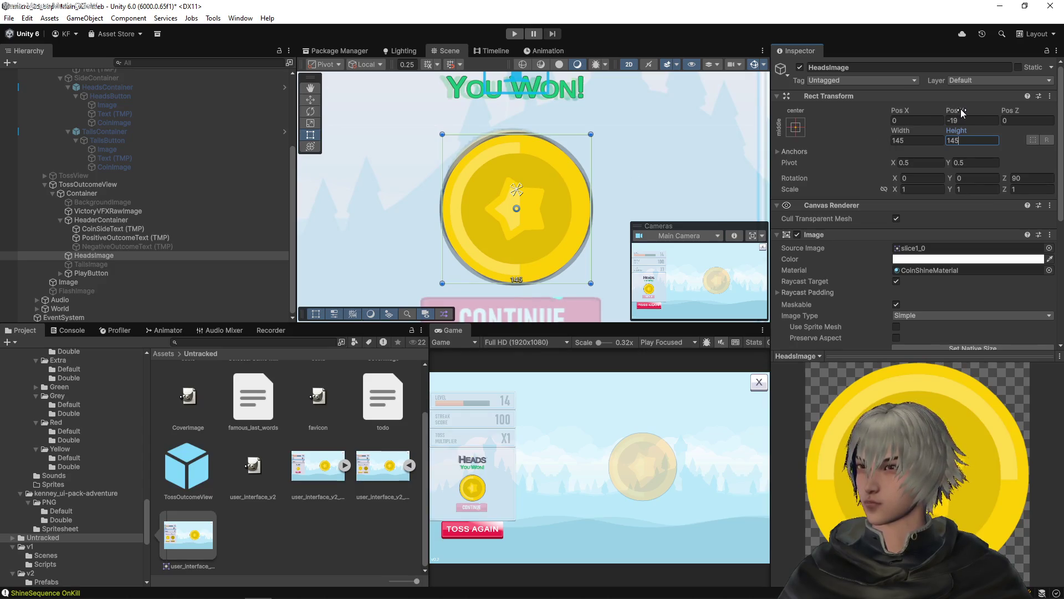
pyautogui.moveTo(962, 113); pyautogui.dragTo(990, 108)
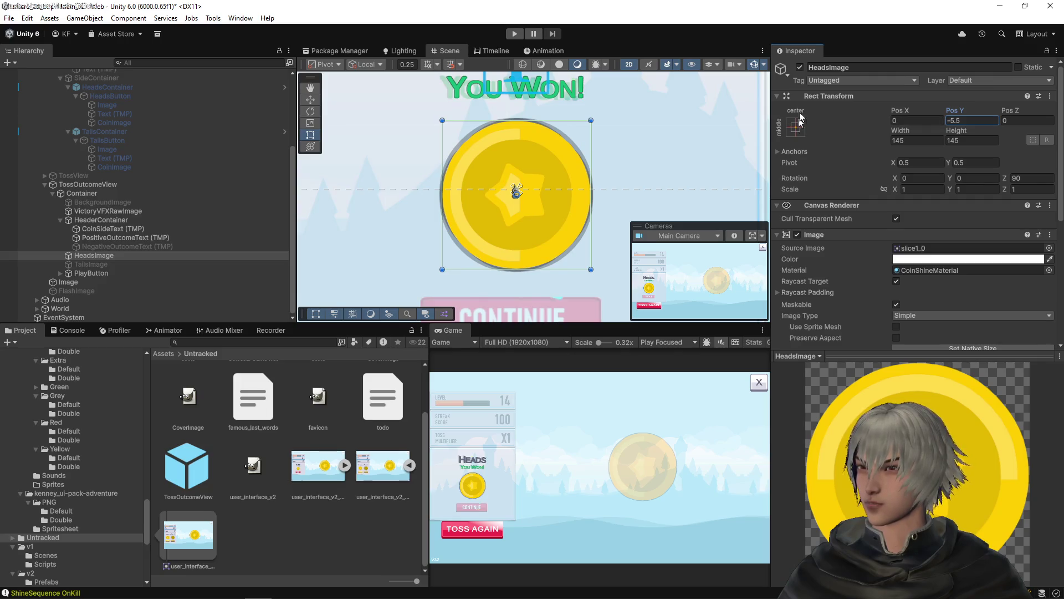
# - Set the HeadsImage coin's Pos Y to -5
pyautogui.click(800, 68)
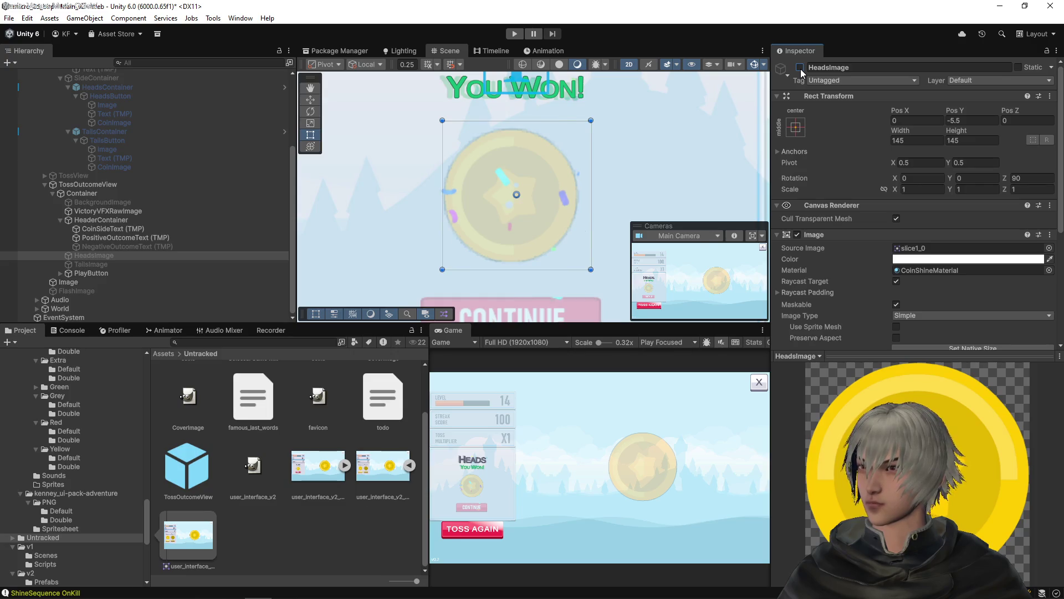
pyautogui.click(800, 67)
pyautogui.scroll(-5, 590, 133)
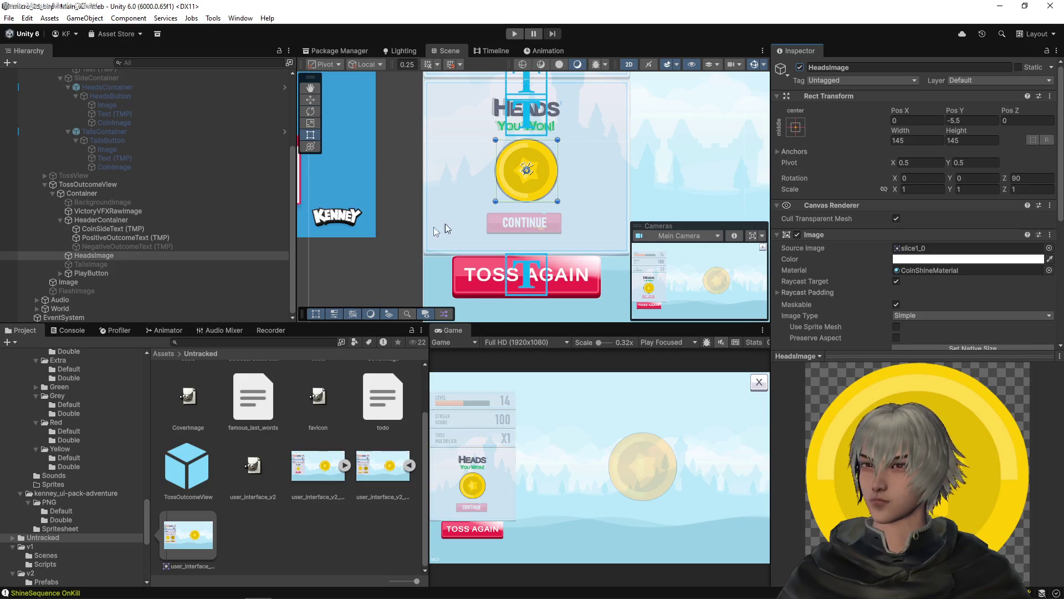
pyautogui.click(81, 272)
pyautogui.click(88, 262)
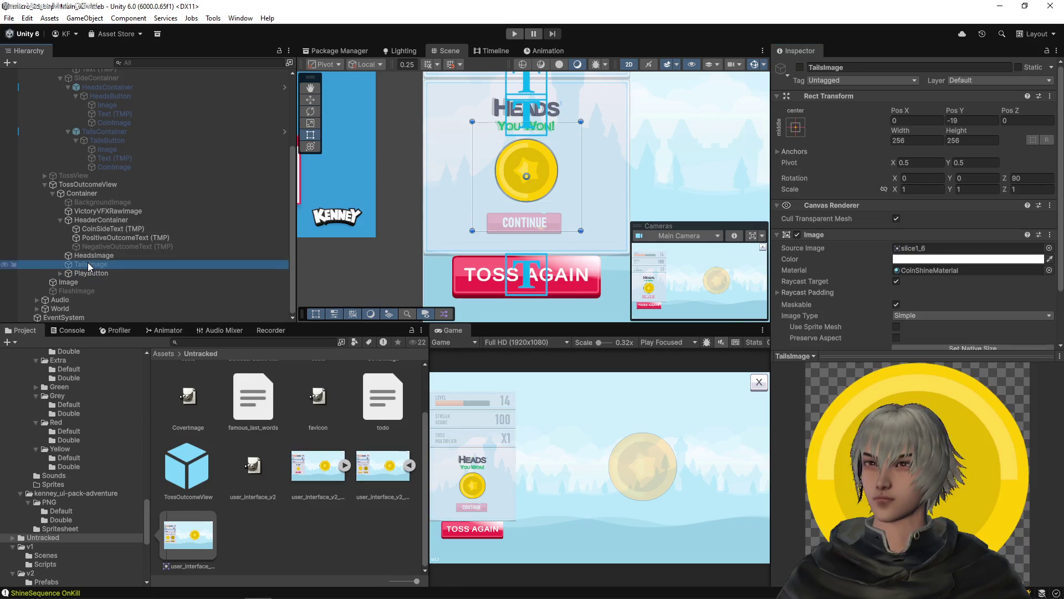
pyautogui.click(129, 253)
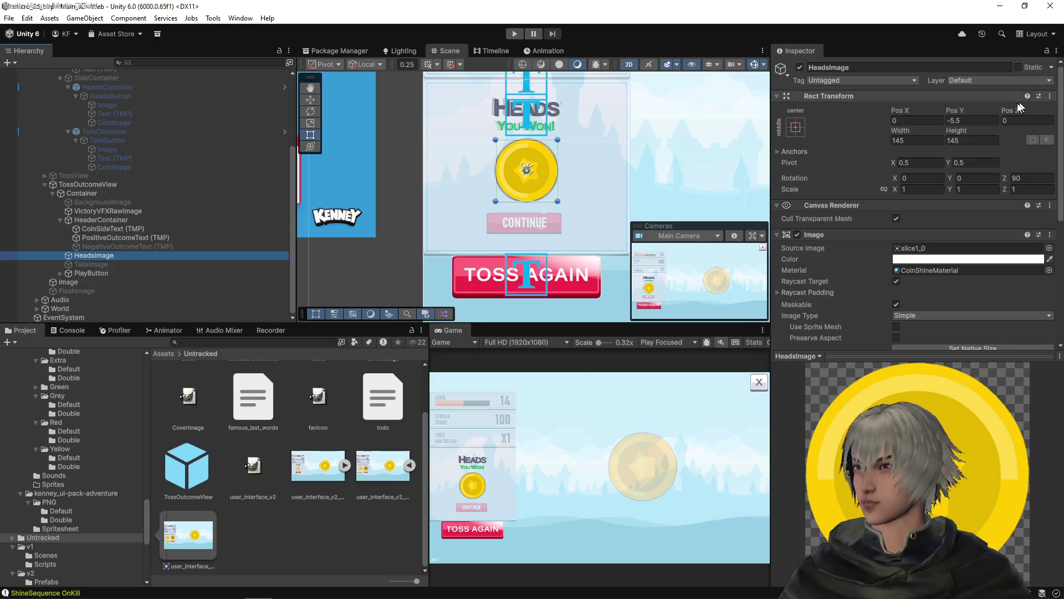
pyautogui.click(980, 123)
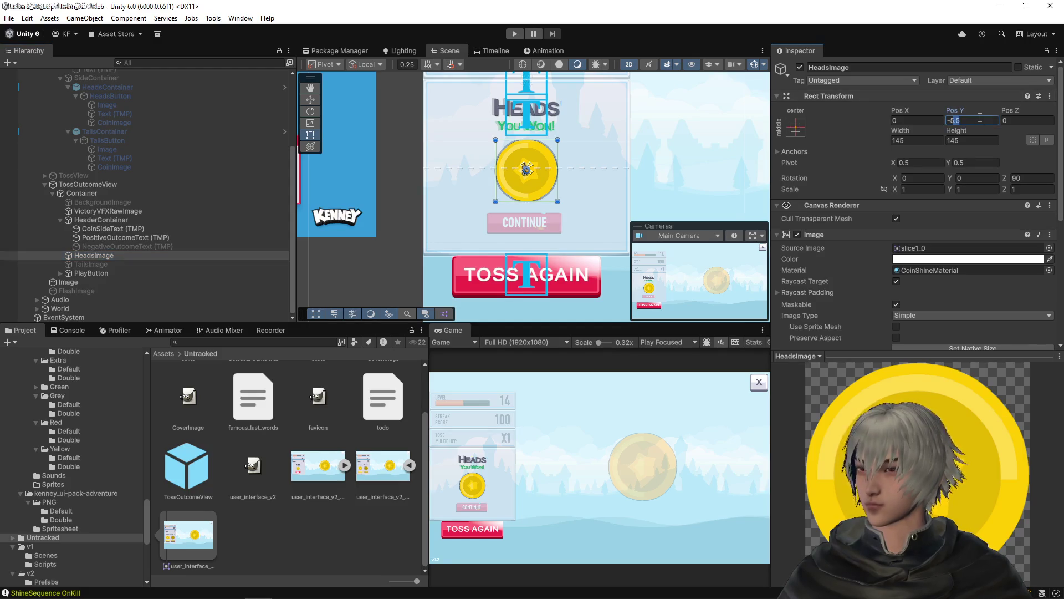
# - Copy HeadsImage's Rect Transform and paste its values onto TailsImage
pyautogui.click(1050, 96)
pyautogui.moveTo(992, 203)
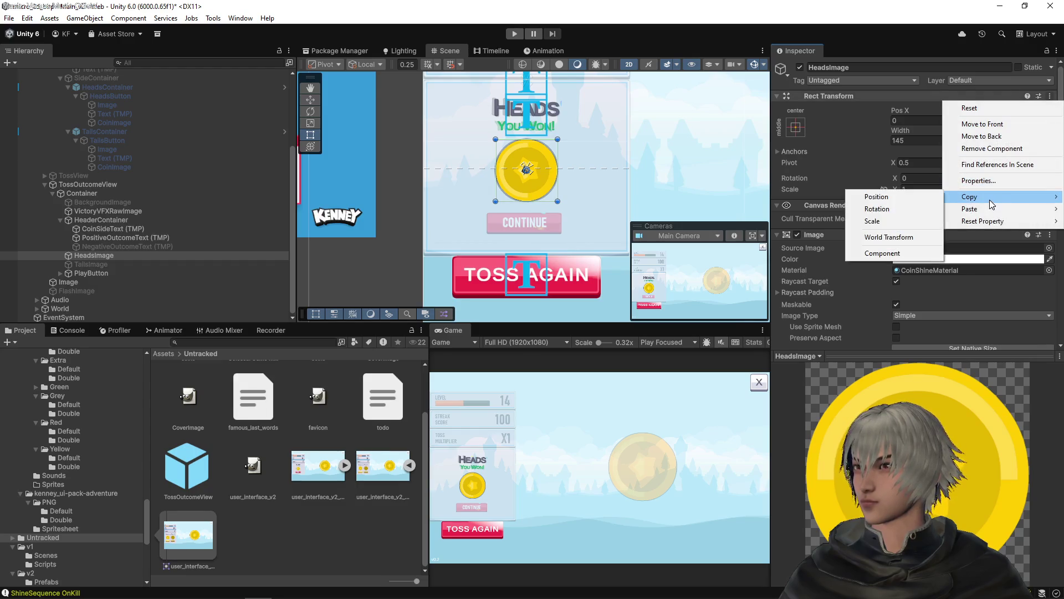
pyautogui.click(881, 252)
pyautogui.click(91, 264)
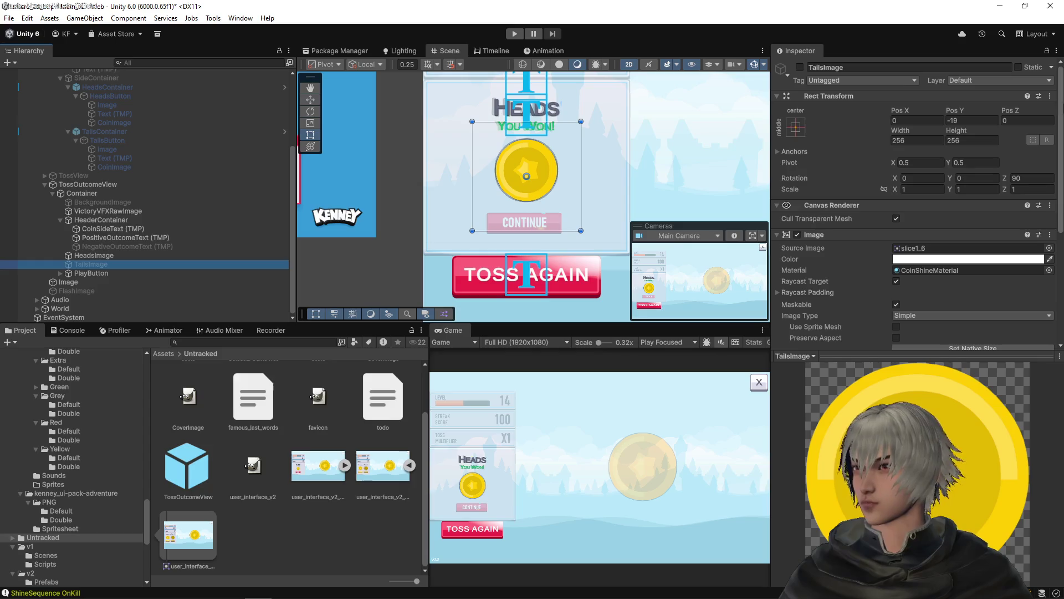
pyautogui.click(1050, 96)
pyautogui.moveTo(976, 209)
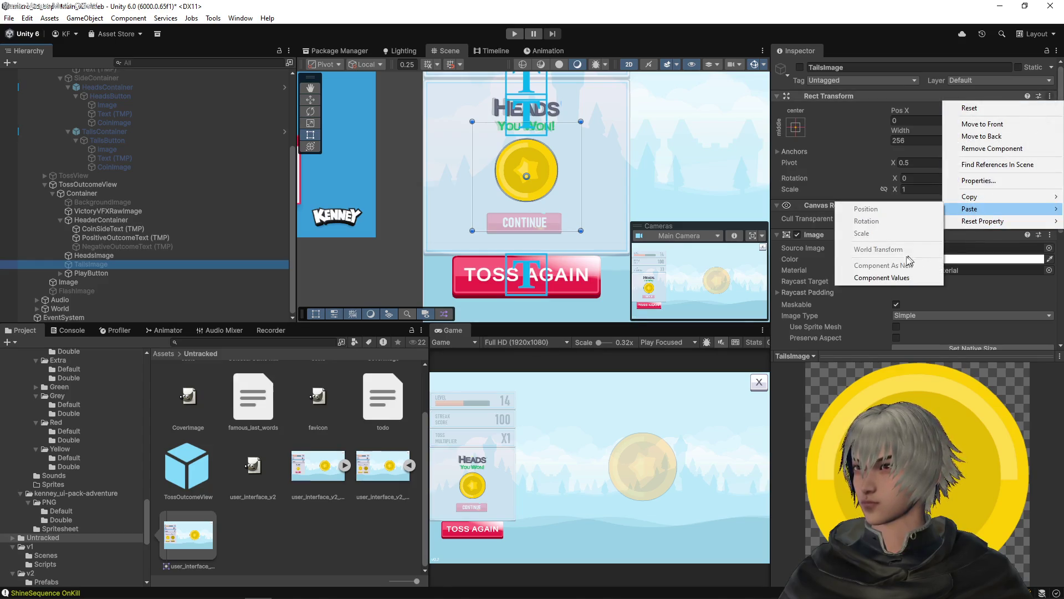
pyautogui.click(884, 277)
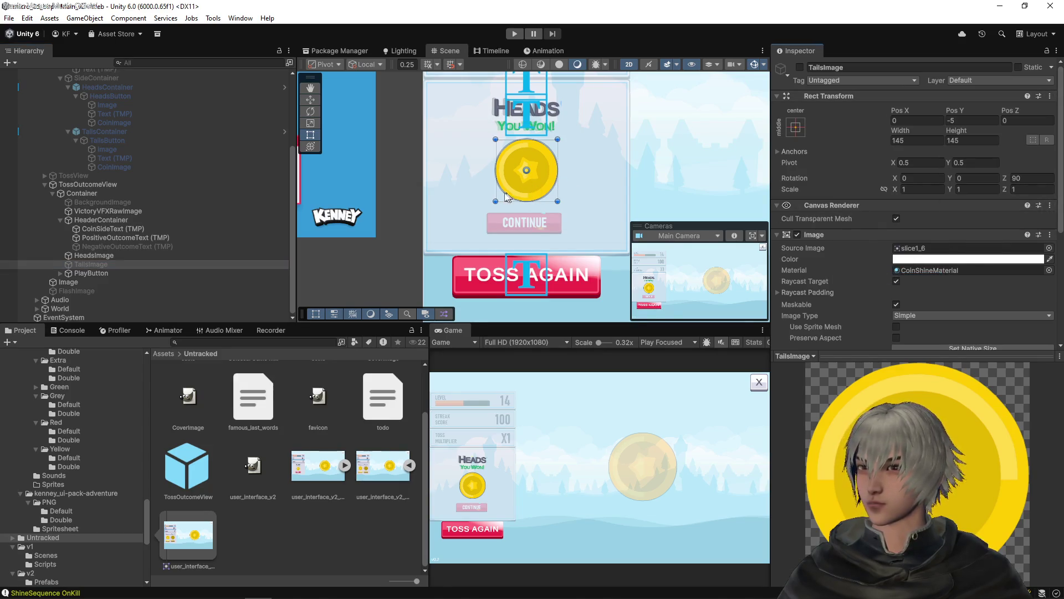
pyautogui.click(85, 273)
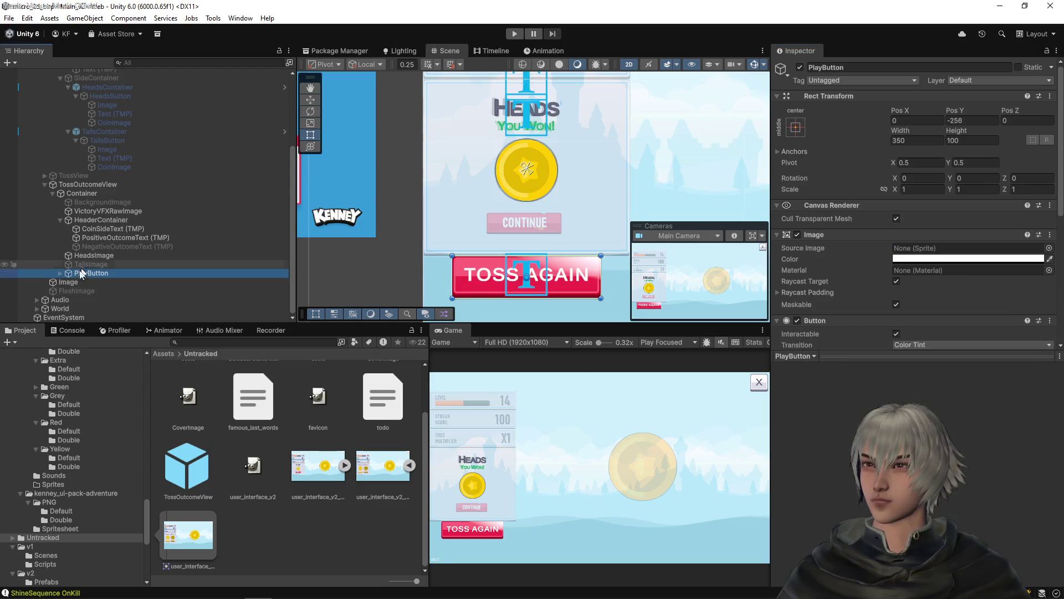
# - Set the PlayButton Image's Source Image to the button_rectangle_depth_gloss_0 sprite
pyautogui.click(60, 273)
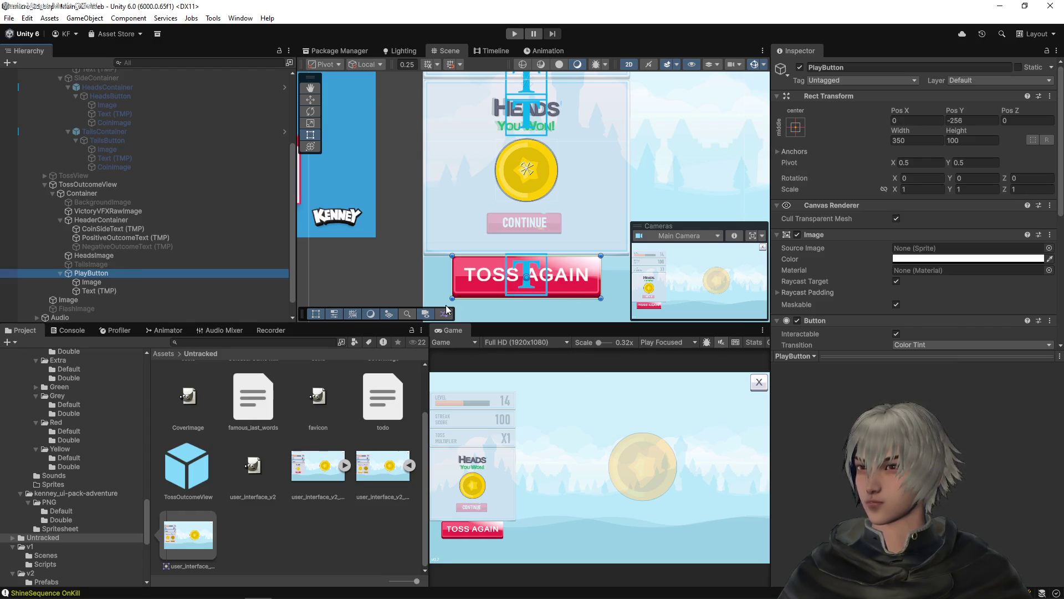
pyautogui.click(449, 281)
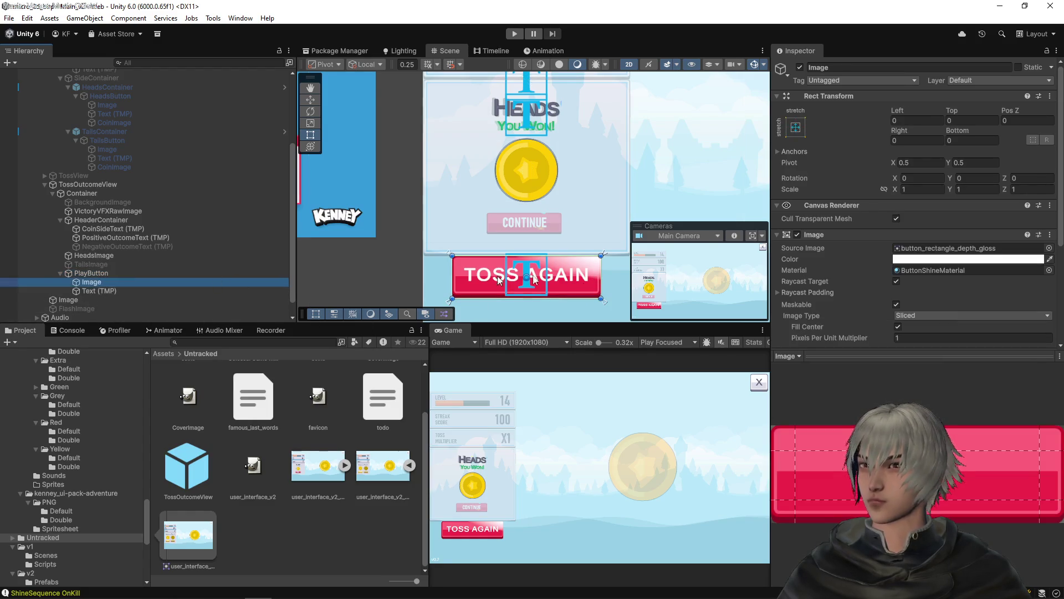
pyautogui.click(931, 251)
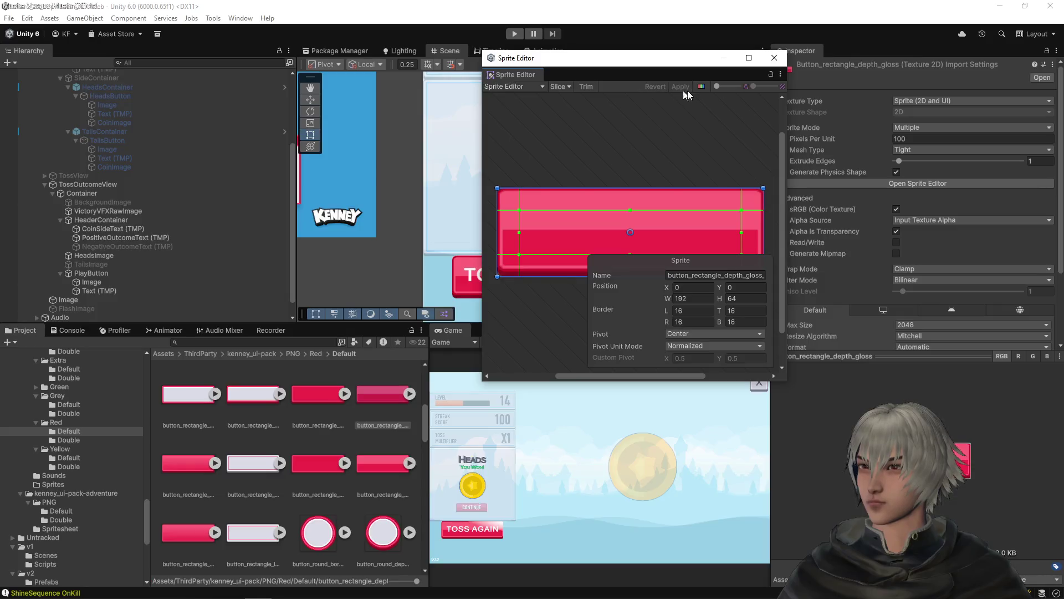
pyautogui.click(774, 58)
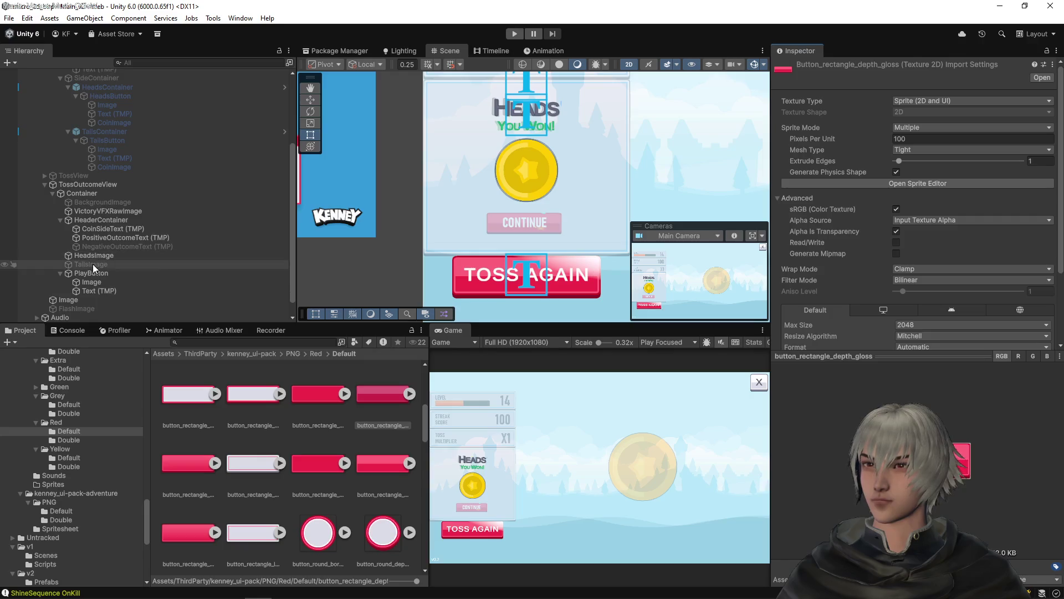
pyautogui.click(91, 281)
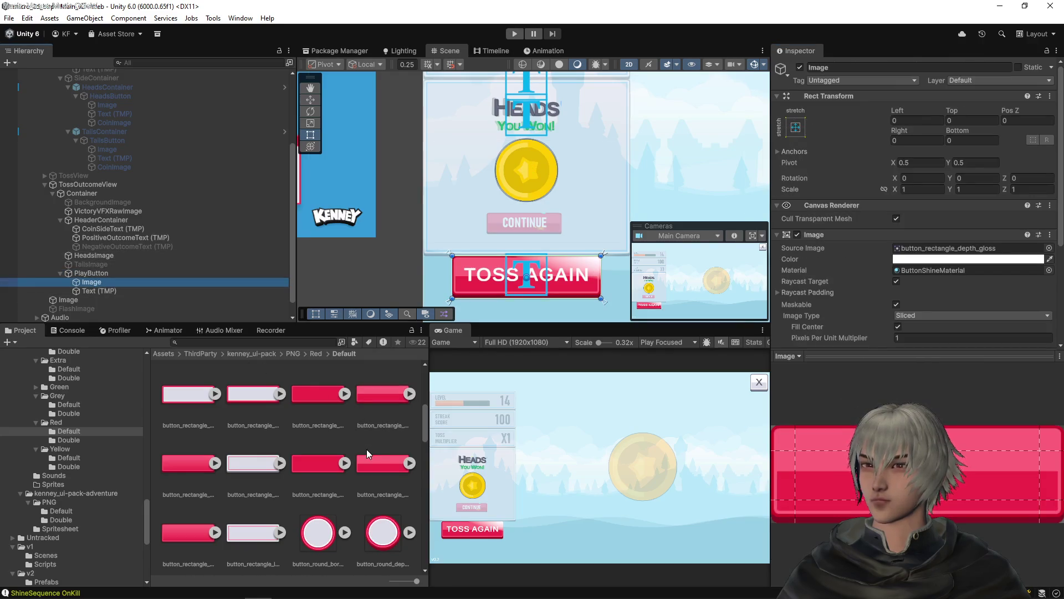
pyautogui.moveTo(372, 393)
pyautogui.mouseDown()
pyautogui.moveTo(637, 310)
pyautogui.moveTo(942, 188)
pyautogui.moveTo(917, 184)
pyautogui.moveTo(978, 186)
pyautogui.mouseUp()
pyautogui.scroll(5, 496, 286)
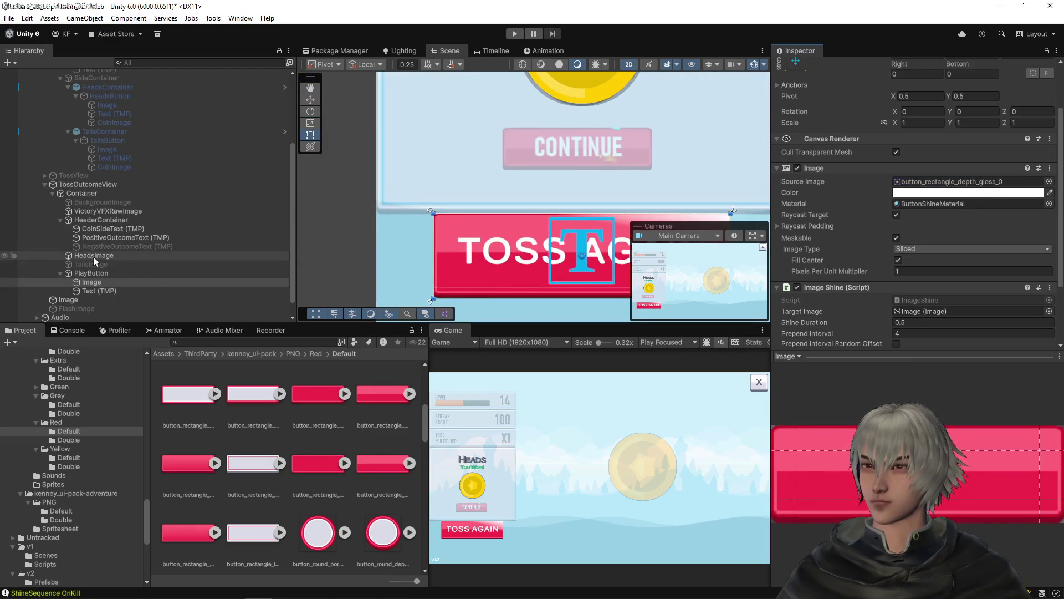
pyautogui.click(80, 273)
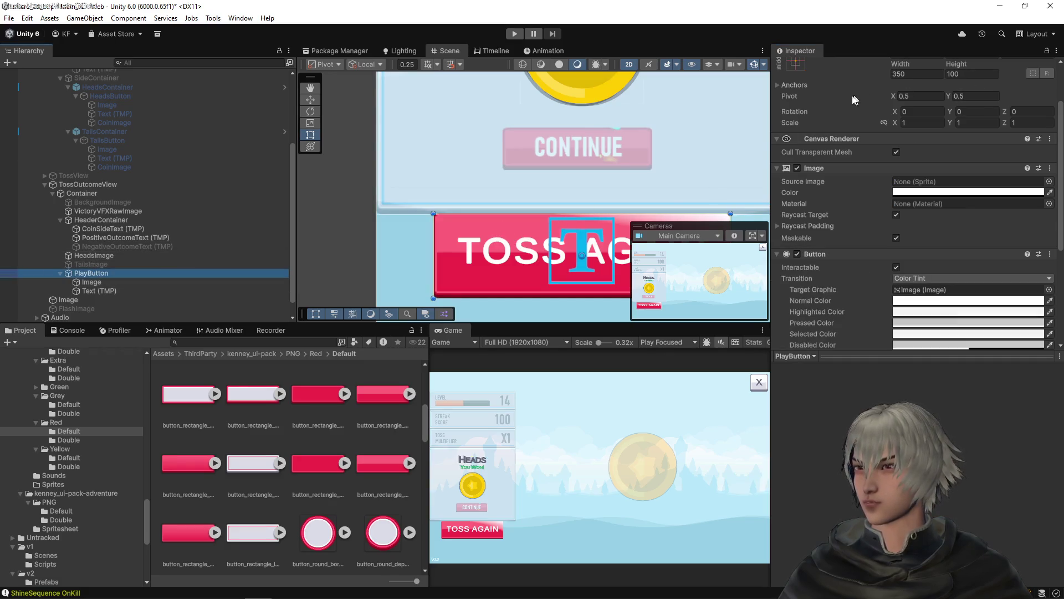
# - Raise the Toss Again button up the panel toward Pos Y -130 and shrink it from its corner
pyautogui.scroll(3, 848, 105)
pyautogui.moveTo(954, 110)
pyautogui.mouseDown()
pyautogui.moveTo(1053, 111)
pyautogui.moveTo(221, 83)
pyautogui.moveTo(450, 53)
pyautogui.moveTo(435, 54)
pyautogui.mouseUp()
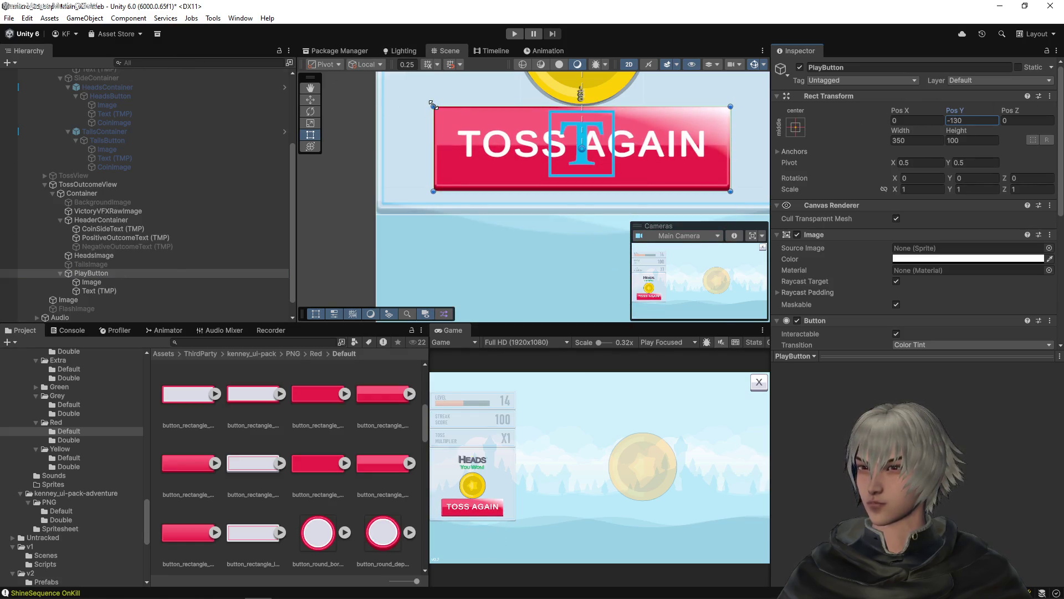
pyautogui.moveTo(433, 105); pyautogui.dragTo(502, 126)
# - Set the Toss Again button's Height to 50 and Width to 175
pyautogui.scroll(3, 532, 117)
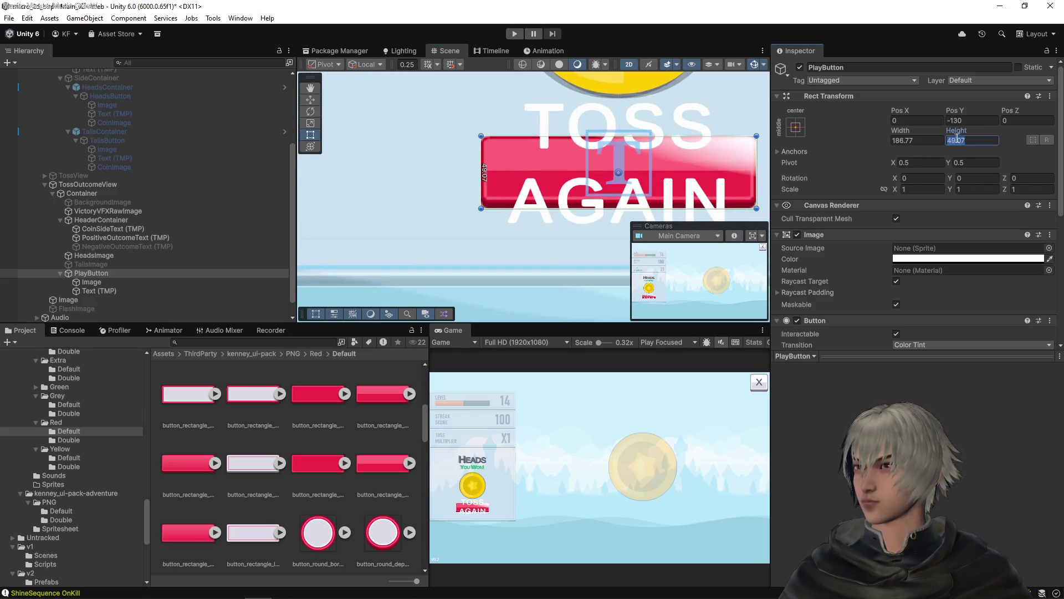
pyautogui.write('50')
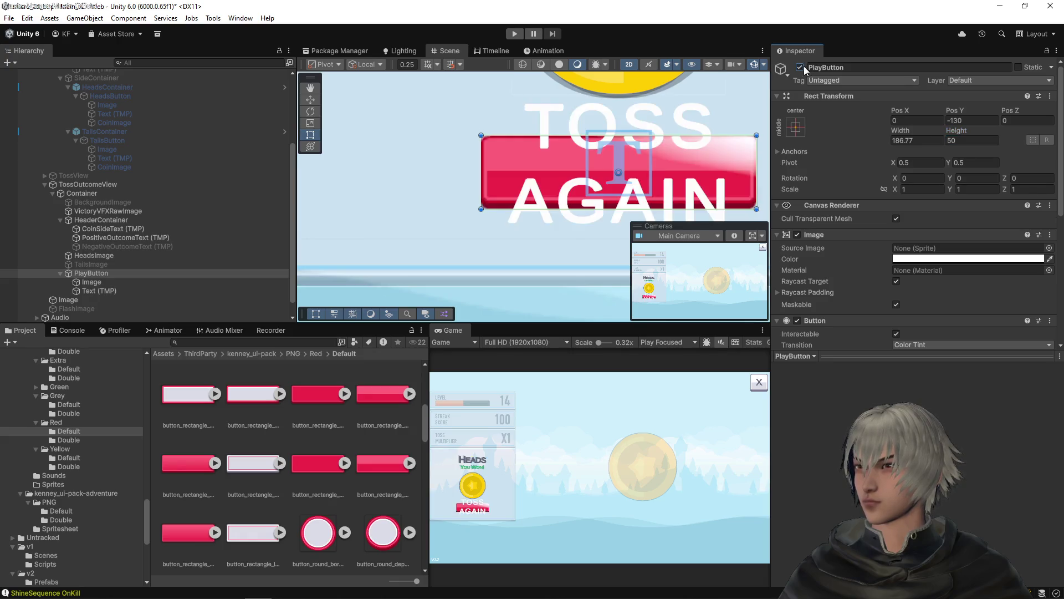
pyautogui.press('f')
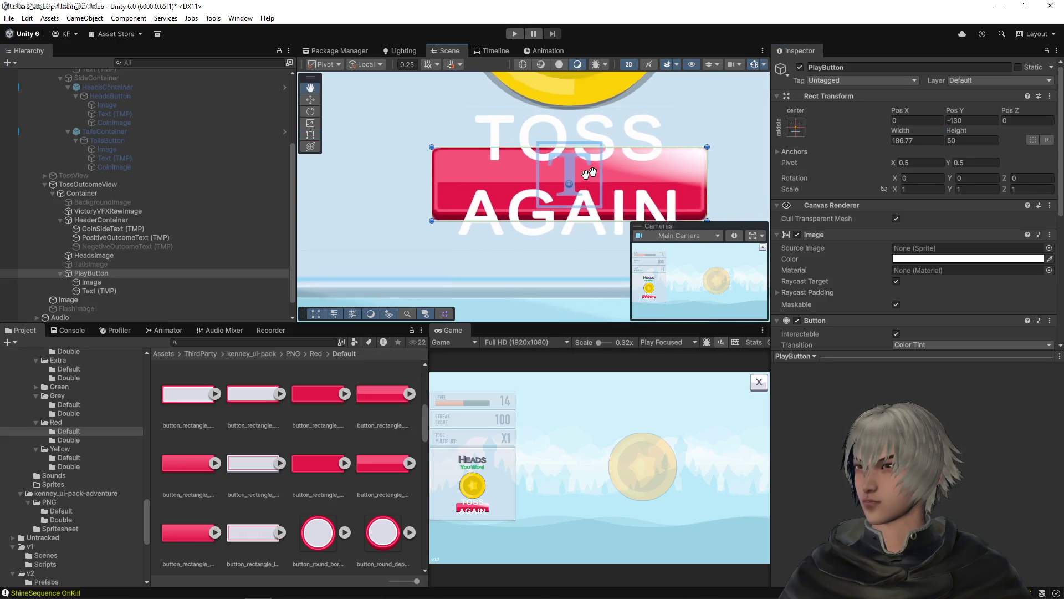
pyautogui.moveTo(664, 190)
pyautogui.mouseDown()
pyautogui.moveTo(629, 190)
pyautogui.moveTo(647, 191)
pyautogui.mouseUp()
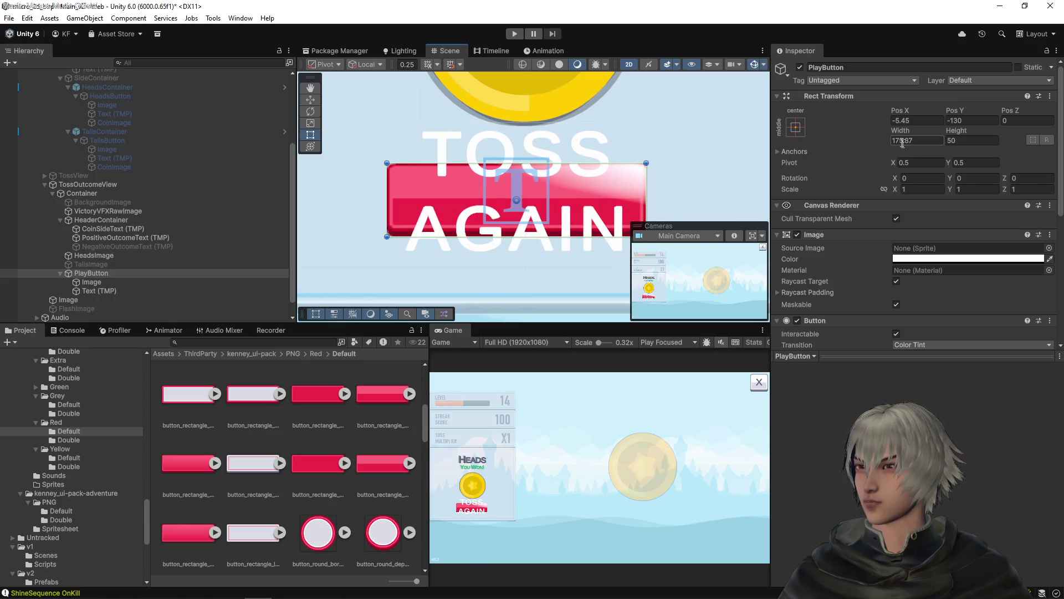
pyautogui.write('175')
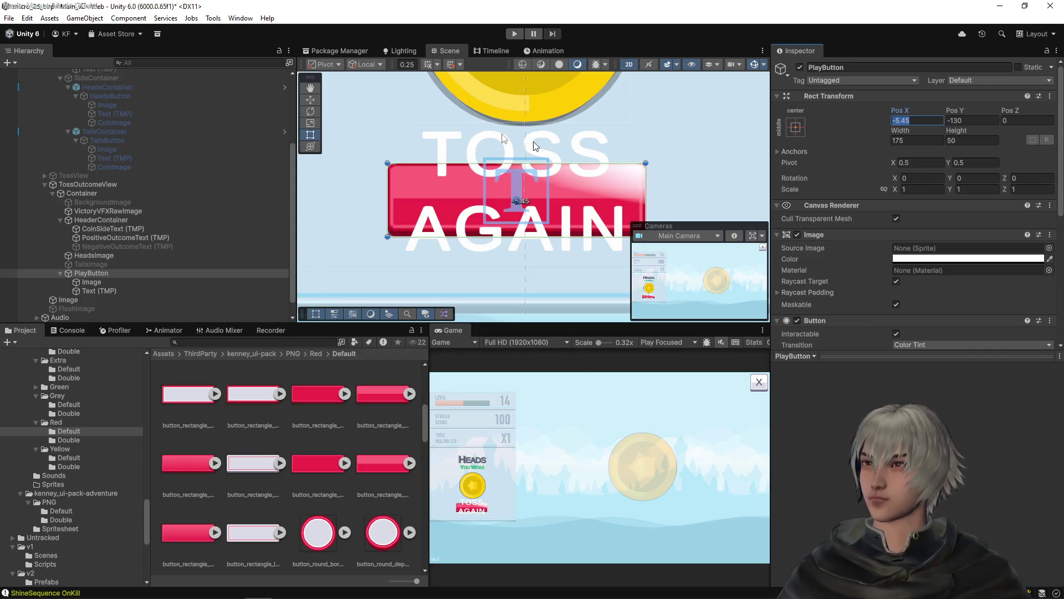
# - Extend the TOSS AGAIN text box downward within the button
pyautogui.click(521, 179)
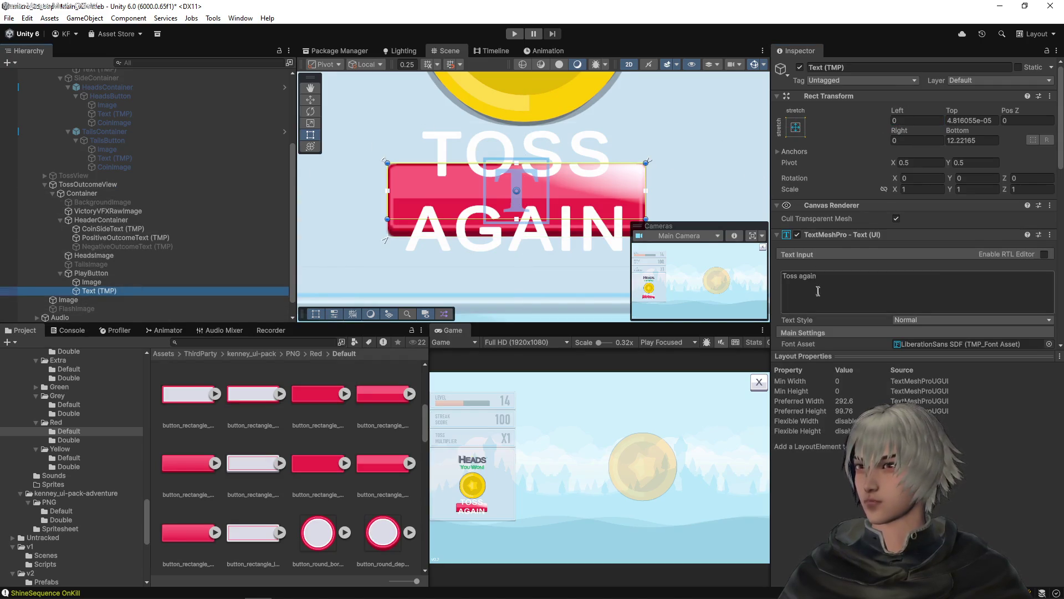
pyautogui.scroll(-5, 817, 289)
pyautogui.moveTo(854, 225); pyautogui.dragTo(824, 226)
pyautogui.moveTo(582, 216); pyautogui.dragTo(583, 224)
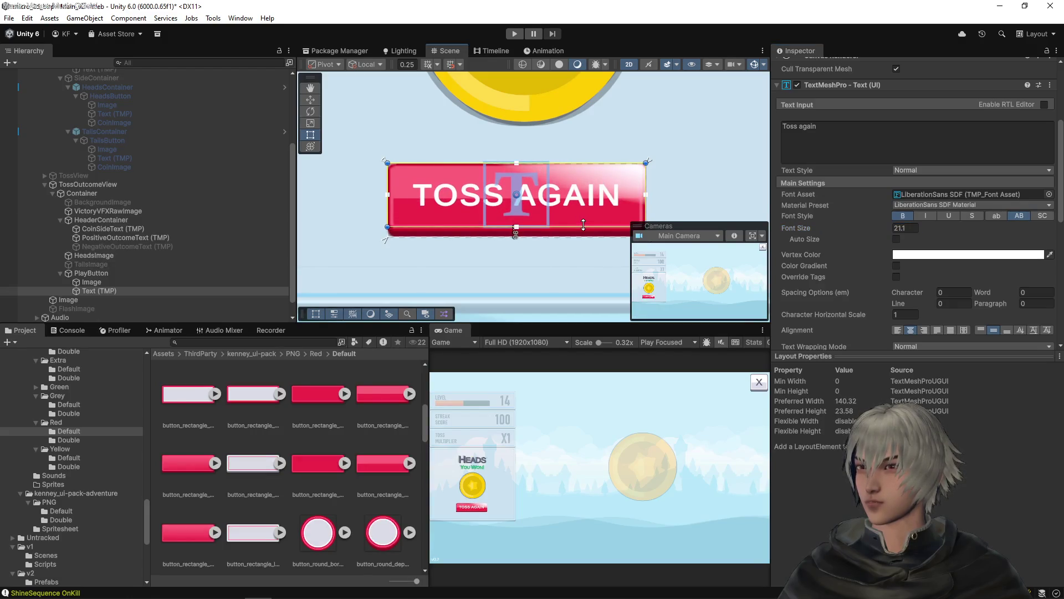
pyautogui.scroll(10, 584, 224)
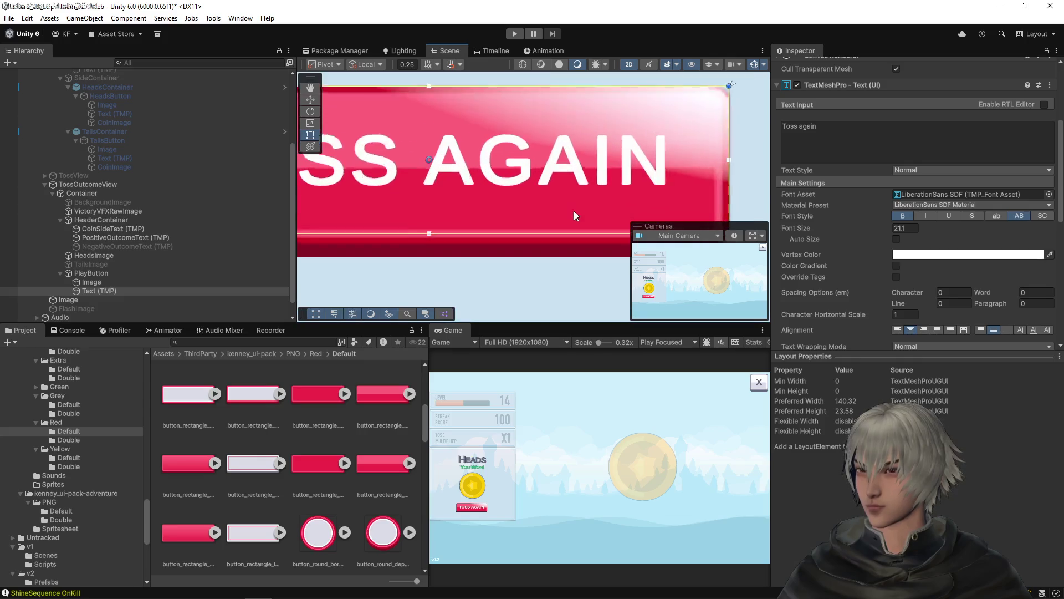
pyautogui.moveTo(529, 204); pyautogui.dragTo(528, 217)
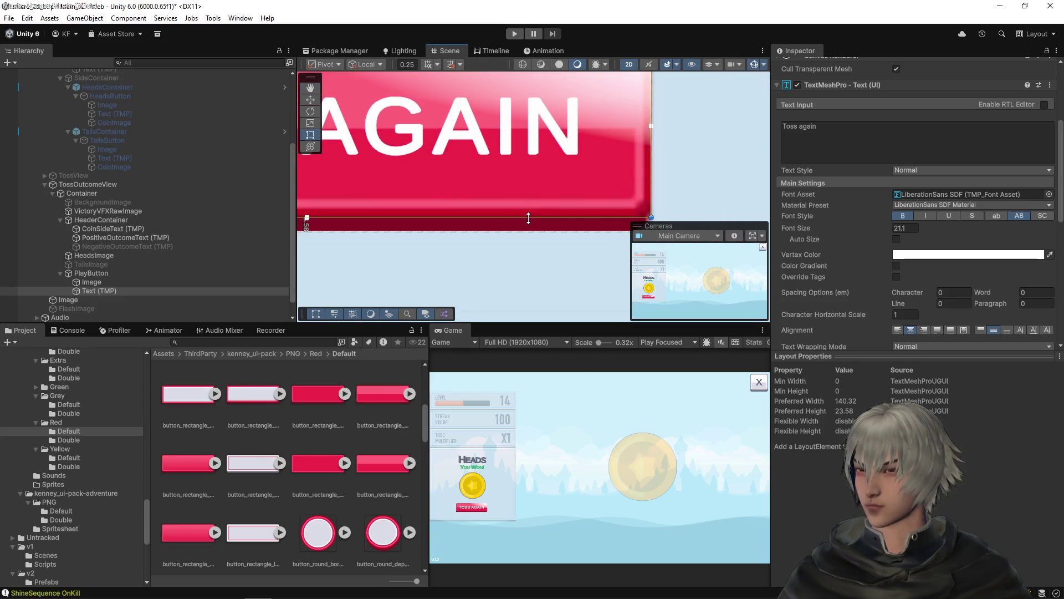
# - Hide the button's red background image and re-centre the button in the scene
pyautogui.click(79, 283)
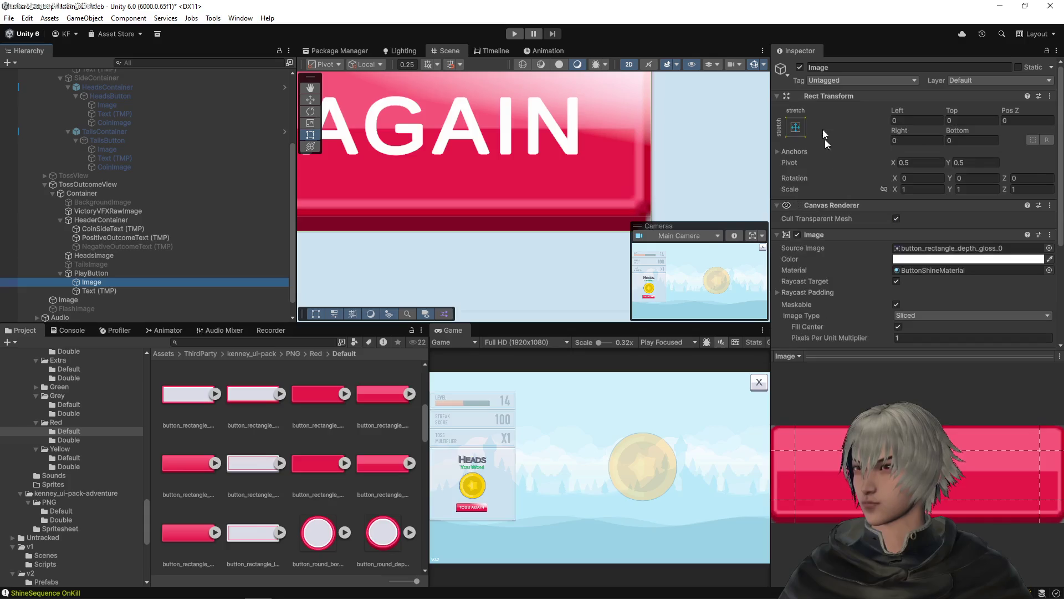
pyautogui.click(801, 68)
pyautogui.scroll(-3, 550, 144)
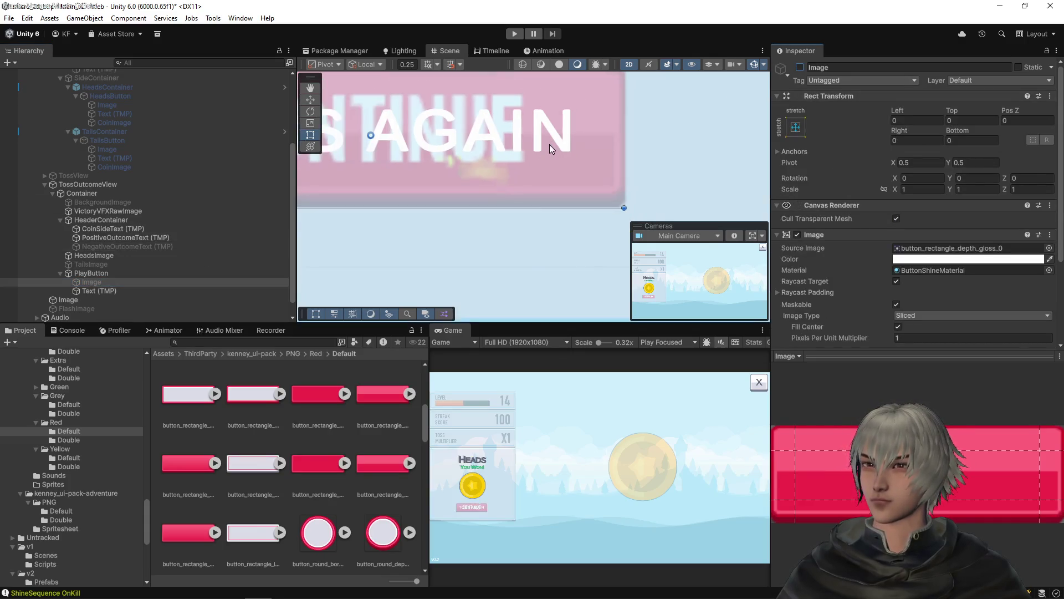
pyautogui.moveTo(432, 156); pyautogui.dragTo(553, 200)
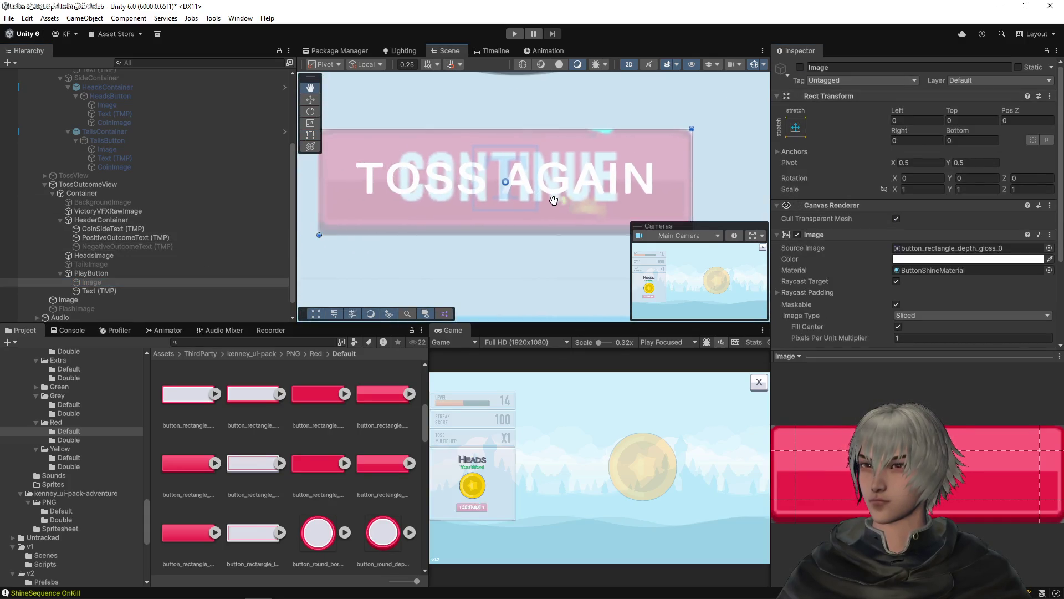
# - Set the TOSS AGAIN label's font size to 22
pyautogui.click(135, 291)
pyautogui.scroll(-1, 626, 168)
pyautogui.scroll(-3, 826, 270)
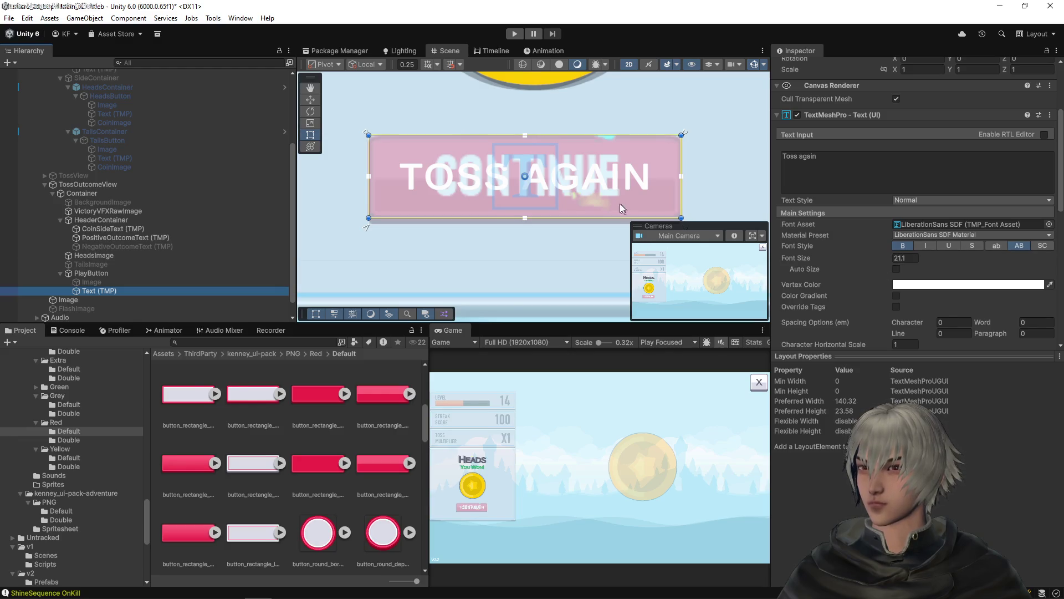
pyautogui.moveTo(879, 257); pyautogui.dragTo(883, 257)
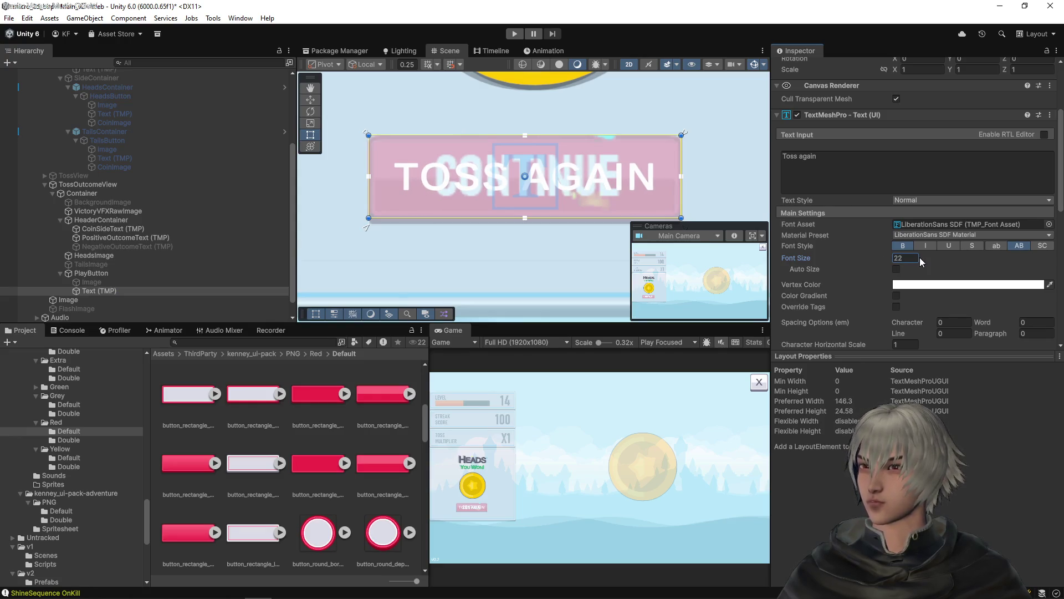
pyautogui.scroll(2, 547, 183)
pyautogui.scroll(4, 441, 216)
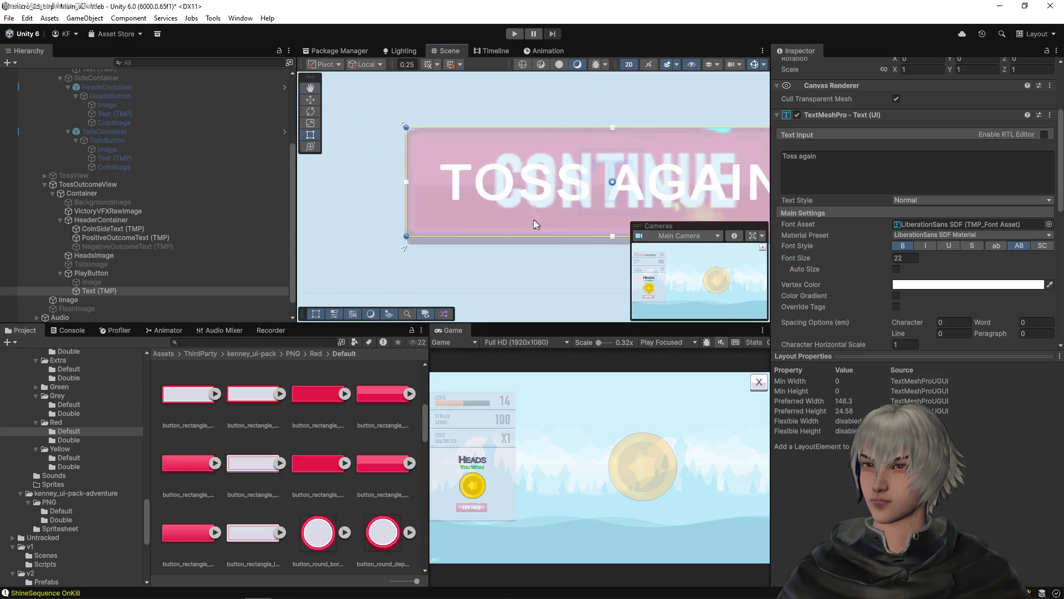
# - Round the PlayButton's Rect Transform Pos X to -5
pyautogui.click(104, 280)
pyautogui.scroll(3, 826, 117)
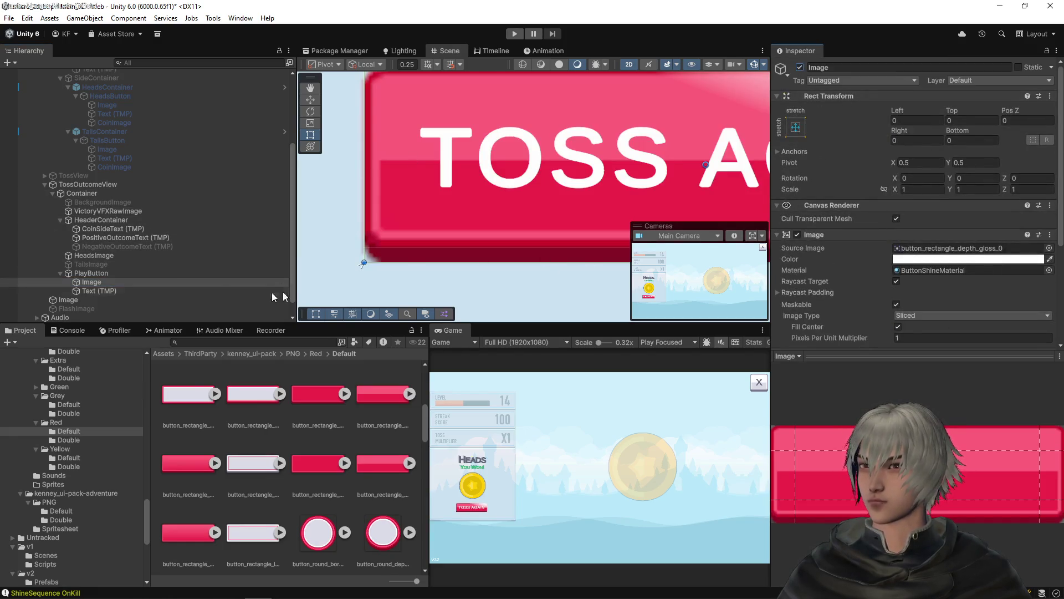
pyautogui.click(159, 274)
pyautogui.click(918, 122)
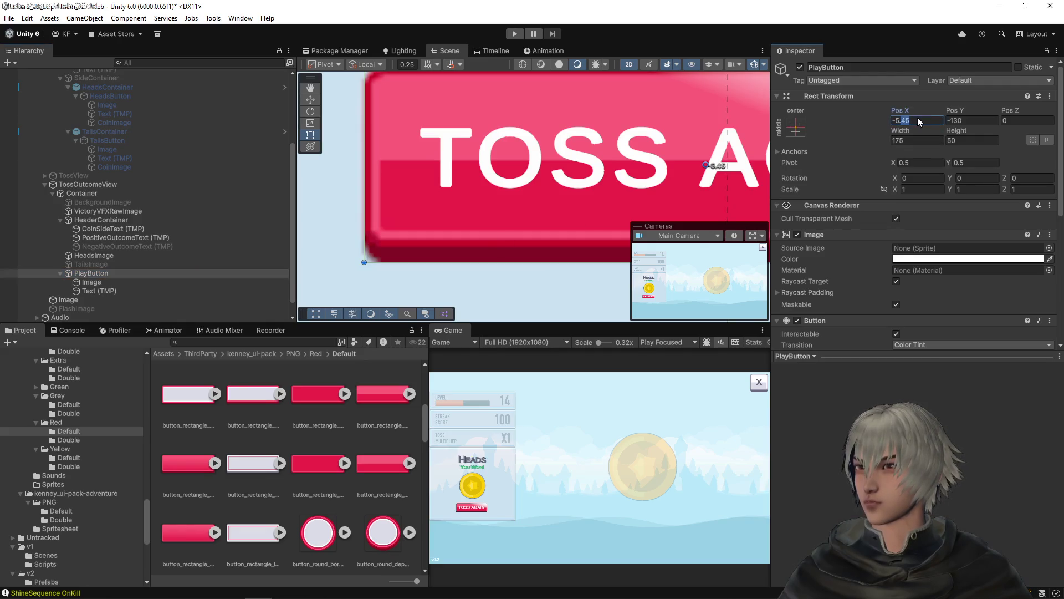
pyautogui.write('-5')
pyautogui.press('Return')
pyautogui.scroll(-5, 582, 113)
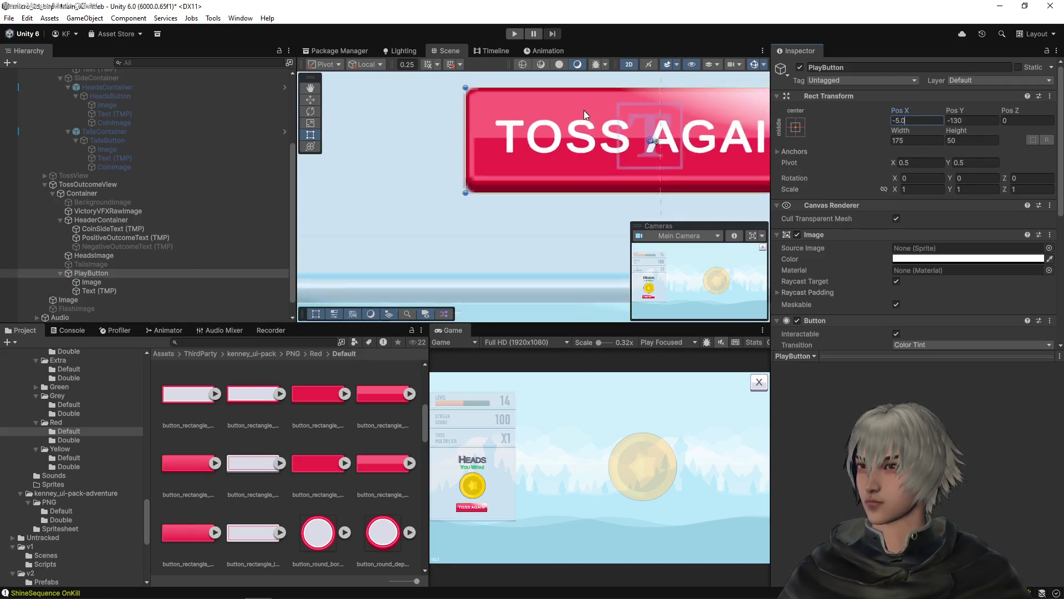
pyautogui.scroll(-5, 560, 125)
pyautogui.press('t')
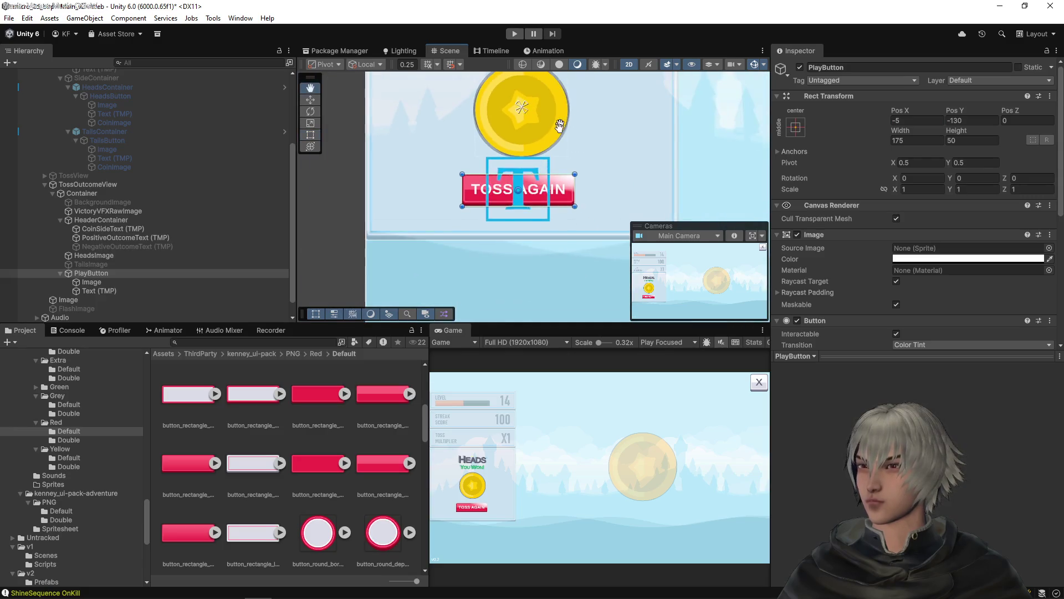
pyautogui.scroll(-3, 575, 167)
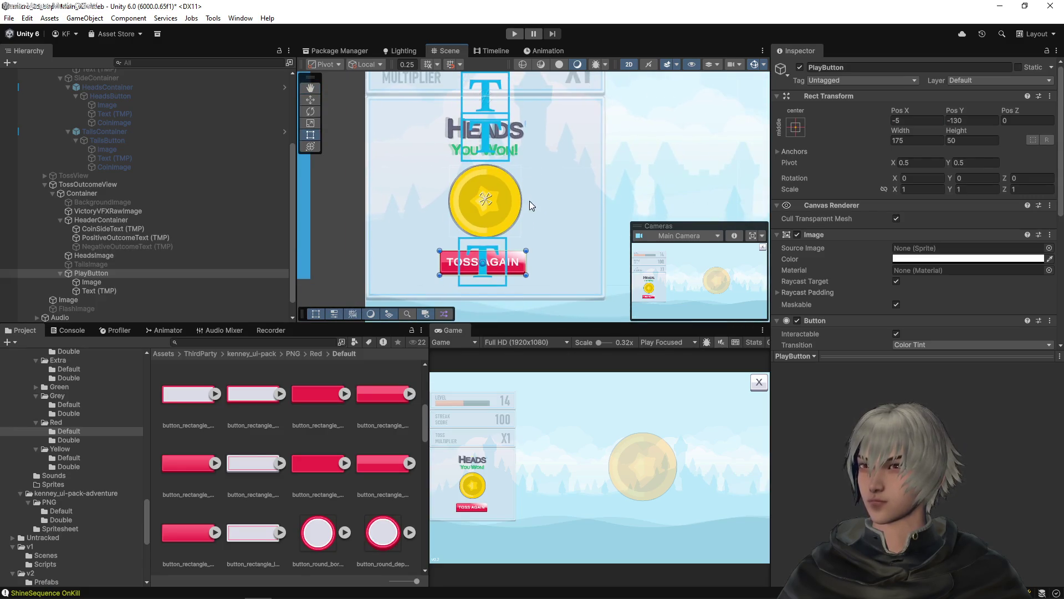
# - Activate the outcome panel's BackgroundImage
pyautogui.click(90, 265)
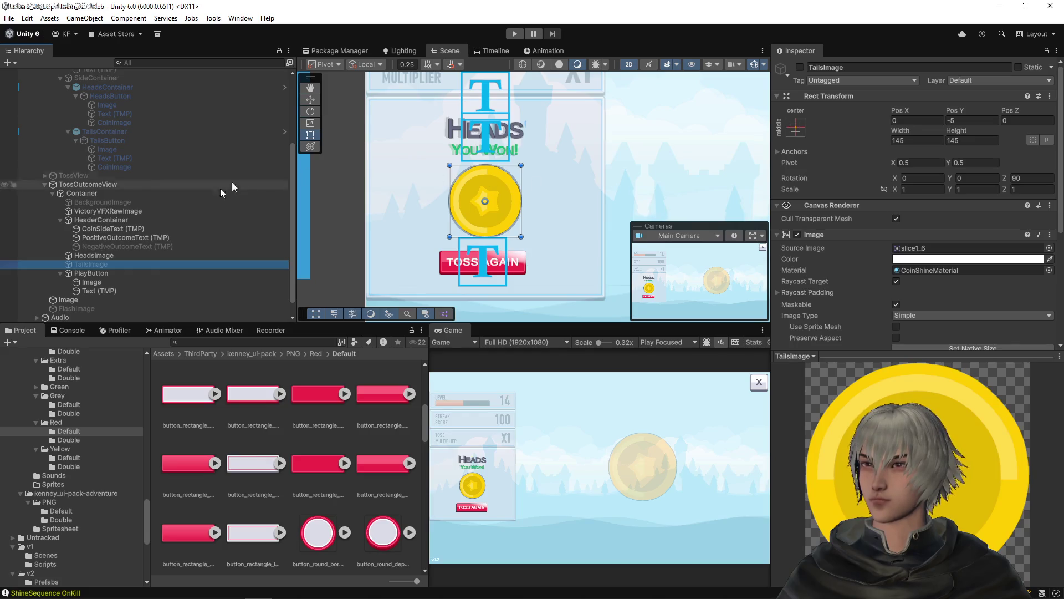
pyautogui.click(132, 202)
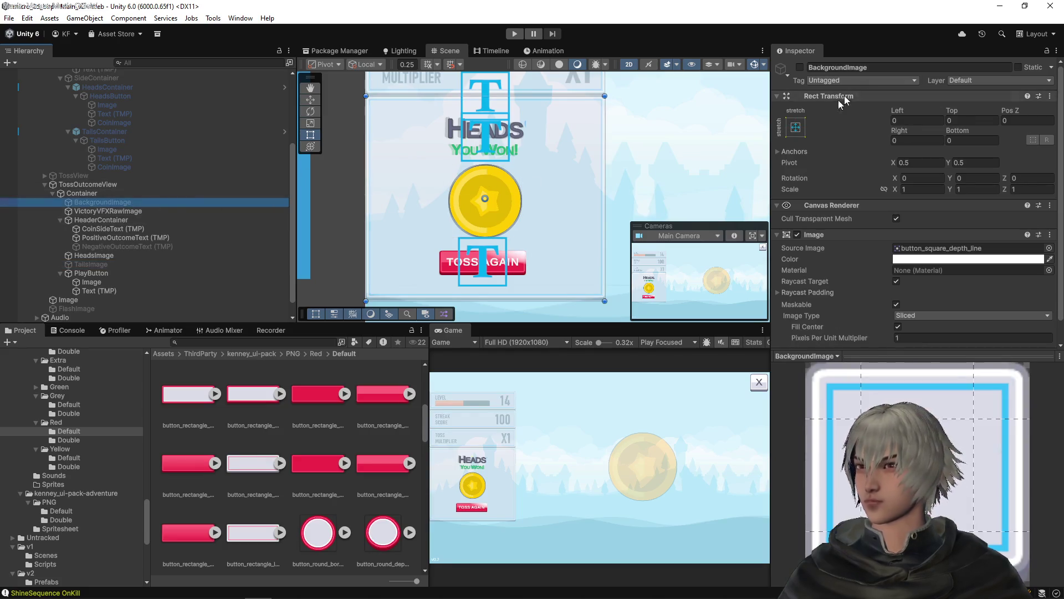
pyautogui.click(800, 68)
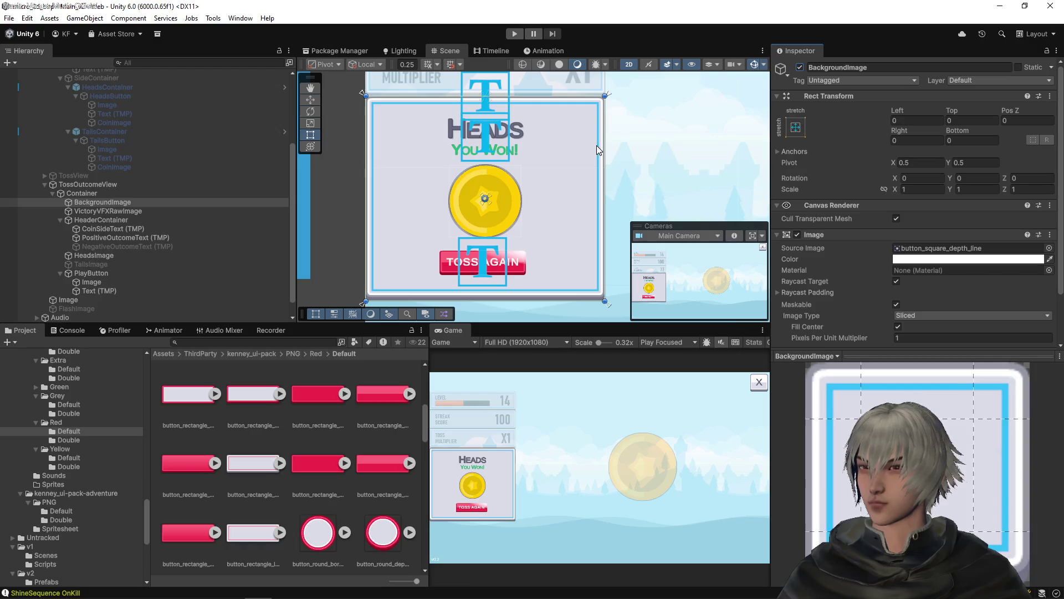
# - Activate the TailsImage coin and enter Play mode
pyautogui.scroll(-5, 596, 146)
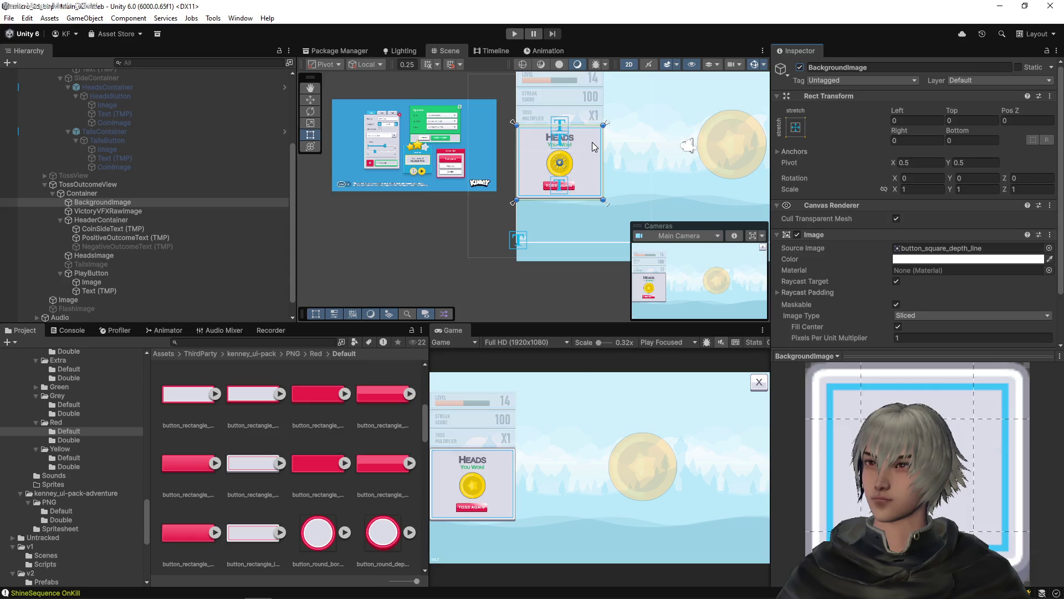
pyautogui.click(91, 263)
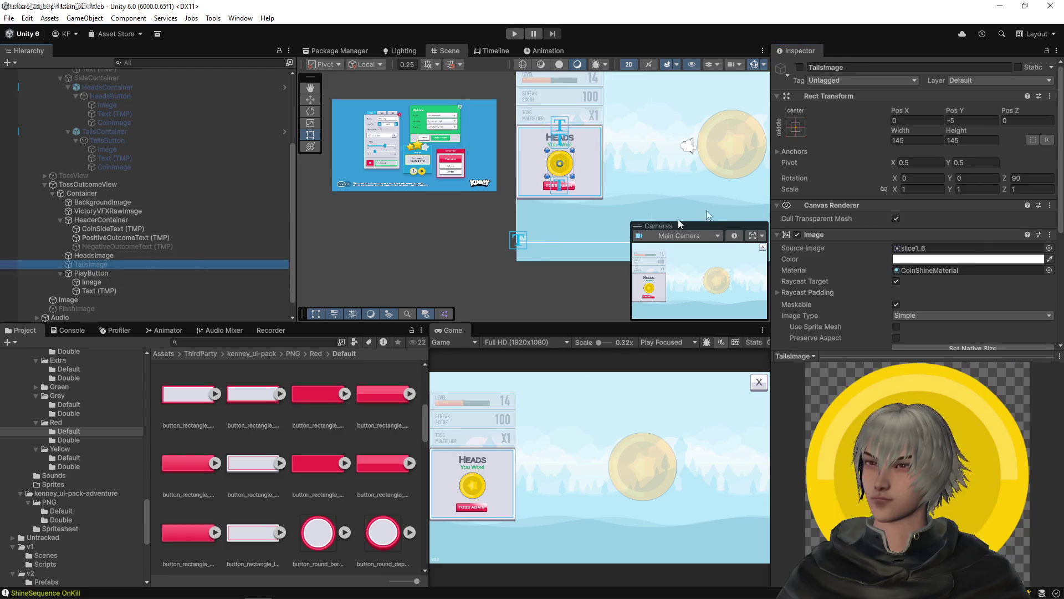
pyautogui.click(800, 67)
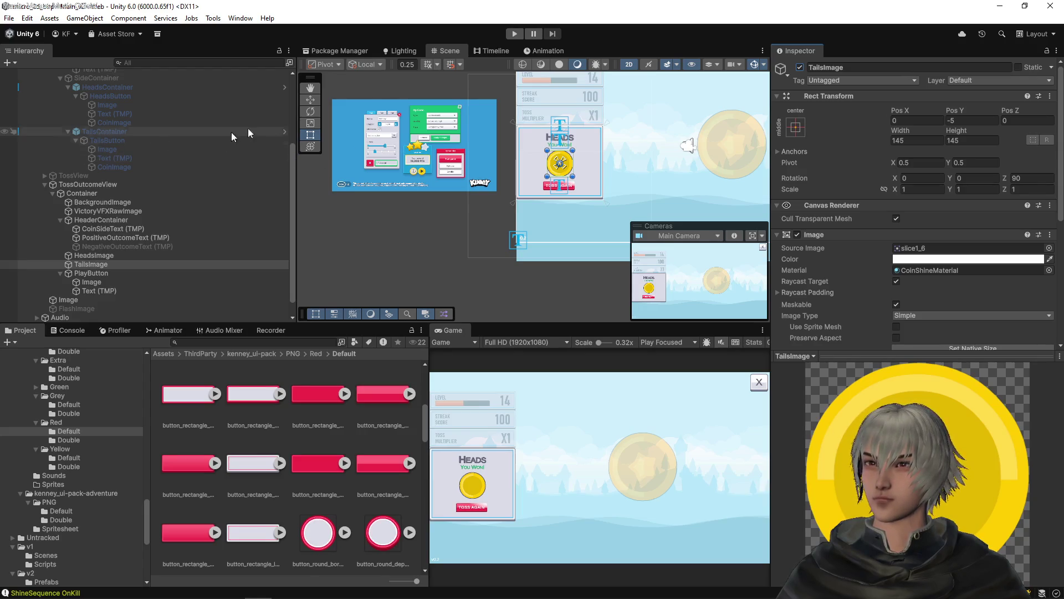
pyautogui.click(515, 35)
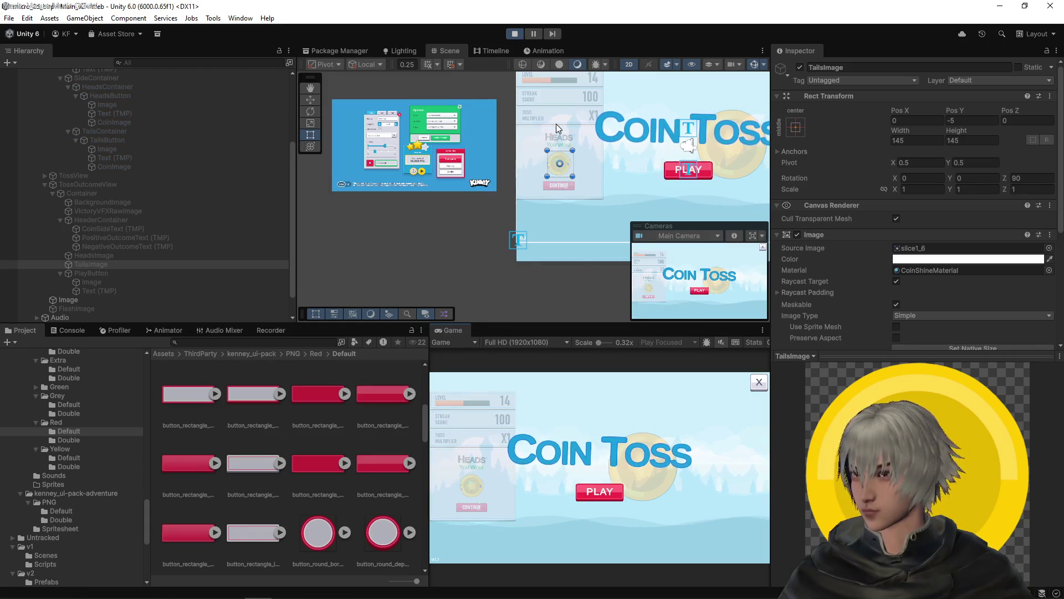
# - Start the game, toss choosing HEADS, and select VictoryVFXRawImage
pyautogui.click(580, 488)
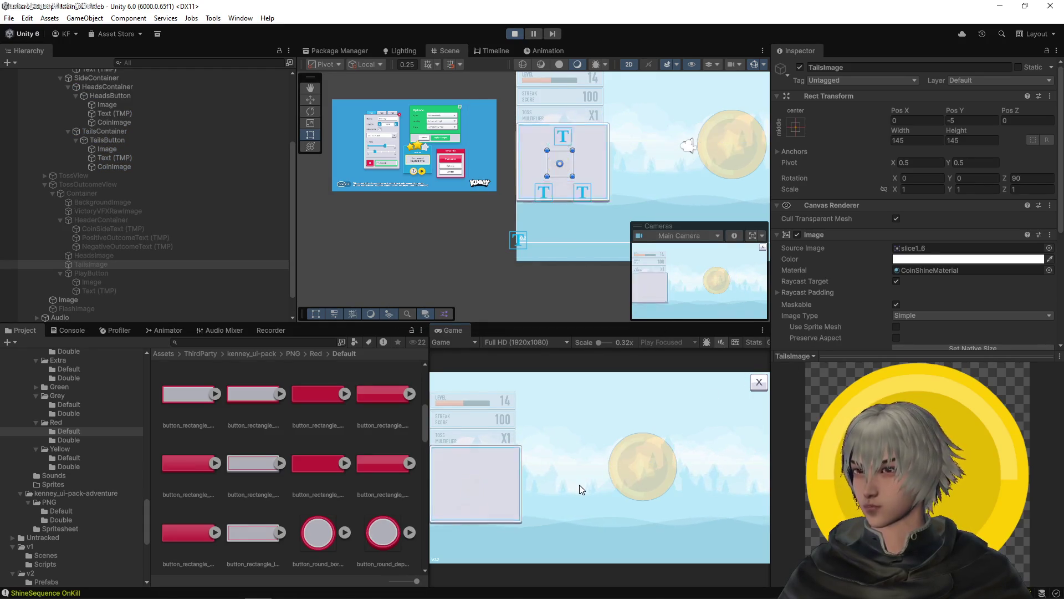
pyautogui.click(454, 506)
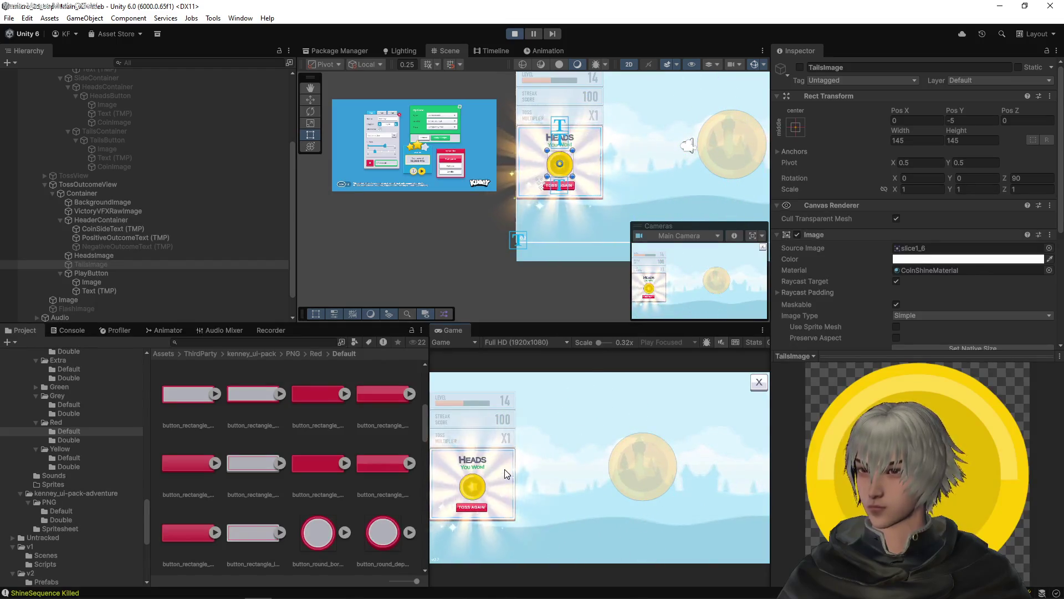
pyautogui.click(133, 212)
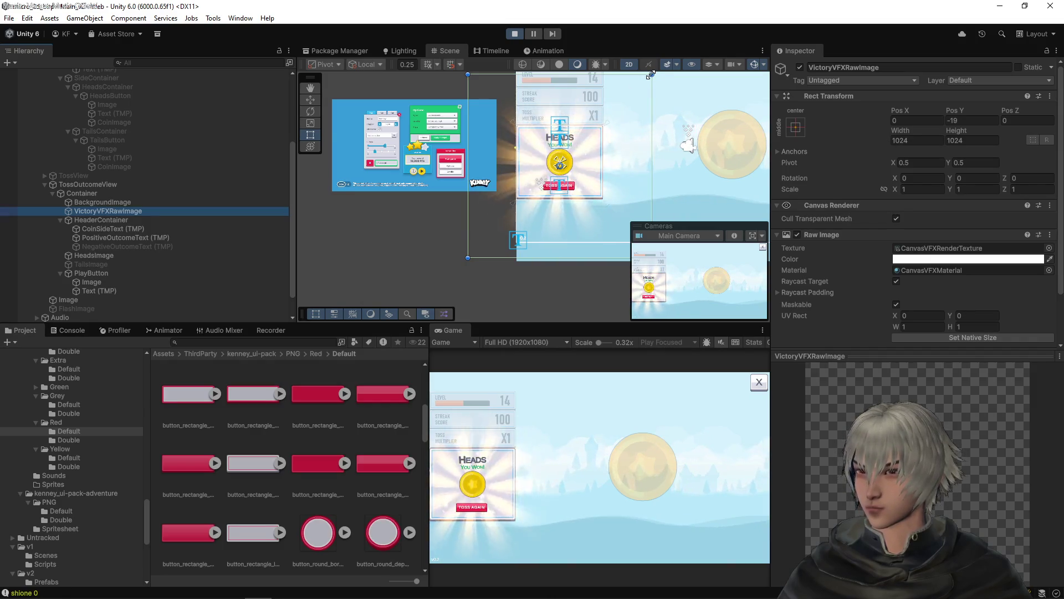
# - Resize the VictoryVFXRawImage glow to Width 512 and Height 512
pyautogui.moveTo(650, 74)
pyautogui.mouseDown()
pyautogui.moveTo(592, 126)
pyautogui.moveTo(653, 122)
pyautogui.moveTo(637, 105)
pyautogui.moveTo(601, 129)
pyautogui.mouseUp()
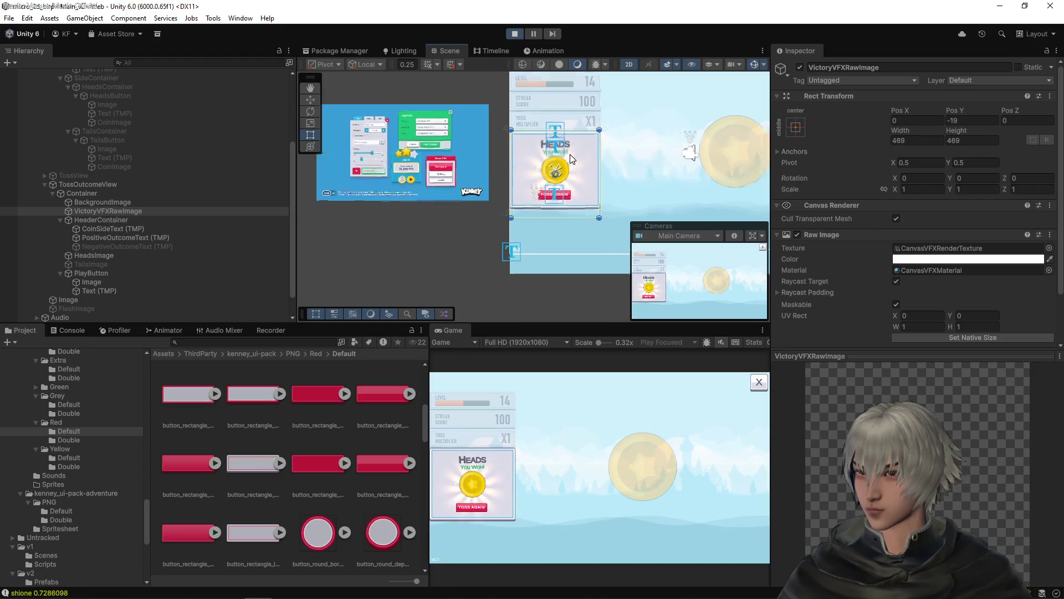
pyautogui.scroll(6, 564, 157)
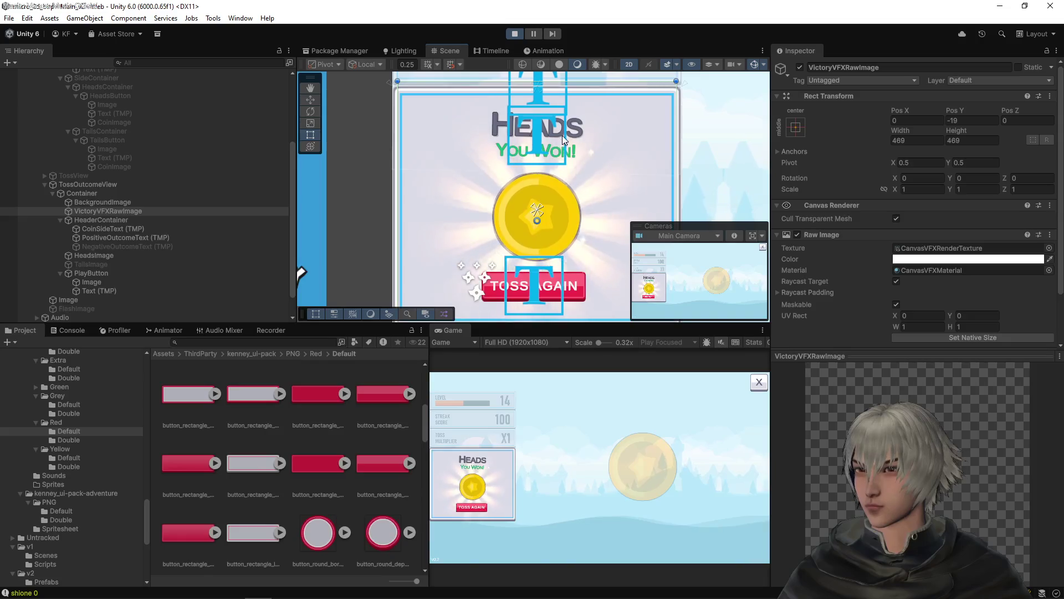
pyautogui.scroll(-4, 581, 138)
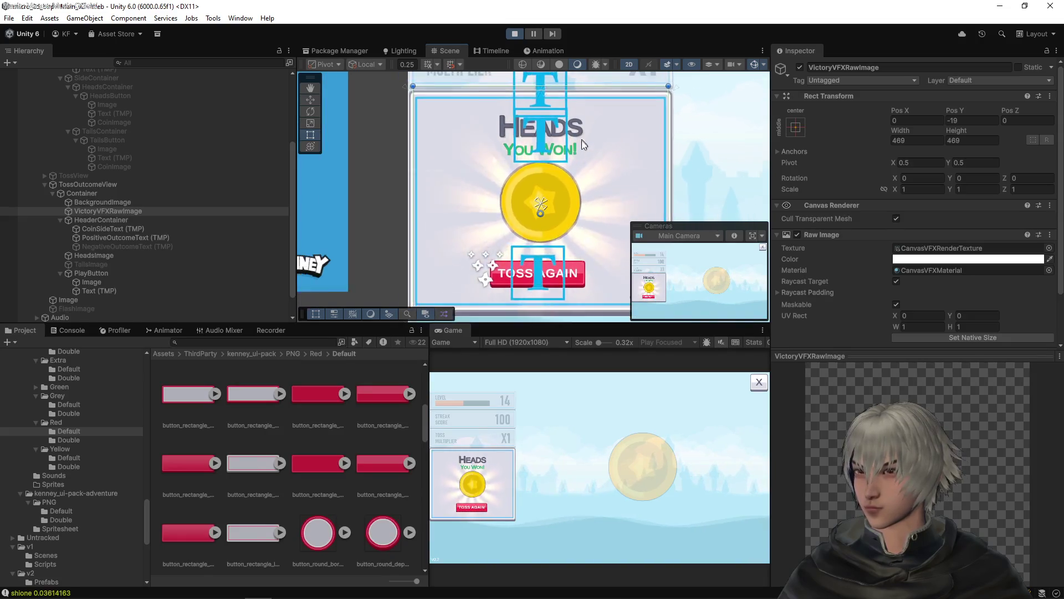
pyautogui.click(912, 141)
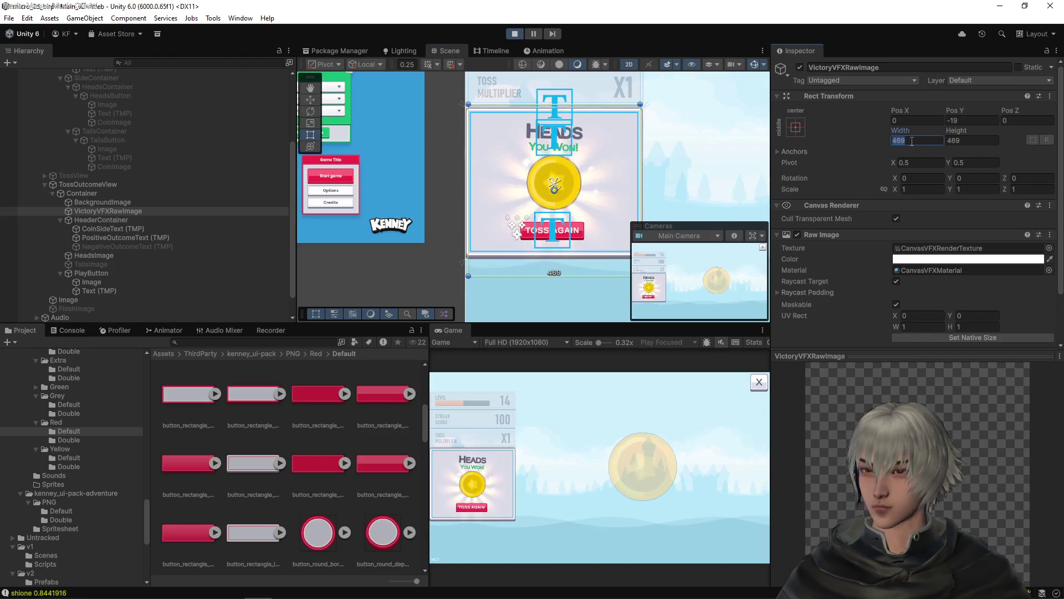
pyautogui.write('512')
pyautogui.click(959, 141)
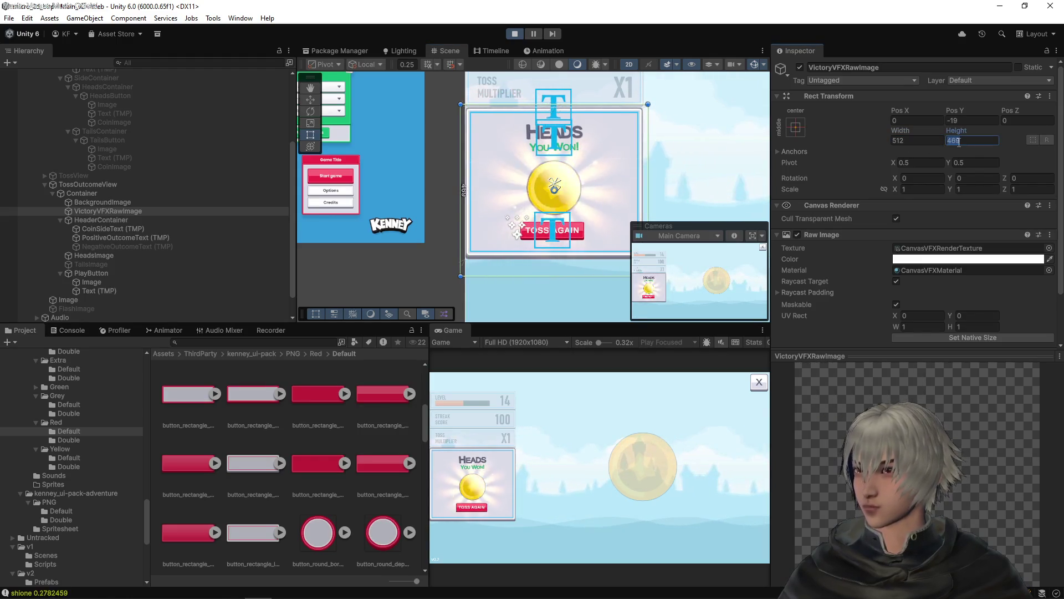
pyautogui.write('512')
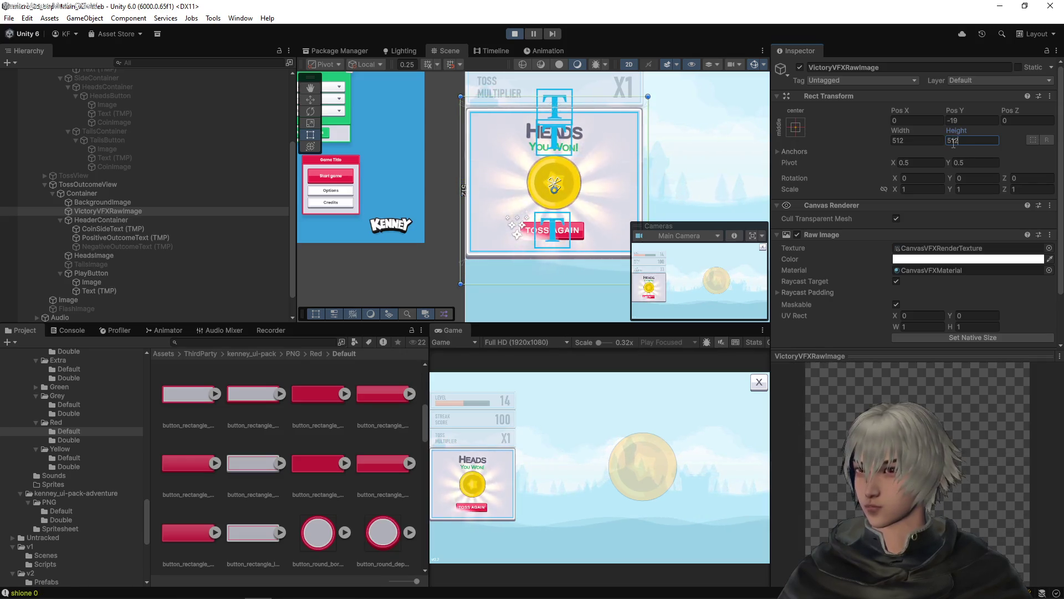
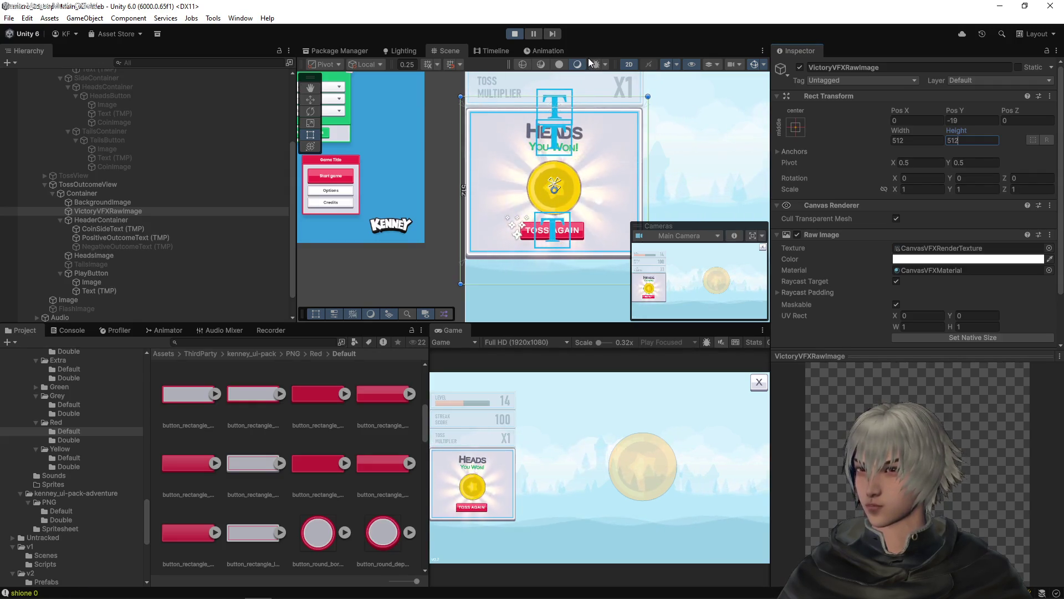
# - Exit Play mode and set VictoryVFXRawImage's Width and Height to 512
pyautogui.click(514, 34)
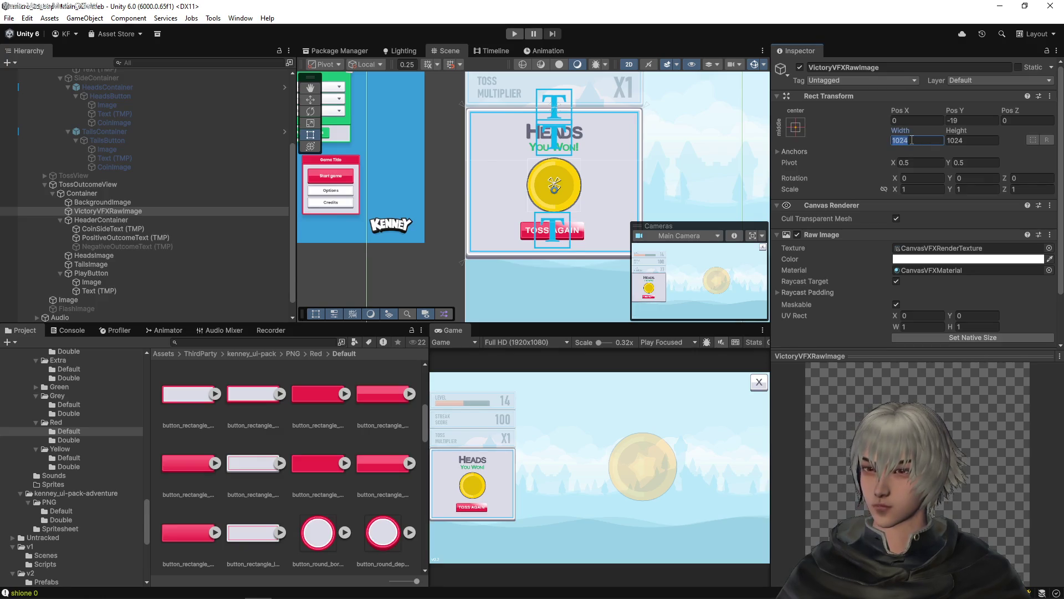
pyautogui.write('512')
pyautogui.click(980, 141)
pyautogui.write('512')
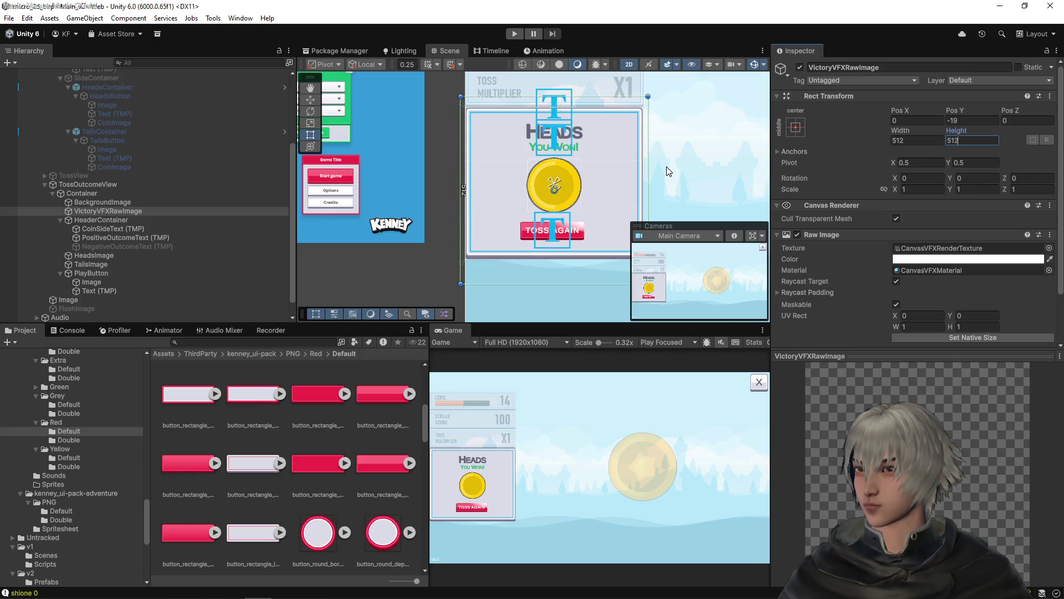
# - Play a heads round to the Heads – You Won! screen, then expand World in the Hierarchy
pyautogui.click(514, 34)
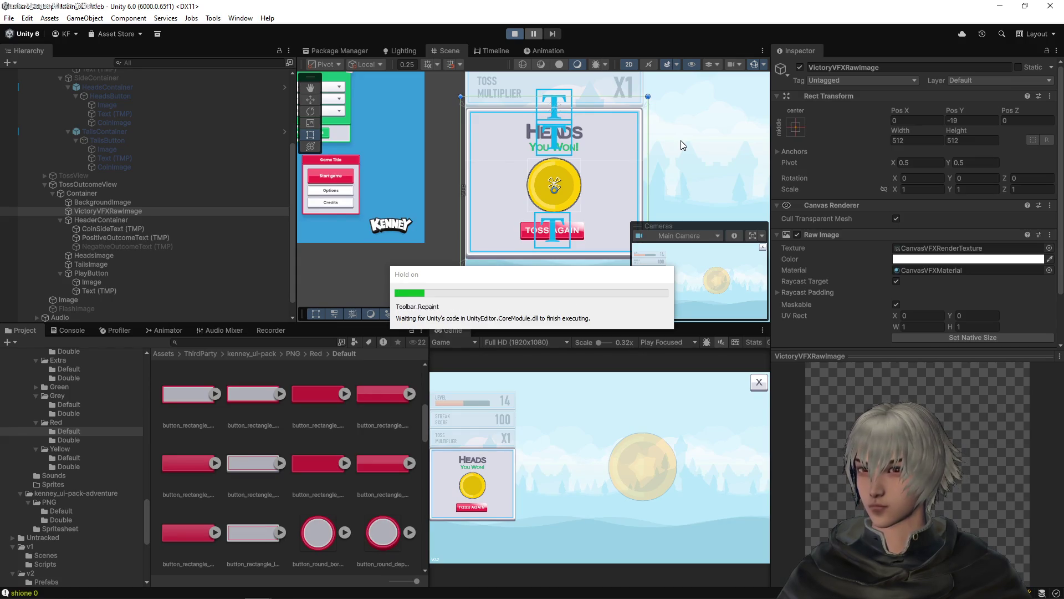
pyautogui.click(610, 493)
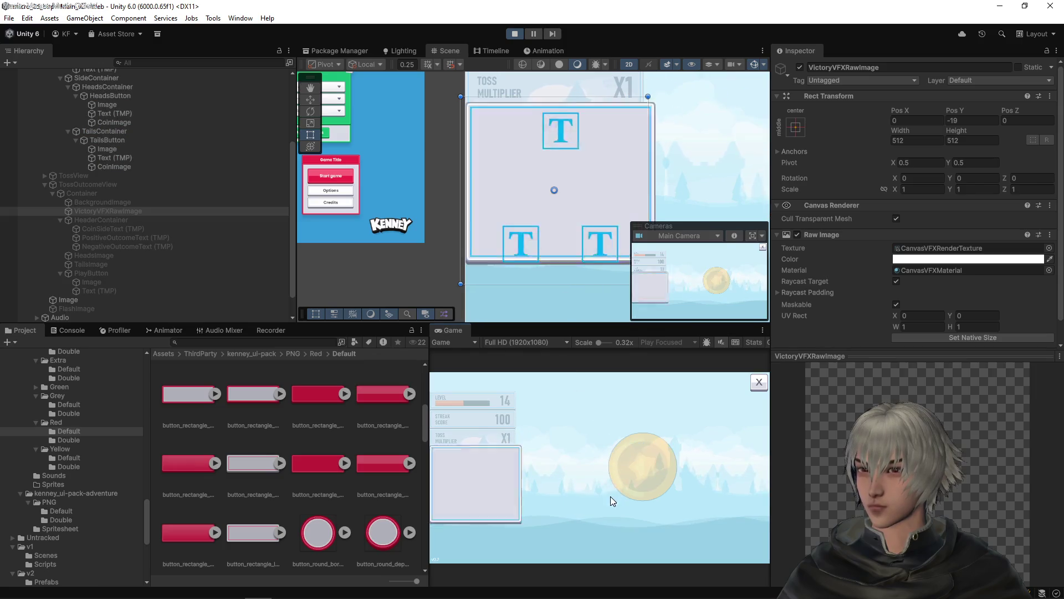
pyautogui.click(455, 506)
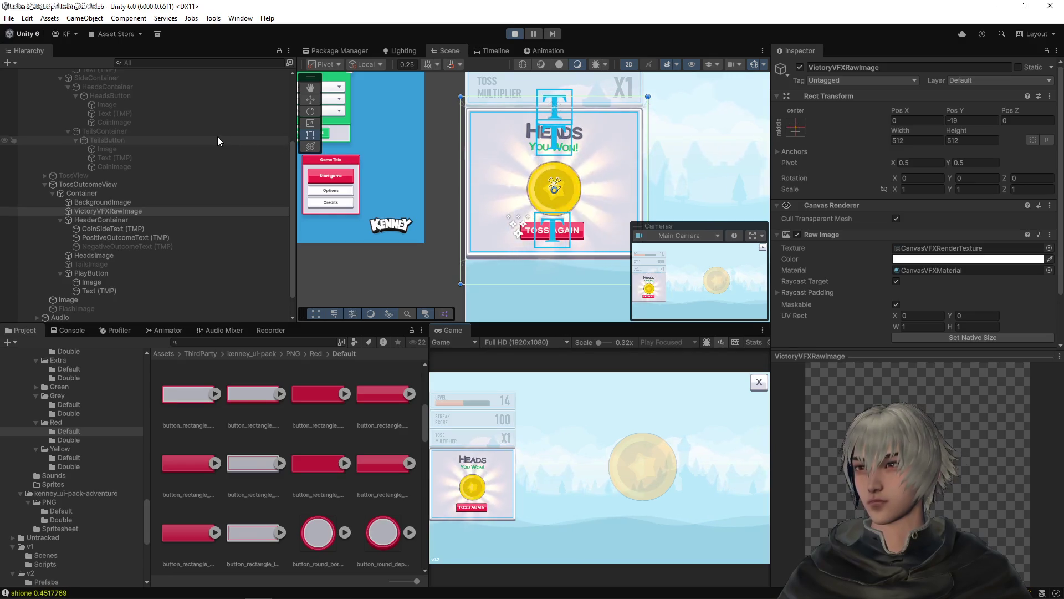
pyautogui.scroll(-2, 218, 140)
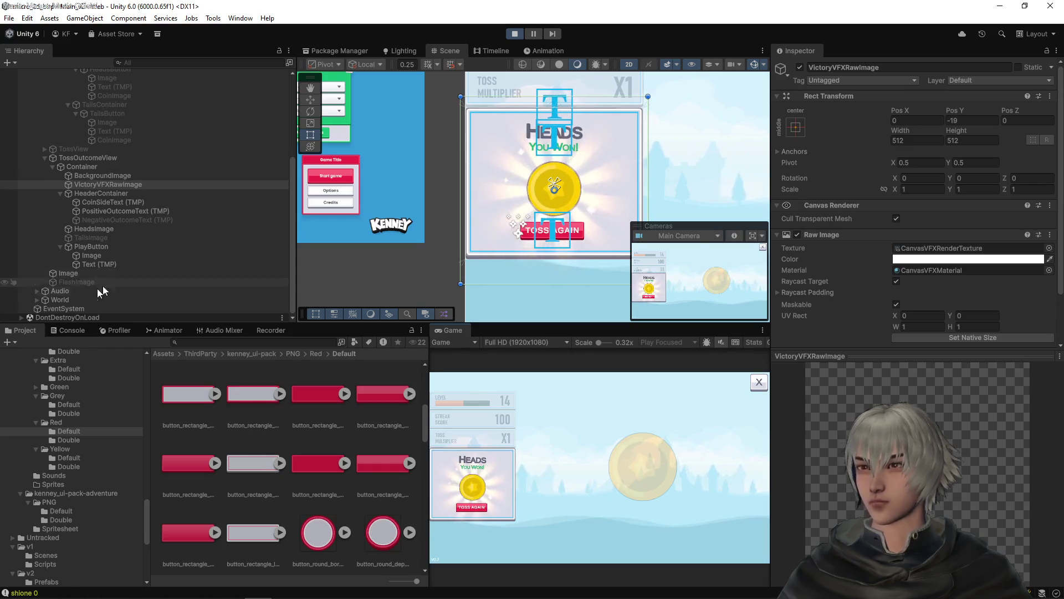
pyautogui.click(38, 298)
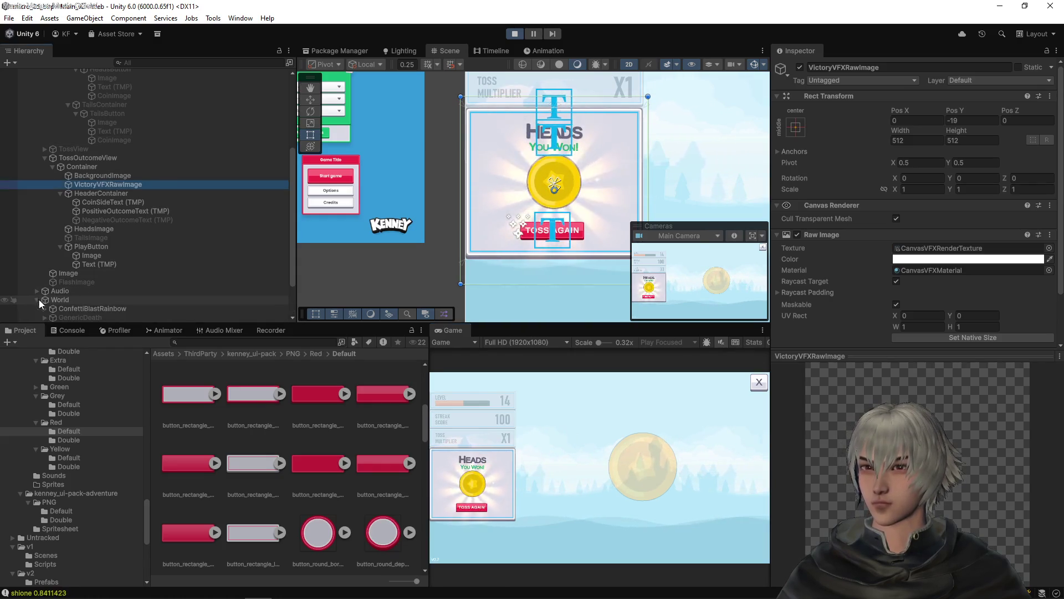
# - Select ConfettiBlastRainbow, preview its confetti burst and frame it in the scene
pyautogui.click(84, 255)
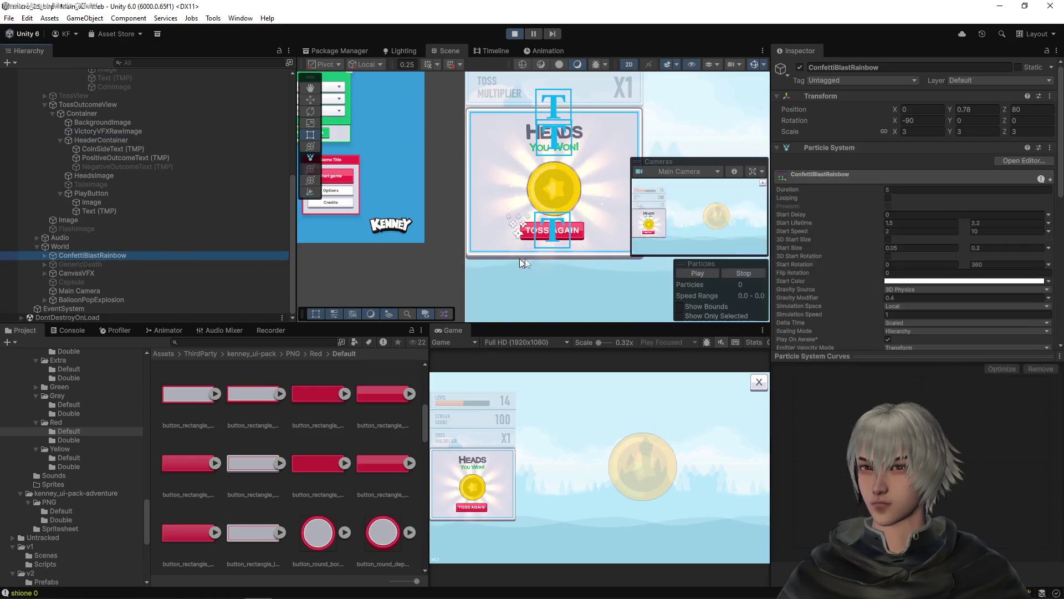
pyautogui.click(699, 274)
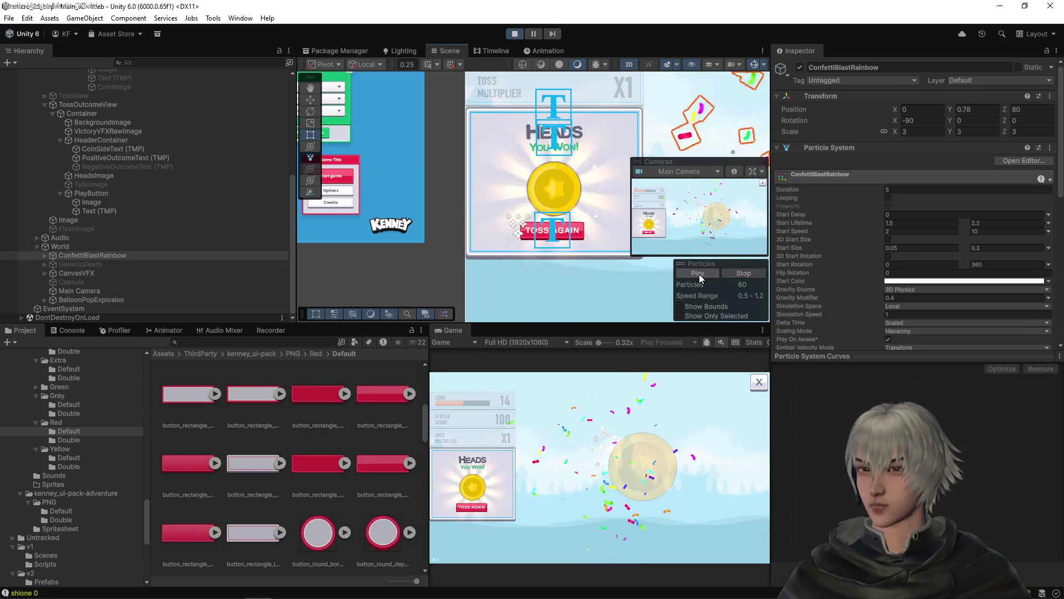
pyautogui.scroll(-2, 416, 127)
pyautogui.scroll(-4, 427, 127)
pyautogui.moveTo(520, 121)
pyautogui.mouseDown()
pyautogui.moveTo(495, 168)
pyautogui.moveTo(479, 174)
pyautogui.mouseUp()
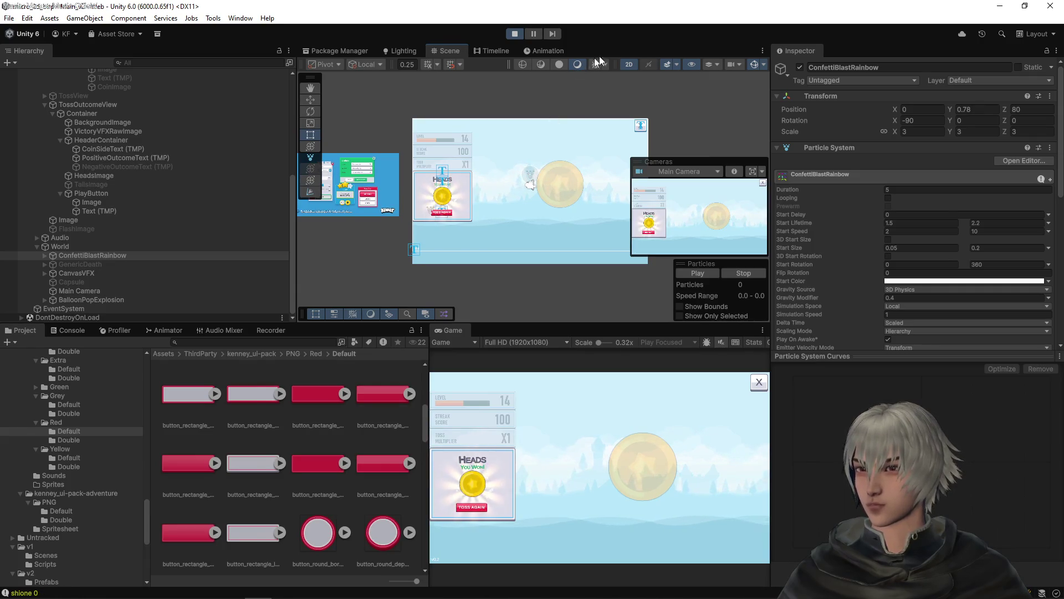
pyautogui.click(629, 65)
pyautogui.moveTo(601, 163); pyautogui.dragTo(480, 247)
pyautogui.doubleClick(96, 255)
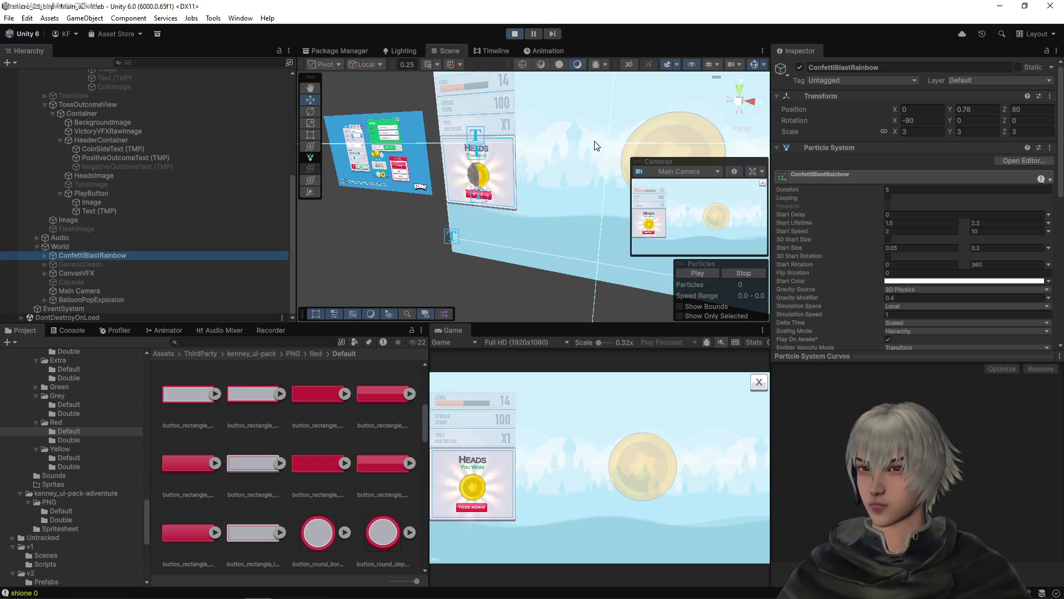
pyautogui.scroll(-5, 554, 166)
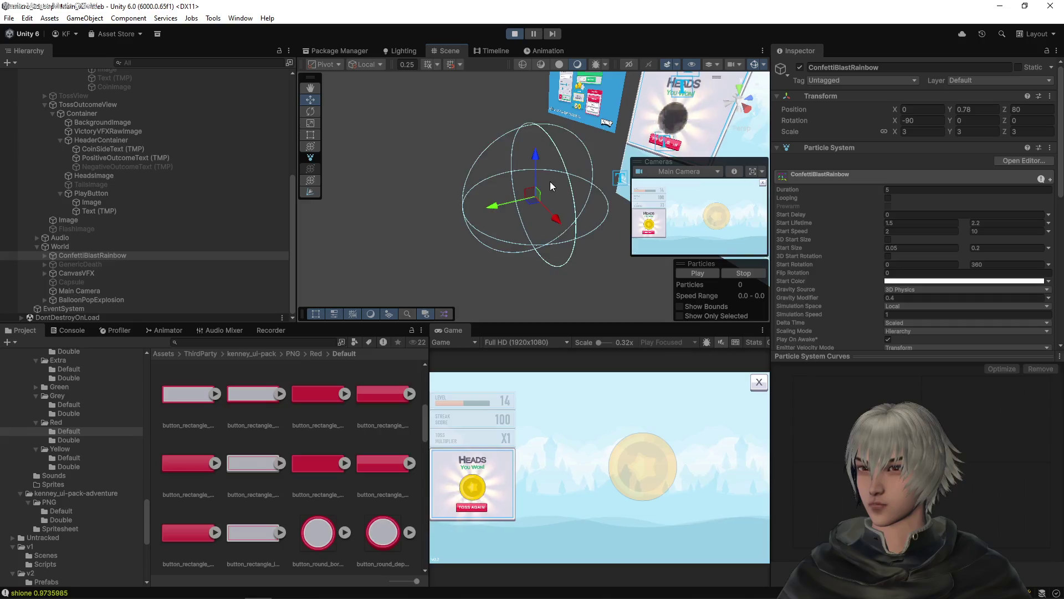
pyautogui.moveTo(513, 181); pyautogui.dragTo(656, 135)
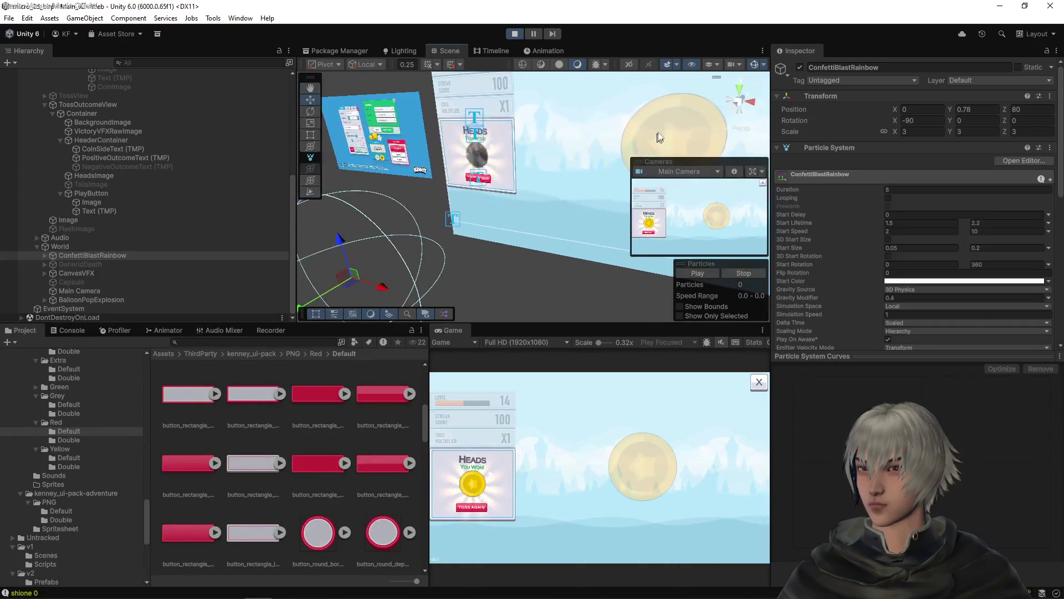
pyautogui.click(629, 63)
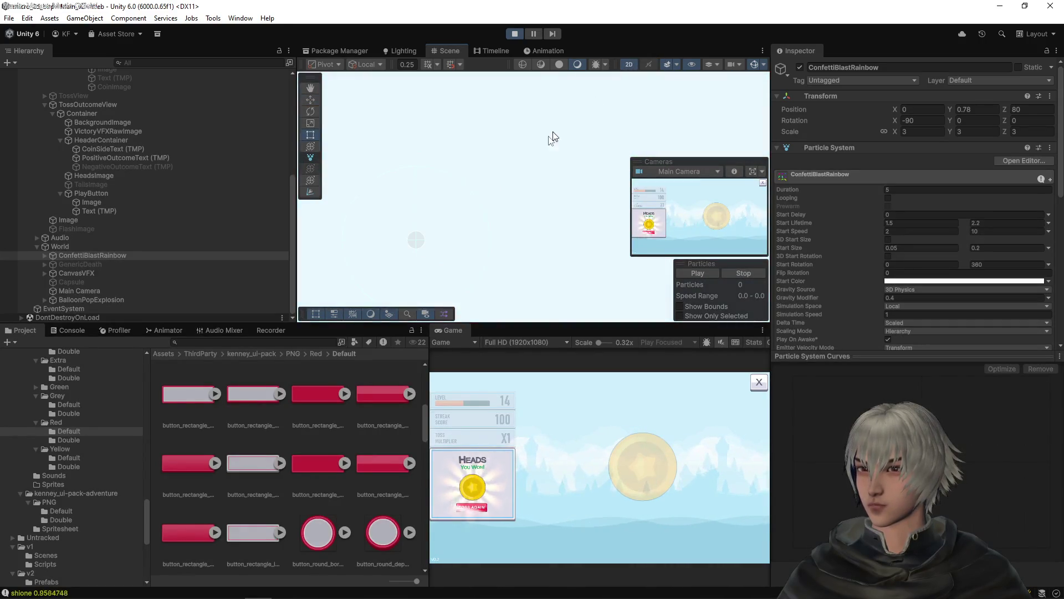
pyautogui.scroll(-6, 547, 180)
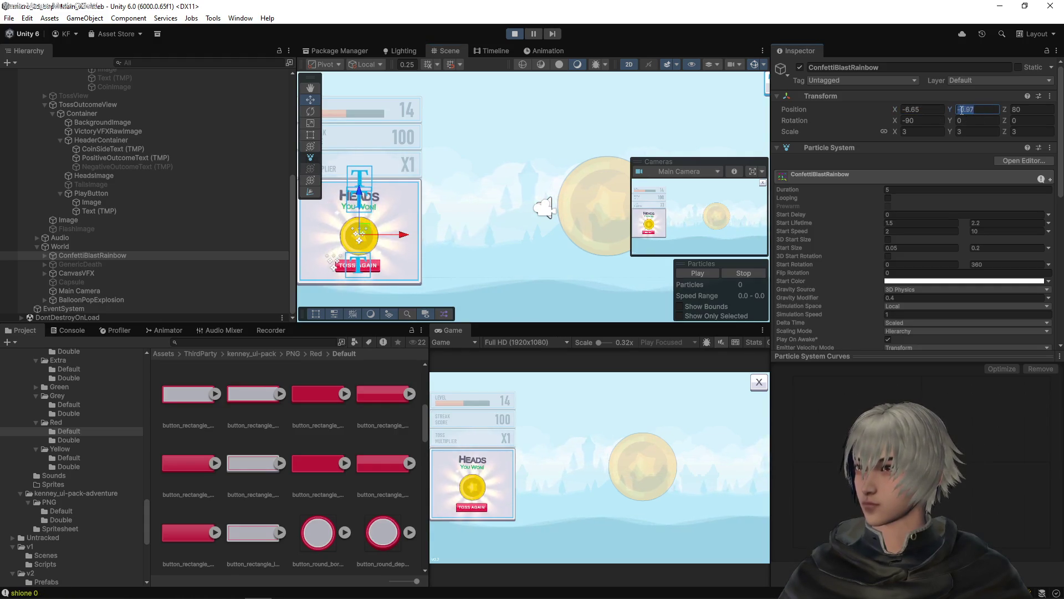
# - Set ConfettiBlastRainbow's Position Y to -1 during Play mode and copy its Transform component
pyautogui.write('-1')
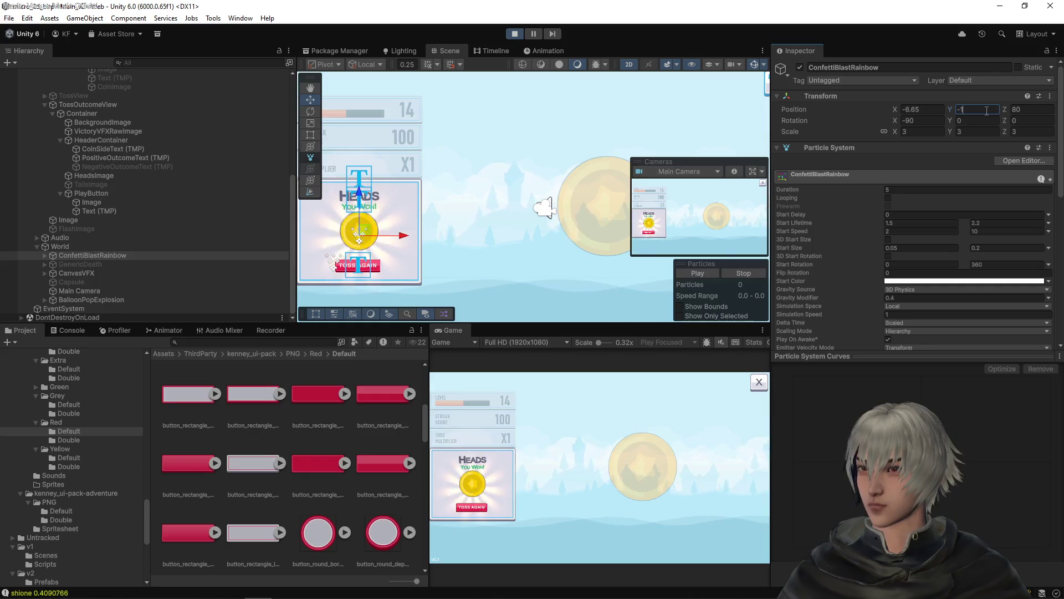
pyautogui.click(1050, 96)
pyautogui.moveTo(983, 190)
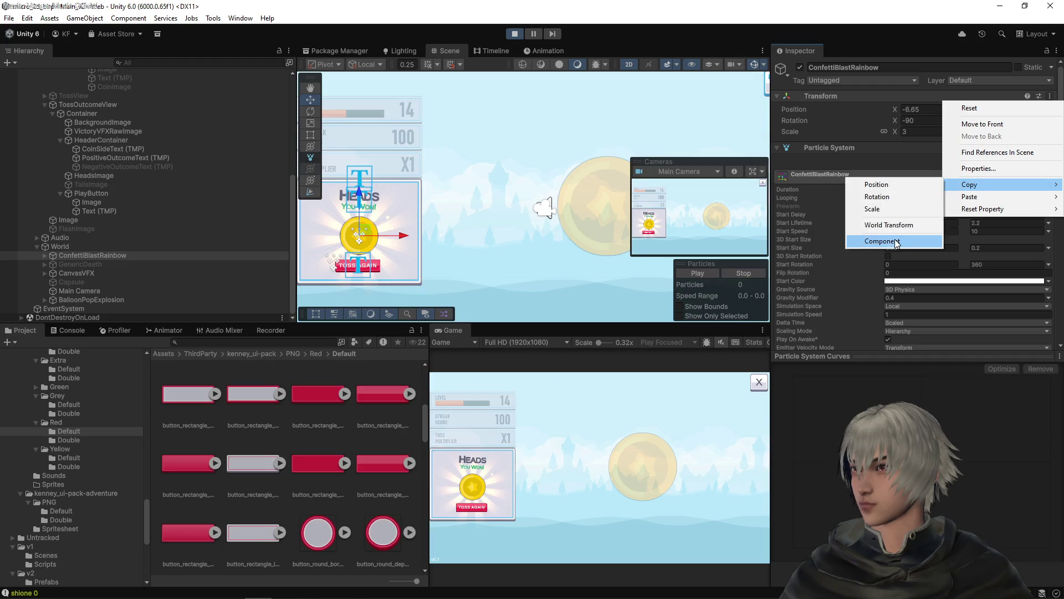
pyautogui.click(897, 242)
# - Exit Play mode and paste the Transform values to keep position -6.65, -1, 80, then replay
pyautogui.click(515, 34)
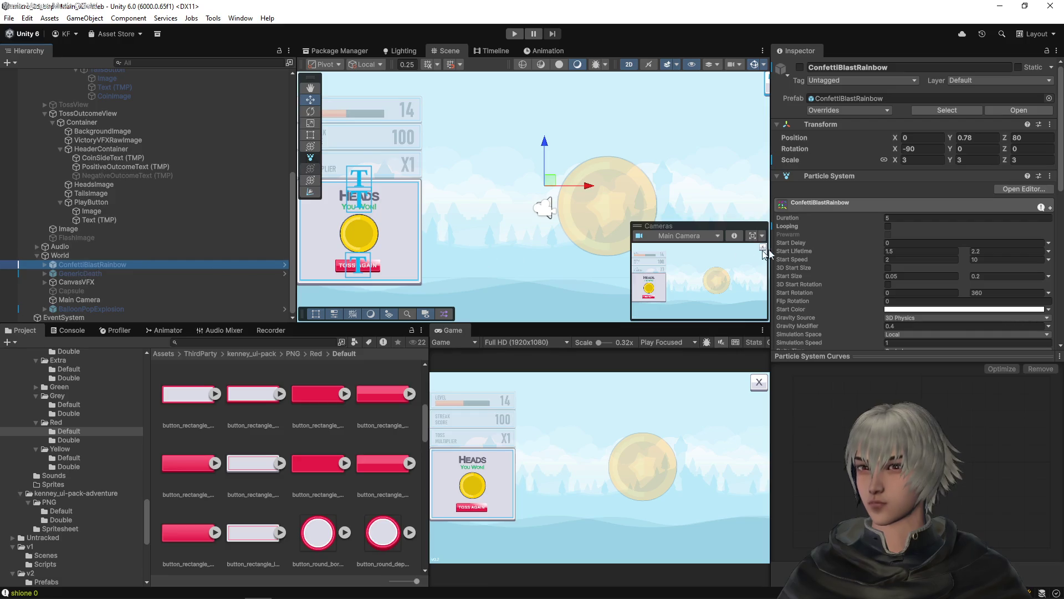
pyautogui.click(1049, 124)
pyautogui.moveTo(967, 239)
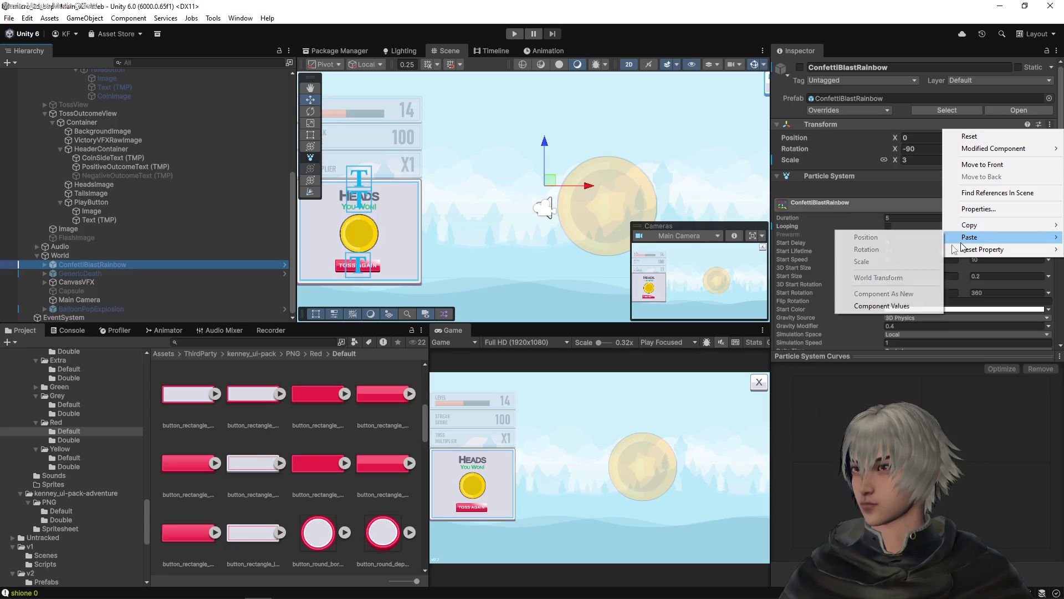
pyautogui.click(881, 306)
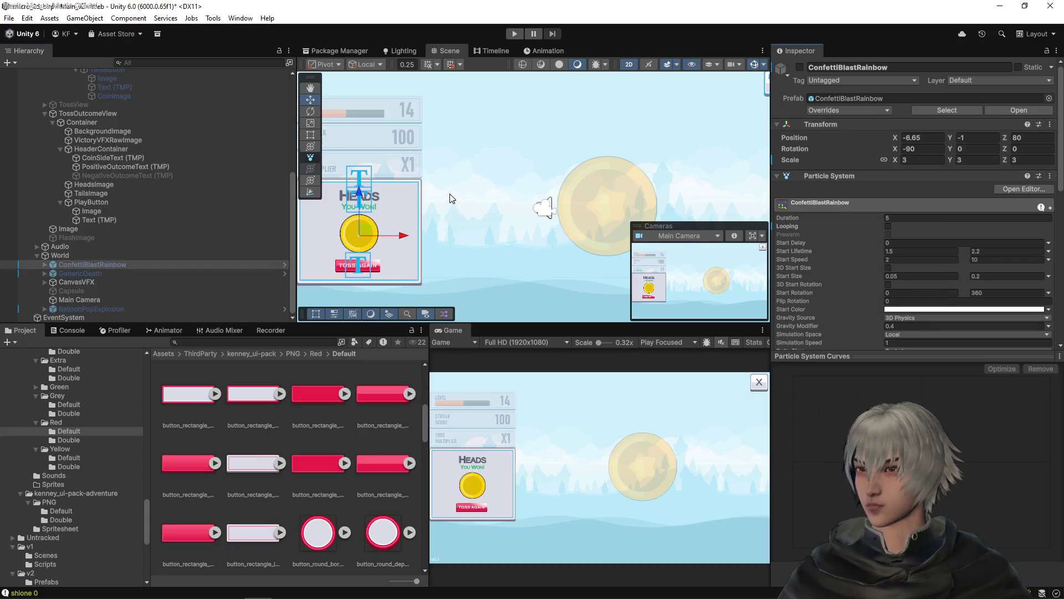
pyautogui.click(515, 33)
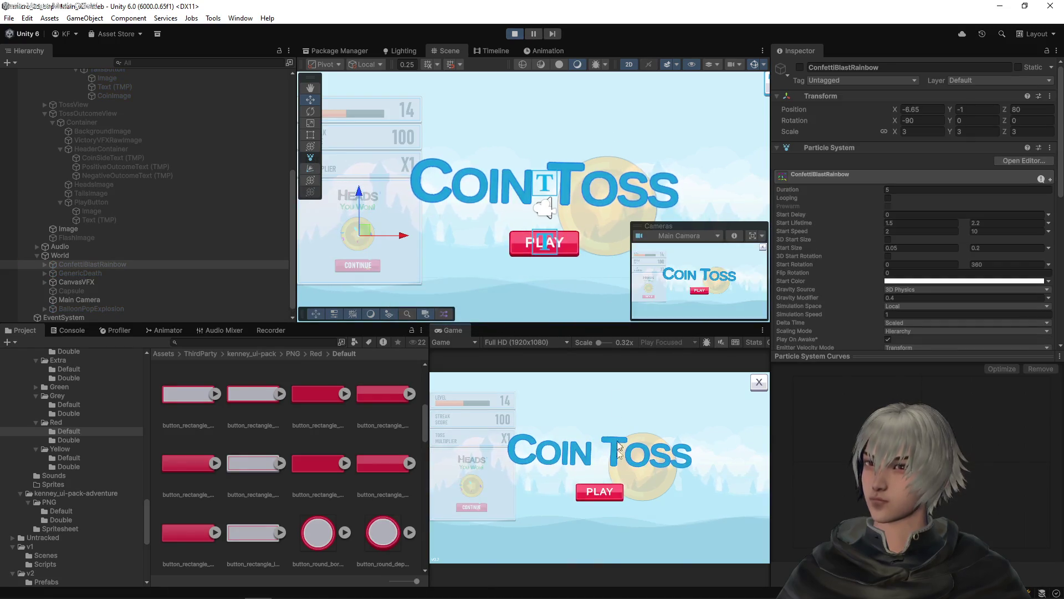
# - Play a couple of heads tosses, then stop the game
pyautogui.click(604, 491)
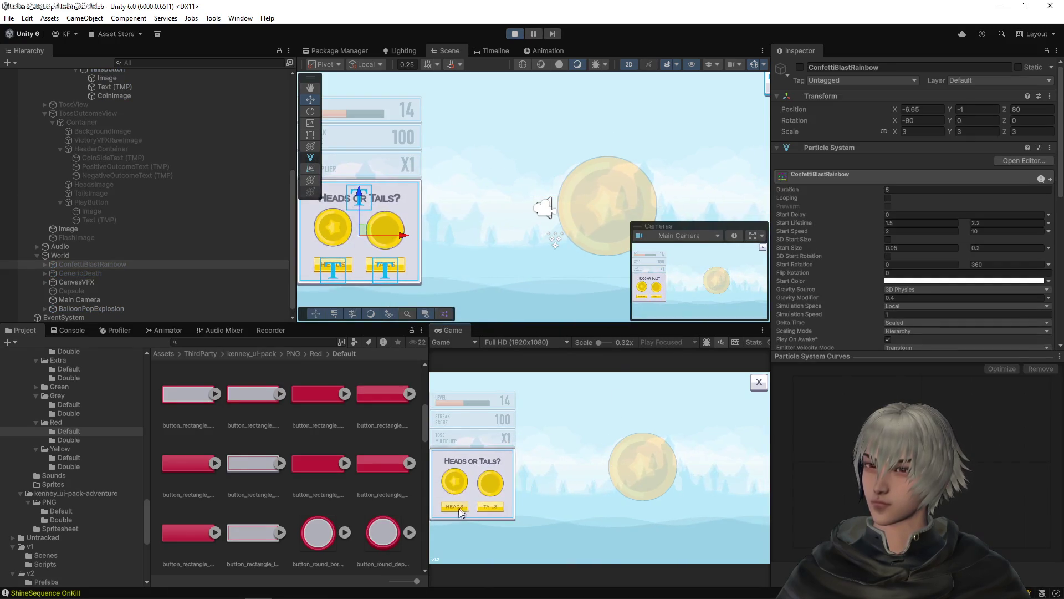
pyautogui.click(460, 507)
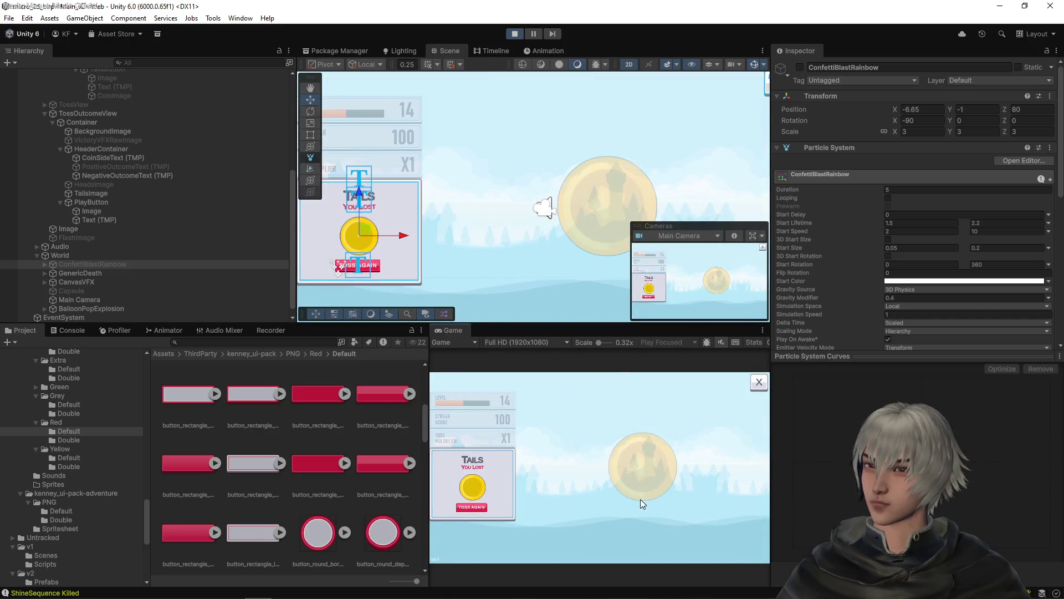
pyautogui.click(479, 507)
pyautogui.click(481, 507)
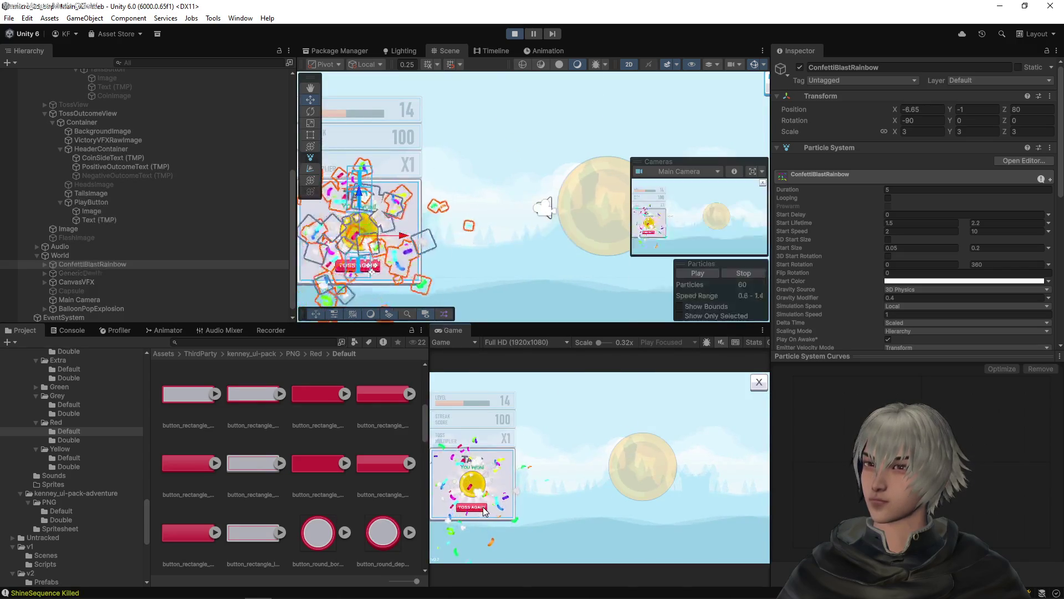
pyautogui.click(515, 34)
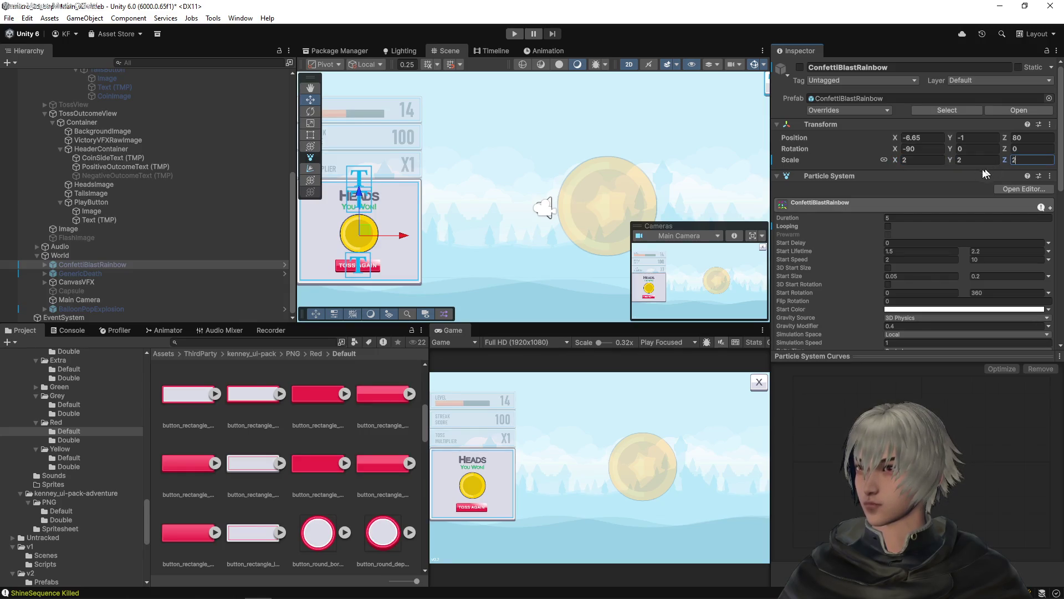
# - Adjust the confetti's X scale, test another heads toss, exit Play mode and select GenericDeath
pyautogui.click(910, 159)
pyautogui.write('1.5')
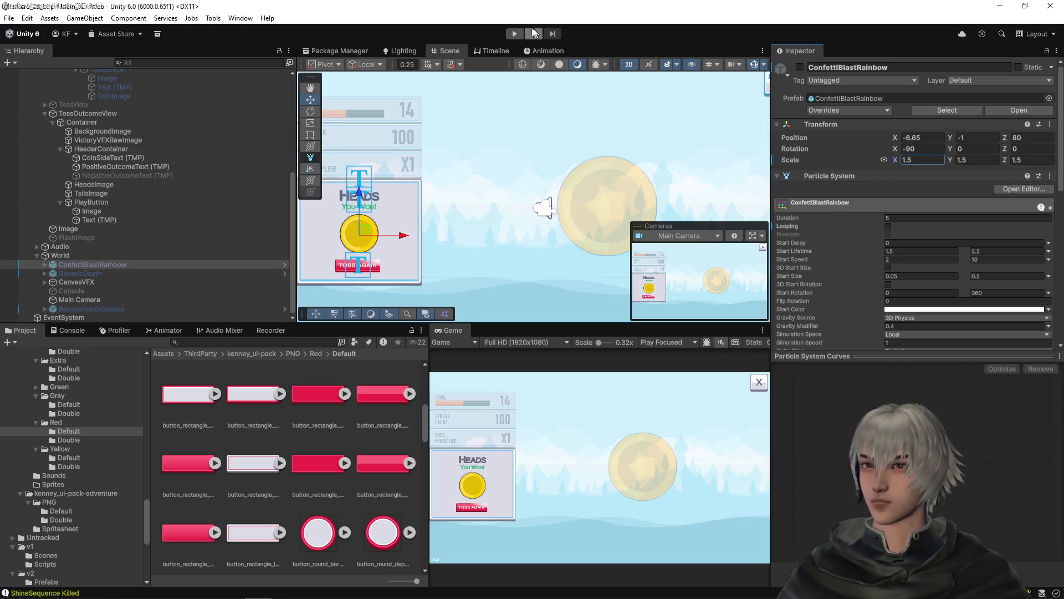
pyautogui.click(514, 32)
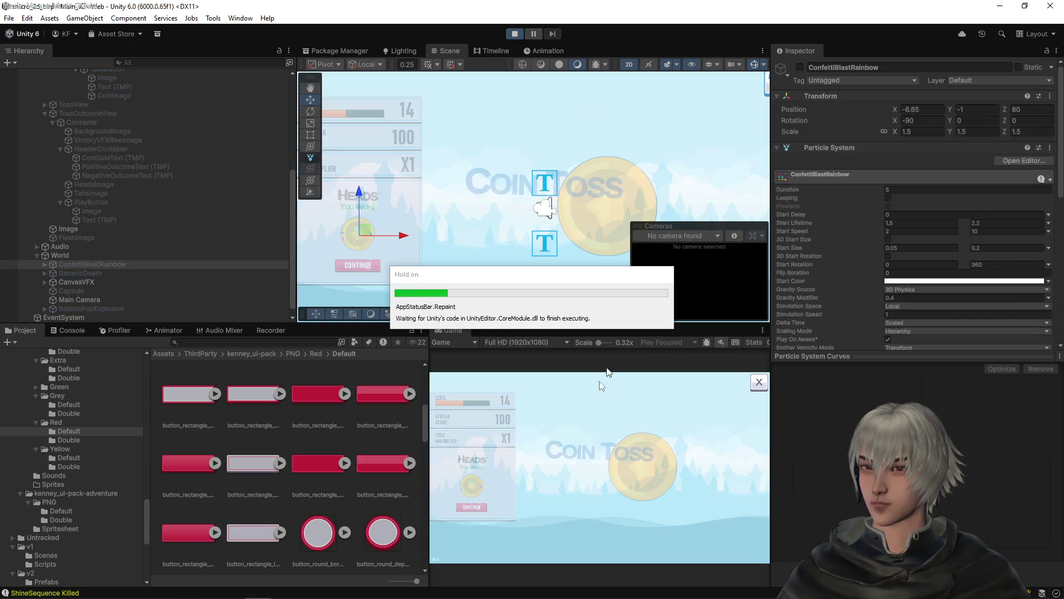
pyautogui.click(605, 497)
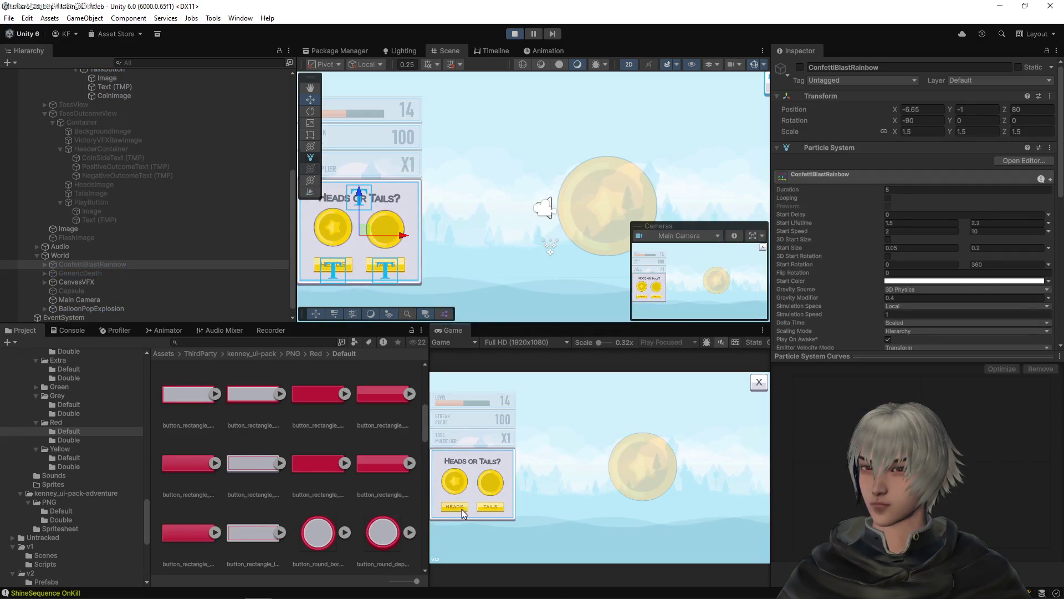
pyautogui.click(464, 507)
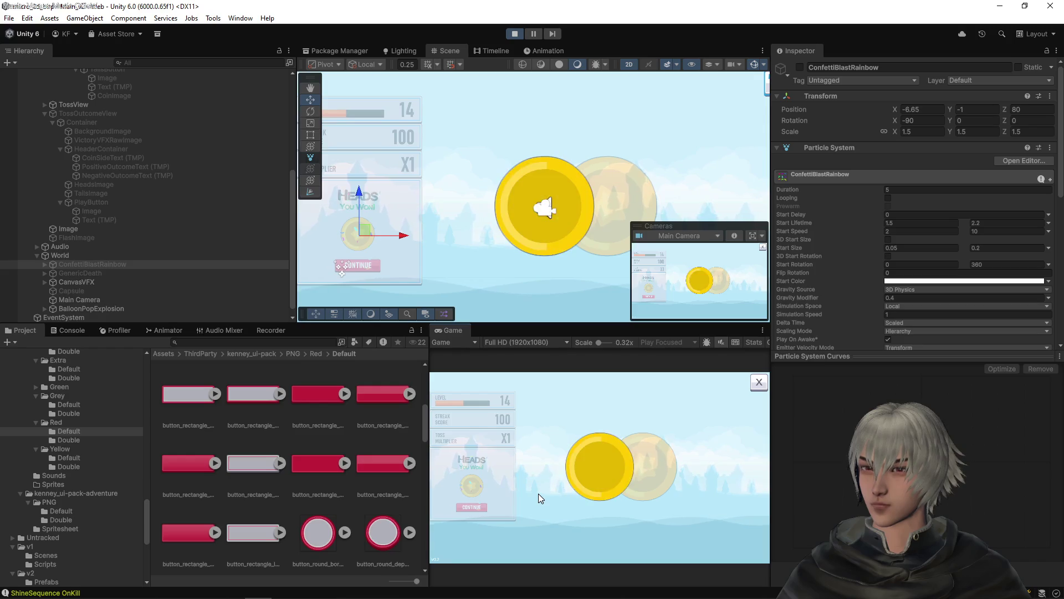
pyautogui.click(481, 505)
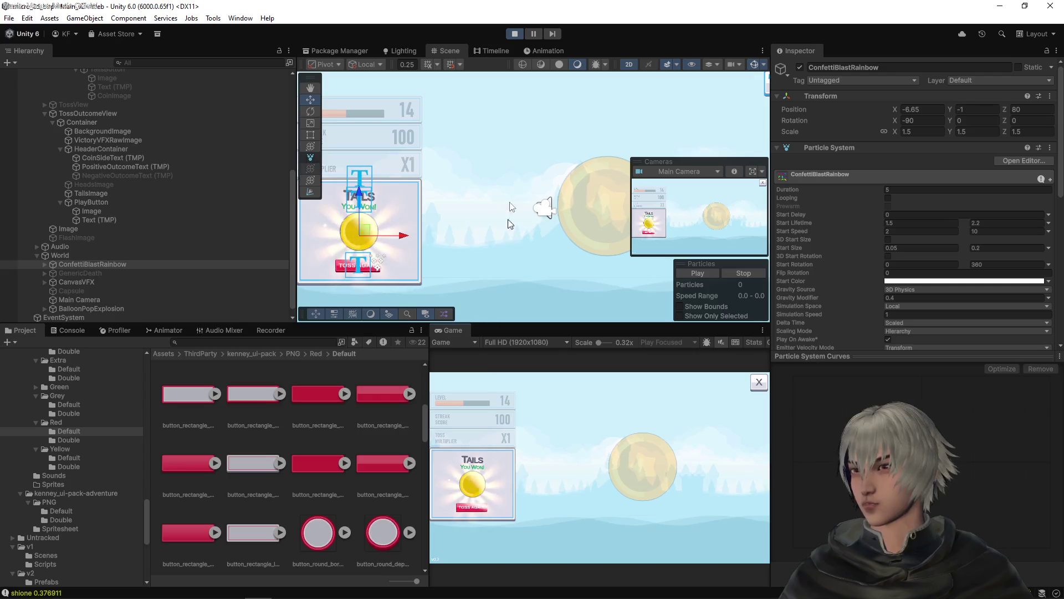
pyautogui.hotkey('ctrl', 'p')
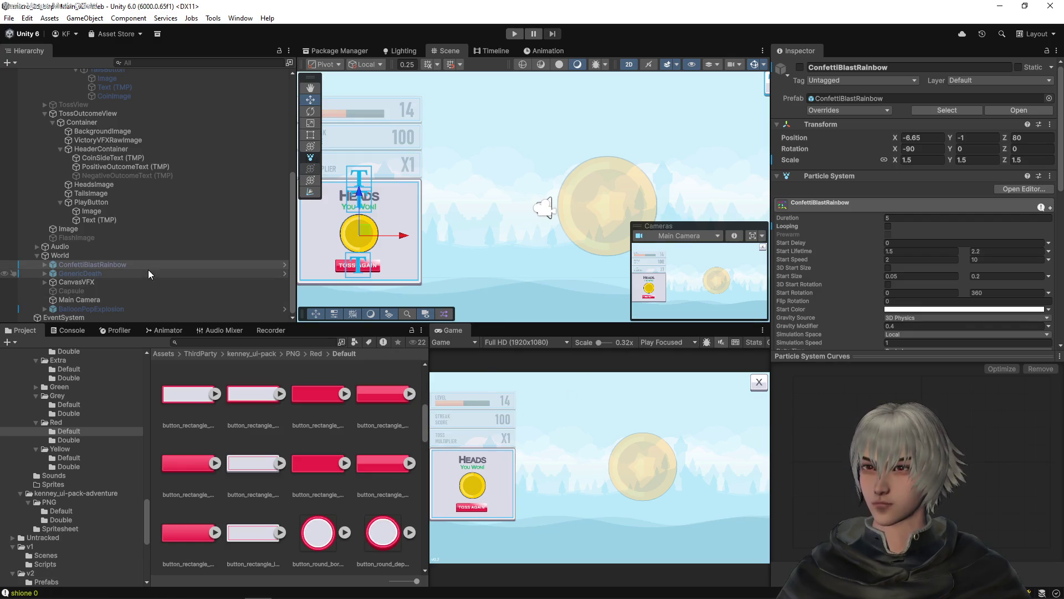
pyautogui.click(88, 274)
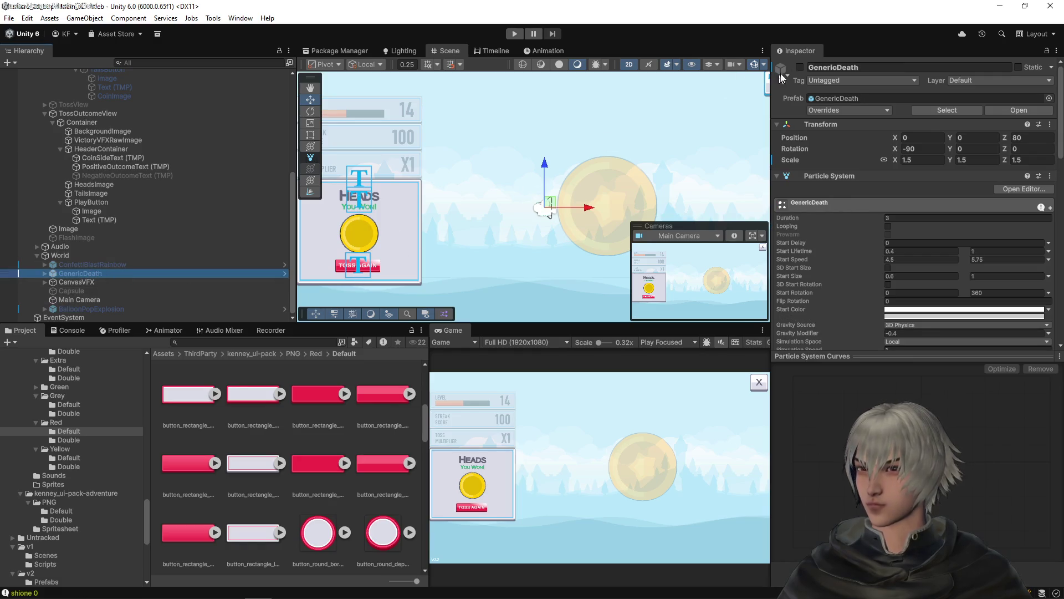
# - Activate GenericDeath and copy ConfettiBlastRainbow's Transform component
pyautogui.click(800, 68)
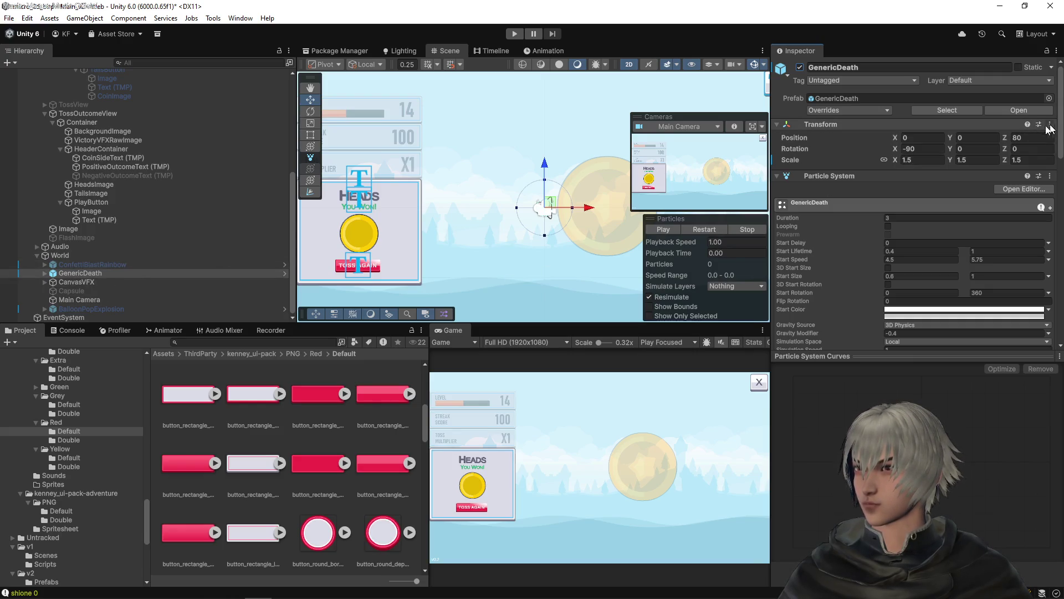
pyautogui.click(98, 265)
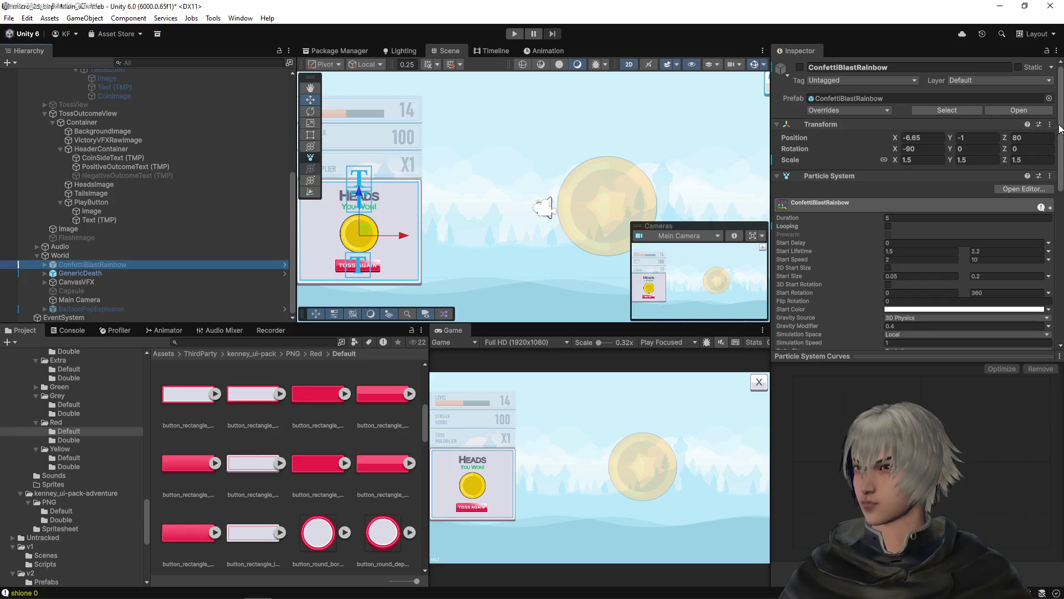
pyautogui.rightClick(943, 125)
pyautogui.moveTo(999, 224)
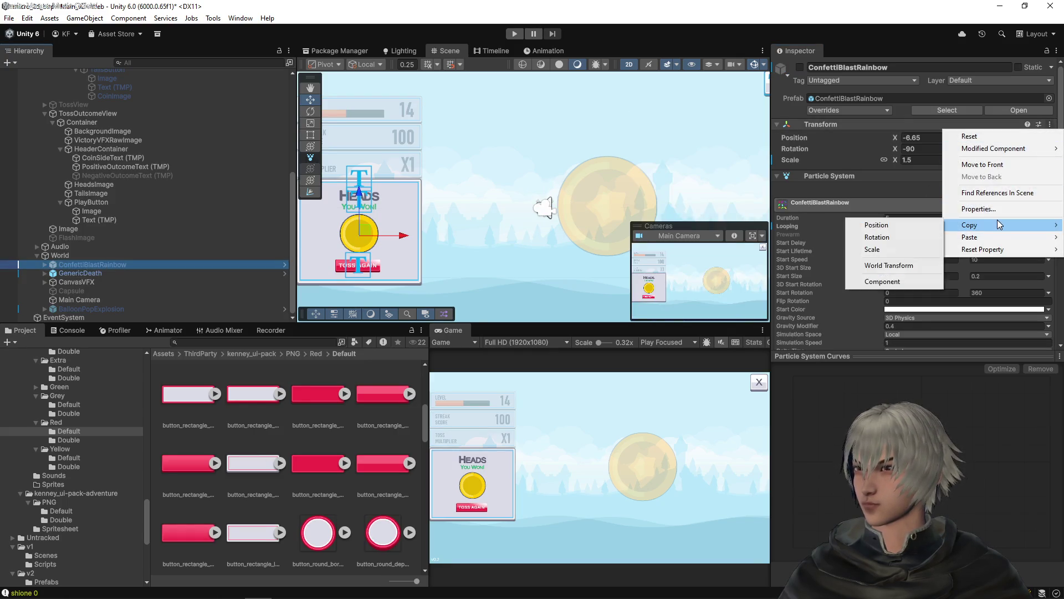
pyautogui.click(899, 285)
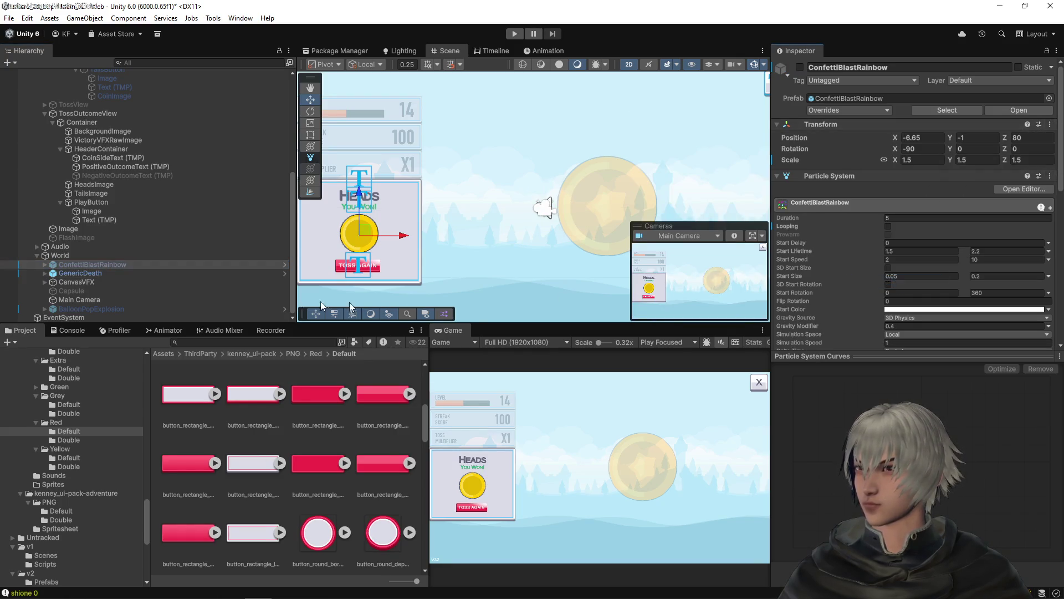
# - Paste the Transform values onto GenericDeath and set its scale to 0.75
pyautogui.click(94, 275)
pyautogui.click(1049, 125)
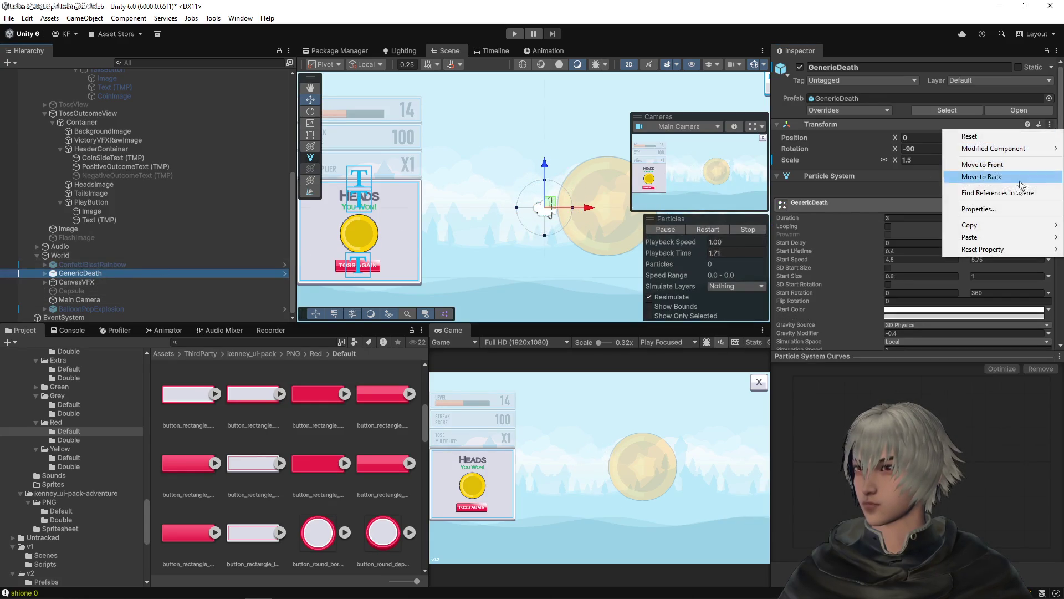
pyautogui.moveTo(976, 242)
pyautogui.click(892, 306)
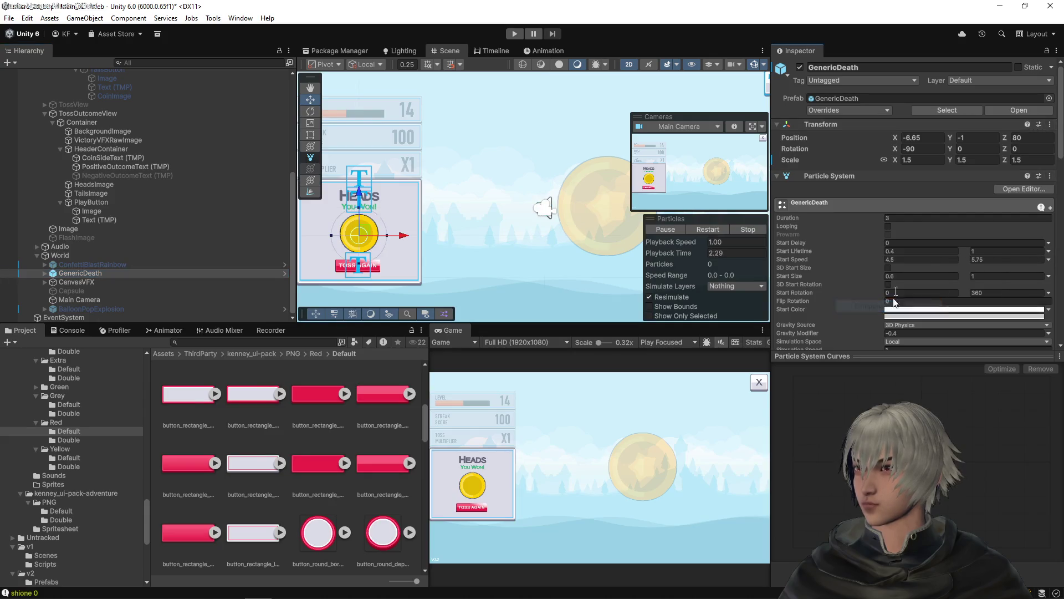
pyautogui.click(921, 160)
pyautogui.write('0.75')
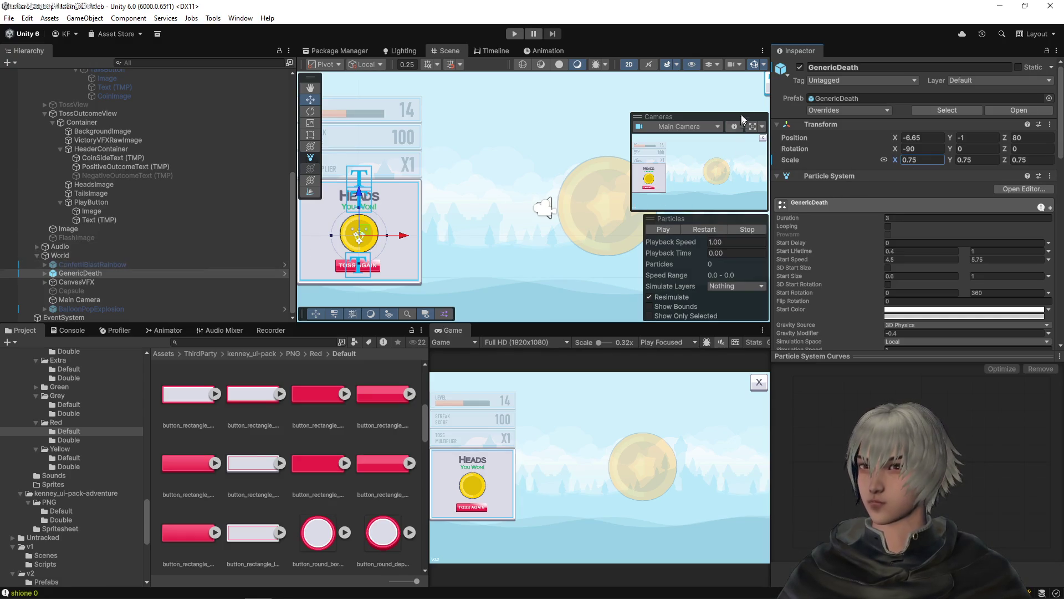
# - Preview GenericDeath's burst with Play and Restart, then stop the preview
pyautogui.click(670, 228)
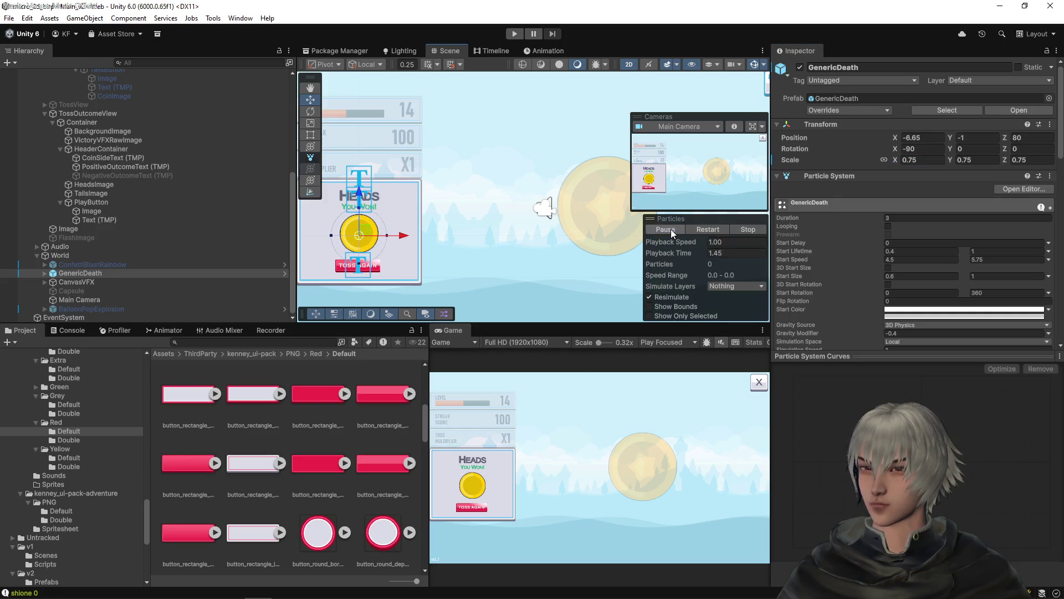
pyautogui.click(716, 228)
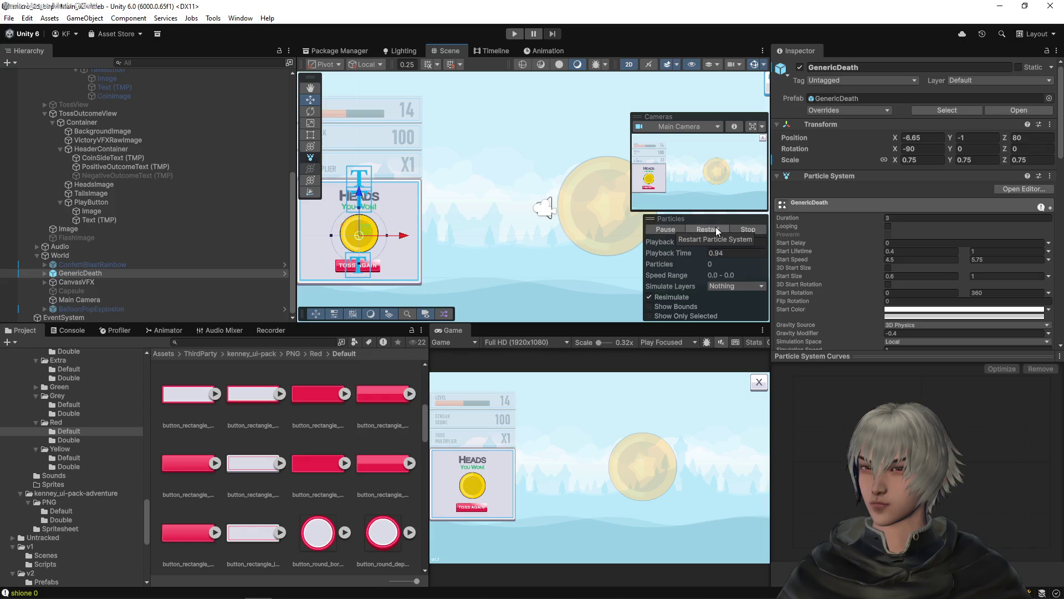
pyautogui.click(729, 229)
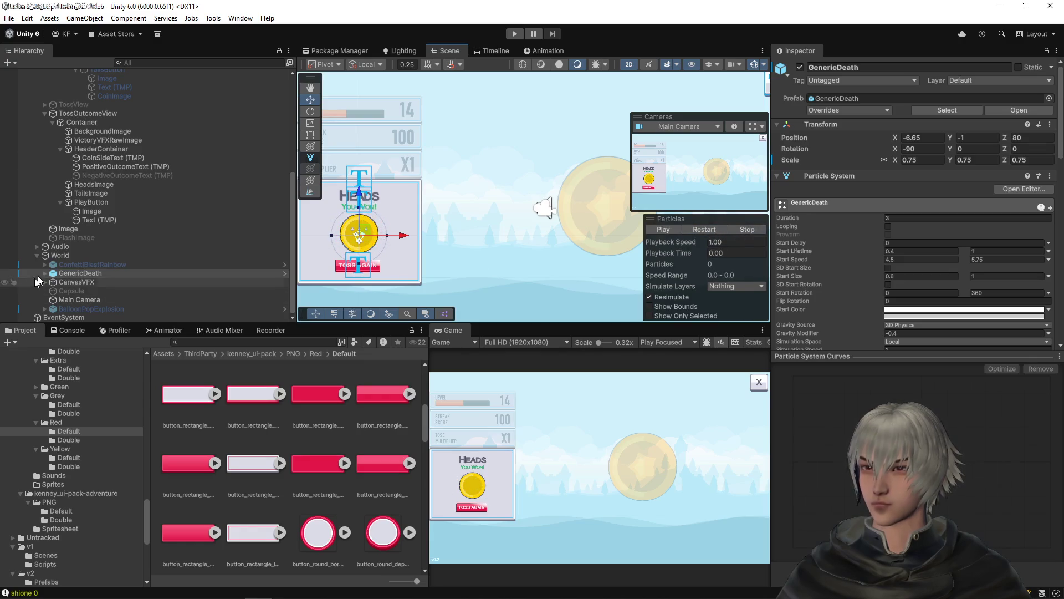
pyautogui.click(105, 265)
pyautogui.click(108, 274)
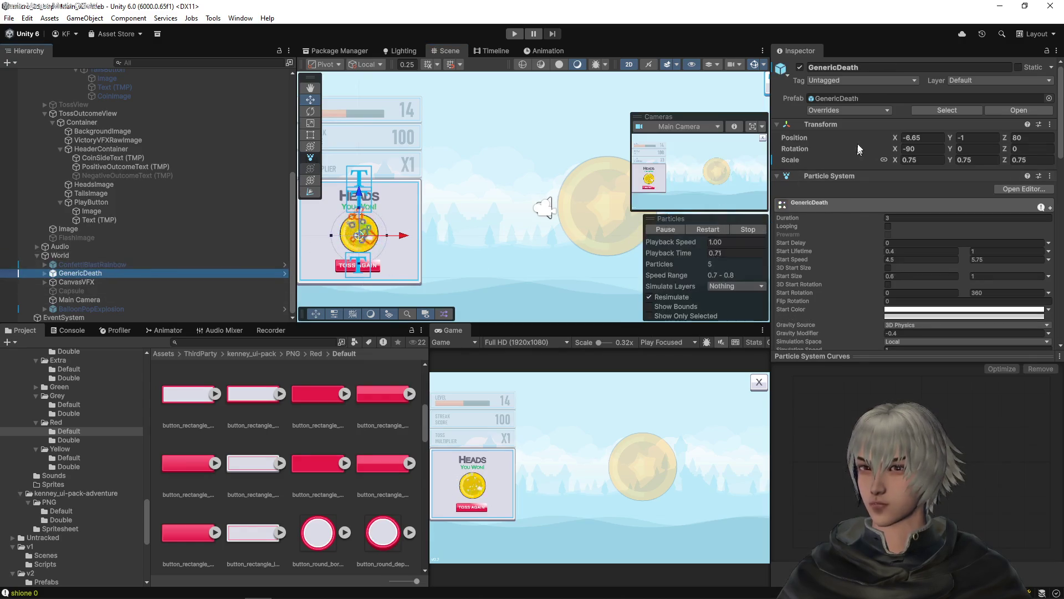
# - Activate ConfettiBlastRainbow and preview its confetti burst several times
pyautogui.click(105, 264)
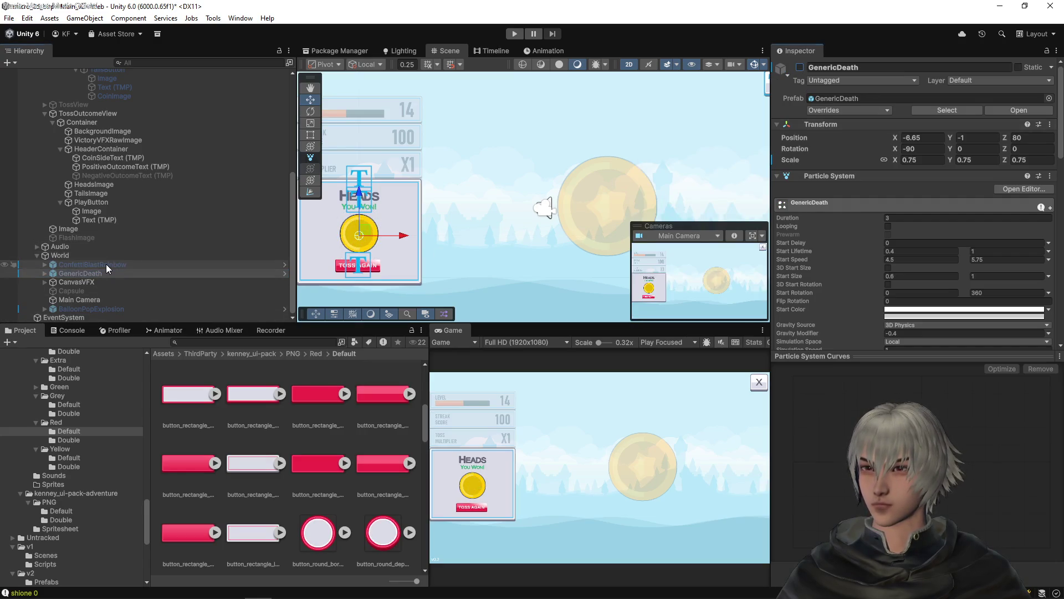
pyautogui.click(800, 68)
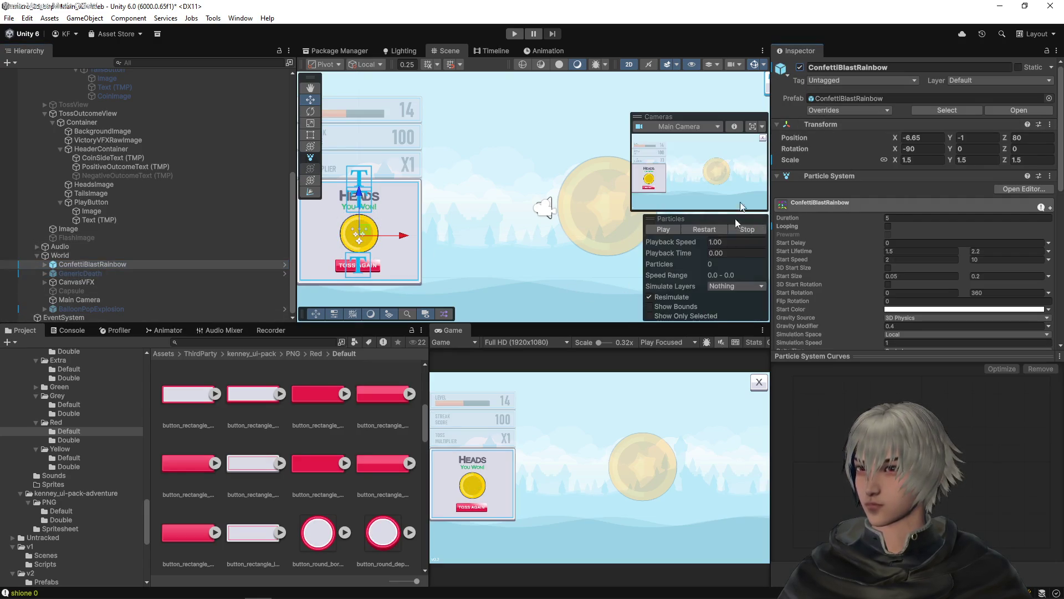
pyautogui.click(713, 228)
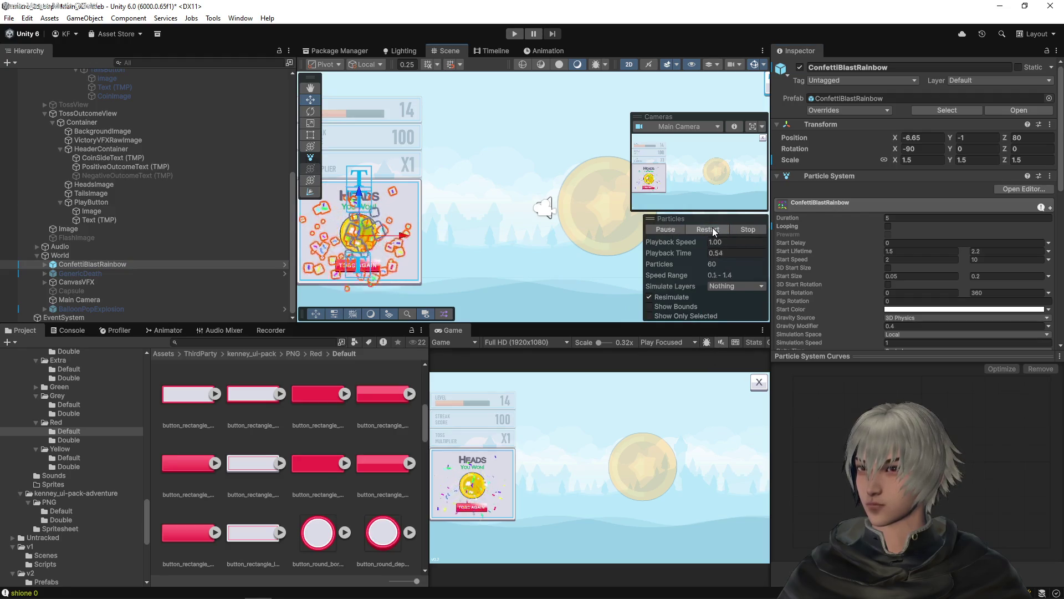
pyautogui.click(713, 232)
pyautogui.click(714, 232)
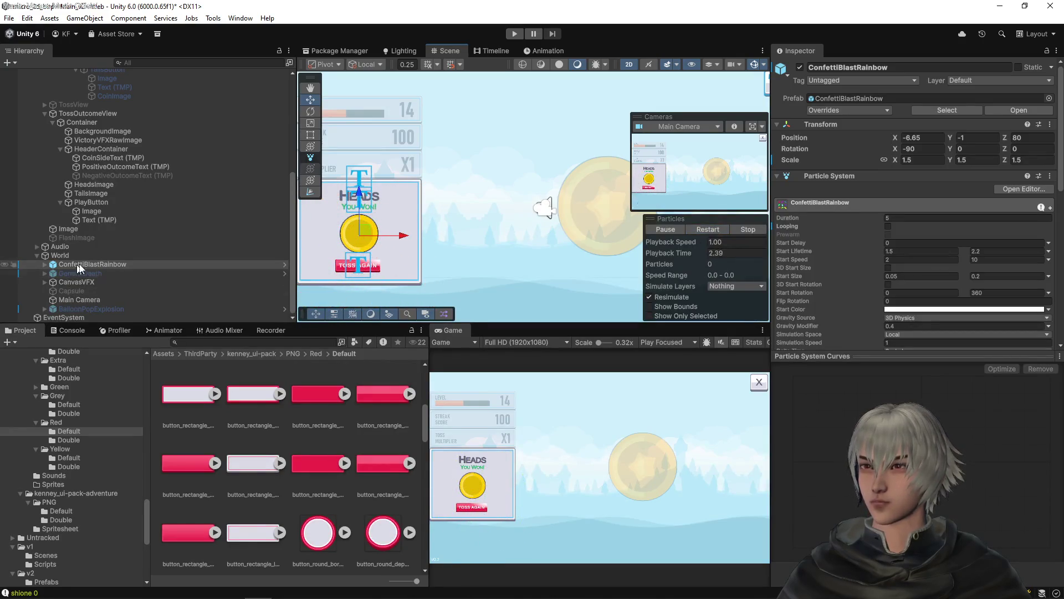
# - Raise ConfettiBlastRainbow to Position Y -0.9, preview it again, and deactivate it
pyautogui.moveTo(359, 197); pyautogui.dragTo(359, 194)
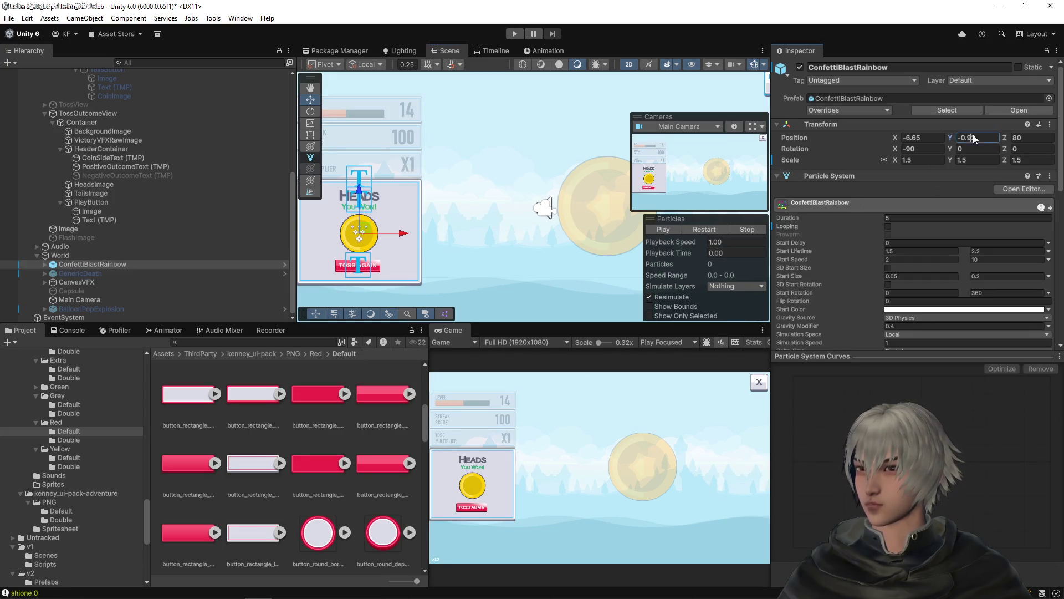
pyautogui.write('90')
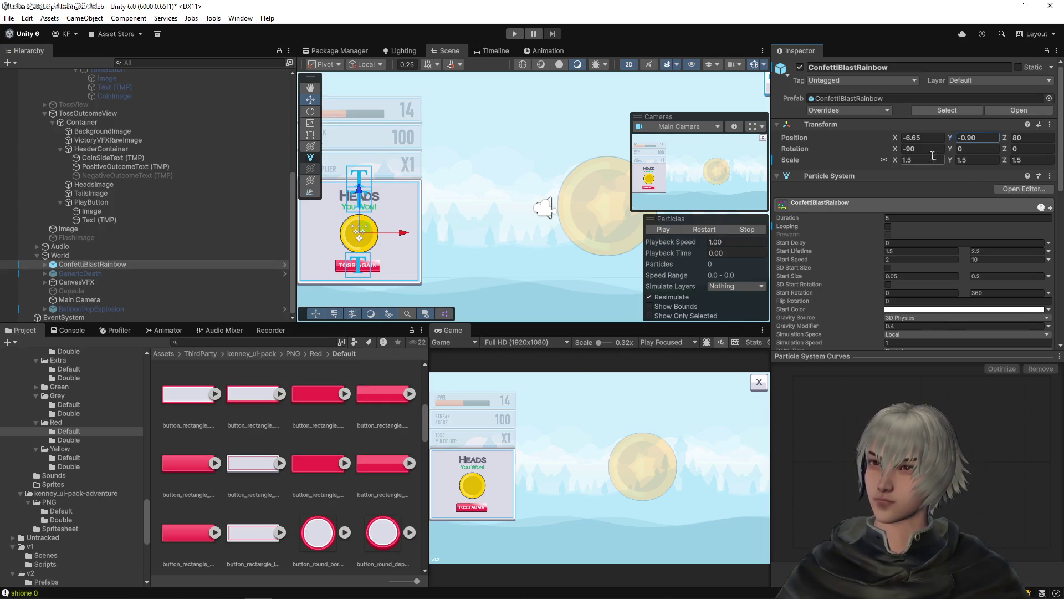
pyautogui.click(709, 230)
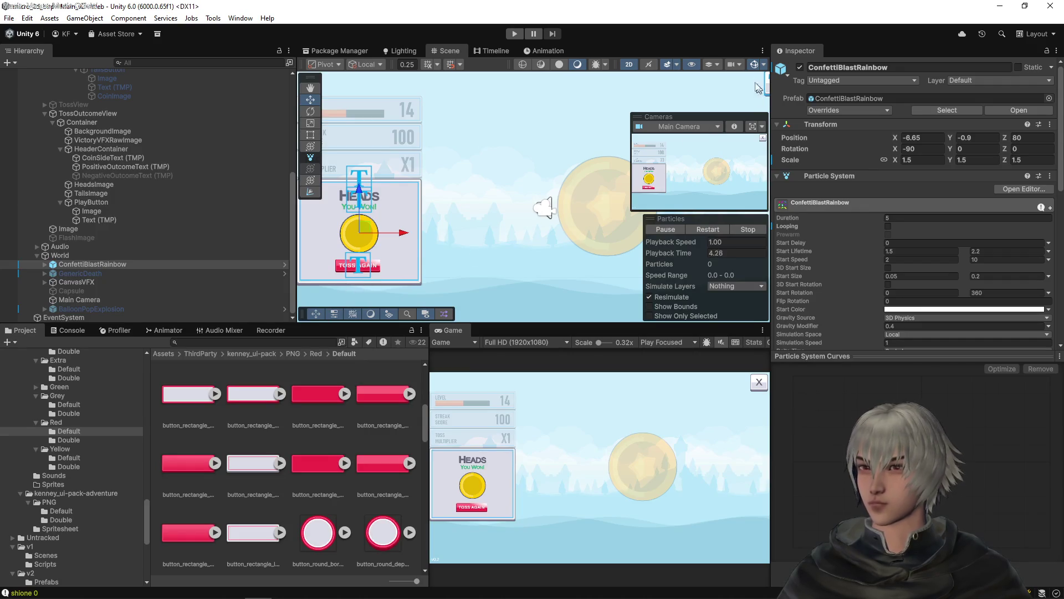
pyautogui.click(798, 67)
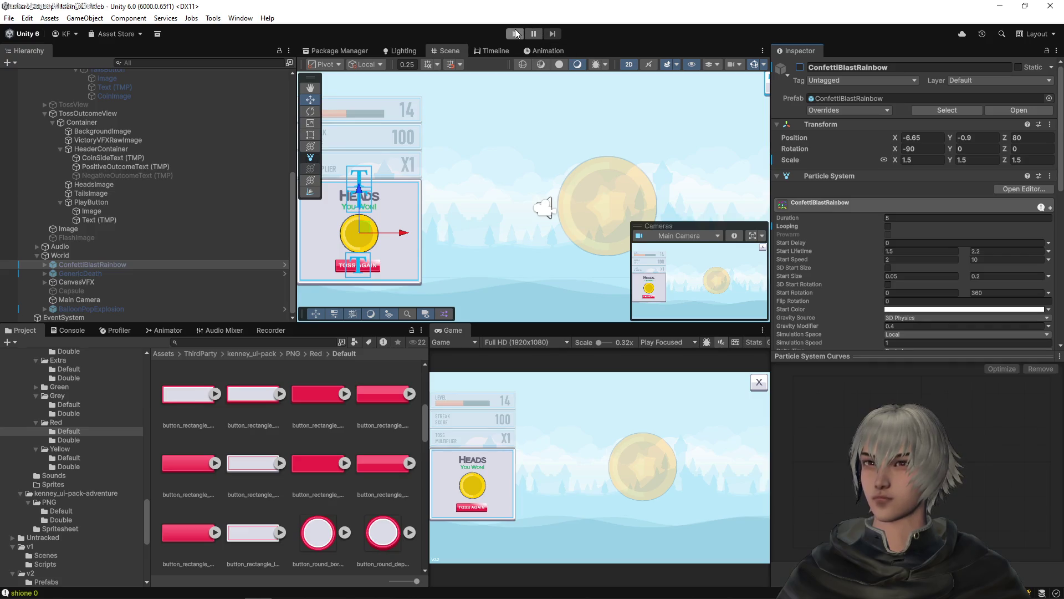
# - Run the game, play a series of heads and tails tosses, then stop it
pyautogui.click(515, 34)
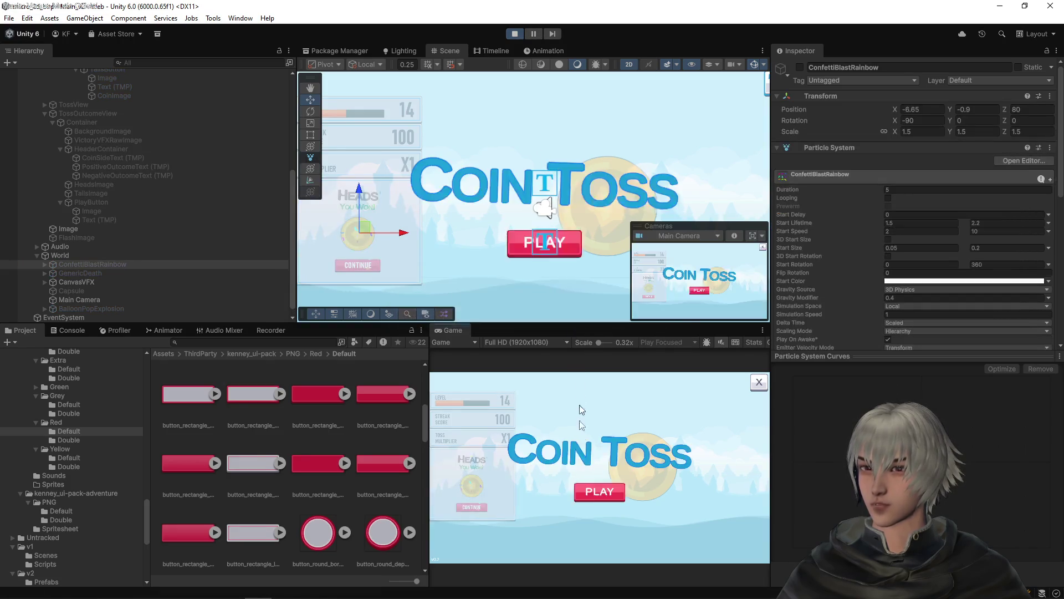
pyautogui.click(611, 494)
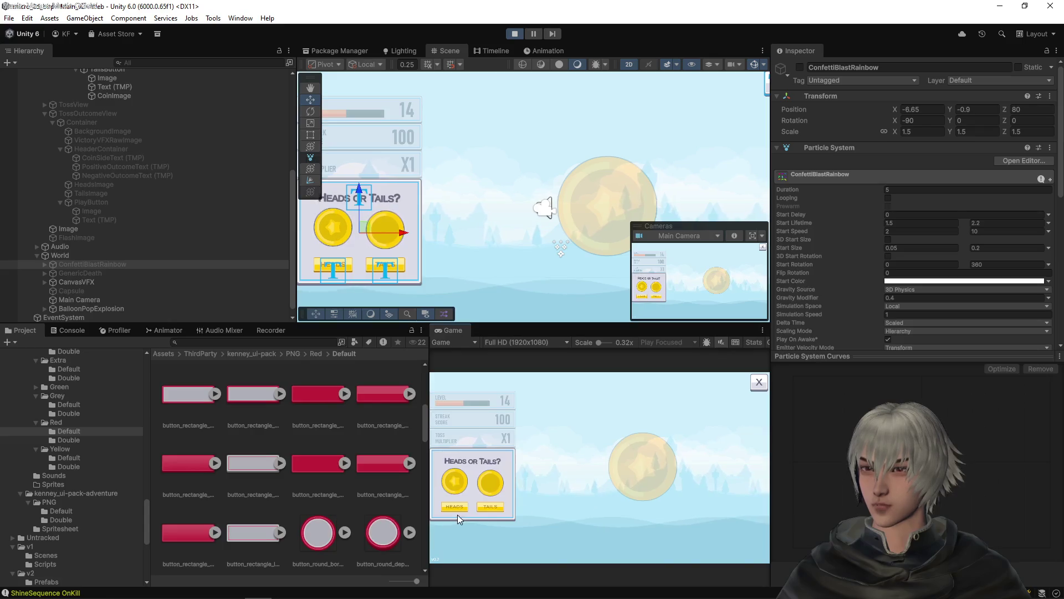
pyautogui.click(461, 509)
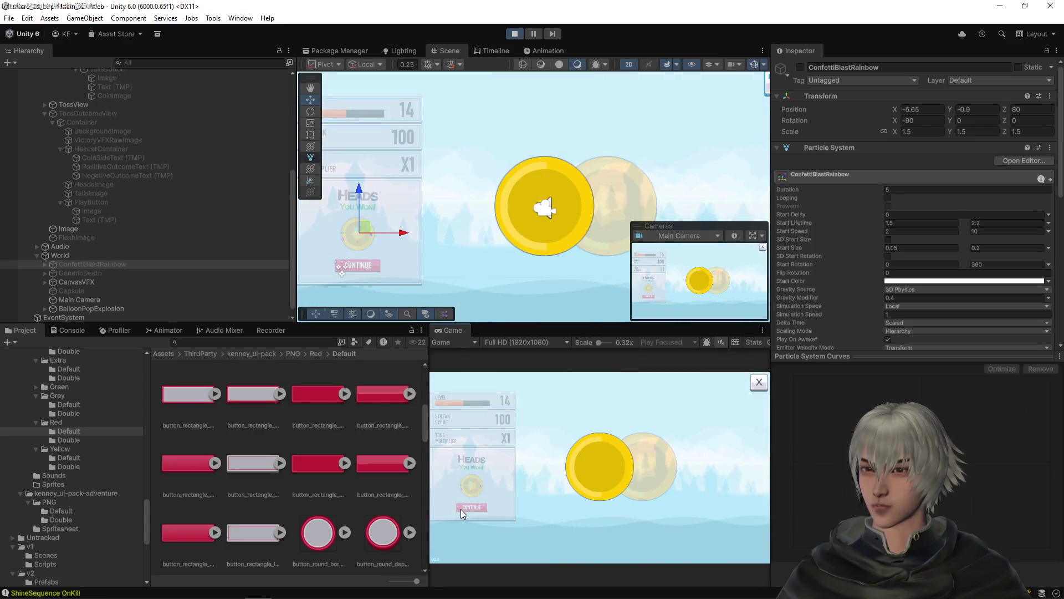
pyautogui.click(472, 506)
pyautogui.click(484, 504)
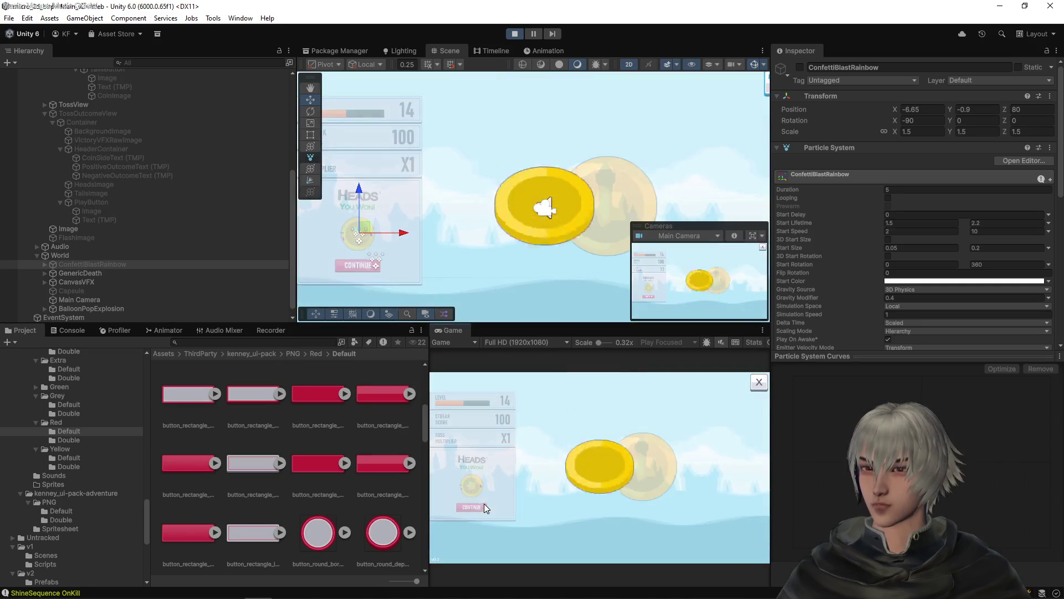
pyautogui.click(478, 507)
pyautogui.click(456, 507)
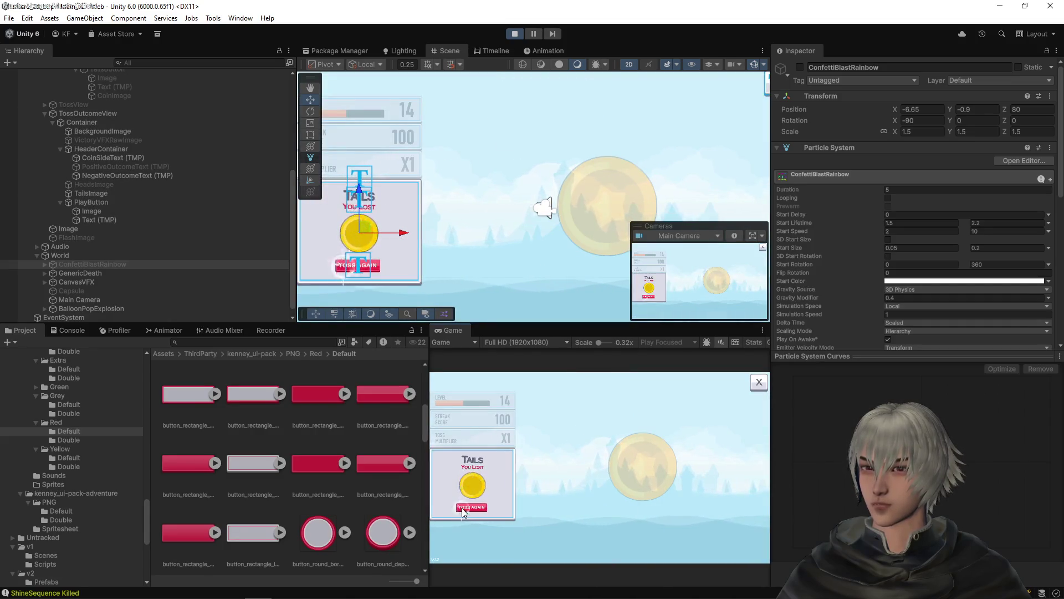
pyautogui.click(463, 509)
pyautogui.click(486, 503)
pyautogui.click(480, 514)
pyautogui.click(484, 503)
pyautogui.click(478, 507)
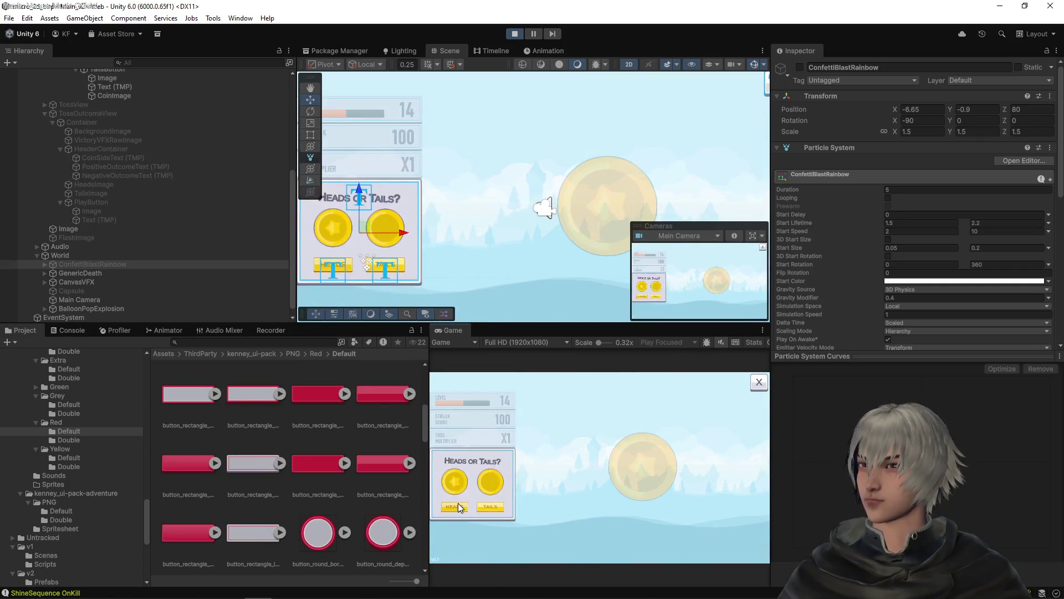
pyautogui.click(457, 506)
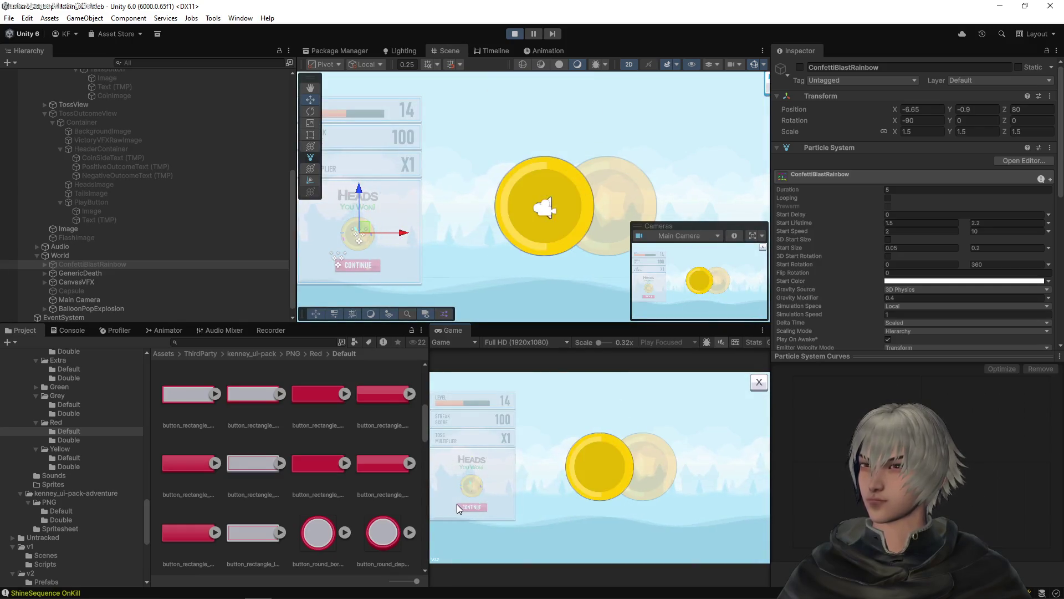
pyautogui.click(457, 504)
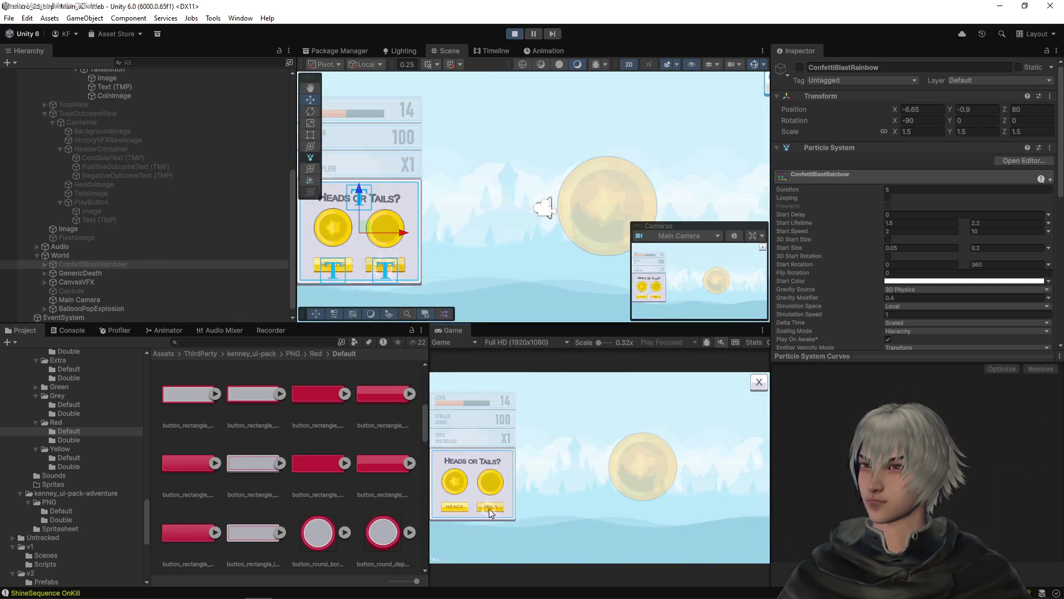
pyautogui.click(489, 506)
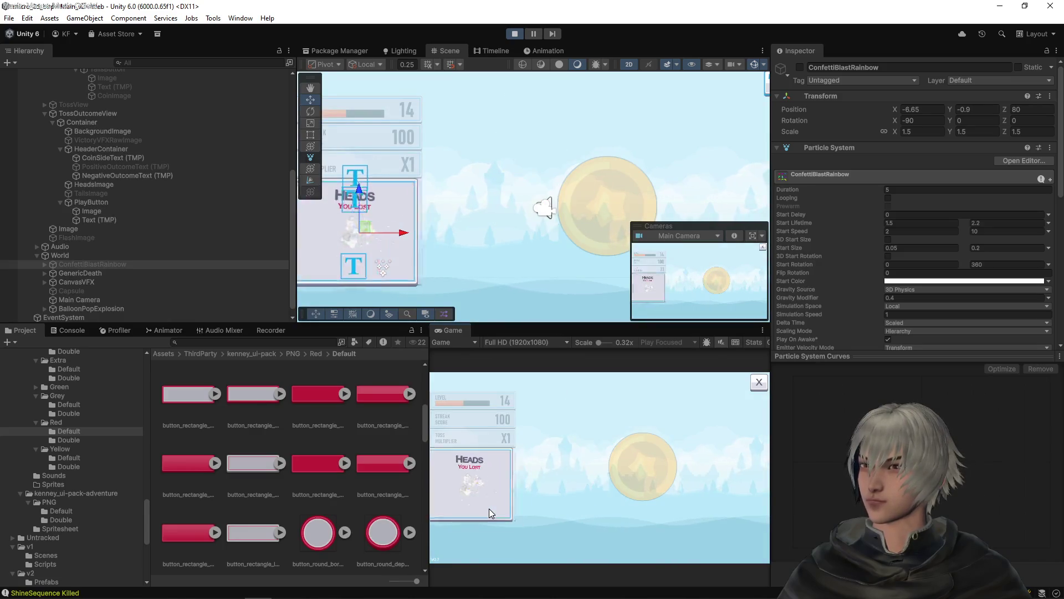
pyautogui.click(477, 503)
pyautogui.click(455, 506)
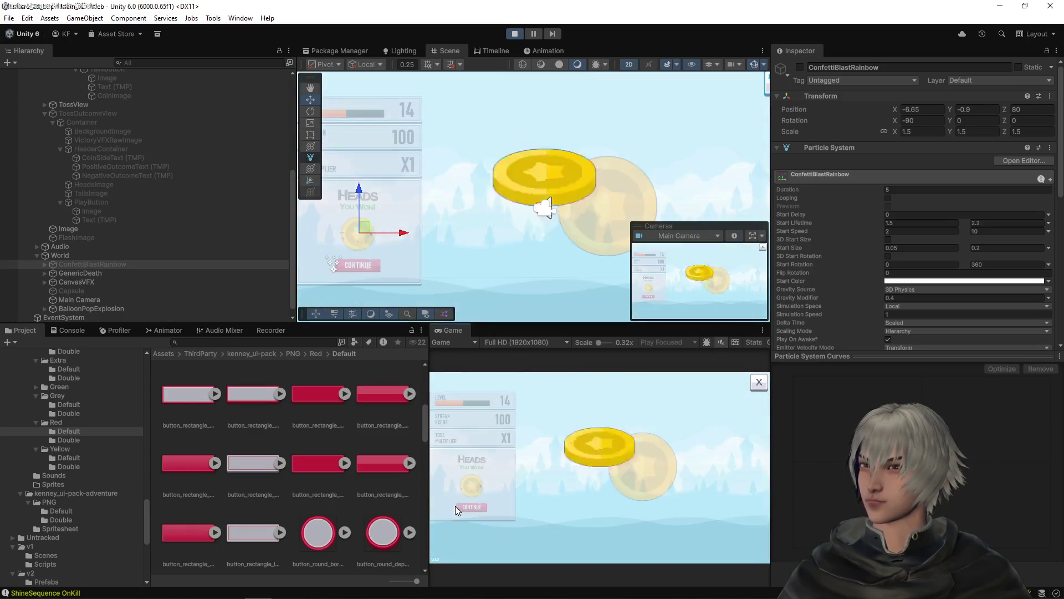
pyautogui.click(455, 506)
pyautogui.click(465, 506)
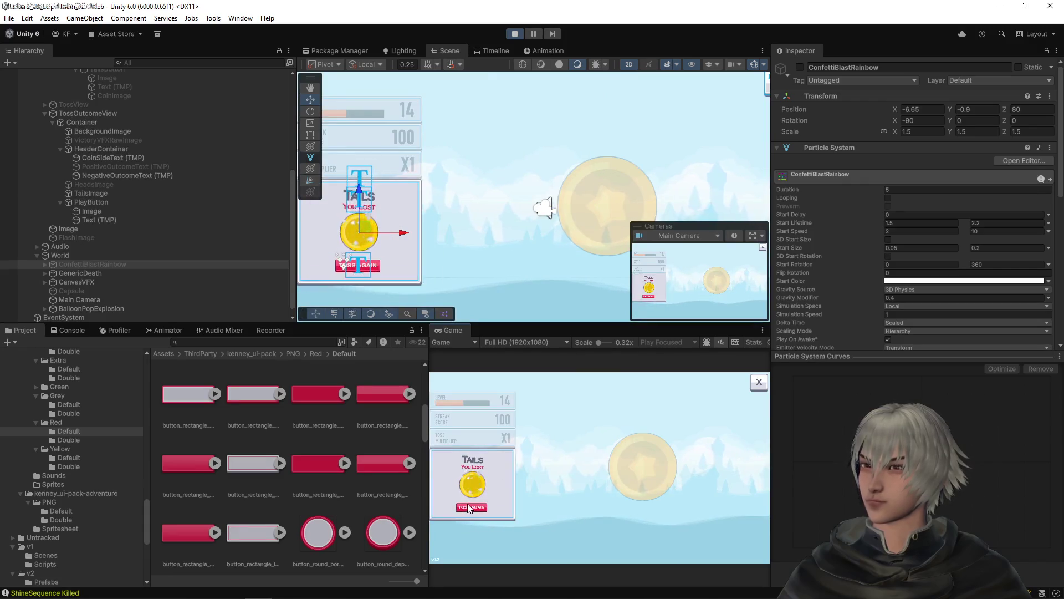
pyautogui.click(515, 34)
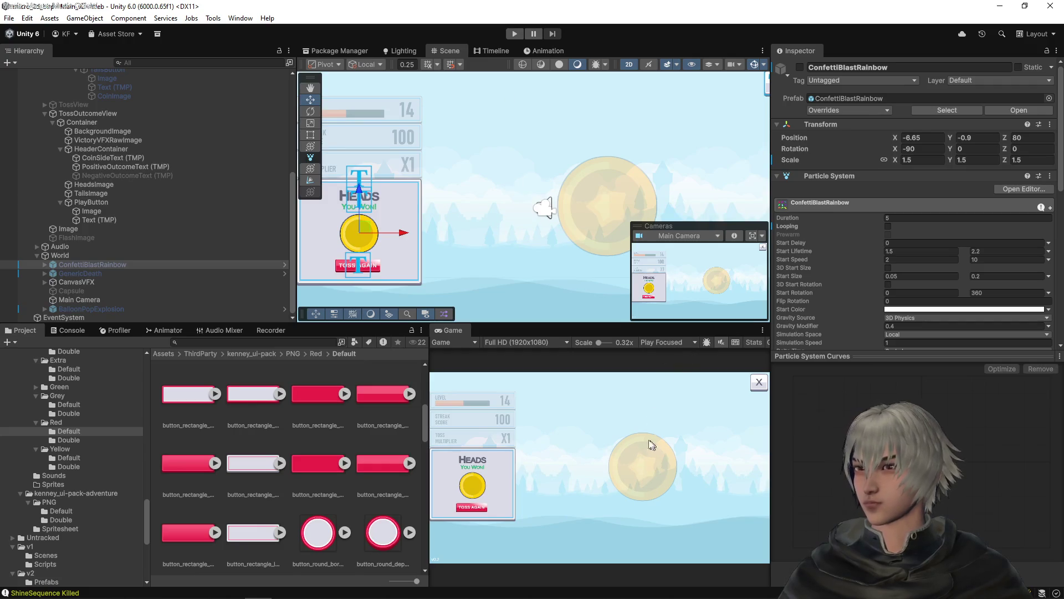
# - Enable TossView so its gold coin shows, and inspect its child CoinContainer
pyautogui.scroll(5, 112, 147)
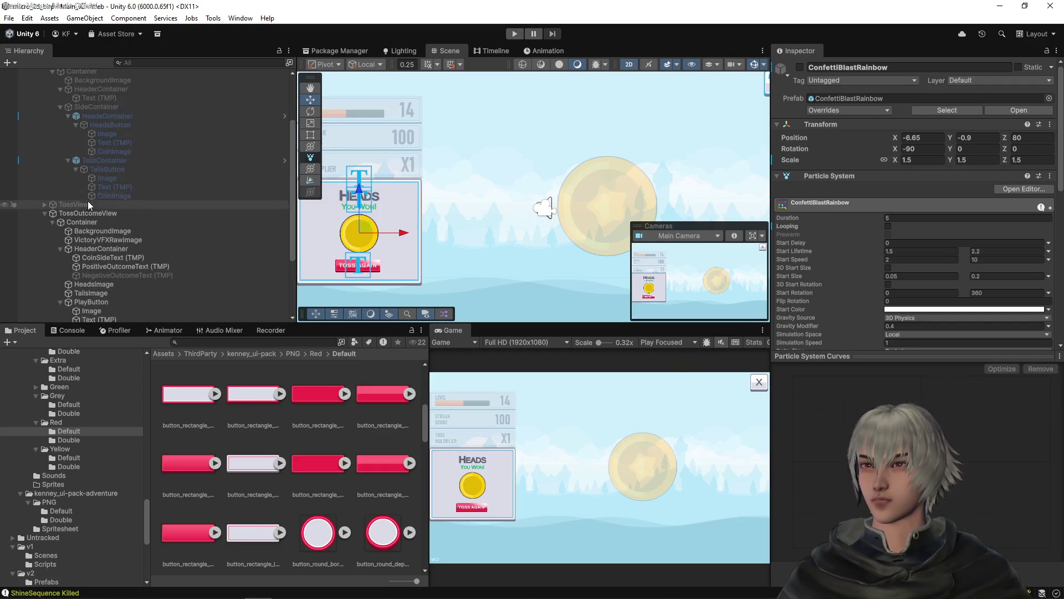
pyautogui.click(85, 213)
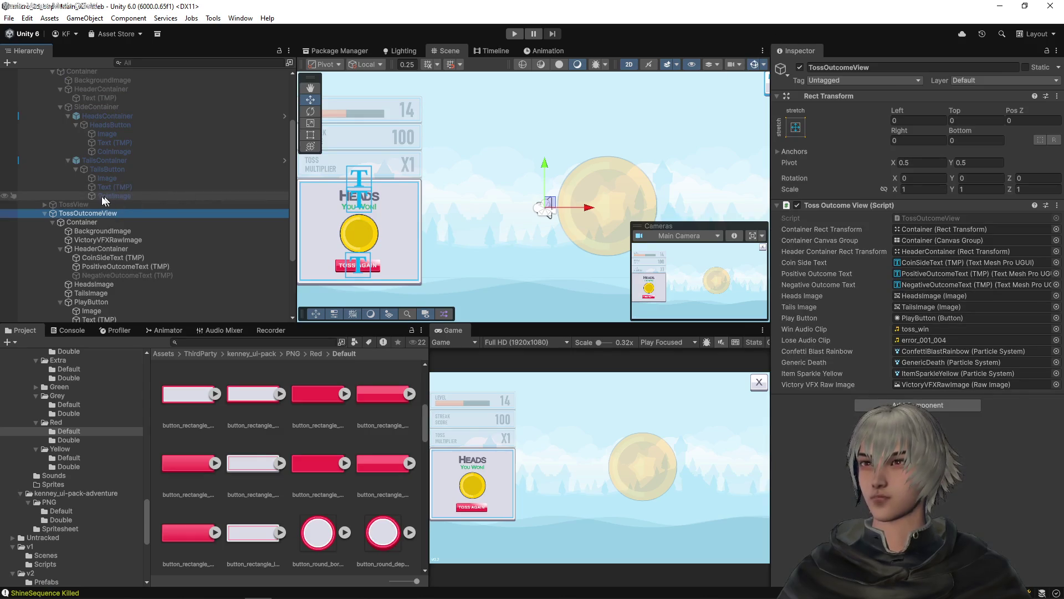
pyautogui.click(76, 206)
pyautogui.click(800, 67)
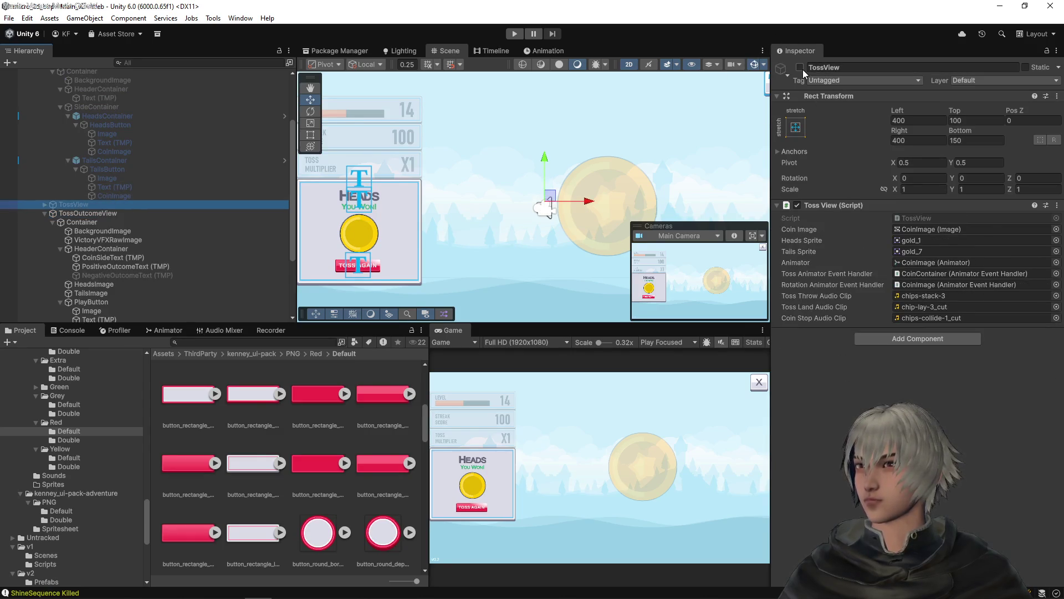
pyautogui.scroll(-3, 573, 138)
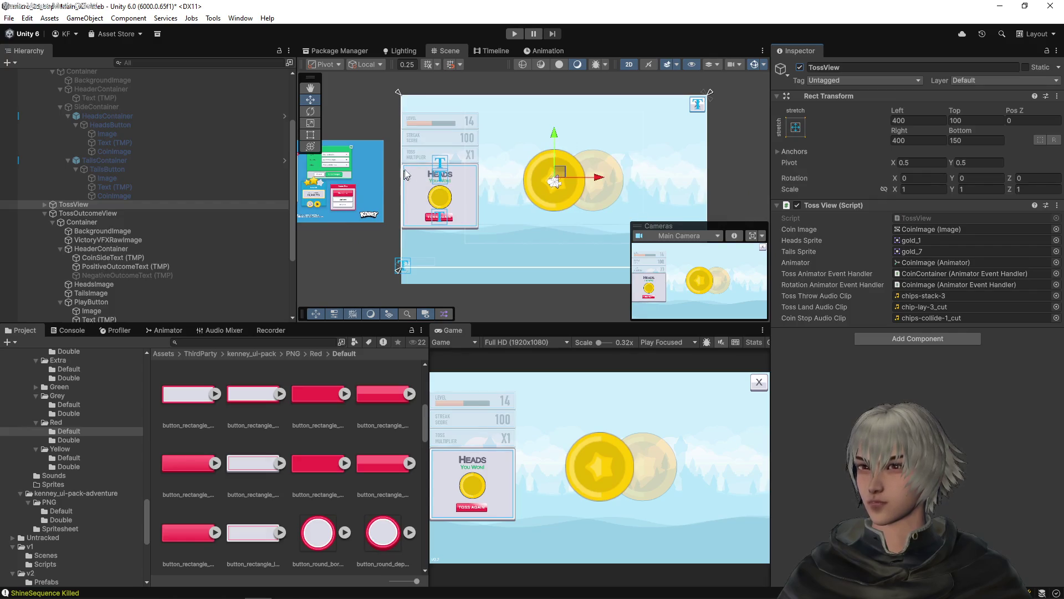
pyautogui.click(45, 204)
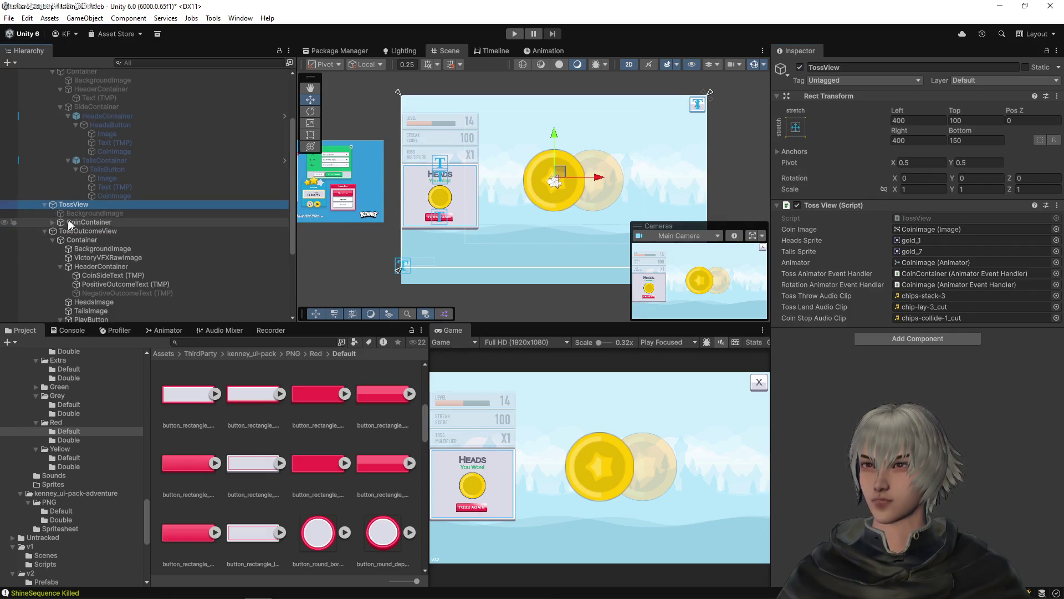
pyautogui.click(69, 221)
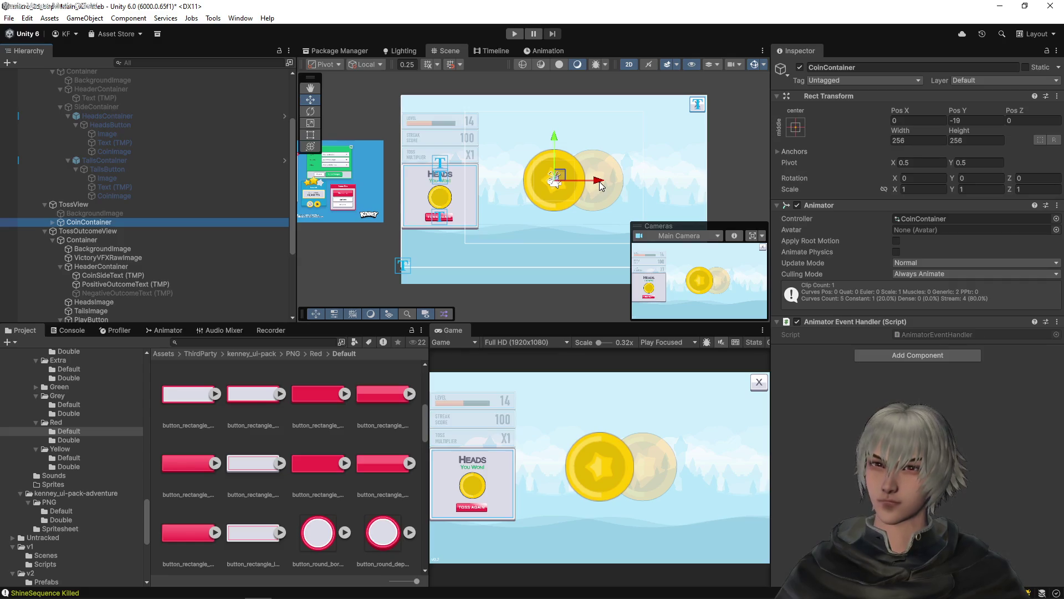
pyautogui.click(139, 208)
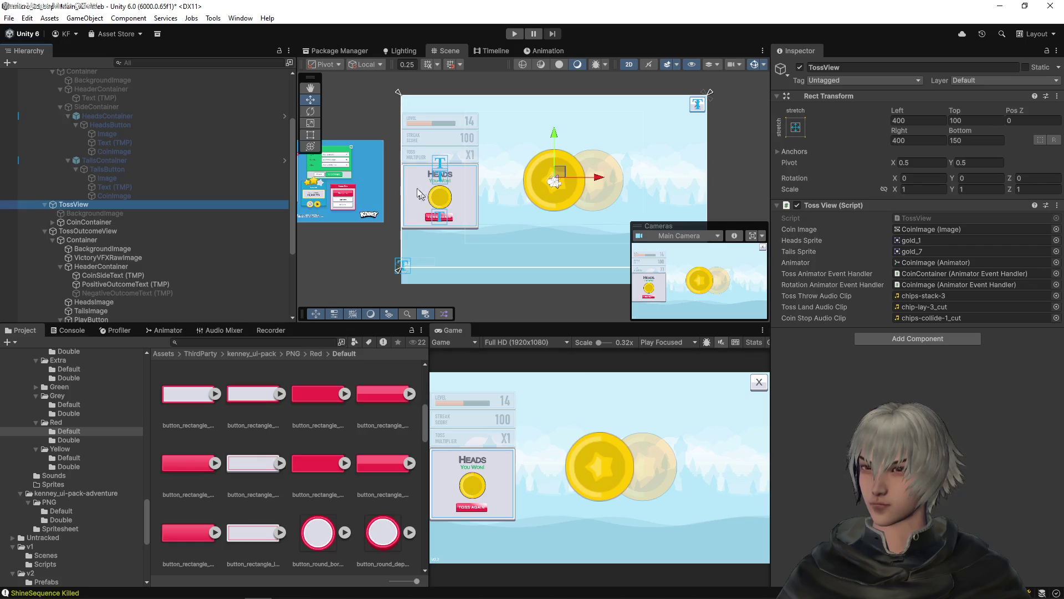
# - With the Rect Tool, set TossView's Left offset to 0 and edit its other offsets
pyautogui.click(310, 134)
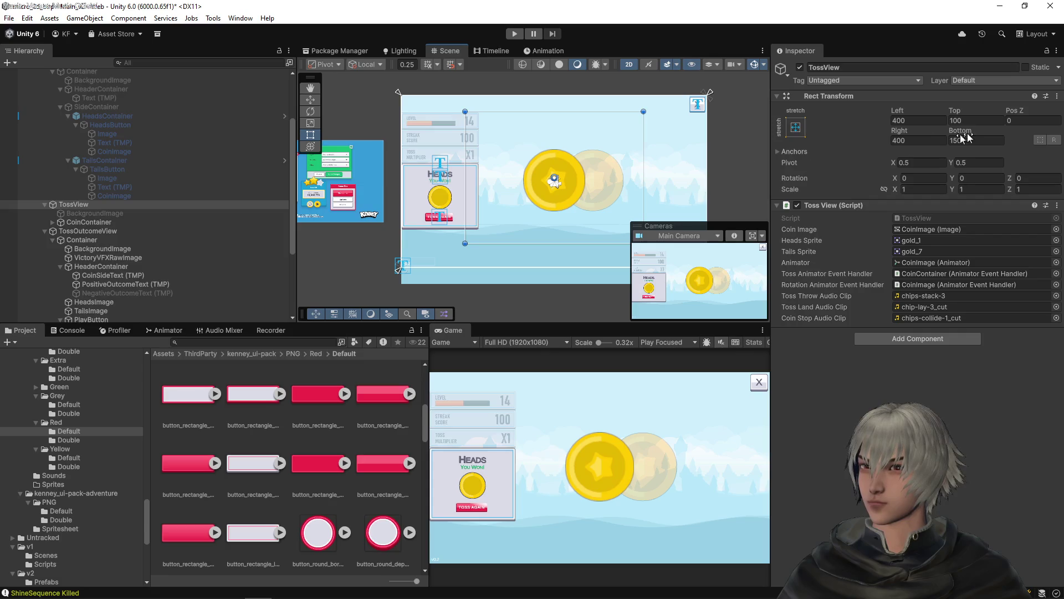
pyautogui.click(906, 119)
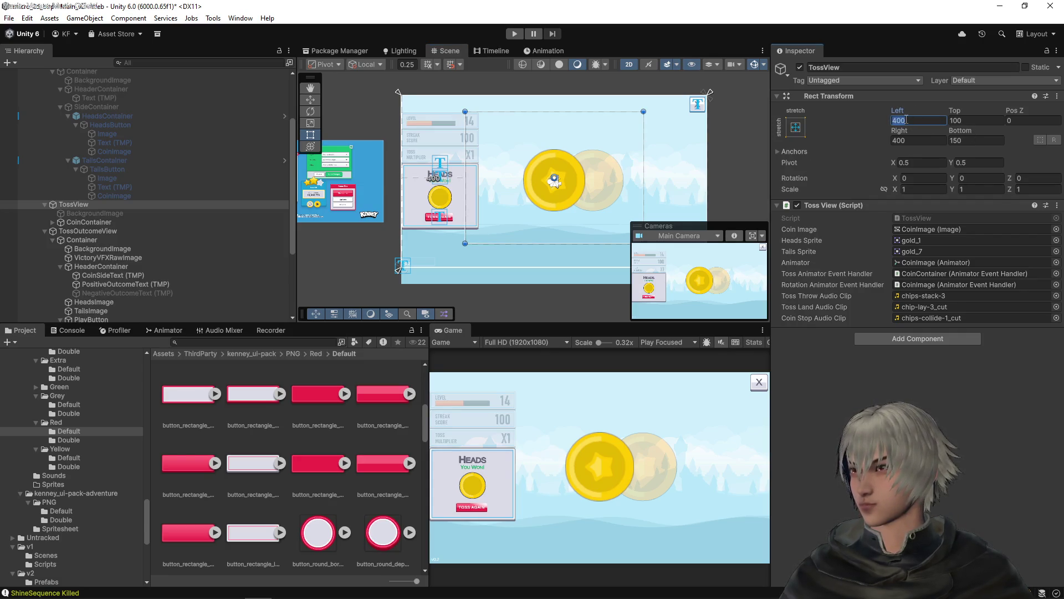
pyautogui.write('0')
pyautogui.press('Tab')
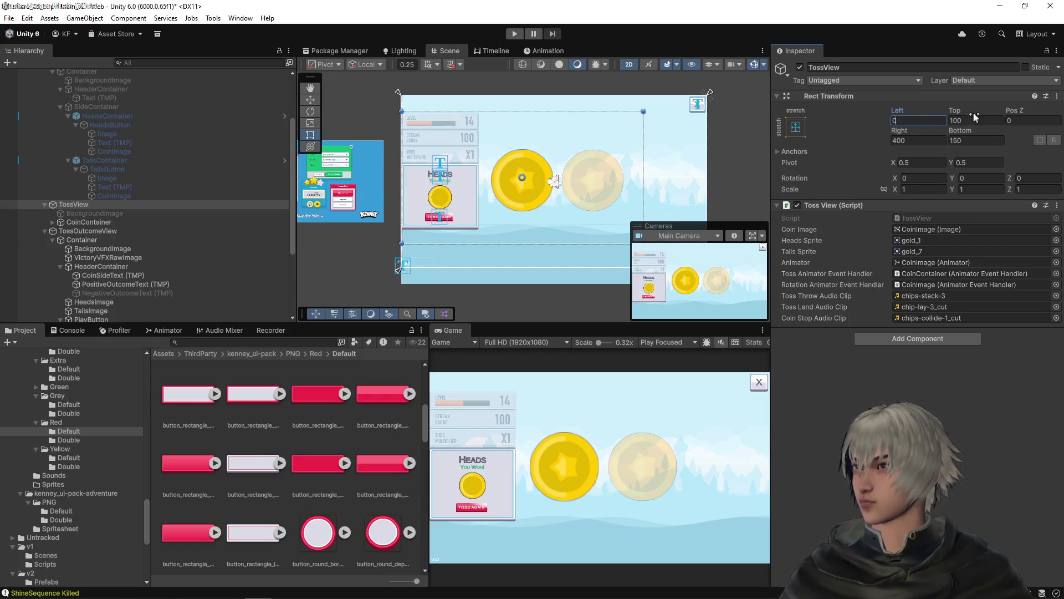
pyautogui.write('0')
pyautogui.click(917, 139)
pyautogui.write('0')
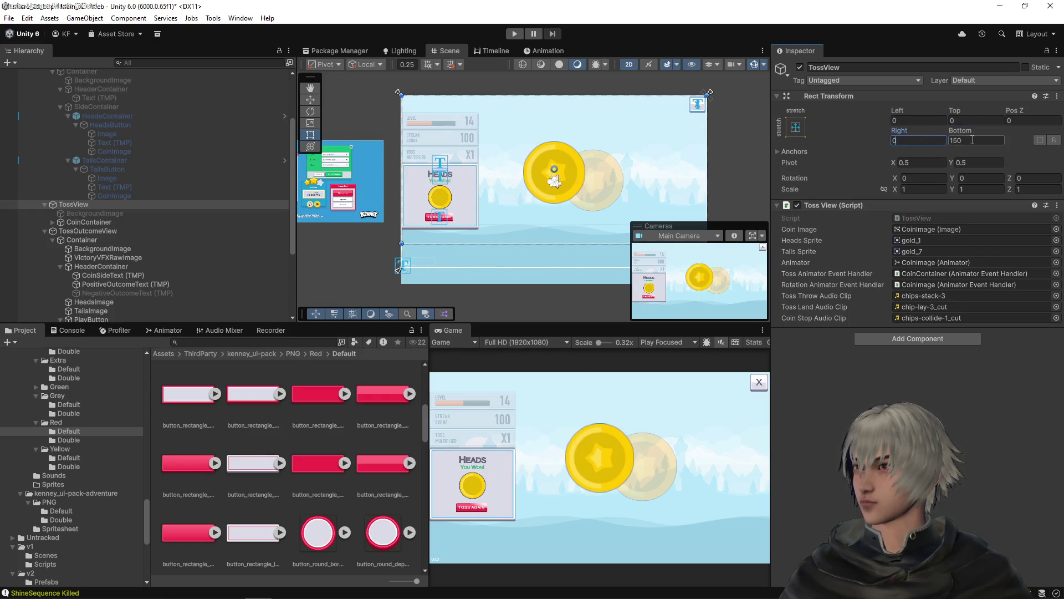
pyautogui.click(972, 140)
pyautogui.write('0')
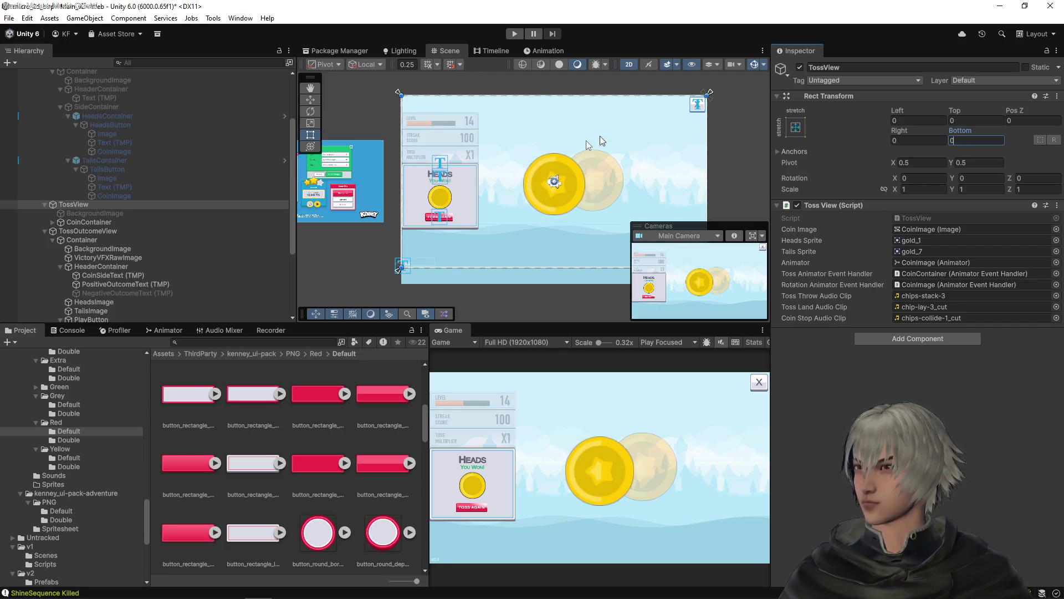
# - Expand CoinContainer to reveal CoinImage, then reselect TossView
pyautogui.scroll(5, 556, 171)
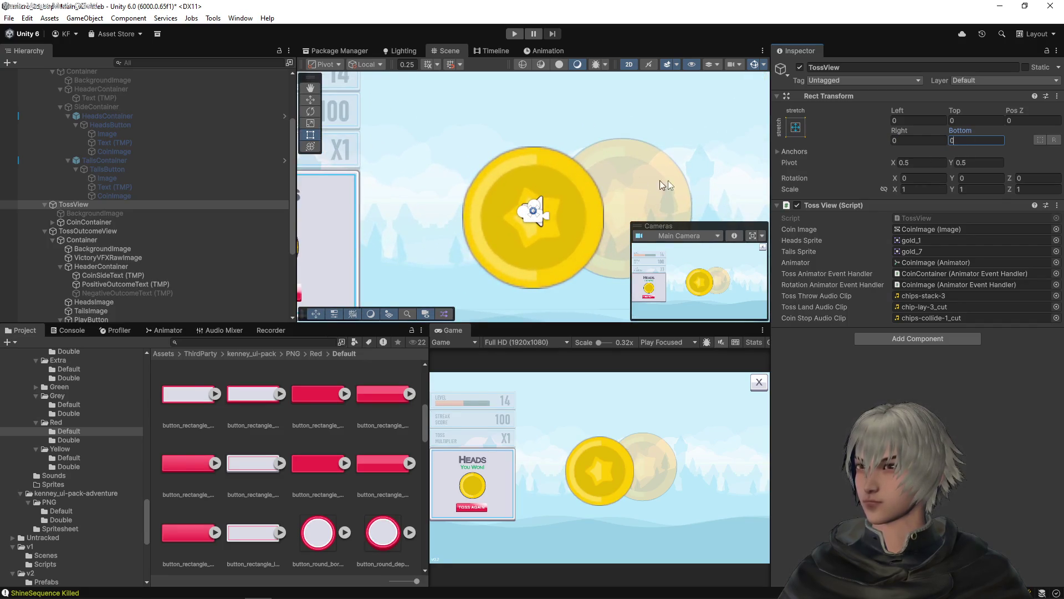
pyautogui.click(100, 222)
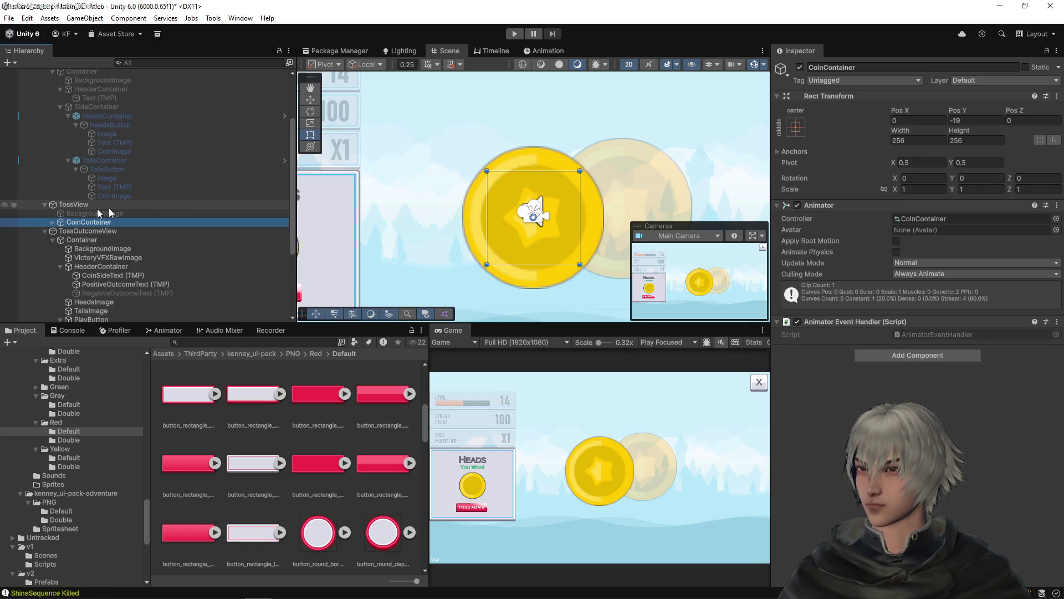
pyautogui.click(53, 222)
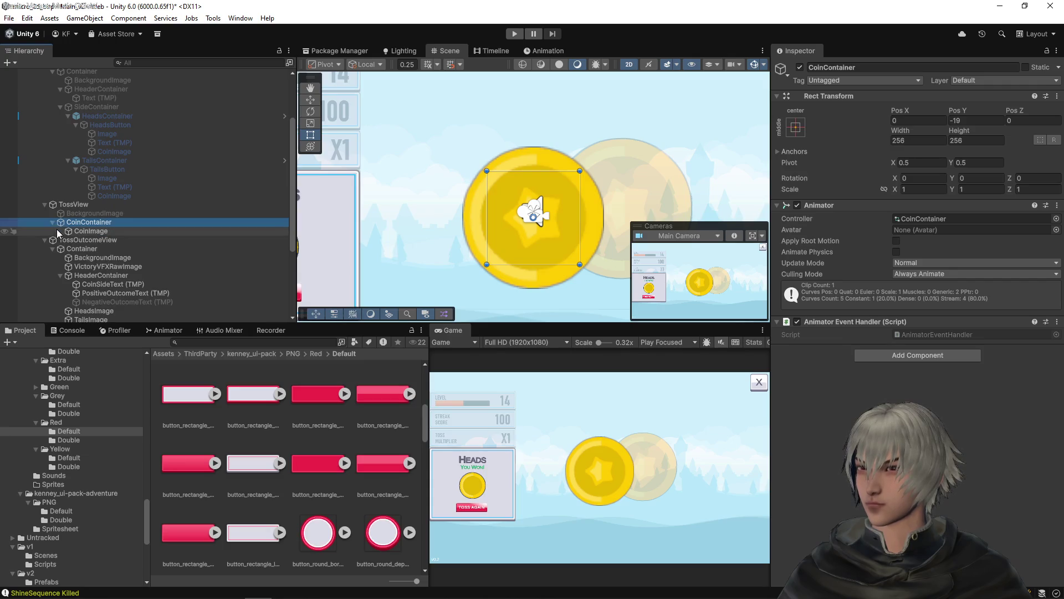
pyautogui.click(166, 204)
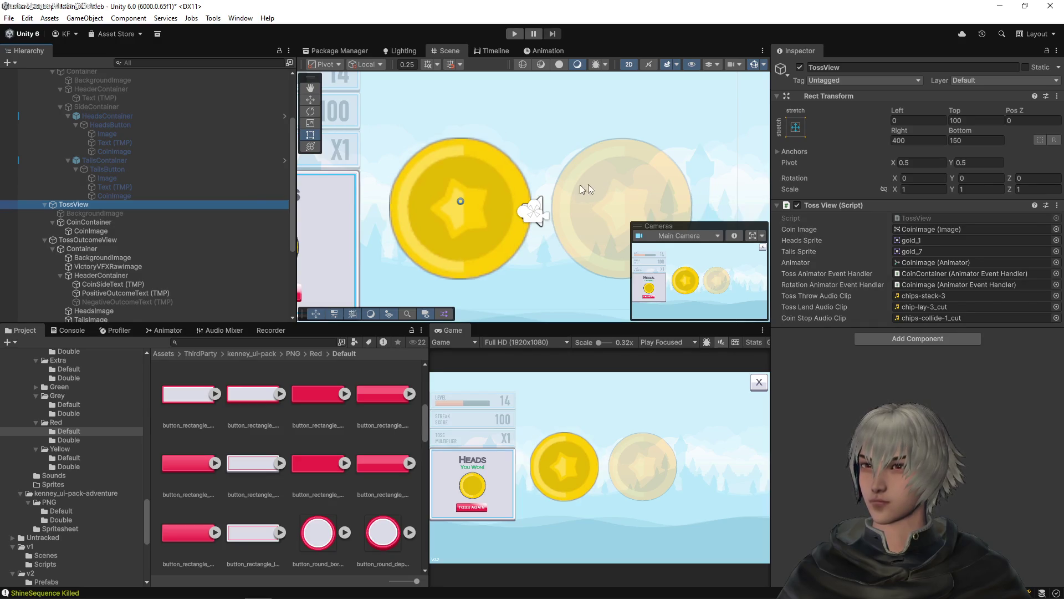
# - Frame TossView, anchor it middle-center, and set its Pos X to 245
pyautogui.press('f')
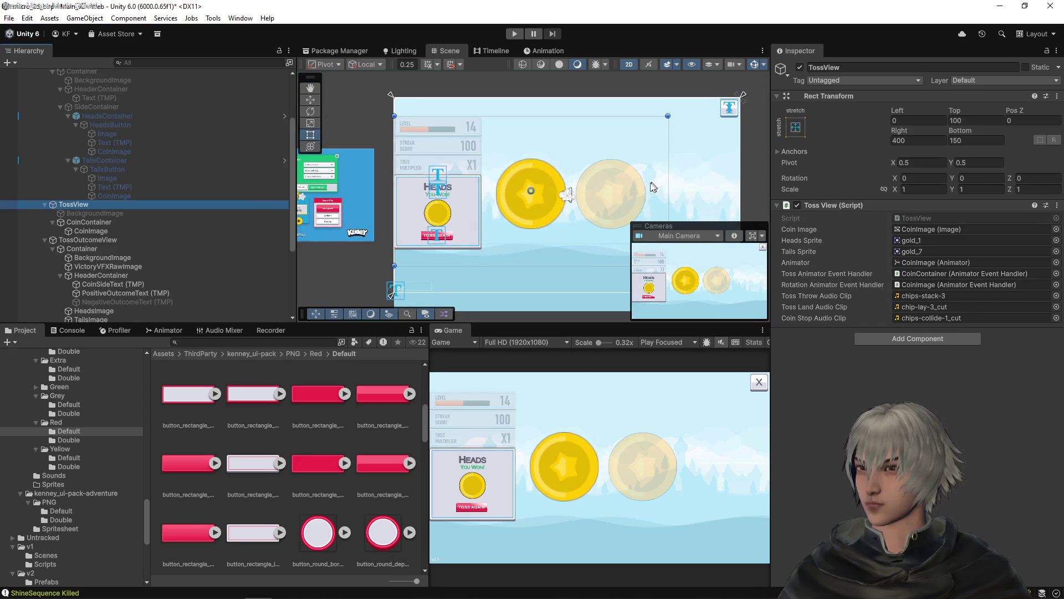
pyautogui.click(795, 127)
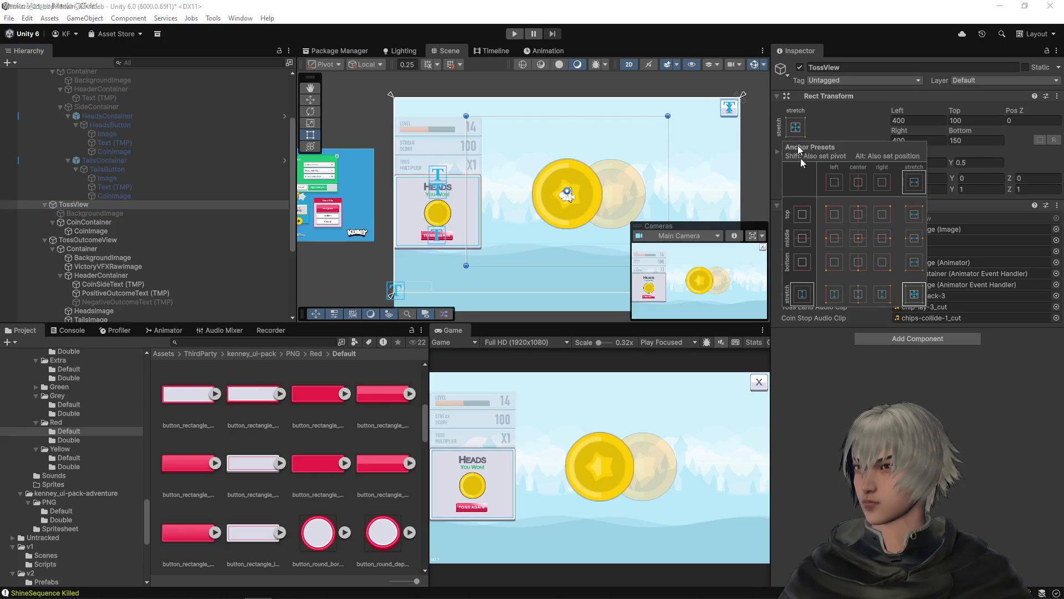
pyautogui.click(859, 238)
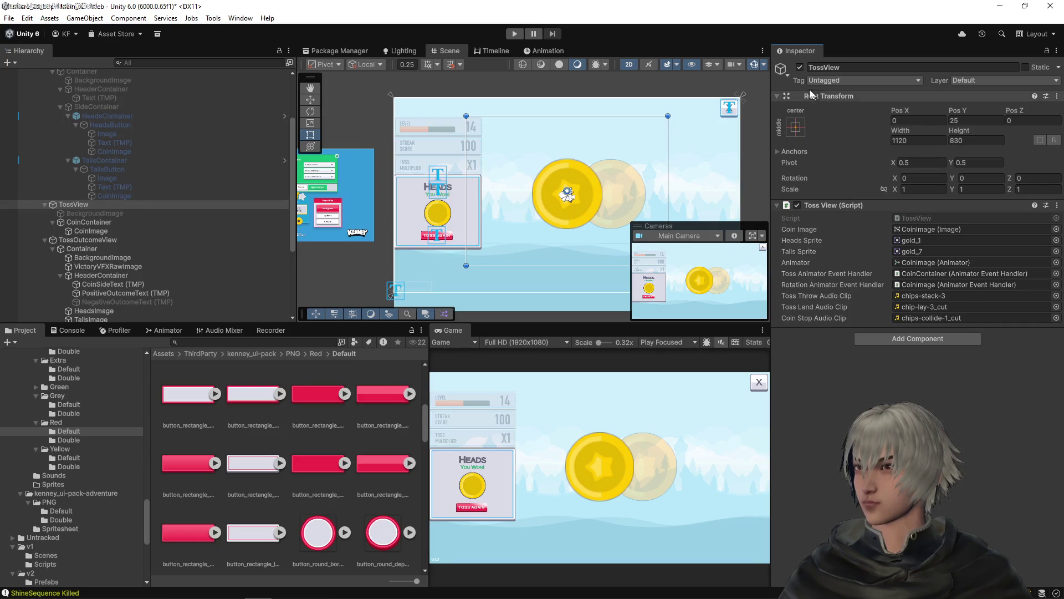
pyautogui.moveTo(897, 110)
pyautogui.mouseDown()
pyautogui.moveTo(997, 111)
pyautogui.moveTo(83, 119)
pyautogui.moveTo(376, 123)
pyautogui.moveTo(308, 134)
pyautogui.mouseUp()
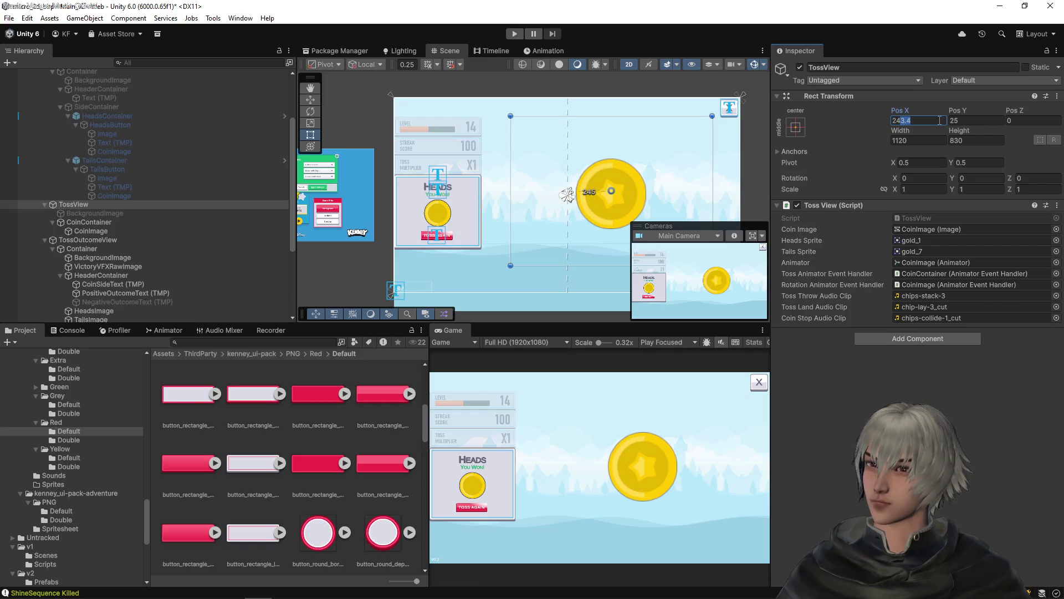
pyautogui.write('5')
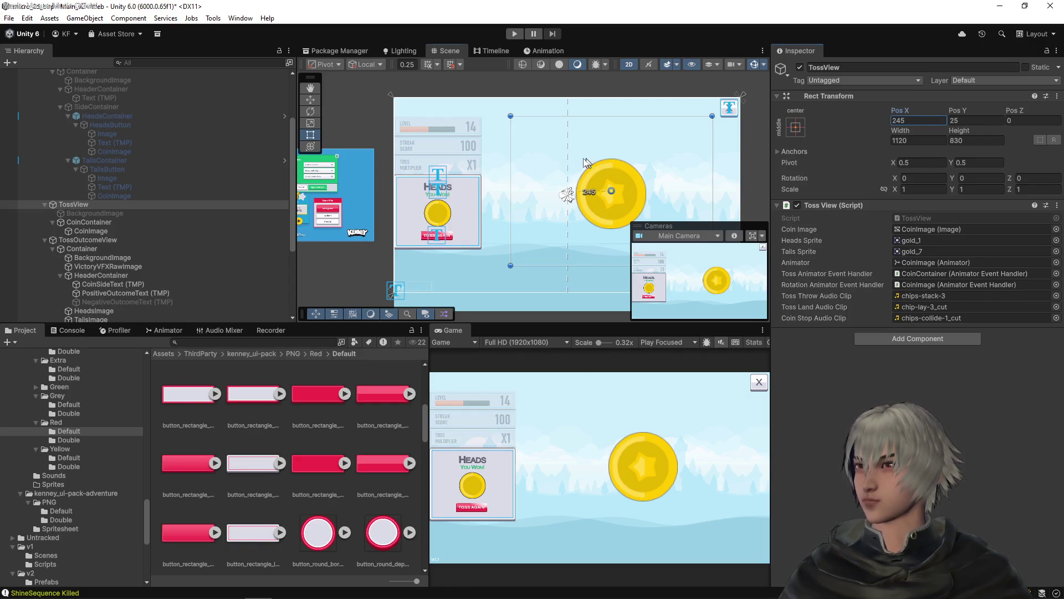
pyautogui.write('f')
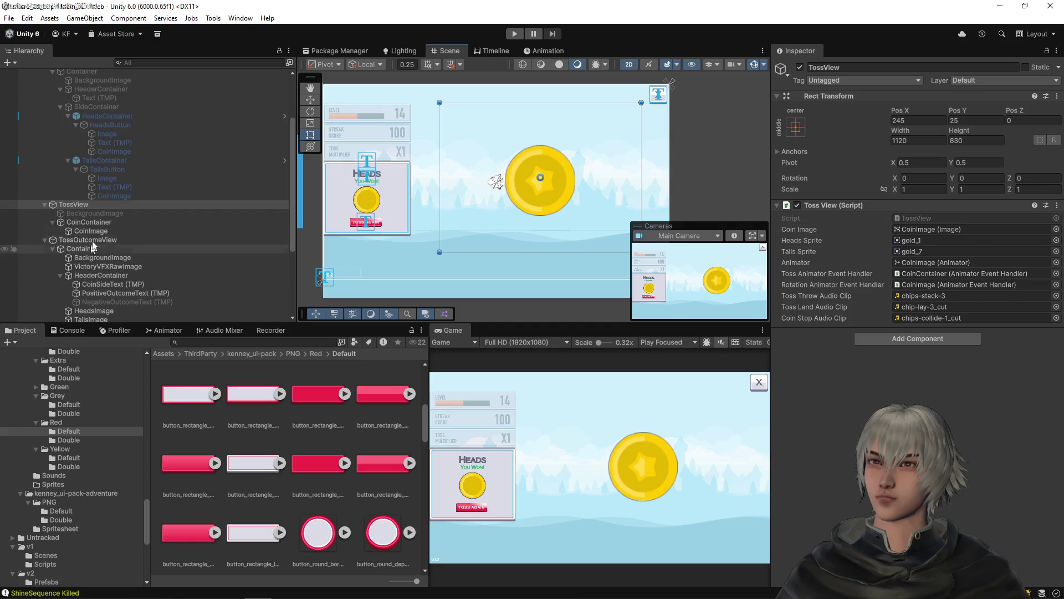
pyautogui.click(102, 223)
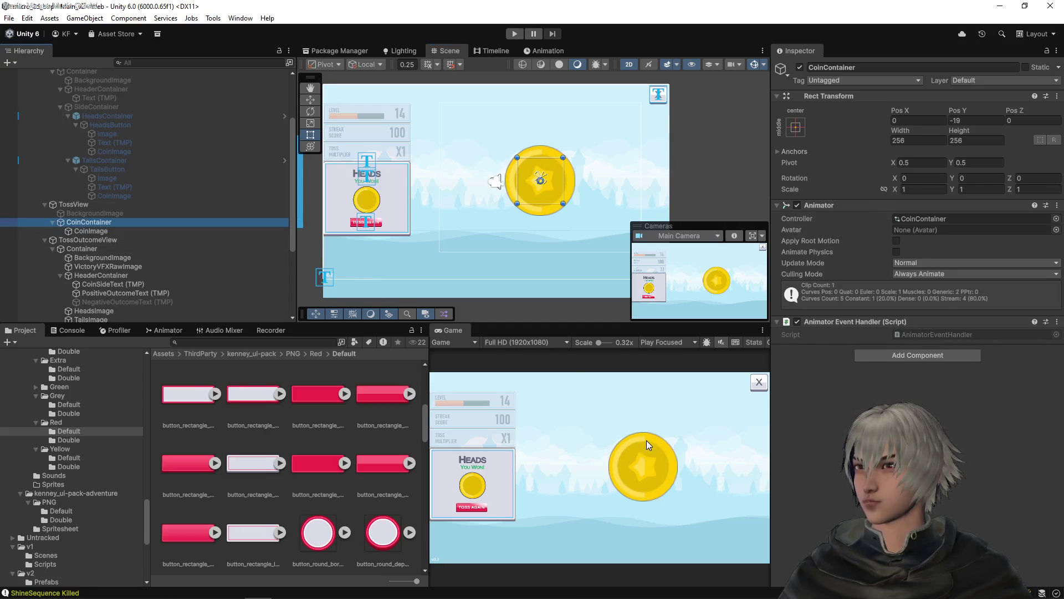
pyautogui.click(78, 213)
pyautogui.click(89, 223)
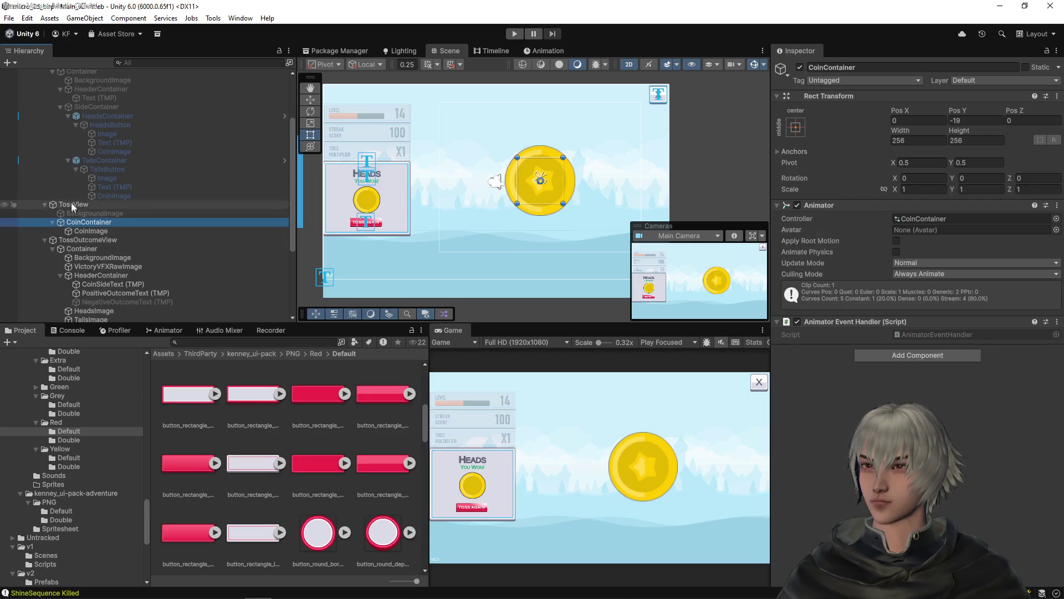
pyautogui.click(82, 249)
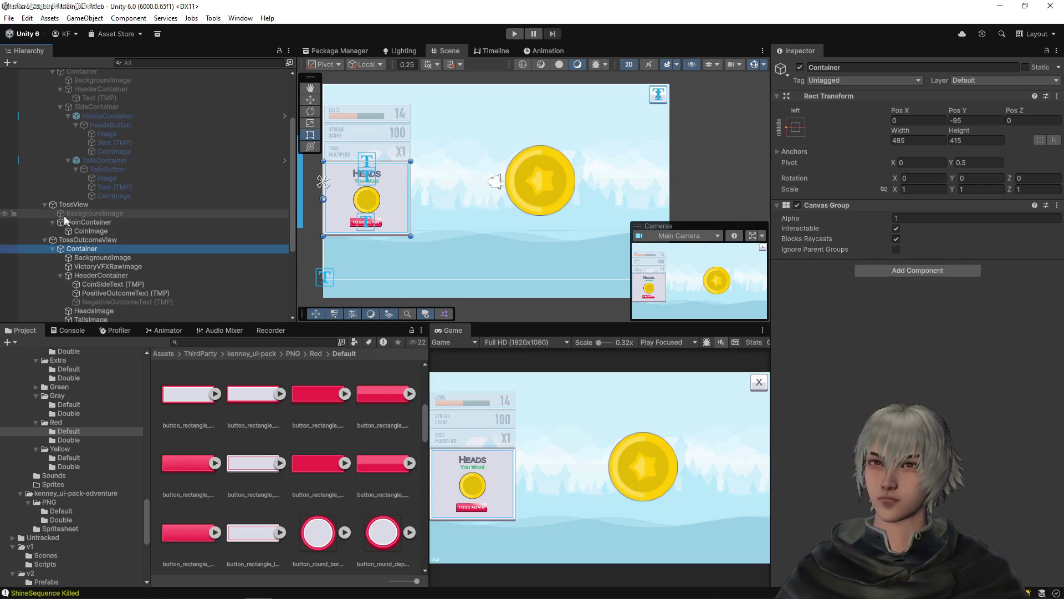
pyautogui.scroll(3, 83, 261)
pyautogui.click(77, 271)
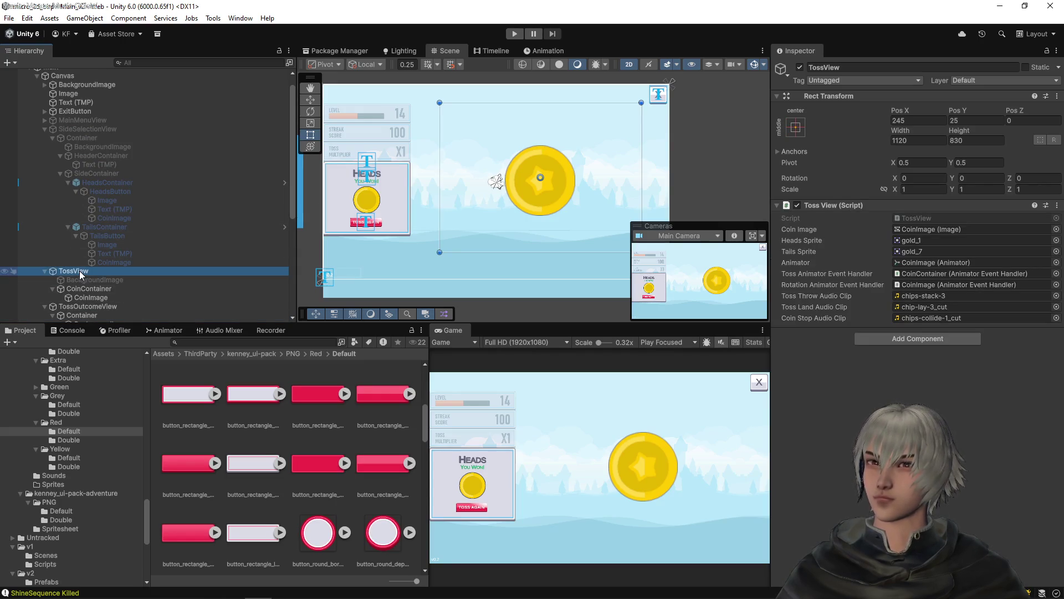
pyautogui.rightClick(80, 273)
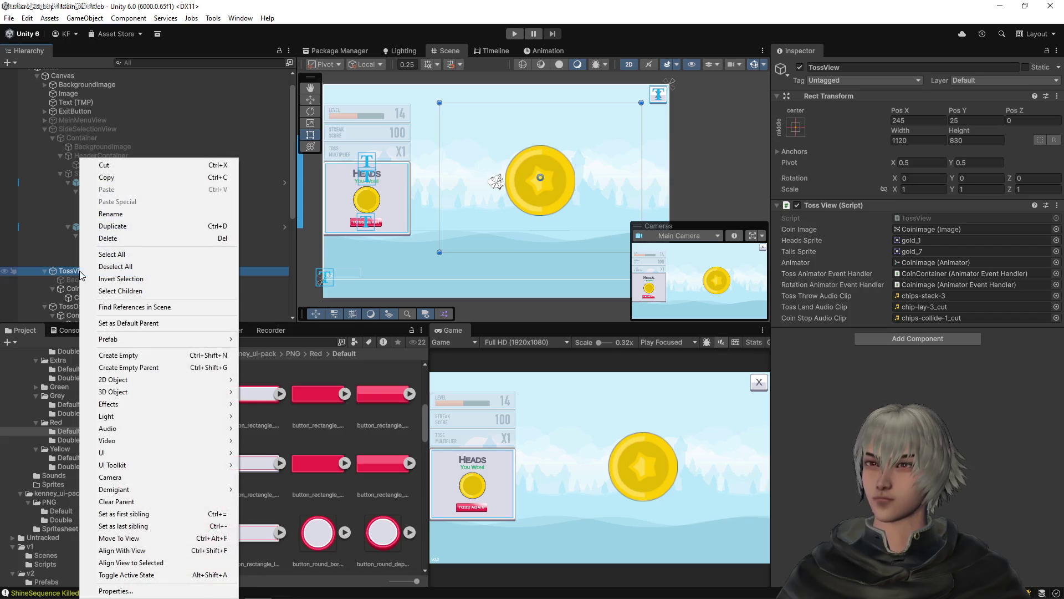
# - Create an empty child named Container under TossView, placed before CoinContainer
pyautogui.click(142, 368)
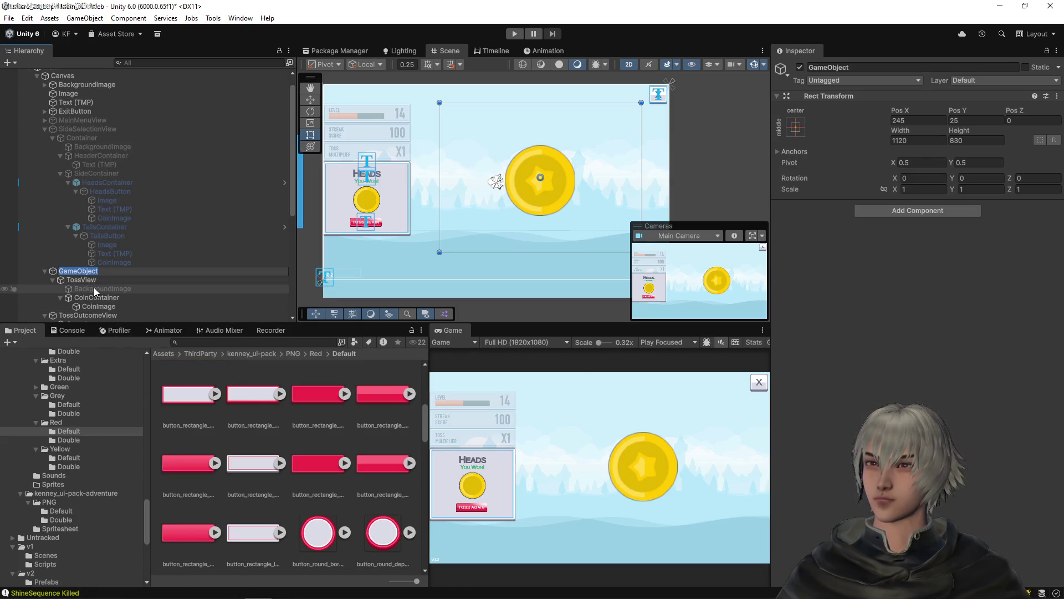
pyautogui.hotkey('ctrl', 'z')
pyautogui.rightClick(83, 272)
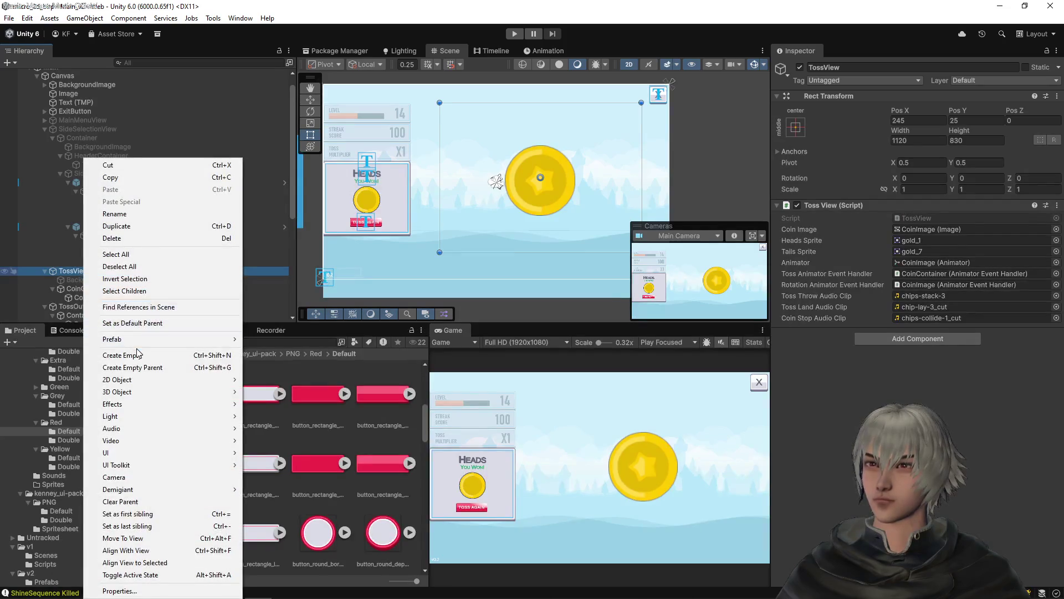
pyautogui.click(138, 354)
pyautogui.write('C')
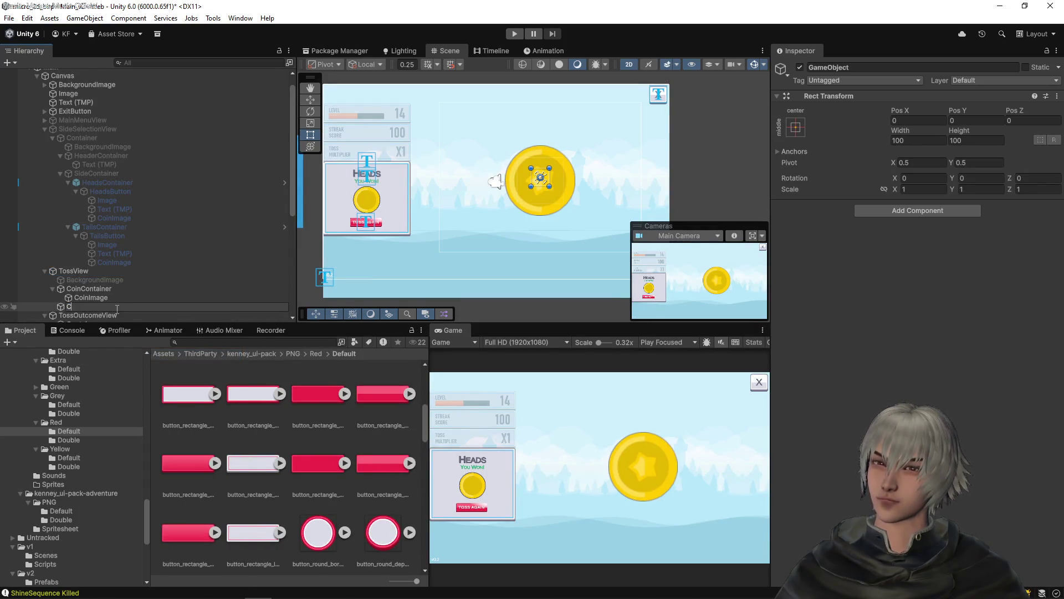
pyautogui.write('ontainer')
pyautogui.press('Return')
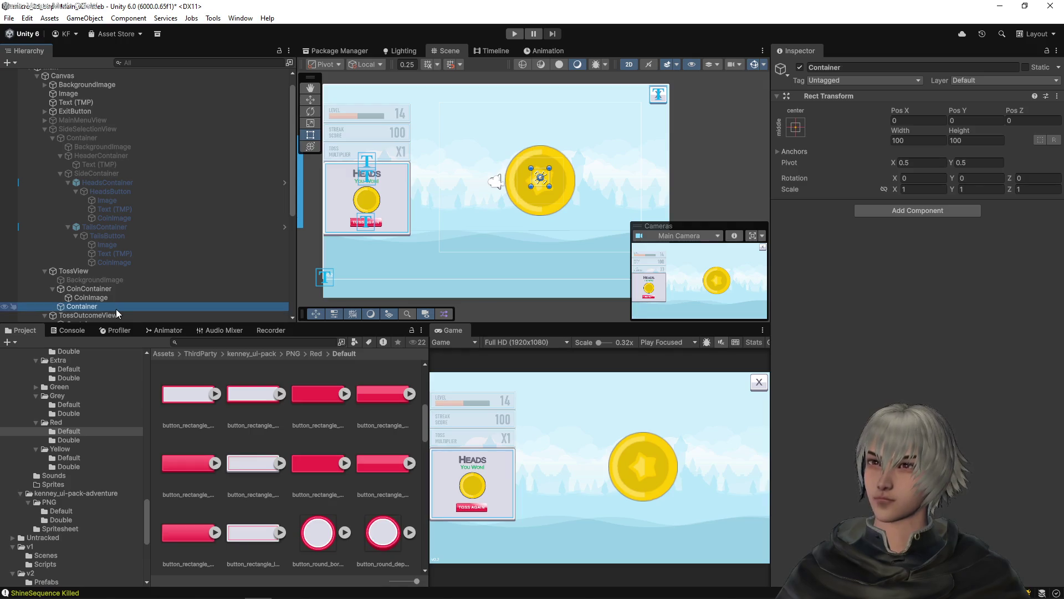
pyautogui.moveTo(105, 308)
pyautogui.mouseDown()
pyautogui.moveTo(82, 311)
pyautogui.moveTo(79, 288)
pyautogui.mouseUp()
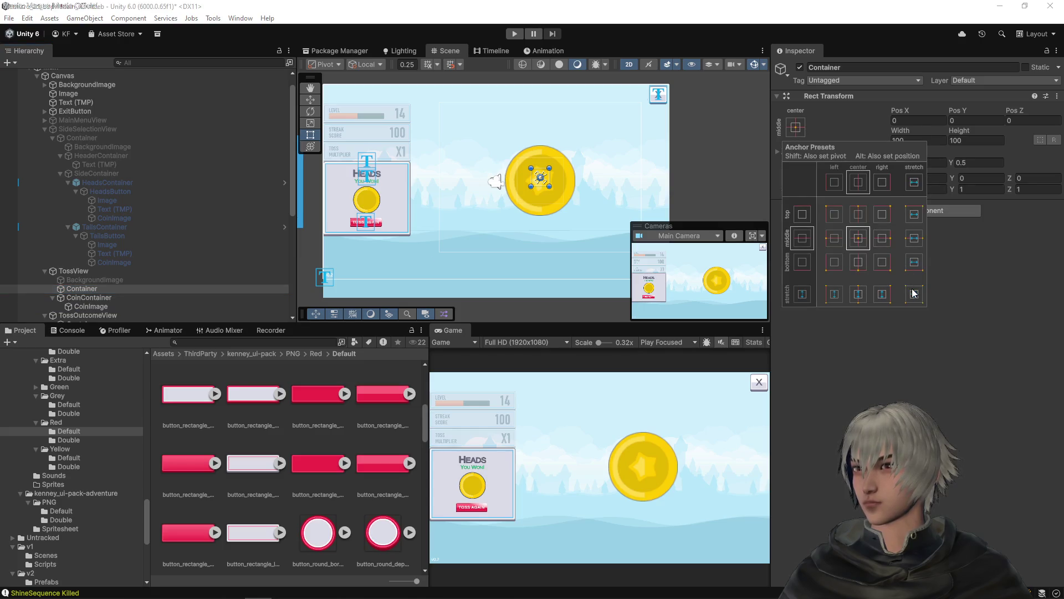
# - Stretch Container with zero offsets, re-anchor it middle-center, and nest CoinContainer inside it
pyautogui.click(914, 294)
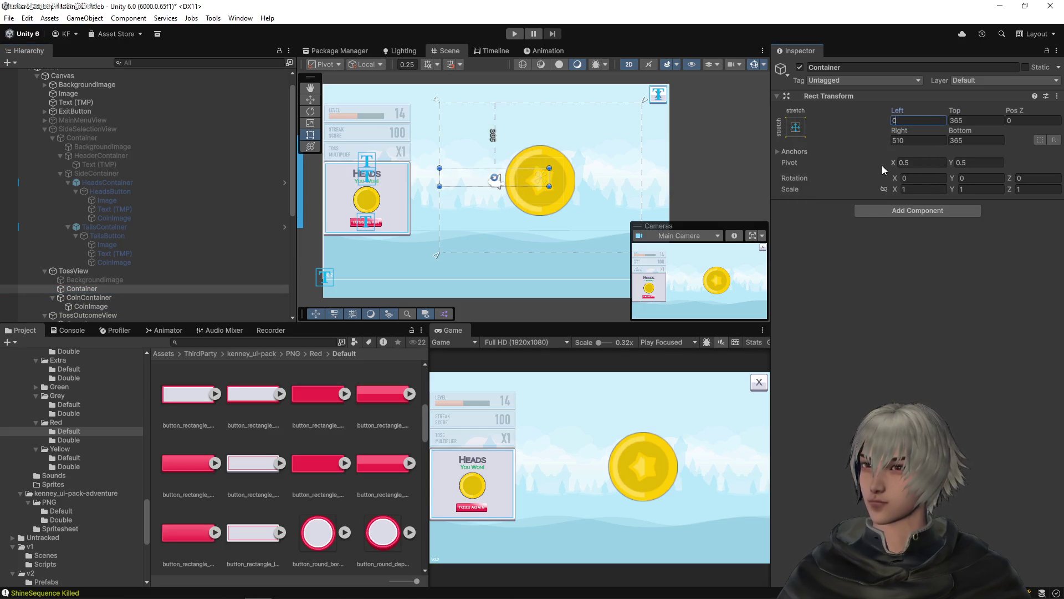
pyautogui.write('0')
pyautogui.press('Tab')
pyautogui.write('0')
pyautogui.press('Tab')
pyautogui.press('Tab')
pyautogui.write('0')
pyautogui.press('Tab')
pyautogui.write('0')
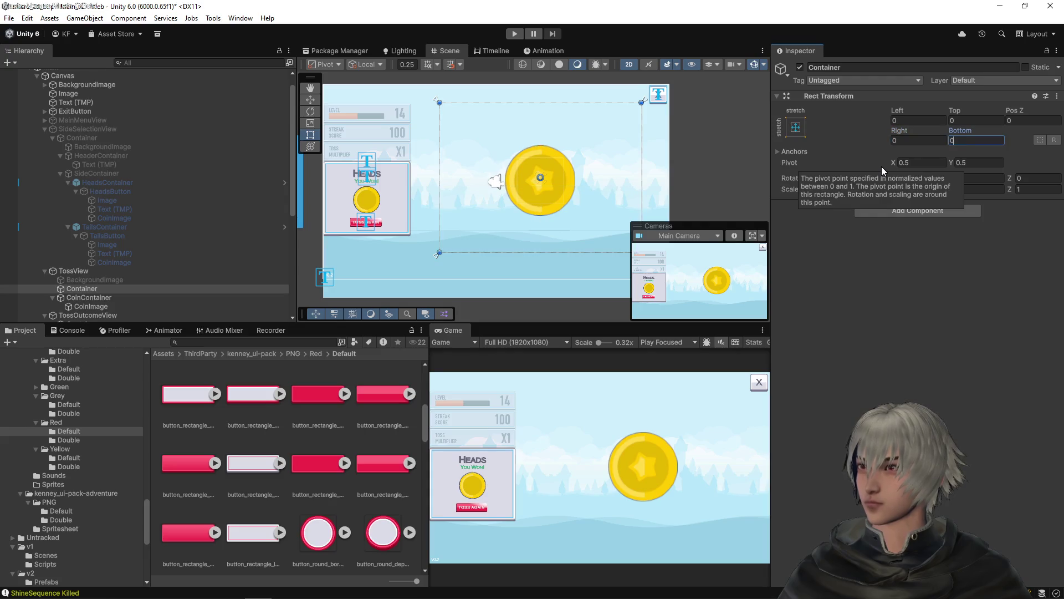
pyautogui.click(796, 128)
pyautogui.click(860, 240)
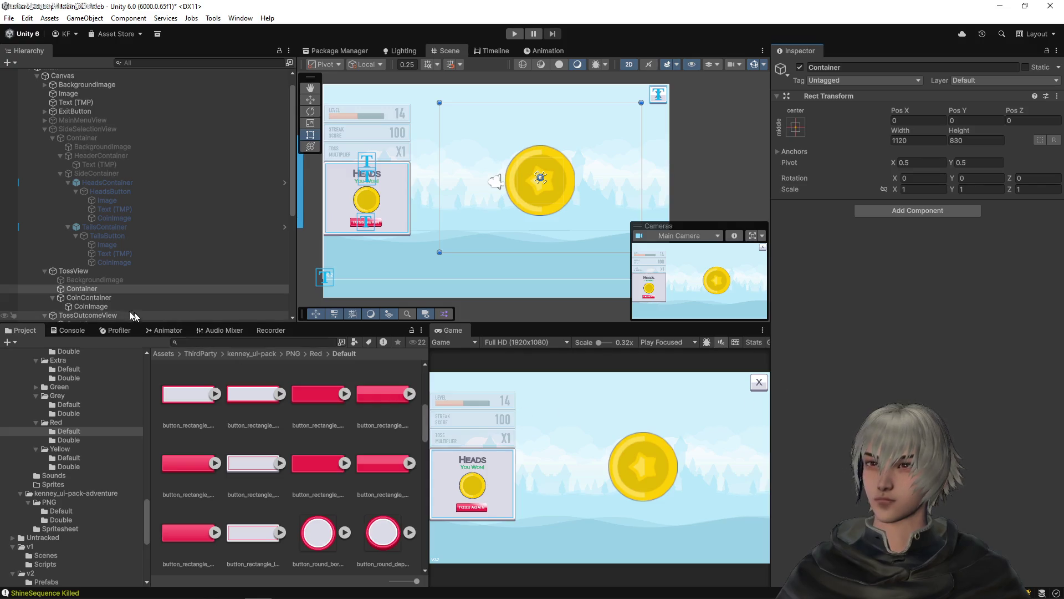
pyautogui.moveTo(87, 289); pyautogui.dragTo(89, 288)
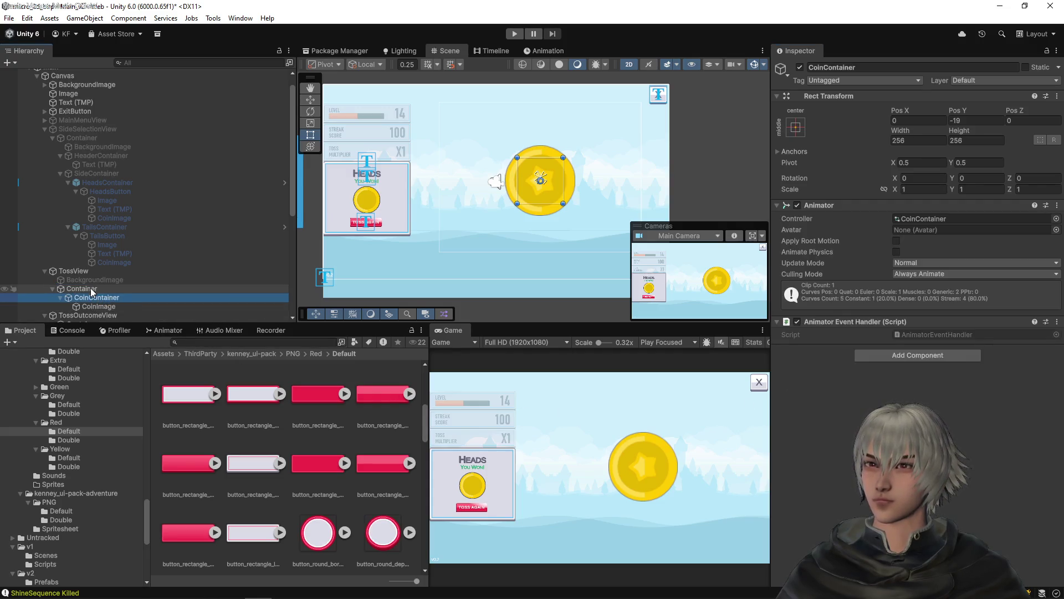
# - Check the Container and TossView Rect Transforms, then save the scene with Ctrl+S
pyautogui.click(81, 288)
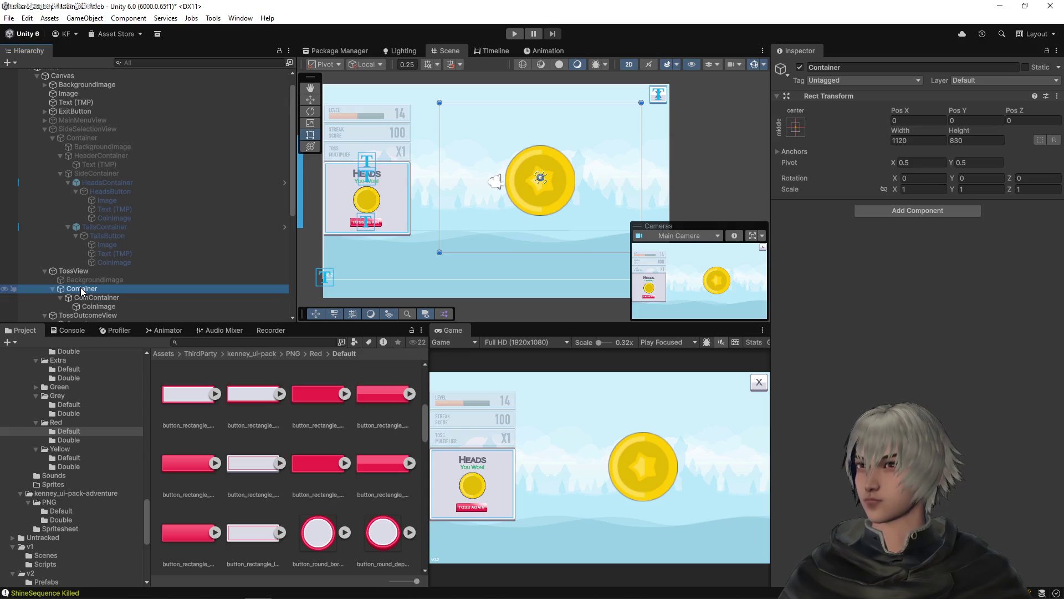
pyautogui.click(104, 272)
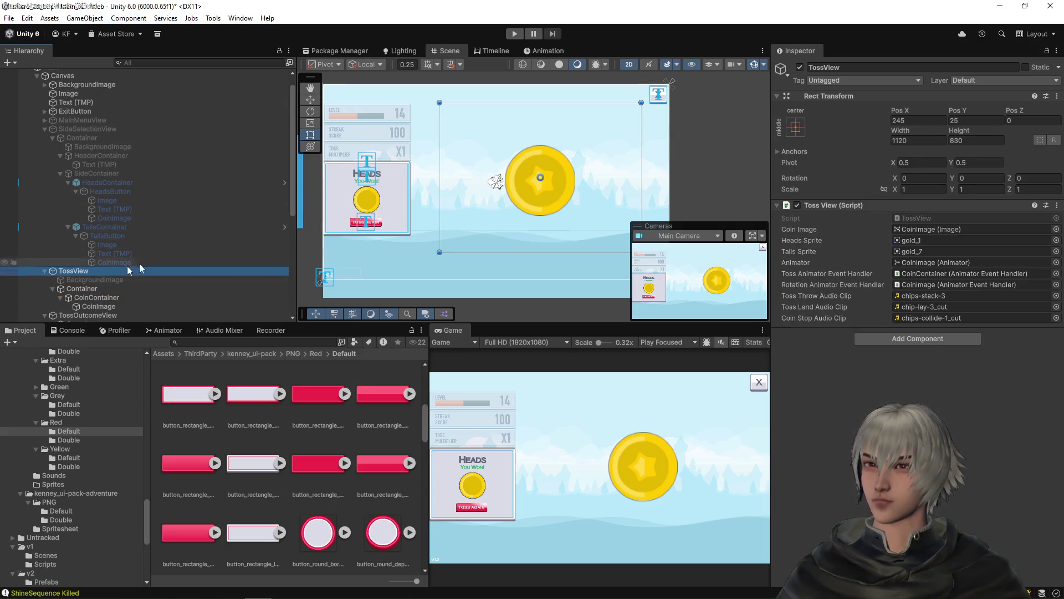
pyautogui.click(916, 121)
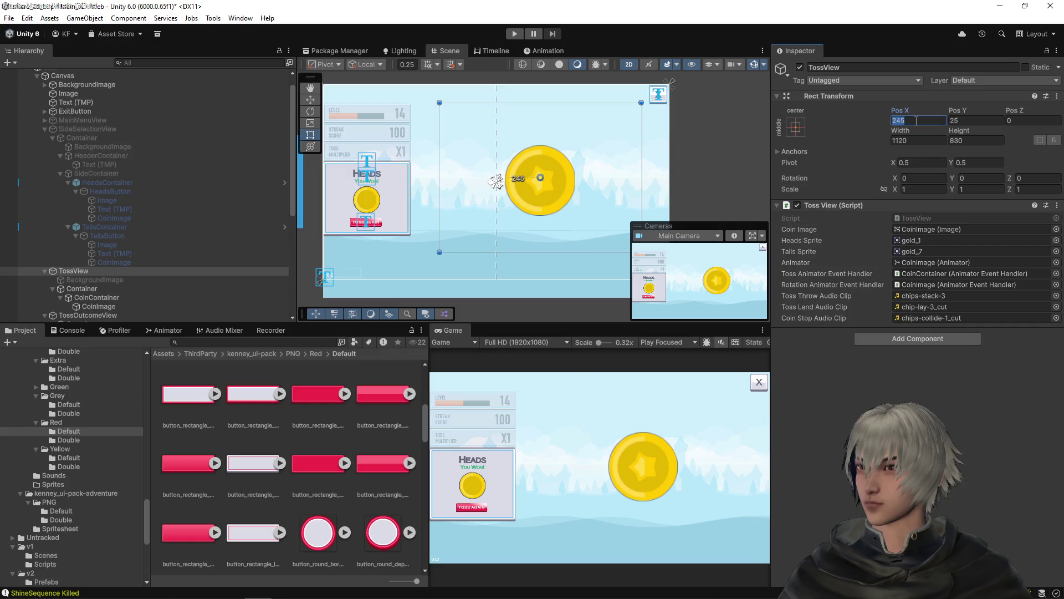
pyautogui.click(795, 126)
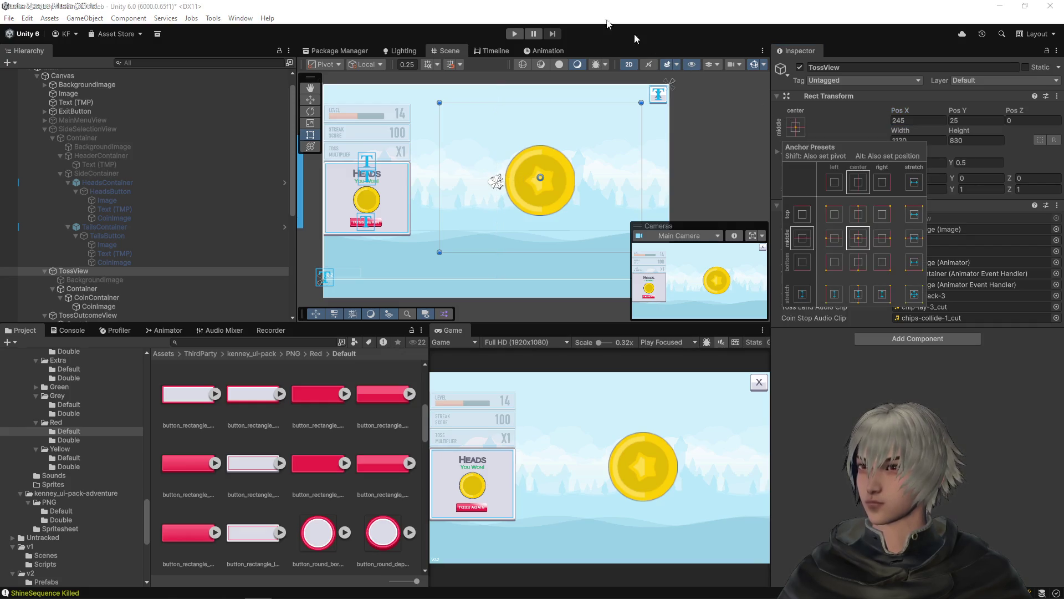
pyautogui.hotkey('ctrl', 's')
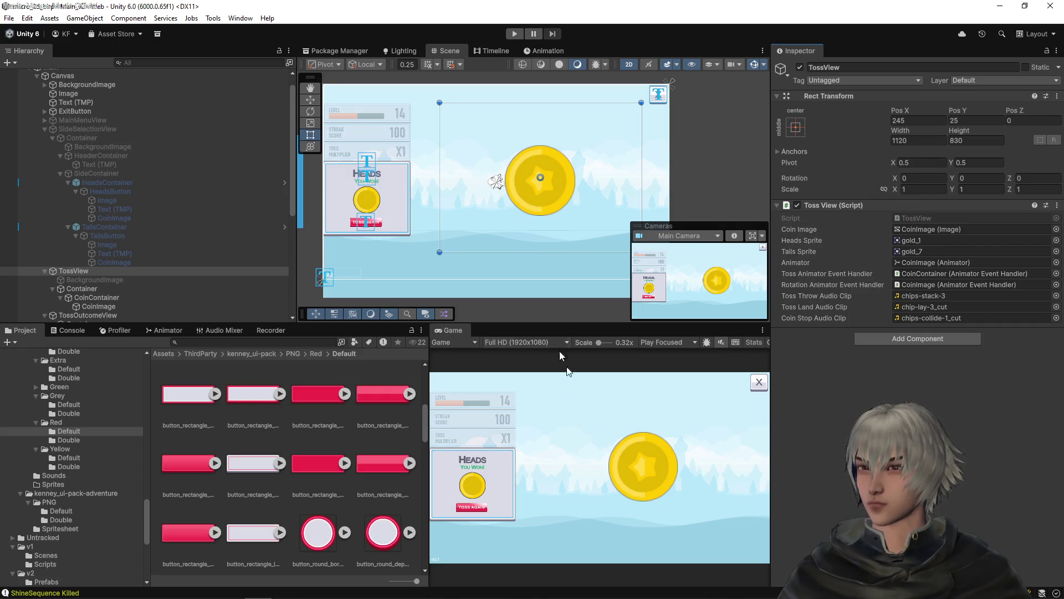
pyautogui.click(515, 33)
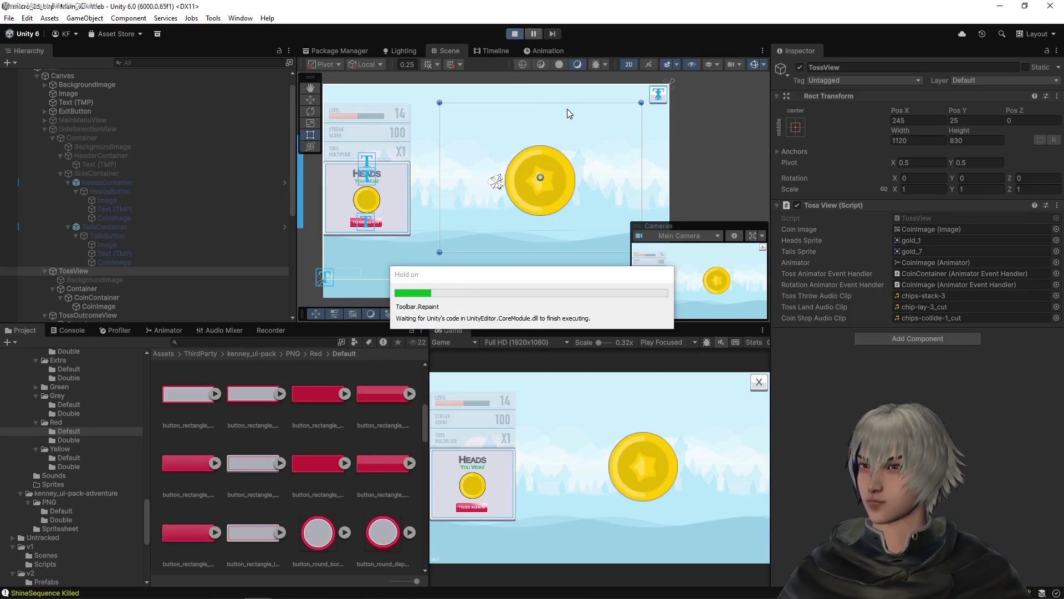
pyautogui.click(604, 488)
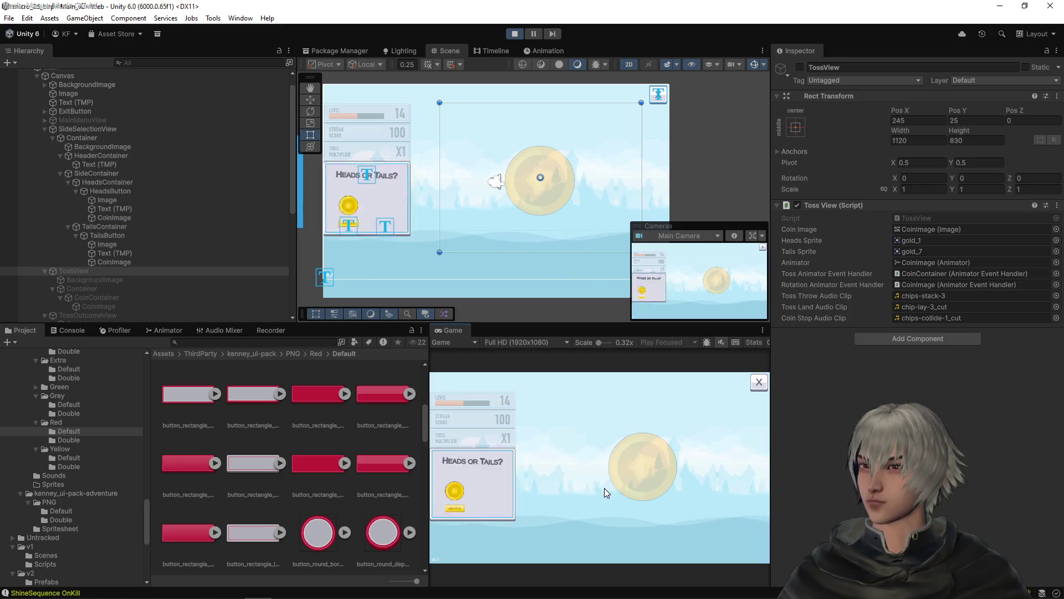
pyautogui.click(460, 508)
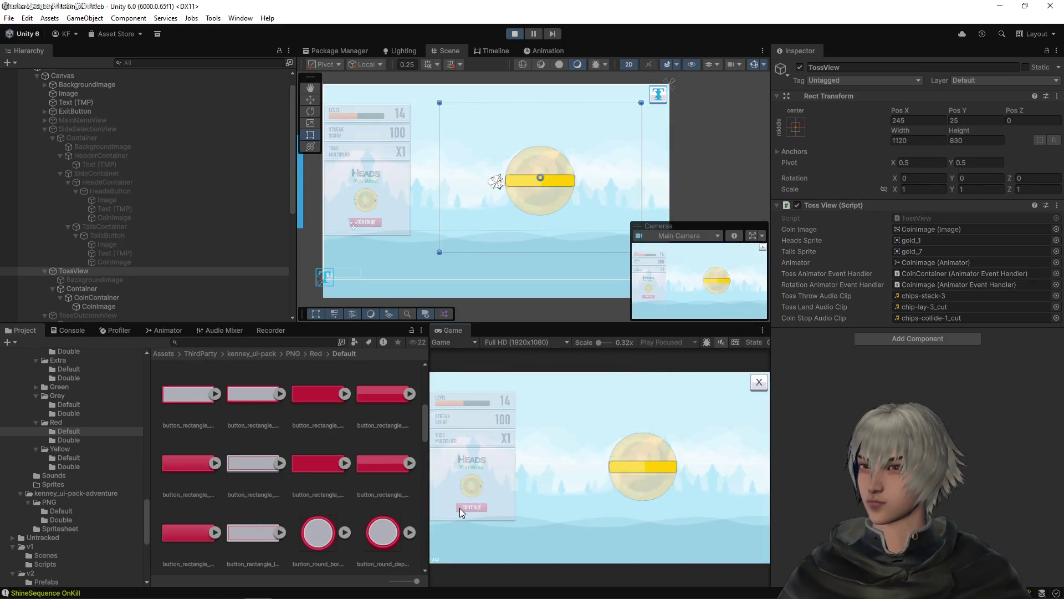
pyautogui.click(460, 507)
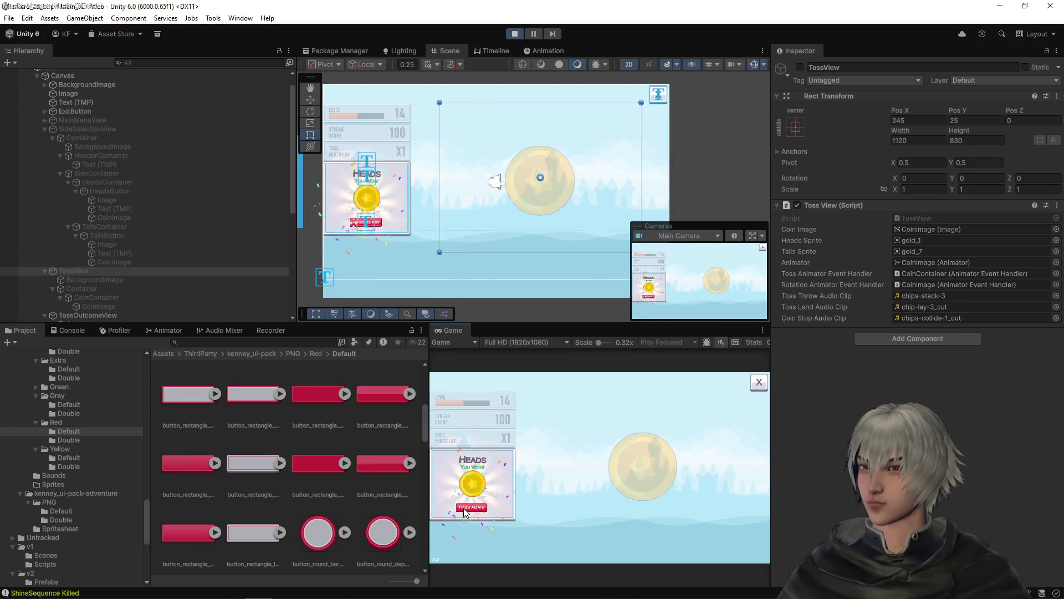
pyautogui.click(480, 509)
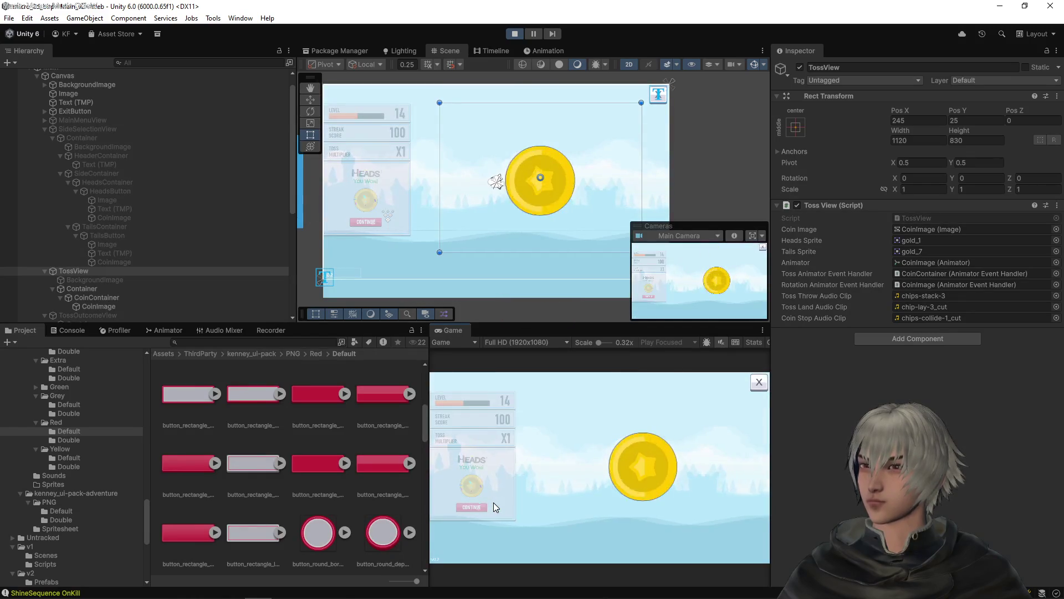
pyautogui.click(492, 503)
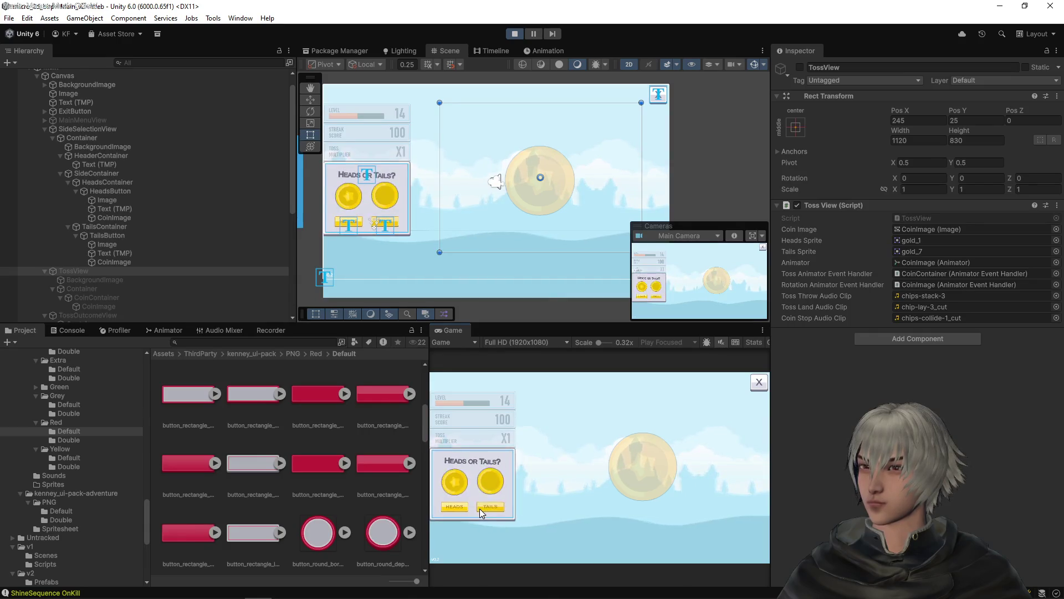
pyautogui.click(457, 507)
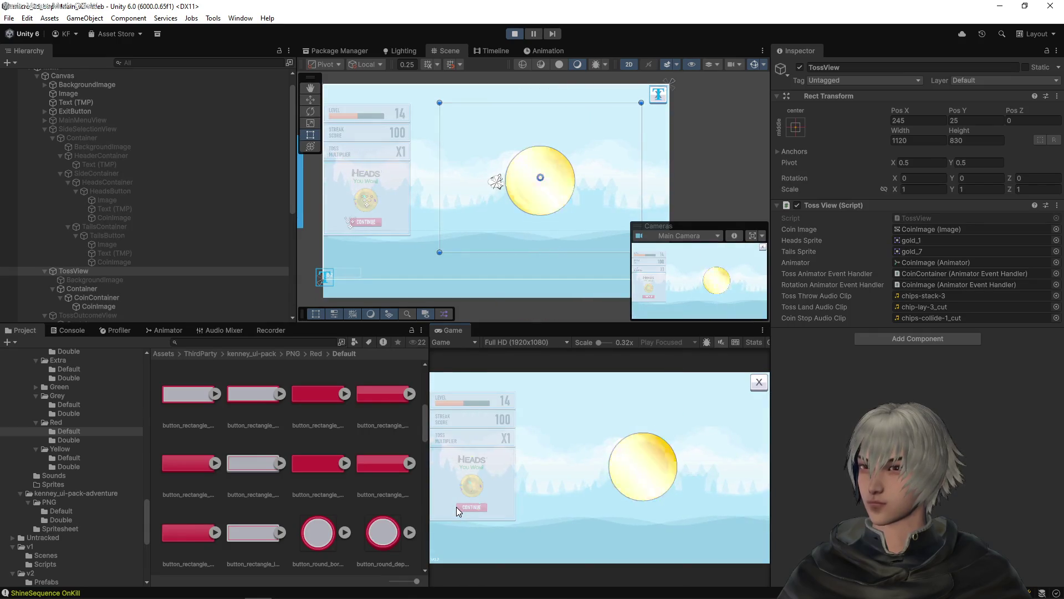
pyautogui.click(471, 507)
pyautogui.click(490, 503)
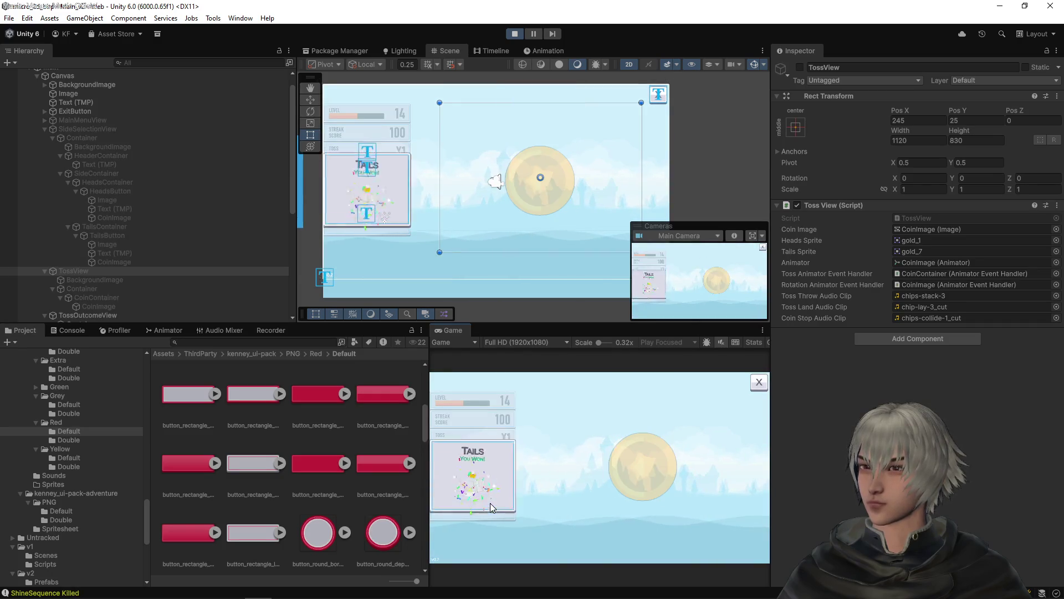
pyautogui.click(488, 507)
pyautogui.click(465, 503)
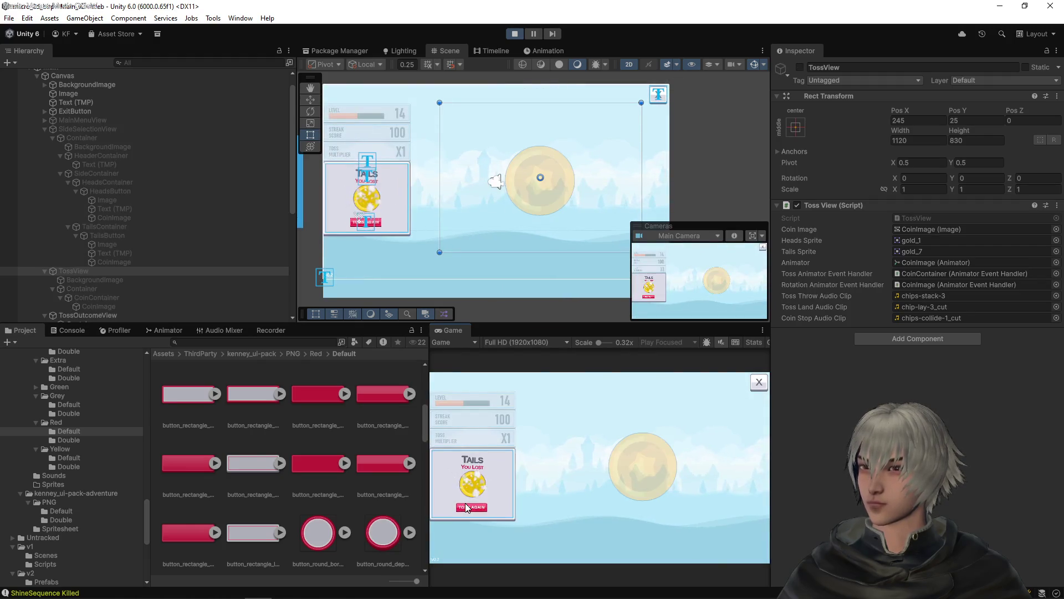
pyautogui.click(475, 509)
pyautogui.click(481, 505)
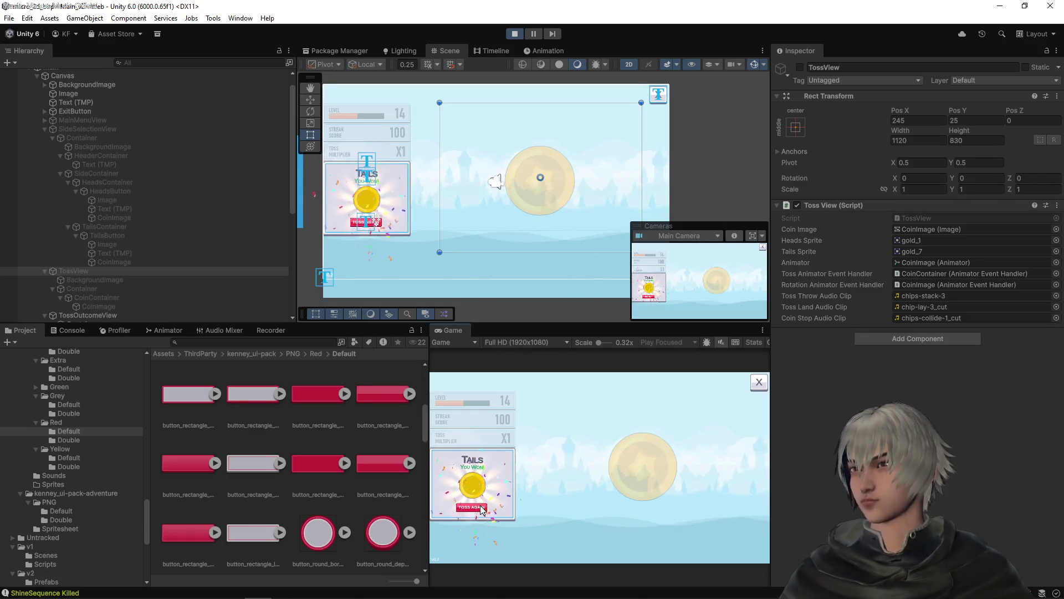
pyautogui.click(482, 510)
pyautogui.click(450, 504)
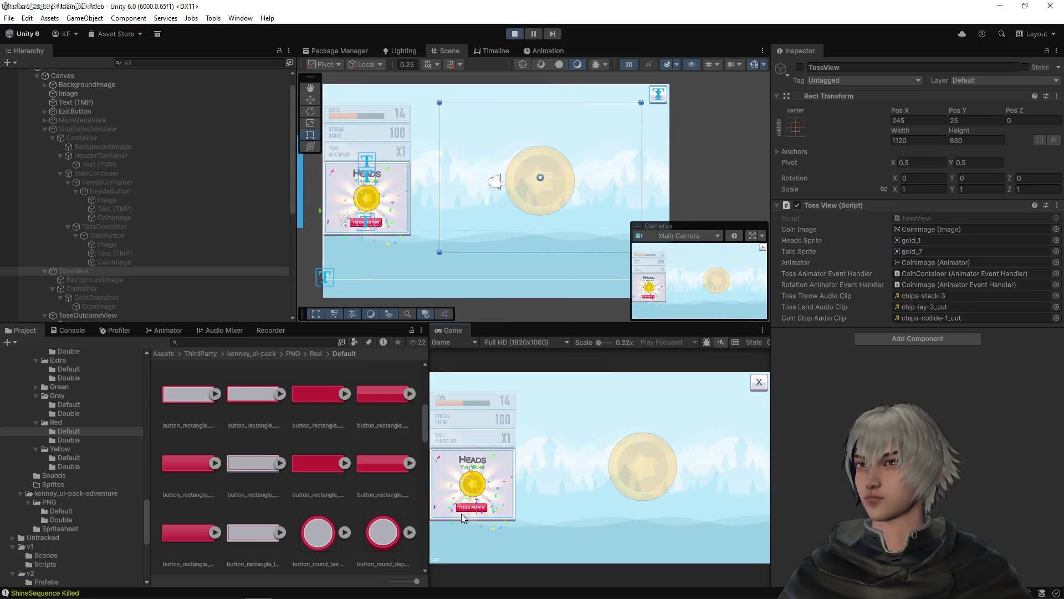
pyautogui.click(472, 505)
pyautogui.click(460, 505)
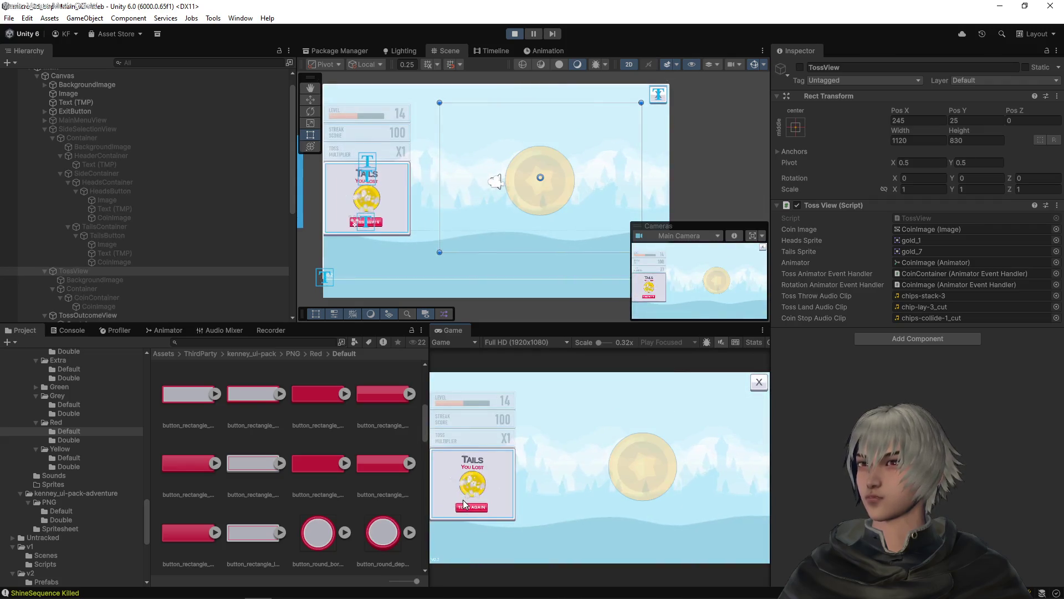
pyautogui.click(466, 505)
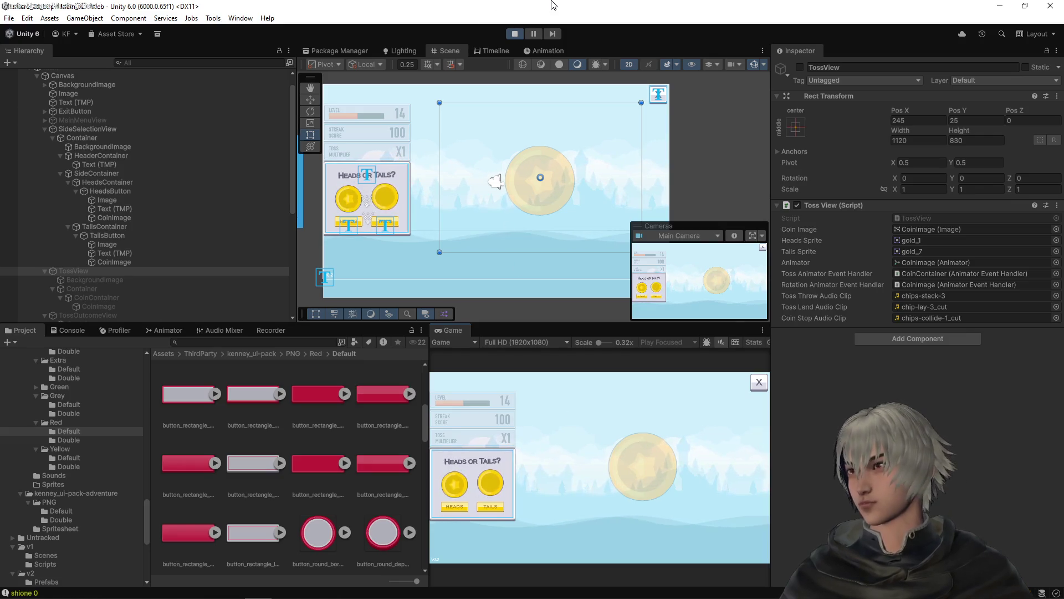
pyautogui.click(508, 36)
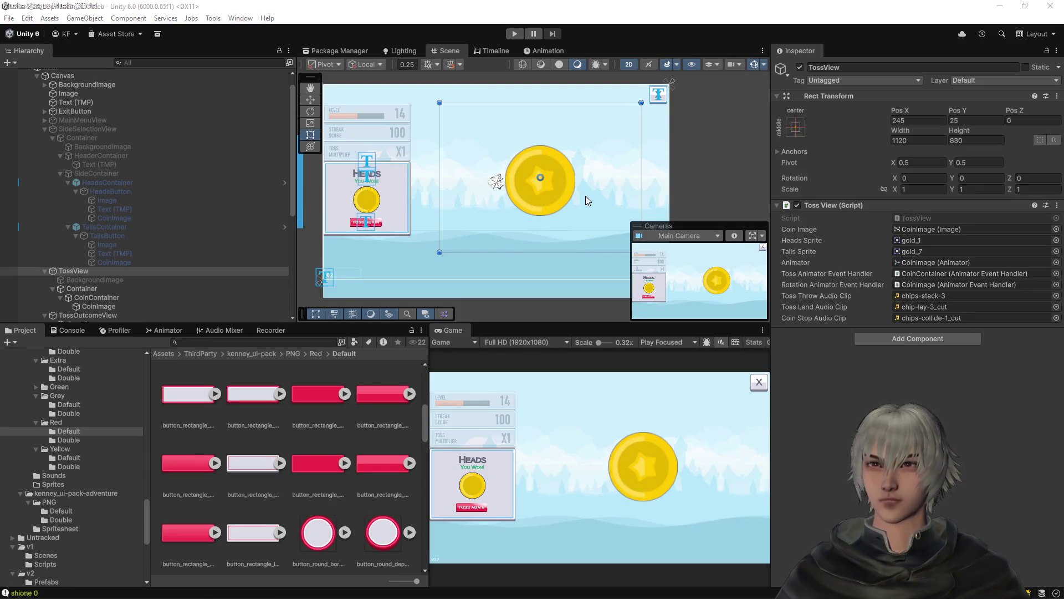
pyautogui.hotkey('alt', 'Tab')
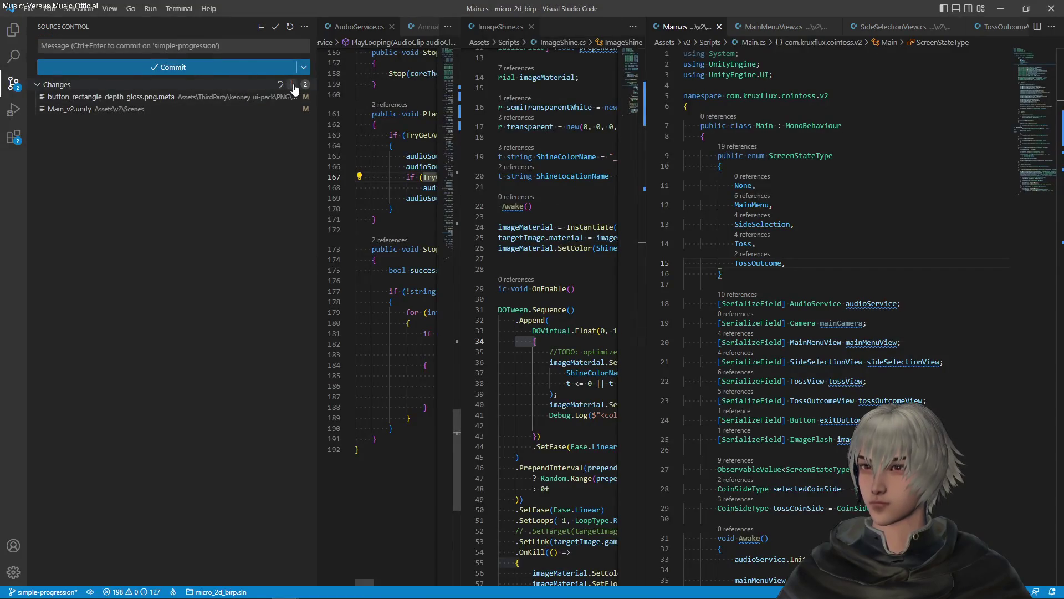
# - Stage all scene changes and commit them as 'outcome screen shrunk. coin moved to the left'
pyautogui.click(292, 85)
pyautogui.click(111, 43)
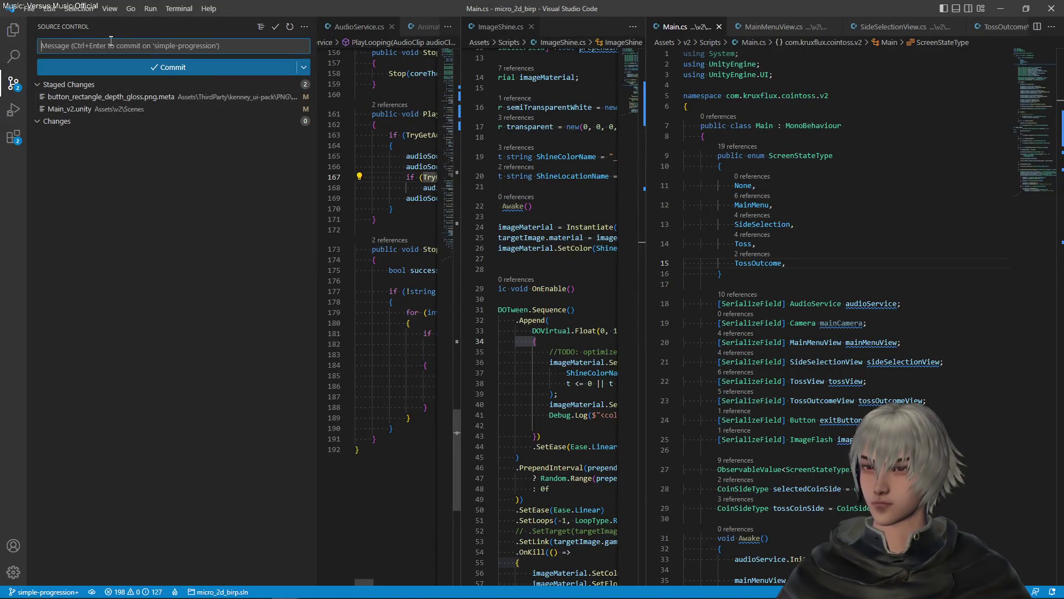
pyautogui.write('outcome screen shrunk. coin moved to the left')
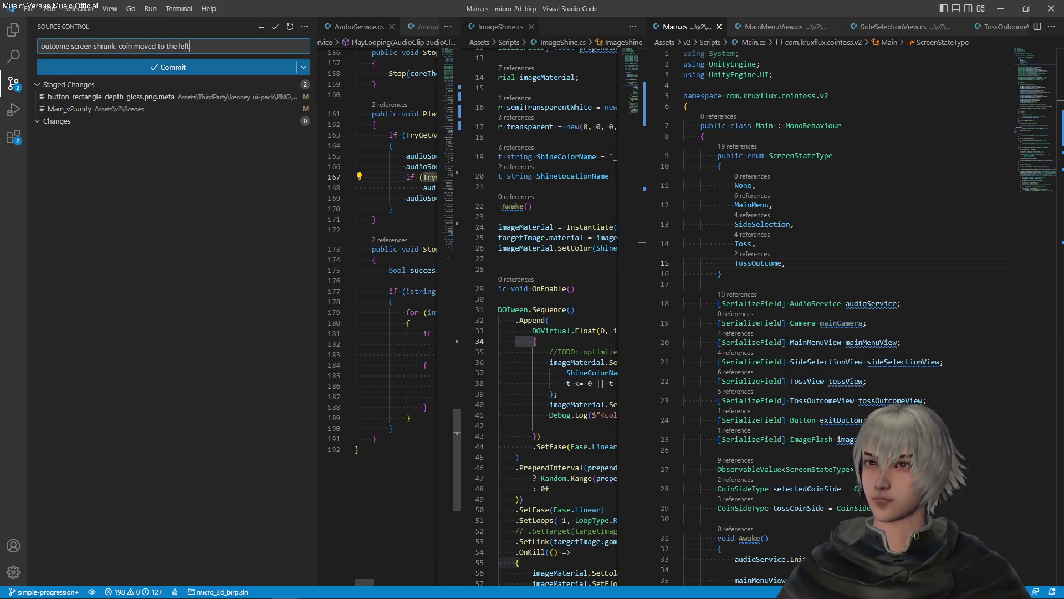
pyautogui.click(159, 68)
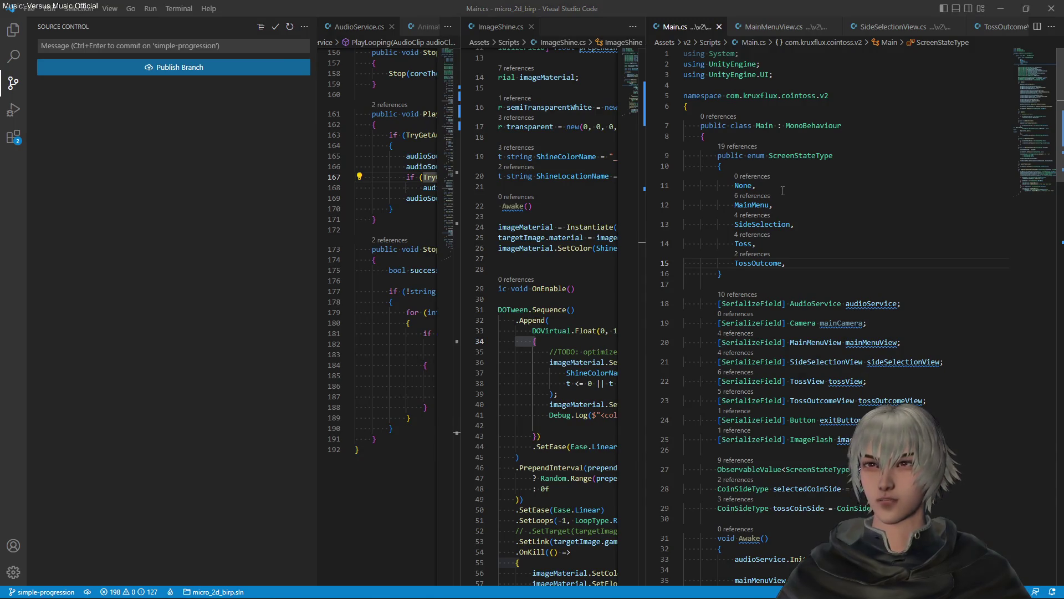
pyautogui.hotkey('alt', 'Tab')
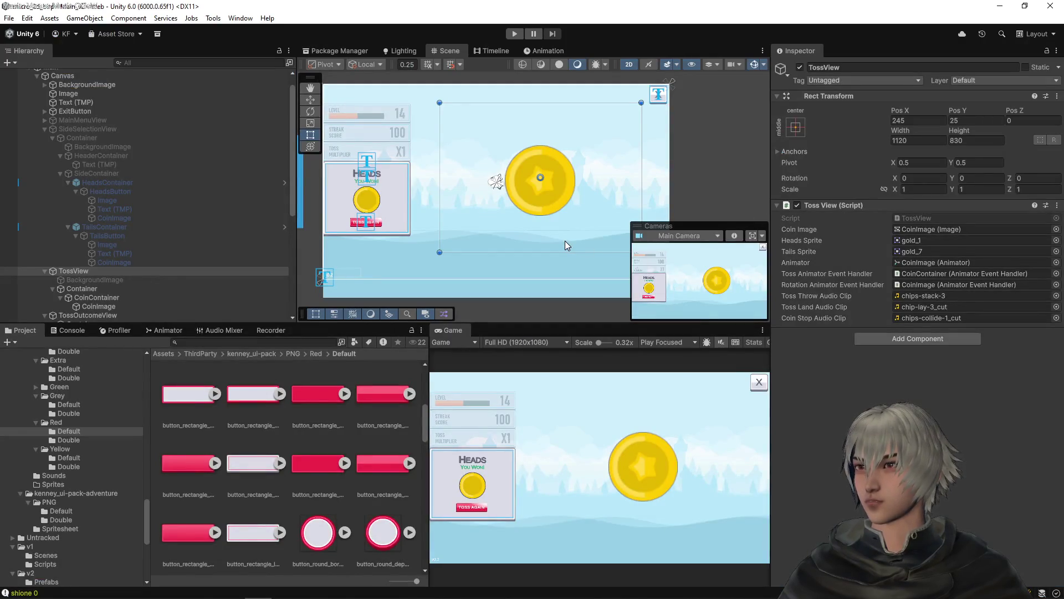
# - Zoom in on the TOSS MULTIPLIER score panels in the Scene view and select SideSelectionView
pyautogui.scroll(1, 342, 140)
pyautogui.scroll(2, 342, 141)
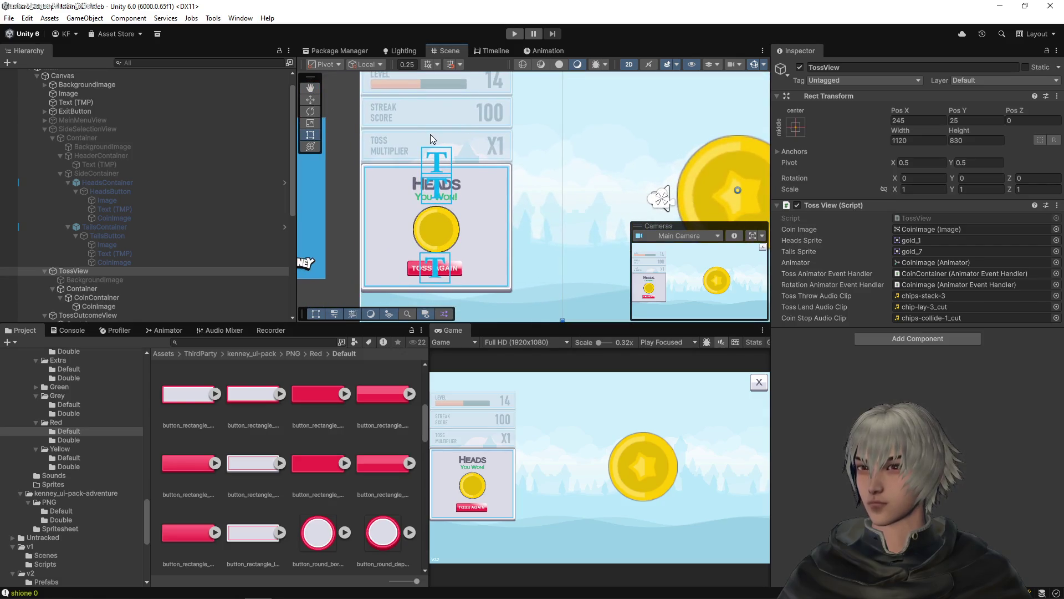
pyautogui.moveTo(428, 139); pyautogui.dragTo(447, 165)
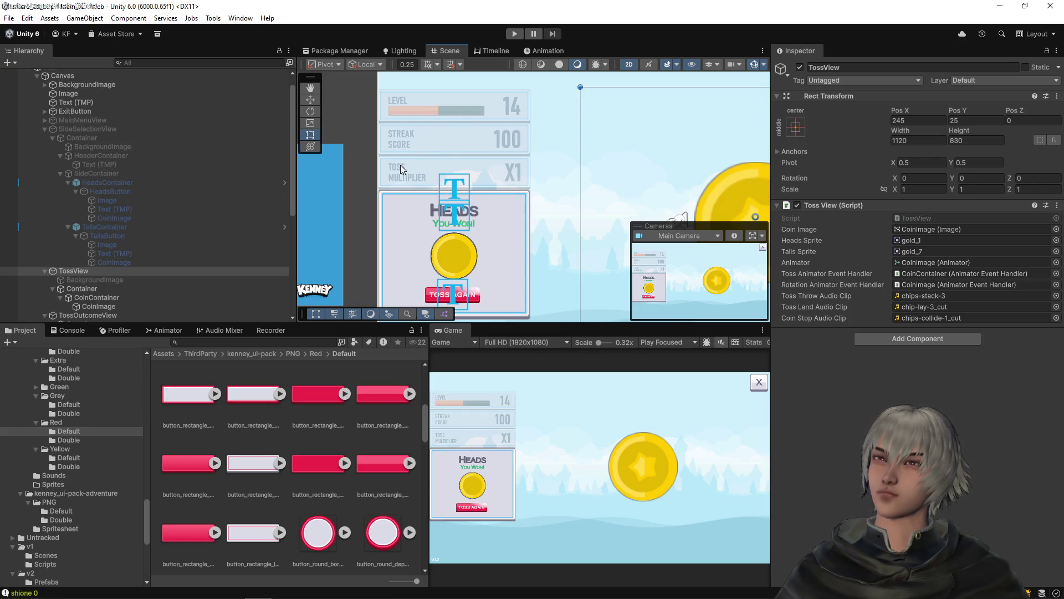
pyautogui.scroll(5, 407, 164)
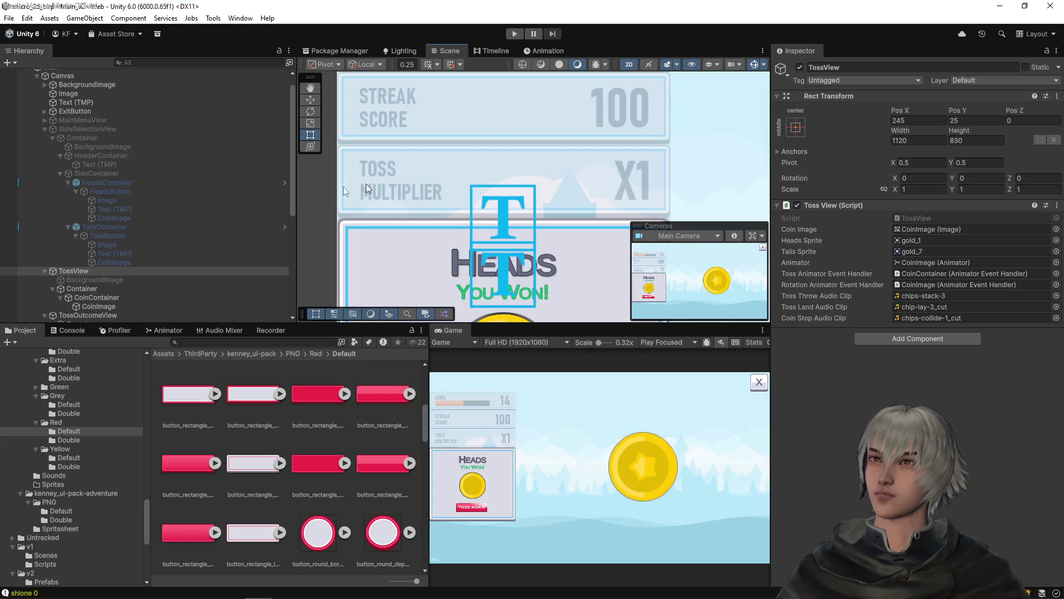
pyautogui.scroll(-1, 527, 163)
pyautogui.scroll(-4, 525, 163)
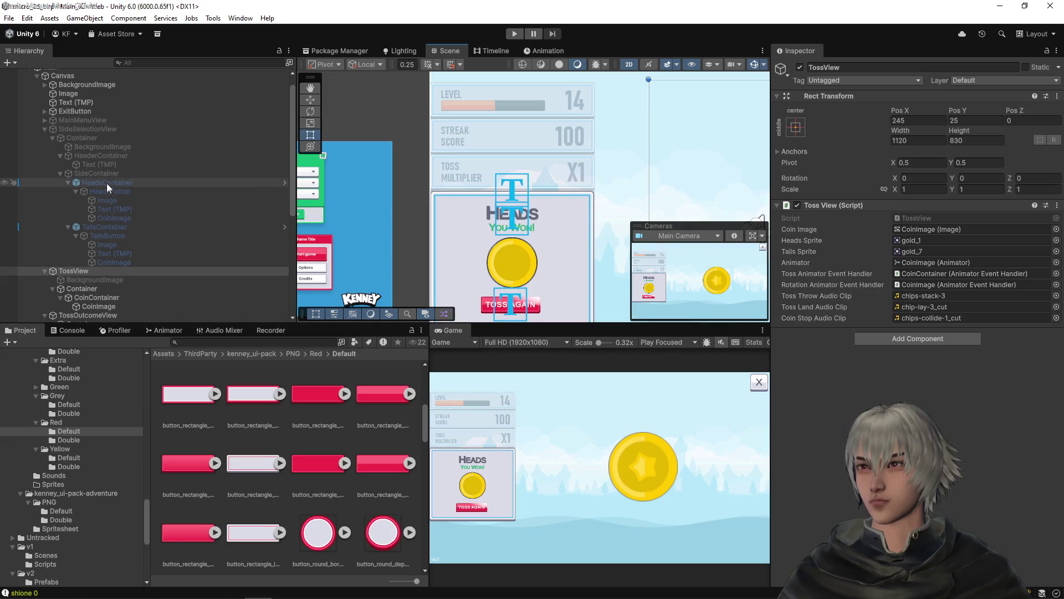
pyautogui.click(92, 135)
pyautogui.click(94, 128)
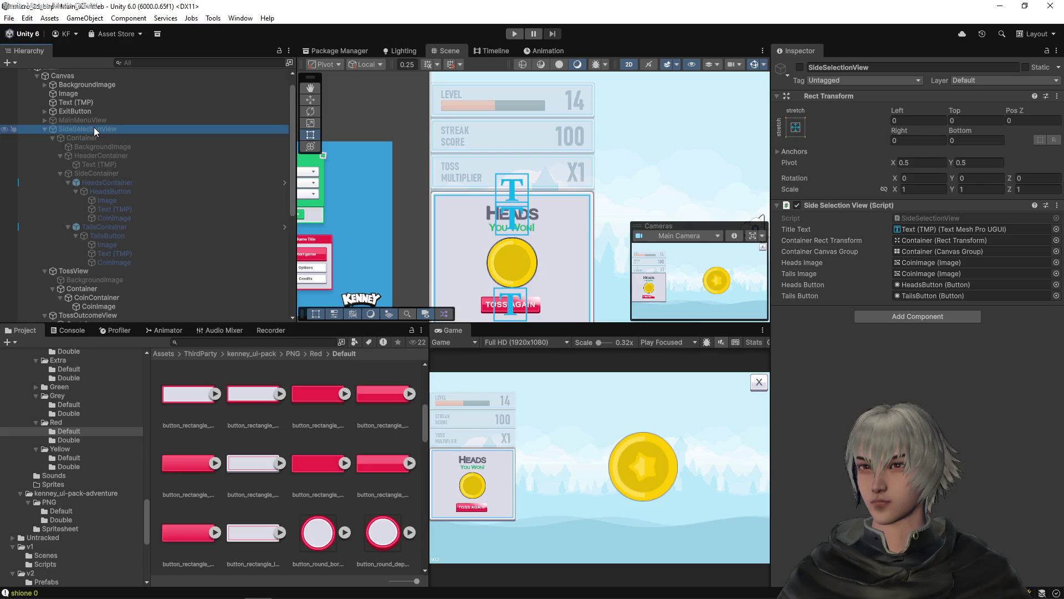
pyautogui.scroll(6, 444, 160)
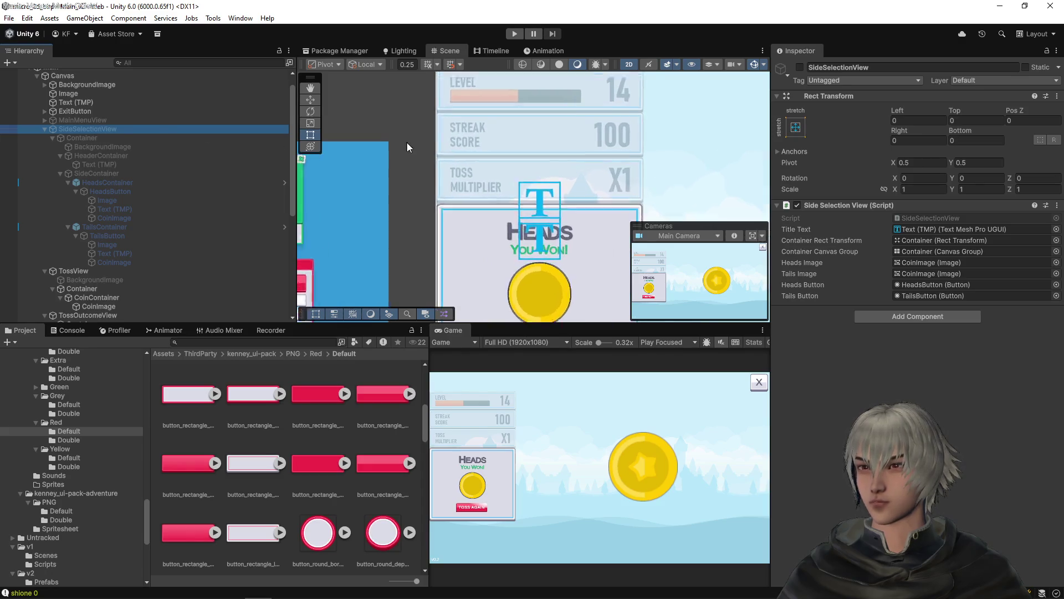
pyautogui.scroll(-2, 476, 176)
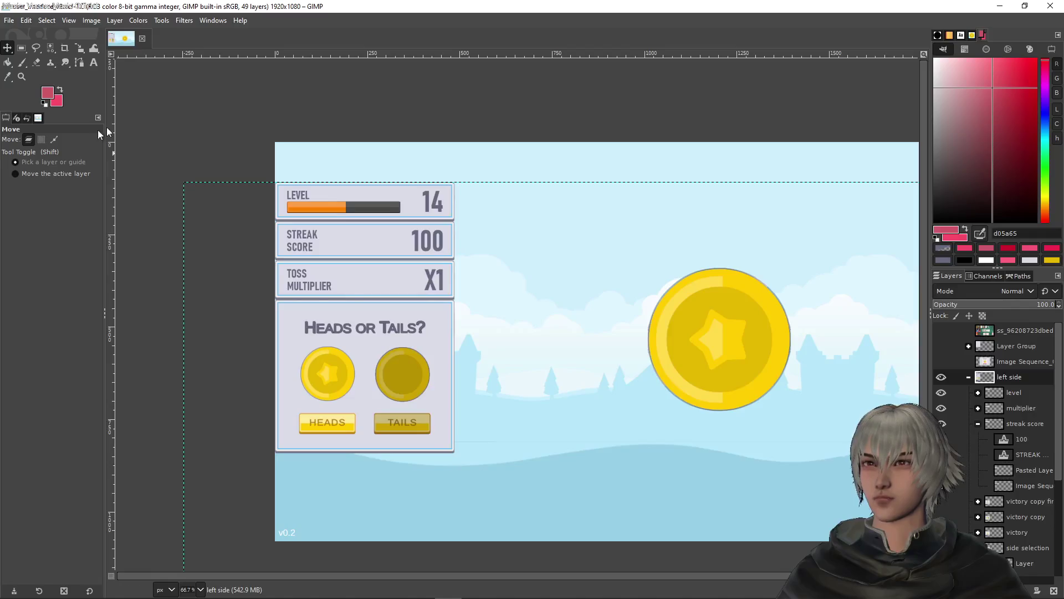
# - Pick GIMP's Text tool, then bring the Bahnschrift font page up over the mockup
pyautogui.click(93, 62)
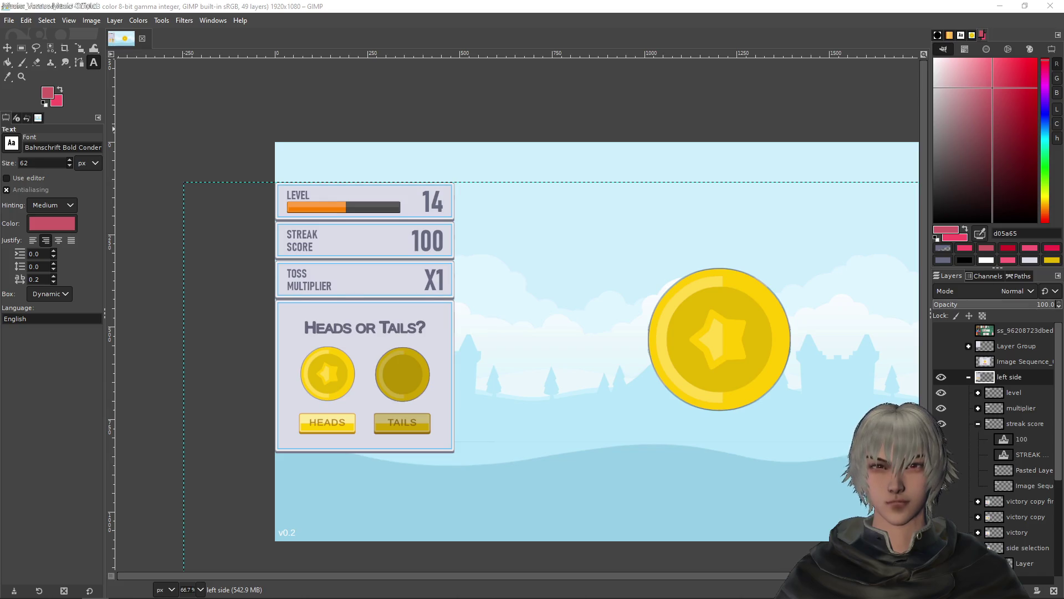
pyautogui.hotkey('alt', 'Tab')
pyautogui.moveTo(676, 68); pyautogui.dragTo(627, 62)
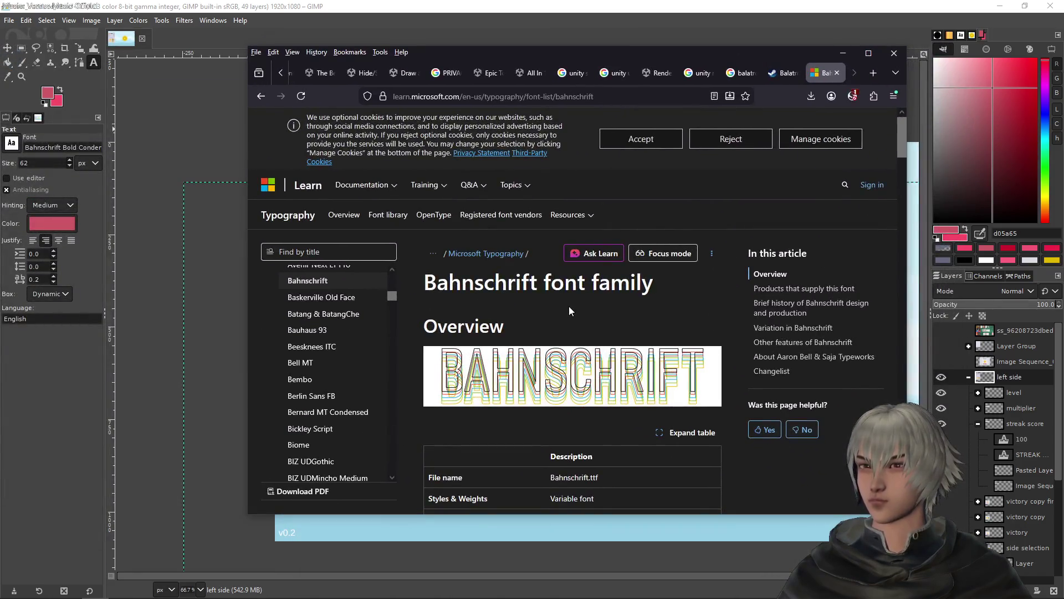
# - Read through the Bahnschrift font family article, then minimize the browser and return to Unity
pyautogui.scroll(-3, 563, 312)
pyautogui.scroll(-3, 540, 338)
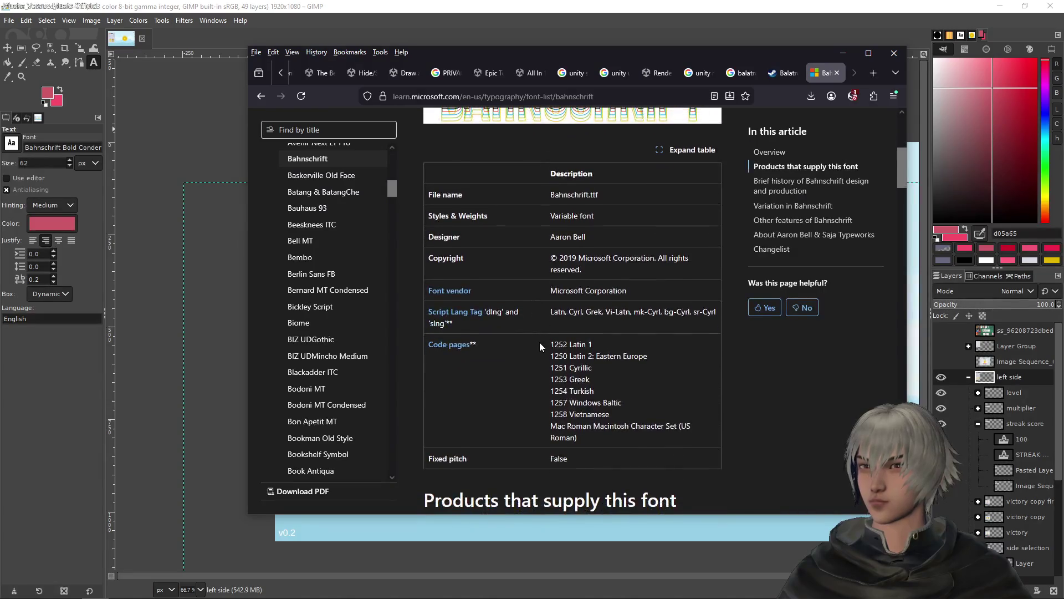
pyautogui.scroll(-1, 540, 342)
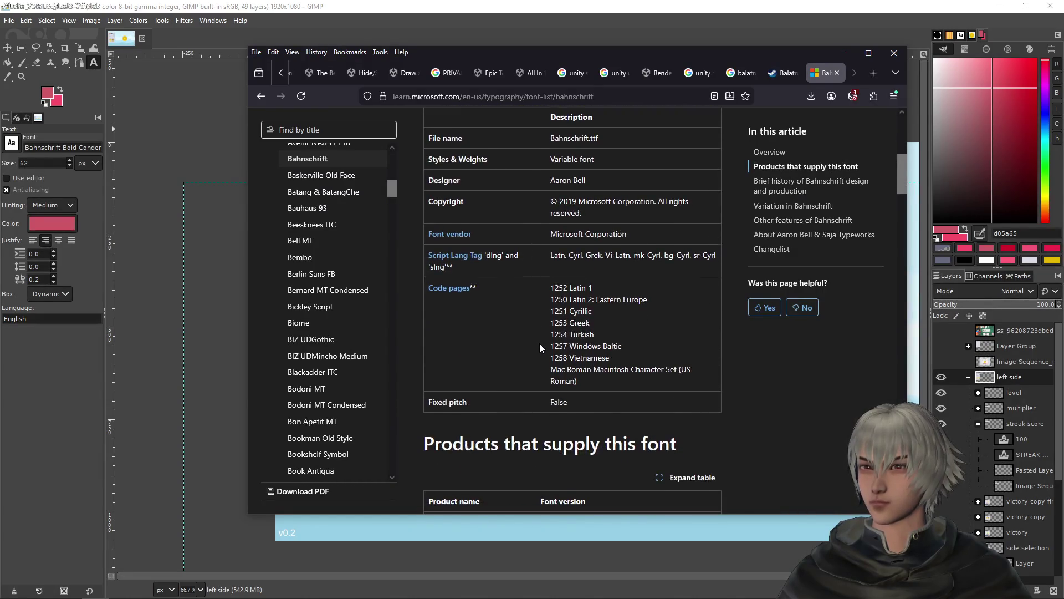
pyautogui.scroll(2, 540, 347)
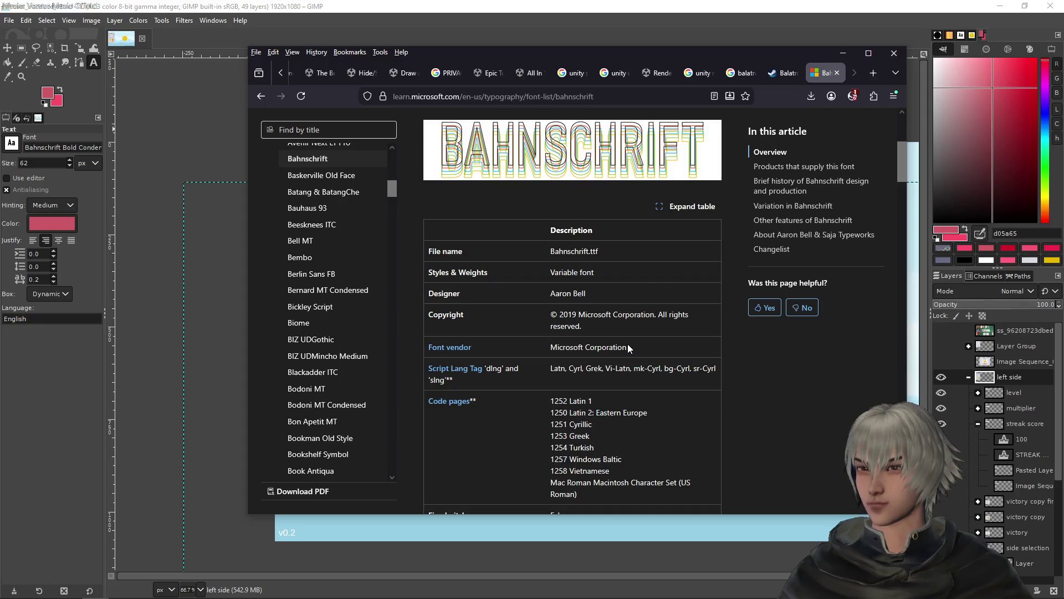
pyautogui.scroll(-3, 628, 345)
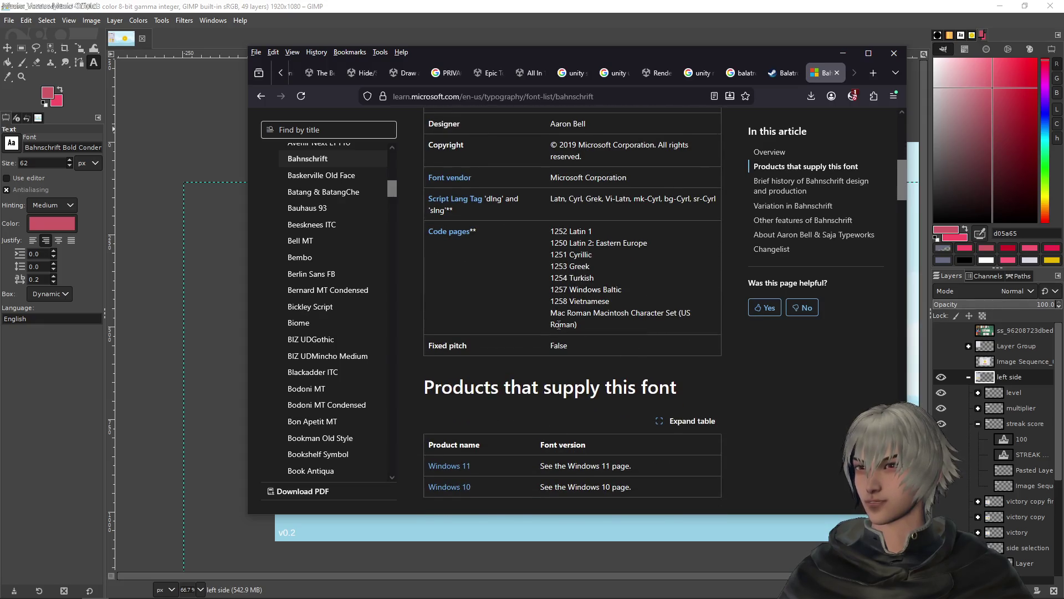
pyautogui.scroll(1, 559, 324)
pyautogui.scroll(-4, 532, 338)
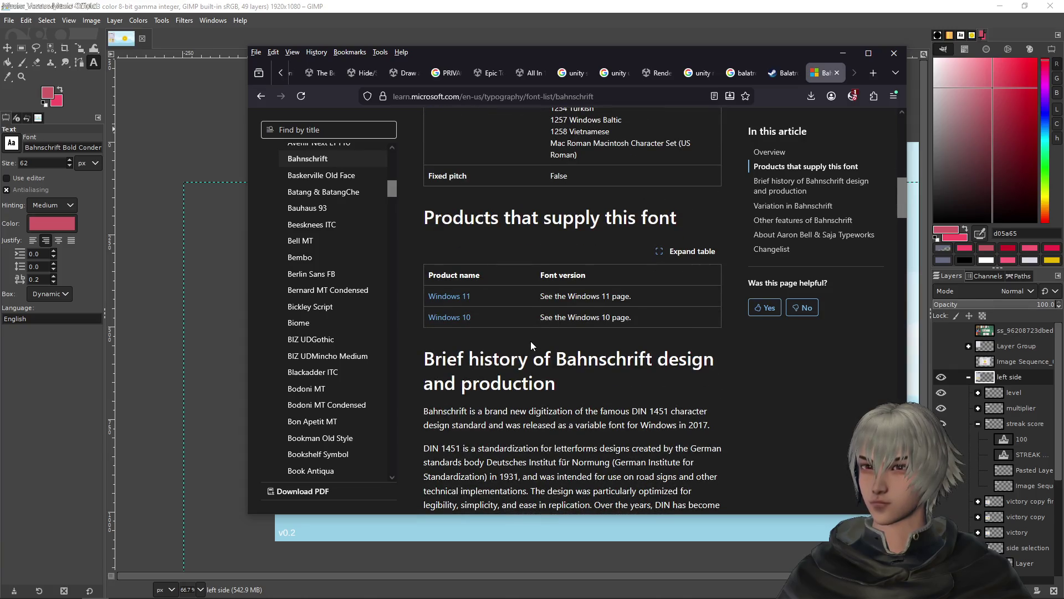
pyautogui.scroll(-4, 531, 341)
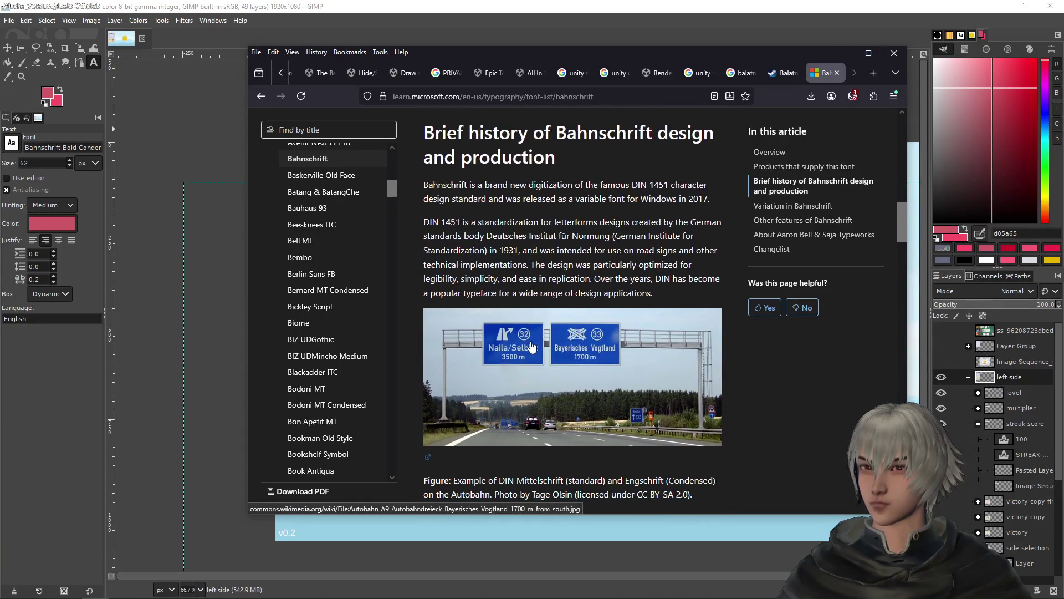
pyautogui.scroll(2, 551, 380)
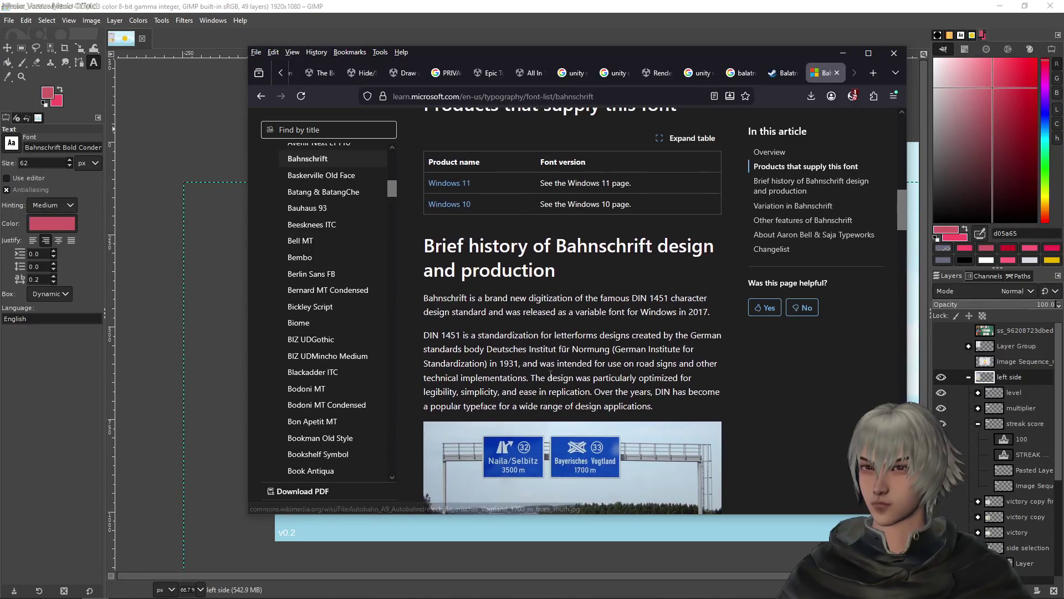
pyautogui.scroll(-5, 549, 379)
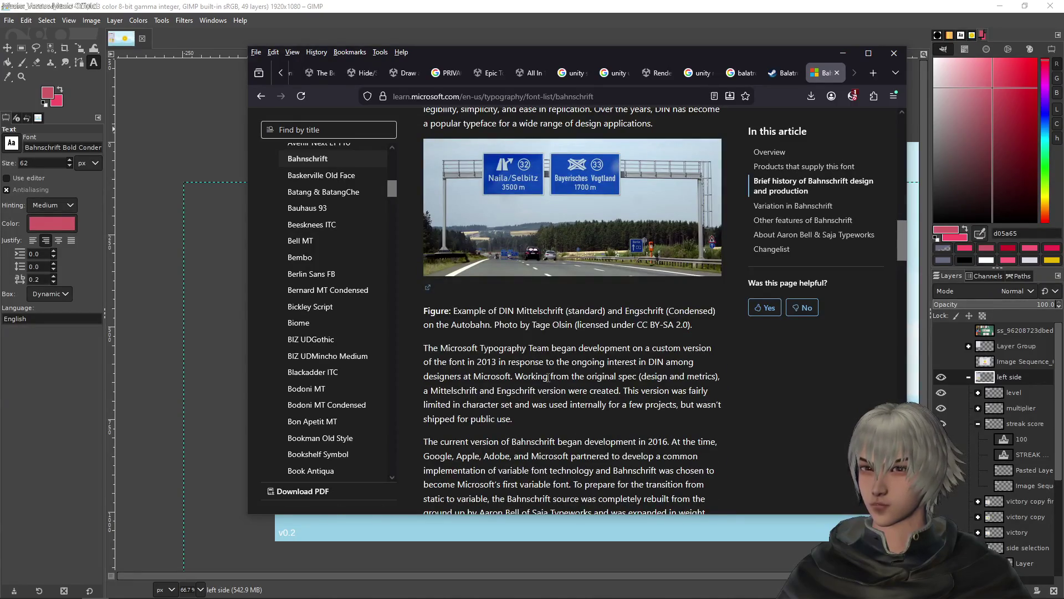
pyautogui.scroll(13, 547, 378)
pyautogui.scroll(2, 547, 378)
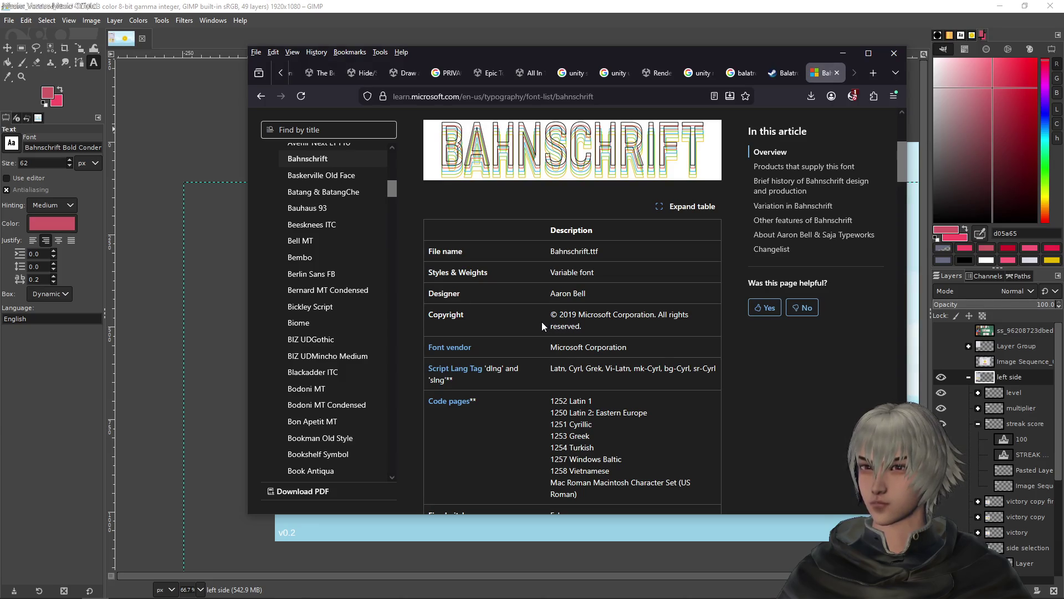
pyautogui.scroll(-1, 542, 326)
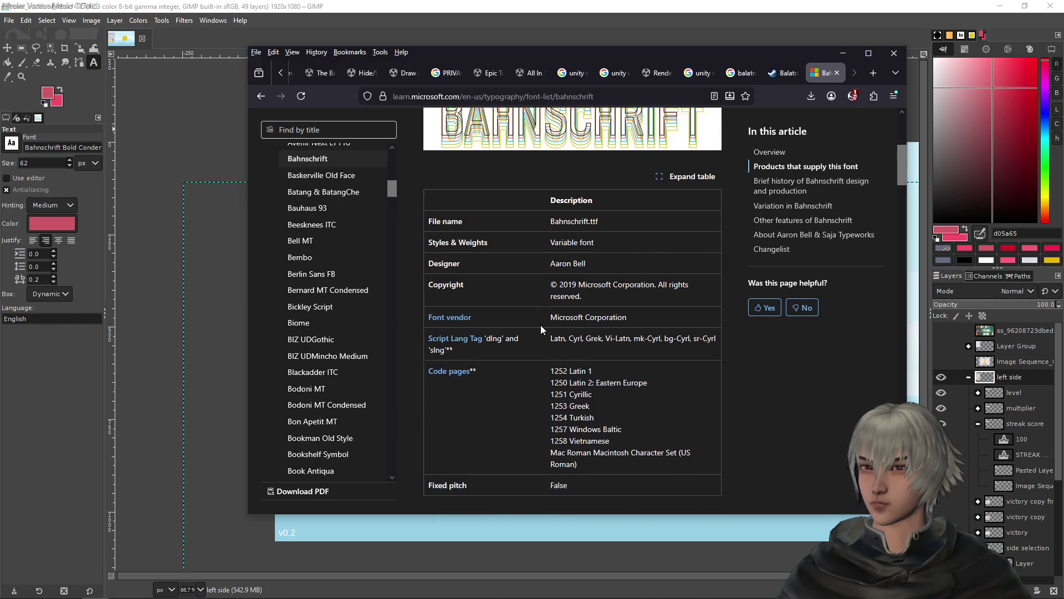
pyautogui.scroll(2, 540, 325)
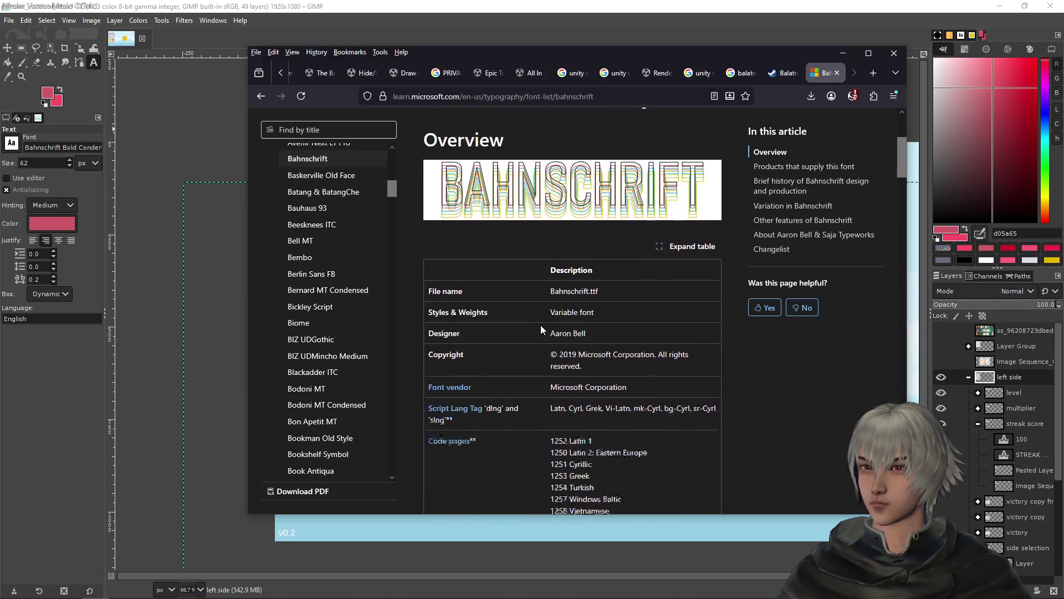
pyautogui.scroll(1, 541, 325)
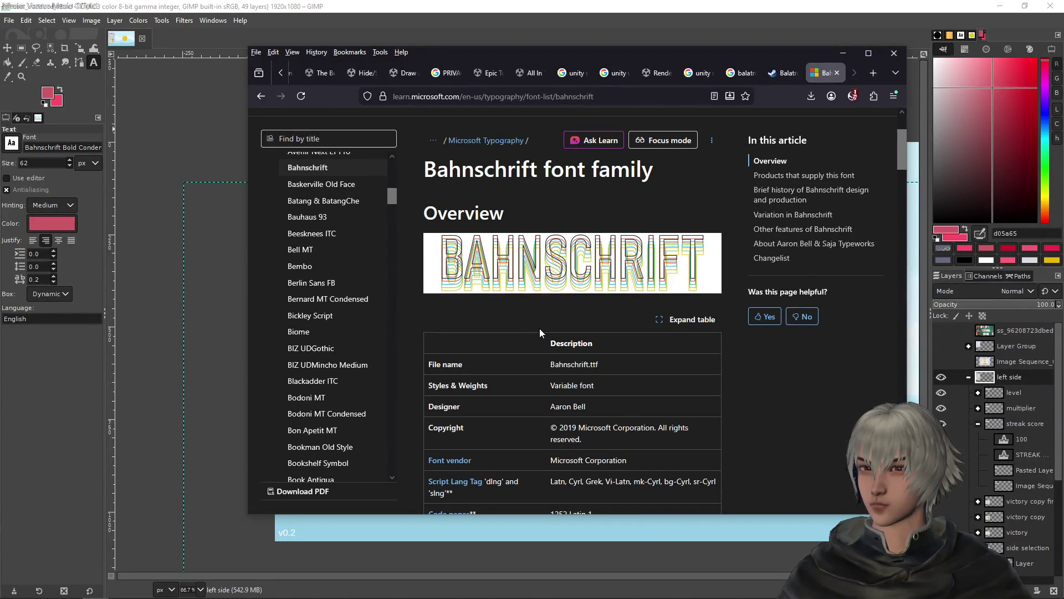
pyautogui.scroll(-10, 540, 328)
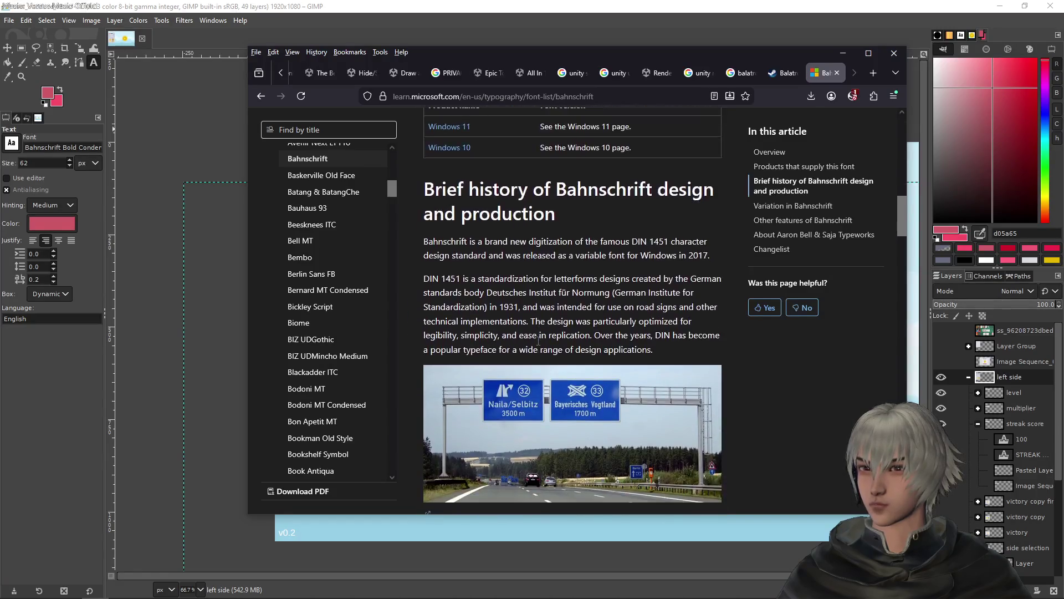
pyautogui.scroll(-2, 537, 340)
pyautogui.scroll(-12, 538, 346)
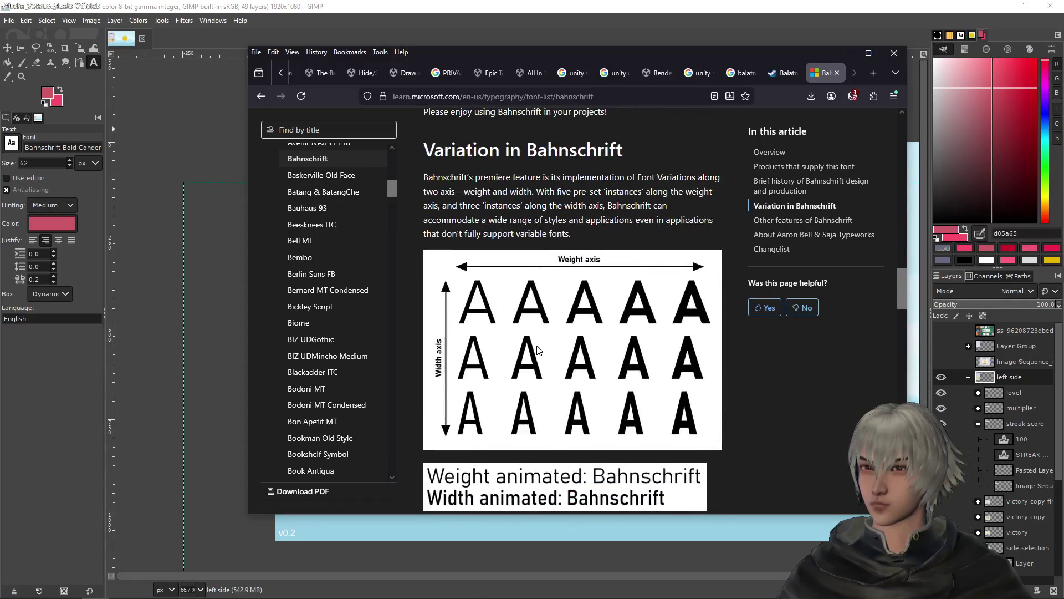
pyautogui.scroll(-7, 536, 349)
pyautogui.scroll(-13, 536, 349)
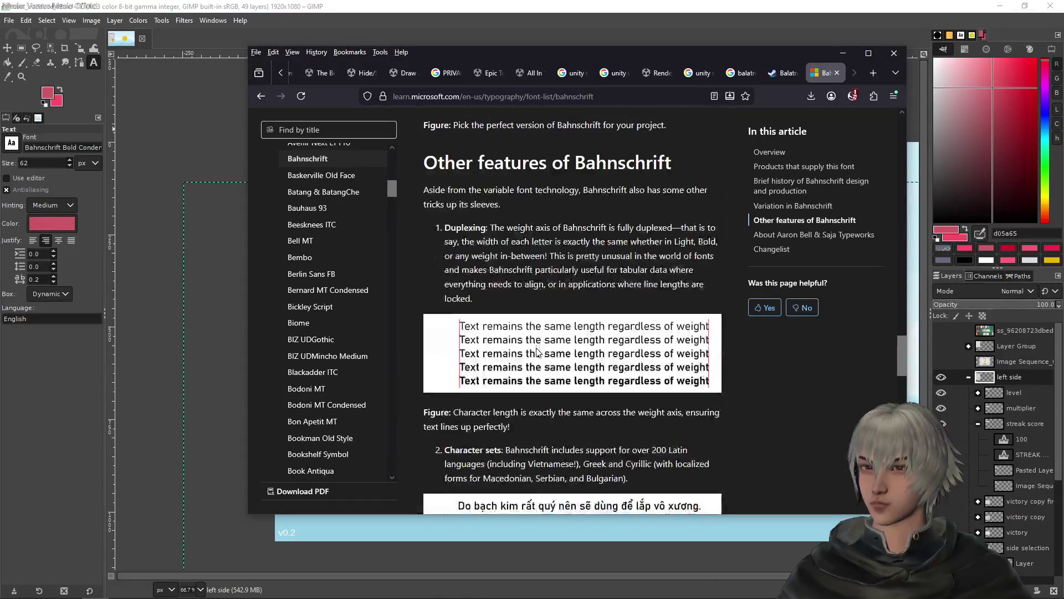
pyautogui.scroll(-10, 536, 355)
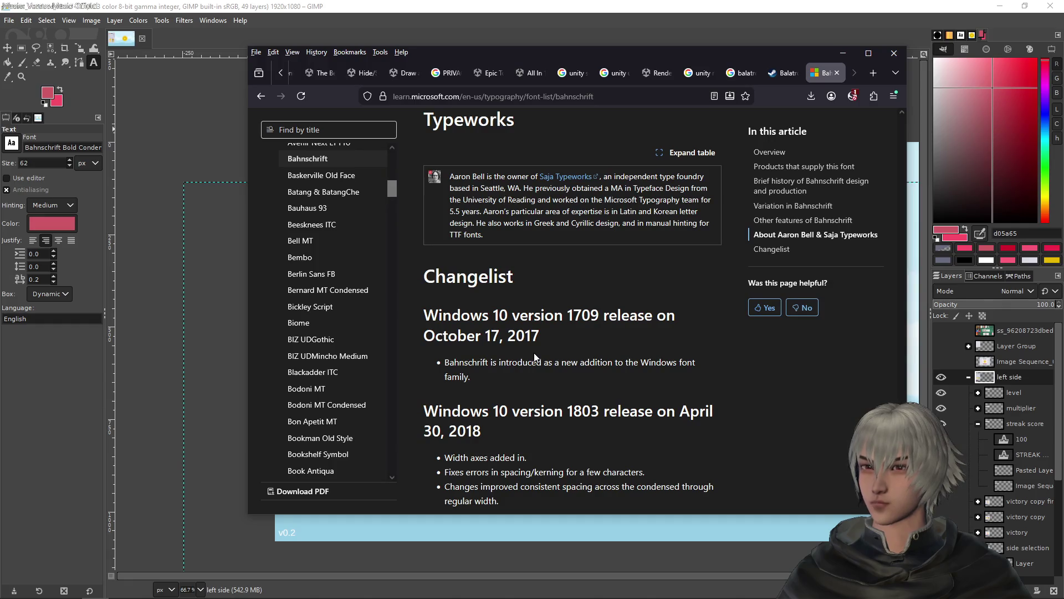
pyautogui.scroll(-4, 534, 352)
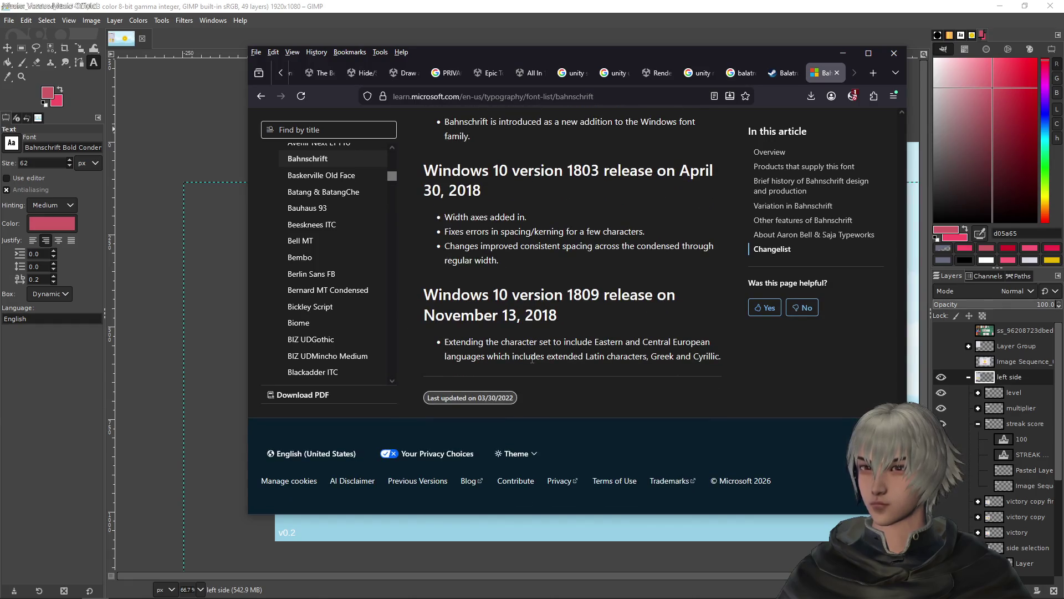
pyautogui.scroll(20, 532, 359)
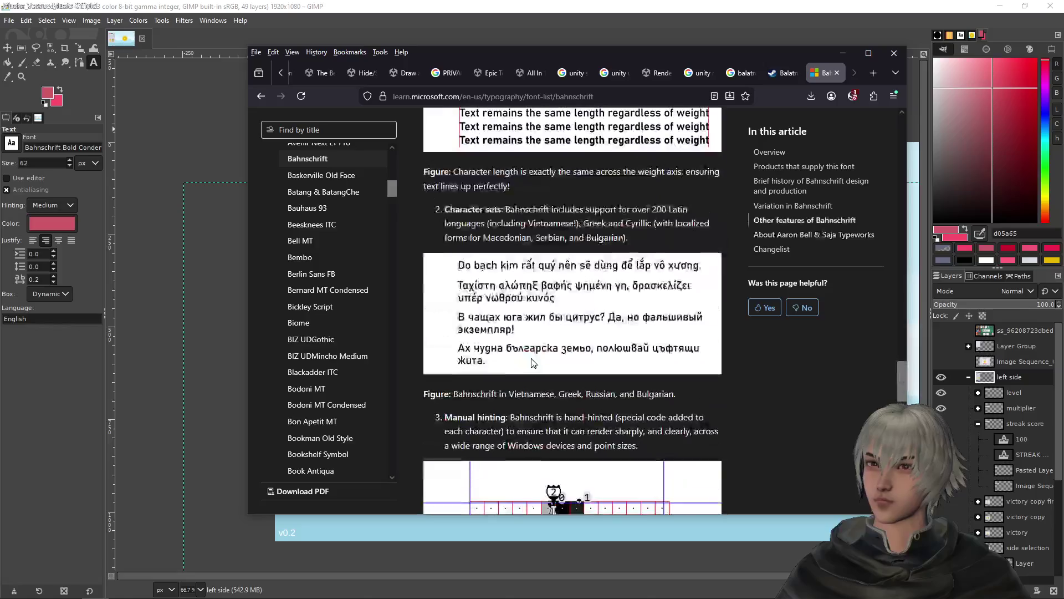
pyautogui.scroll(20, 531, 358)
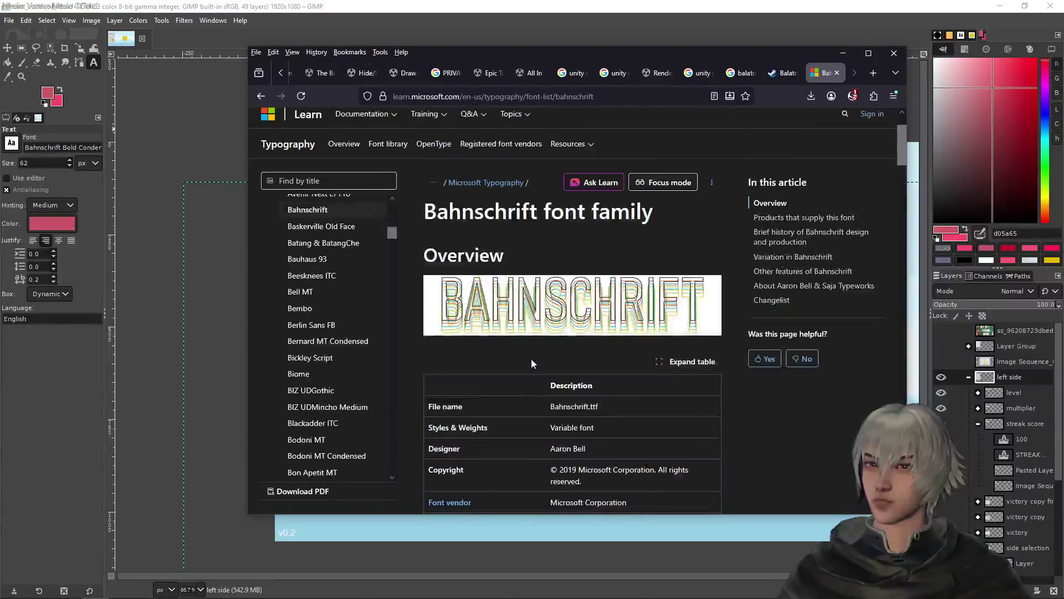
pyautogui.scroll(-1, 528, 366)
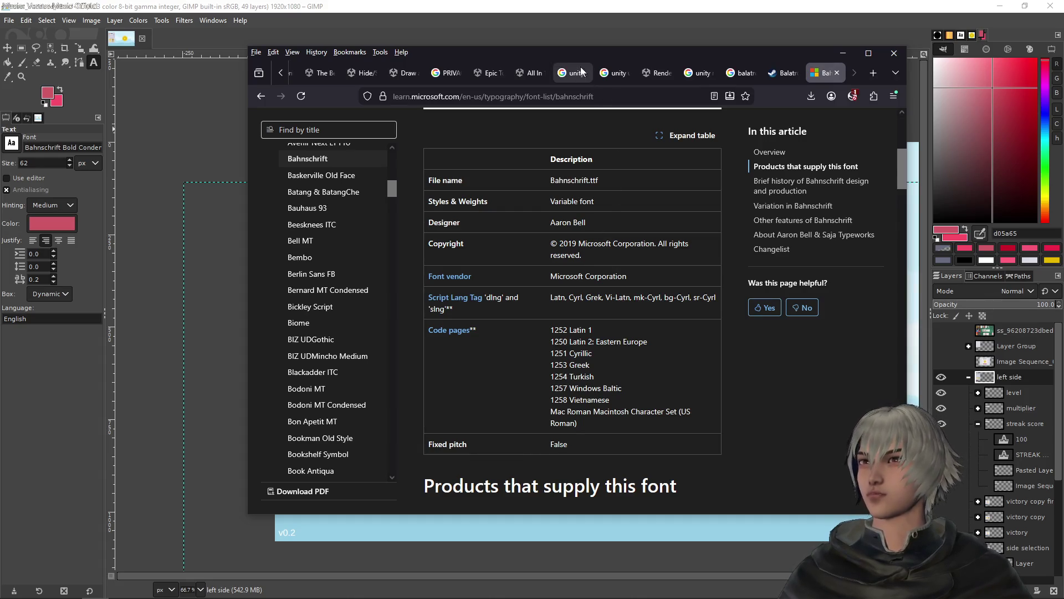
pyautogui.press('super+Down')
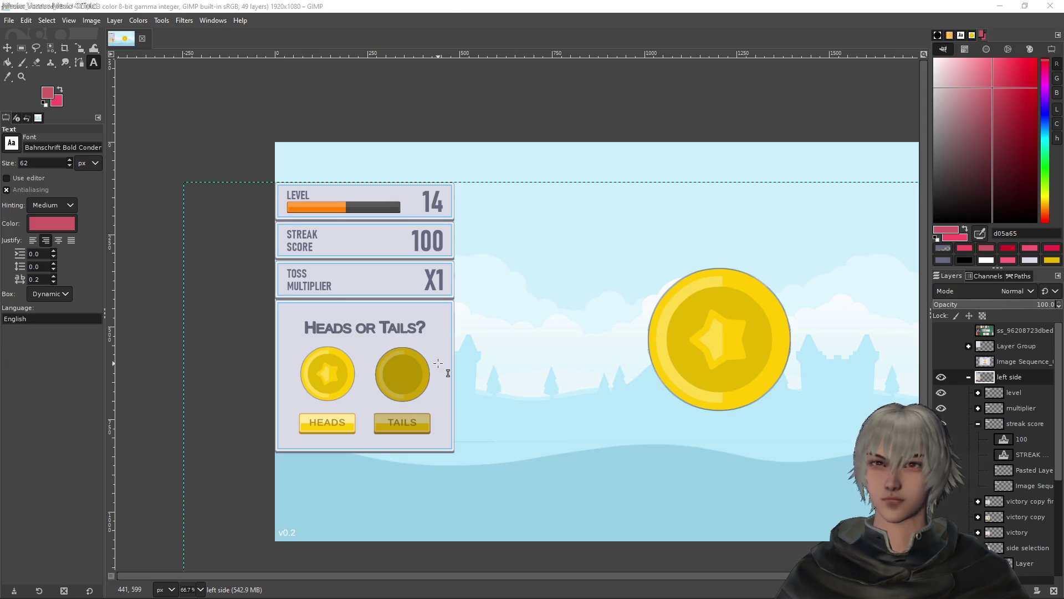
pyautogui.hotkey('alt', 'Tab')
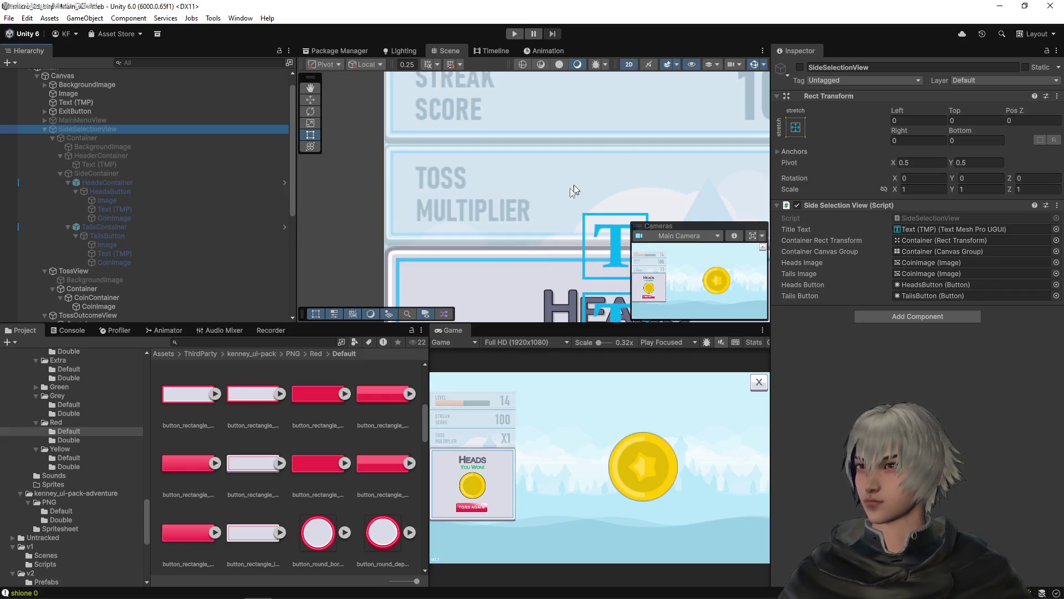
# - Duplicate the SideSelectionView object in the Canvas hierarchy with Ctrl+D
pyautogui.scroll(-3, 577, 181)
pyautogui.moveTo(586, 172)
pyautogui.mouseDown()
pyautogui.moveTo(504, 180)
pyautogui.moveTo(474, 154)
pyautogui.mouseUp()
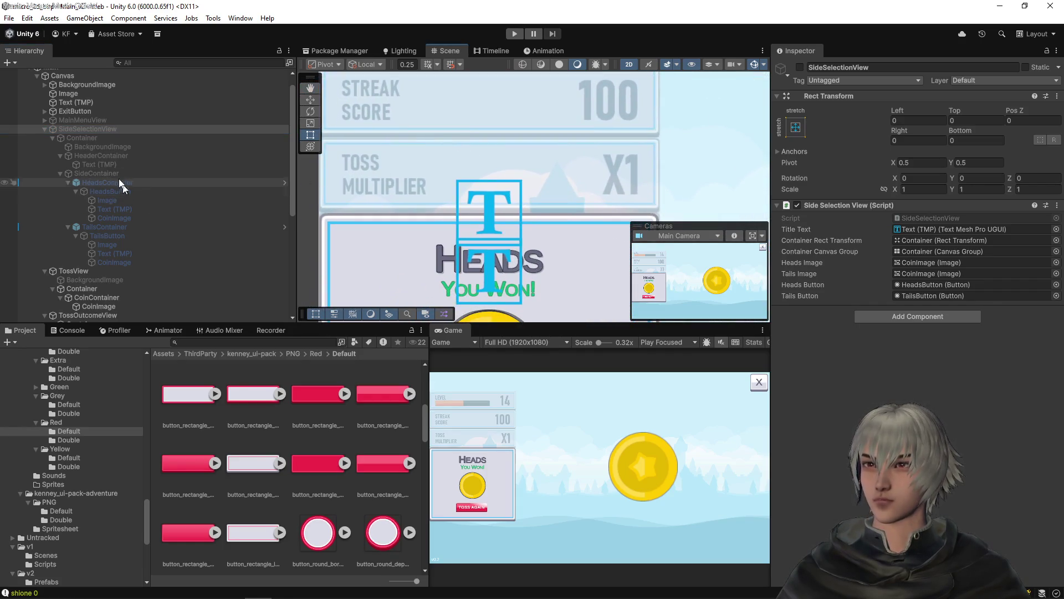
pyautogui.click(99, 136)
pyautogui.click(99, 128)
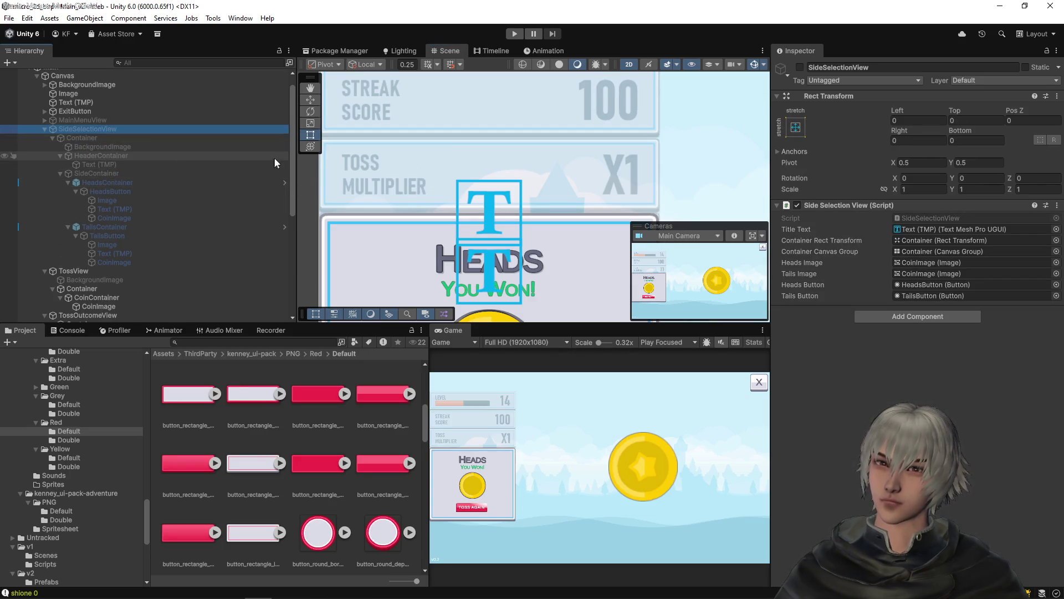
pyautogui.hotkey('ctrl', 'd')
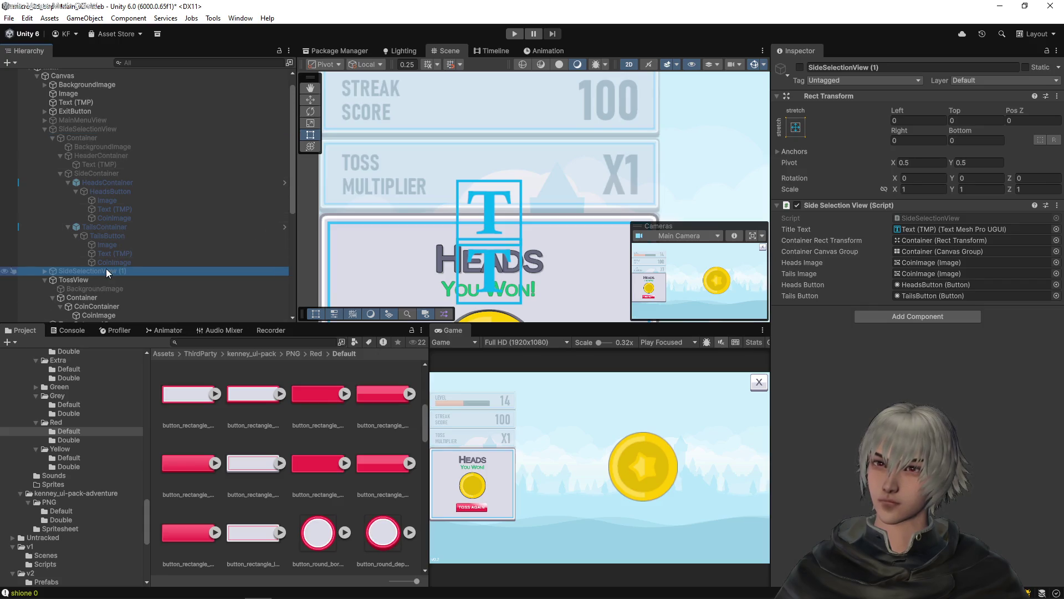
# - Rename the copy to MultiplierView and check its Container child
pyautogui.press('F2')
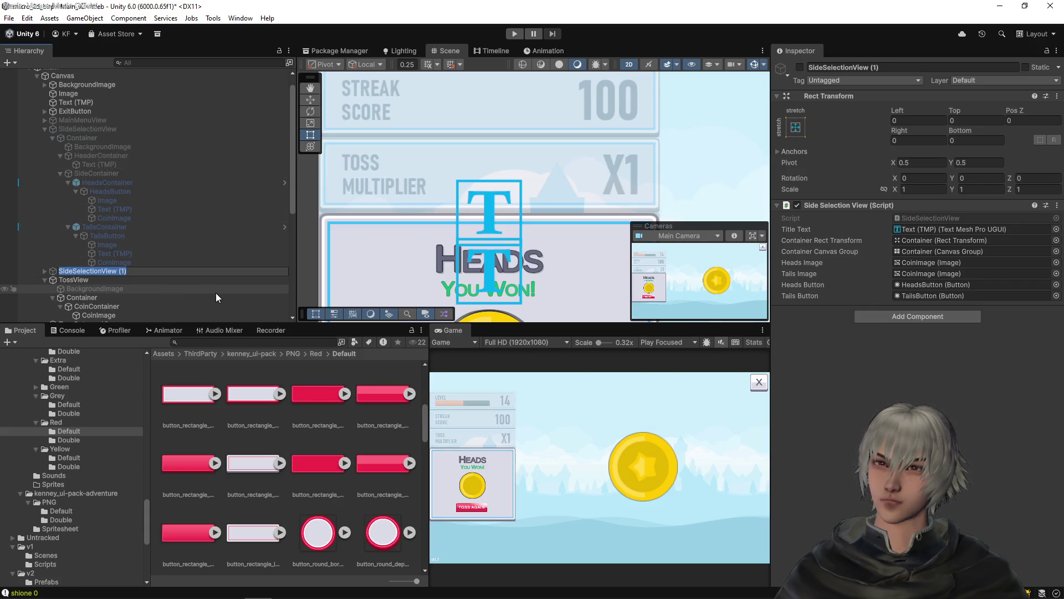
pyautogui.press('End')
pyautogui.press('BackSpace')
pyautogui.press('BackSpace')
pyautogui.press('BackSpace')
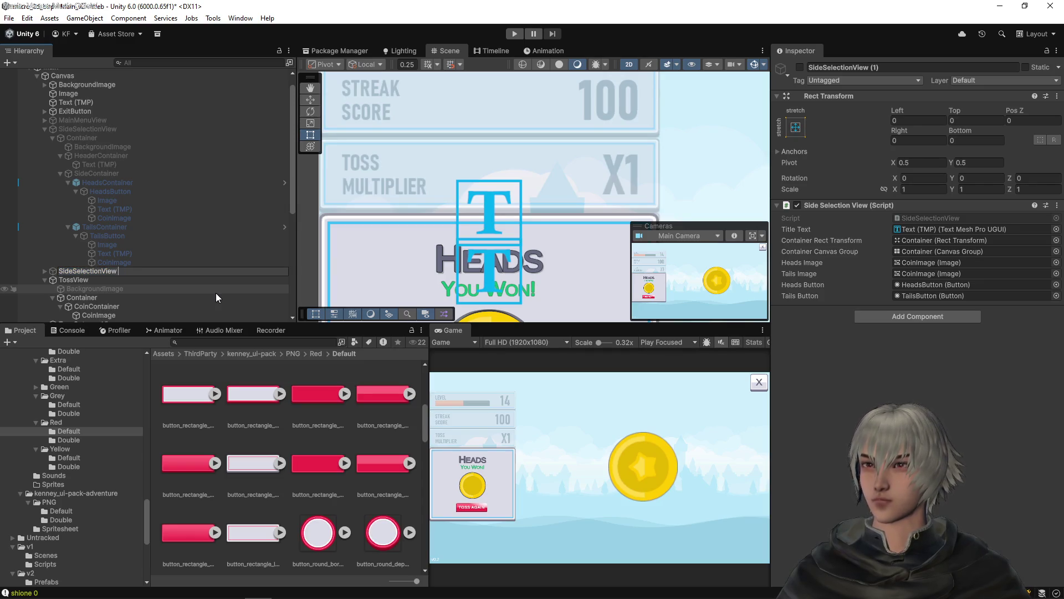
pyautogui.press('Left')
pyautogui.press('Left')
pyautogui.press('Left')
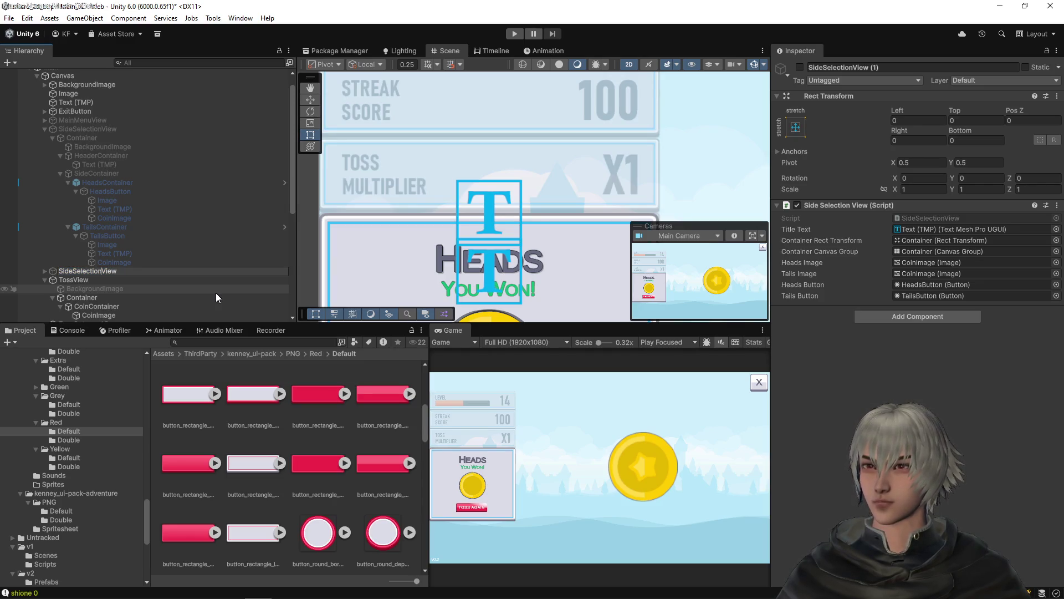
pyautogui.hotkey('shift', 'Home')
pyautogui.write('Multiplier')
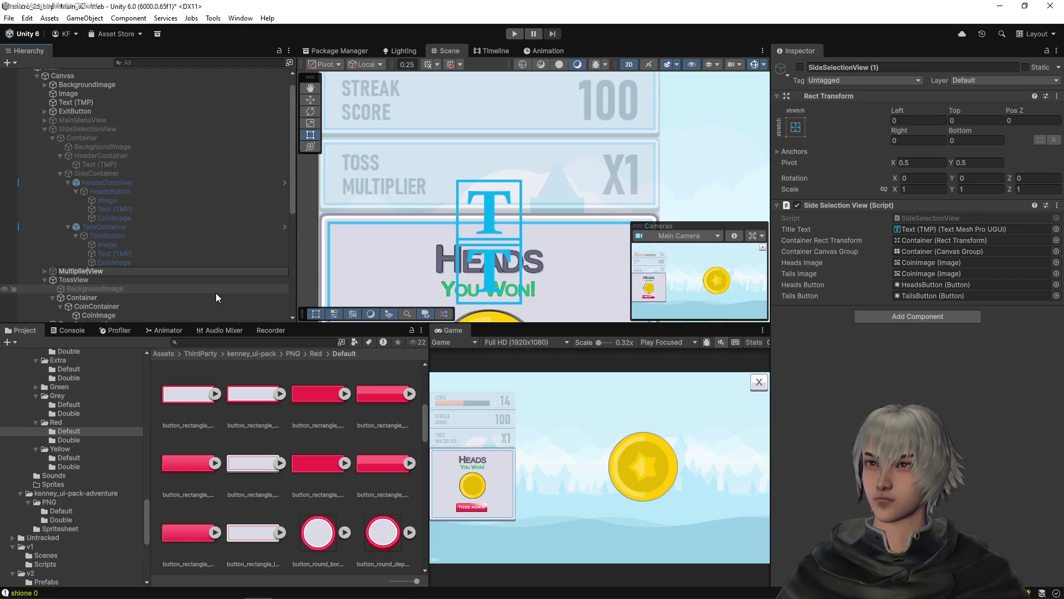
pyautogui.press('Return')
pyautogui.press('Right')
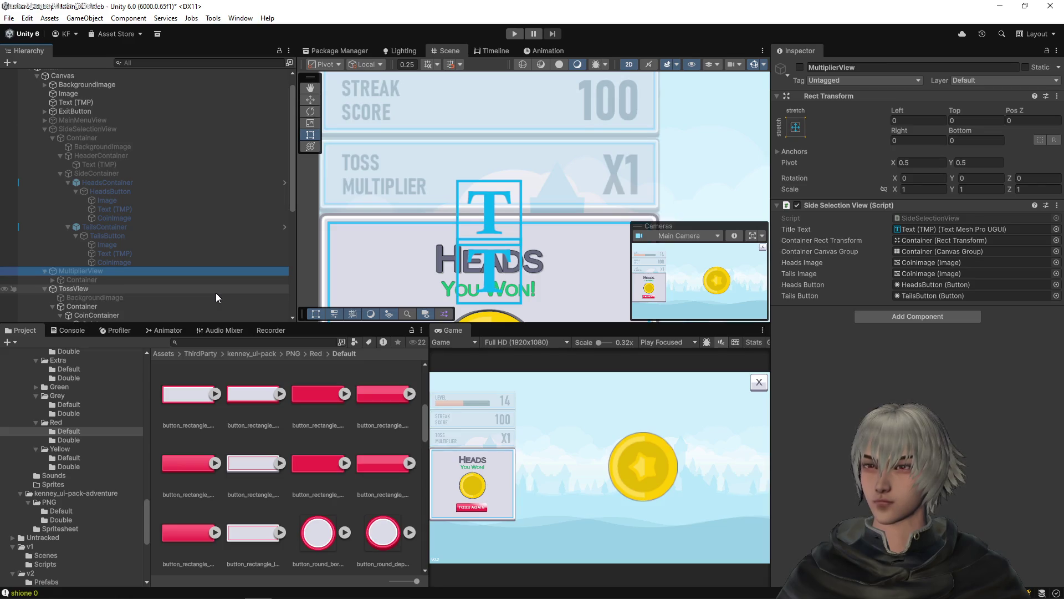
pyautogui.press('Down')
pyautogui.press('Up')
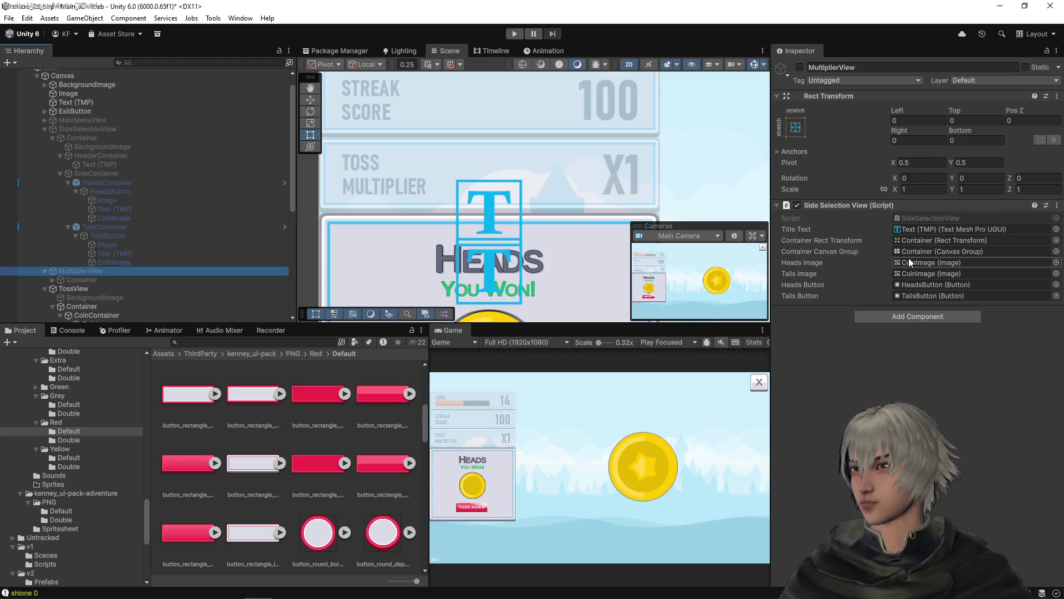
pyautogui.click(1057, 205)
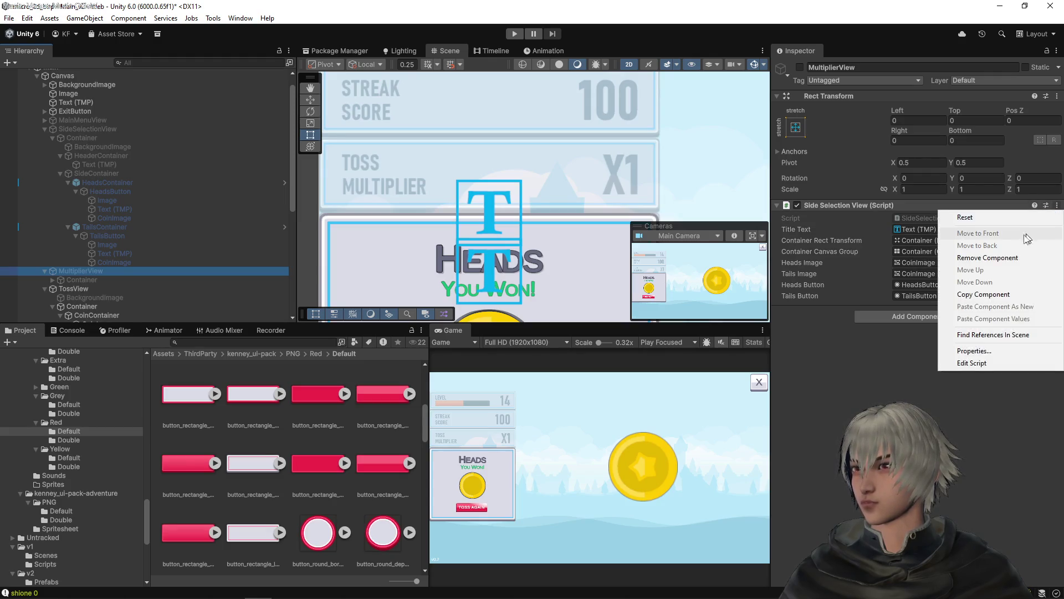
# - Remove the copied Side Selection View script from MultiplierView and make the object active
pyautogui.click(1008, 256)
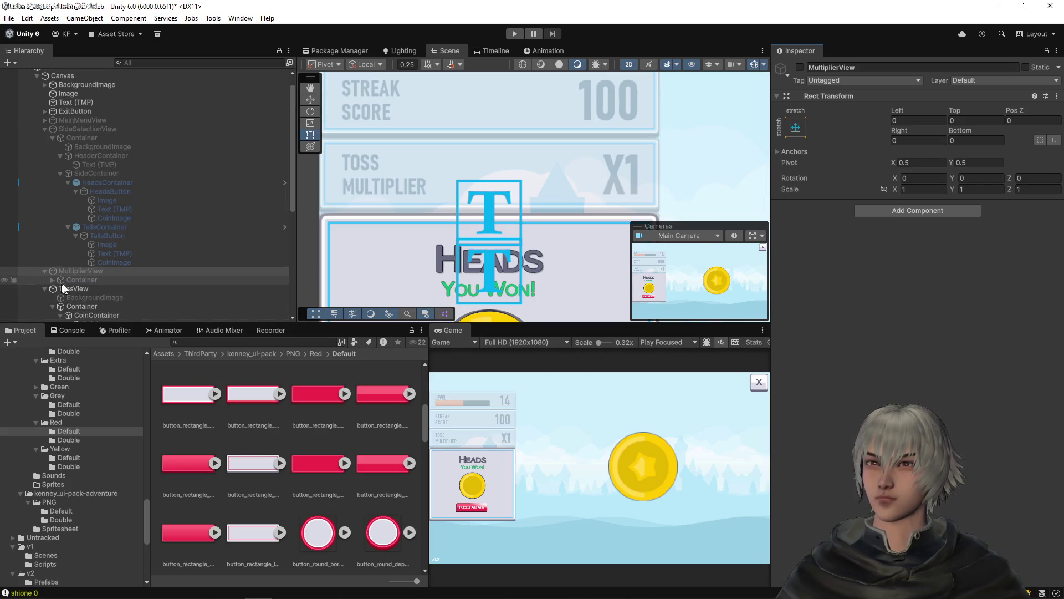
pyautogui.click(800, 67)
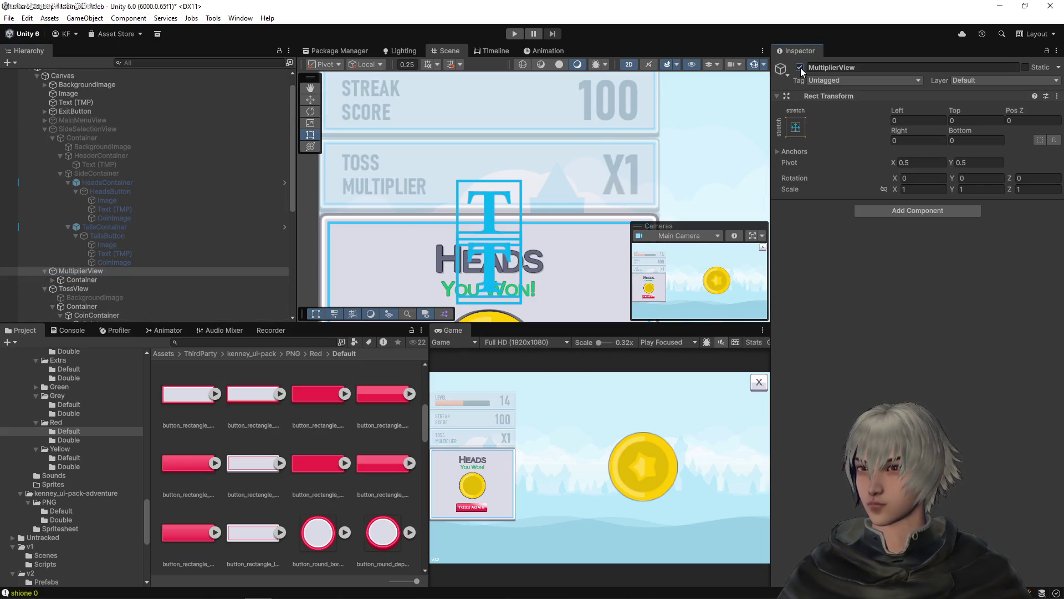
pyautogui.scroll(-1, 553, 175)
pyautogui.scroll(-2, 553, 174)
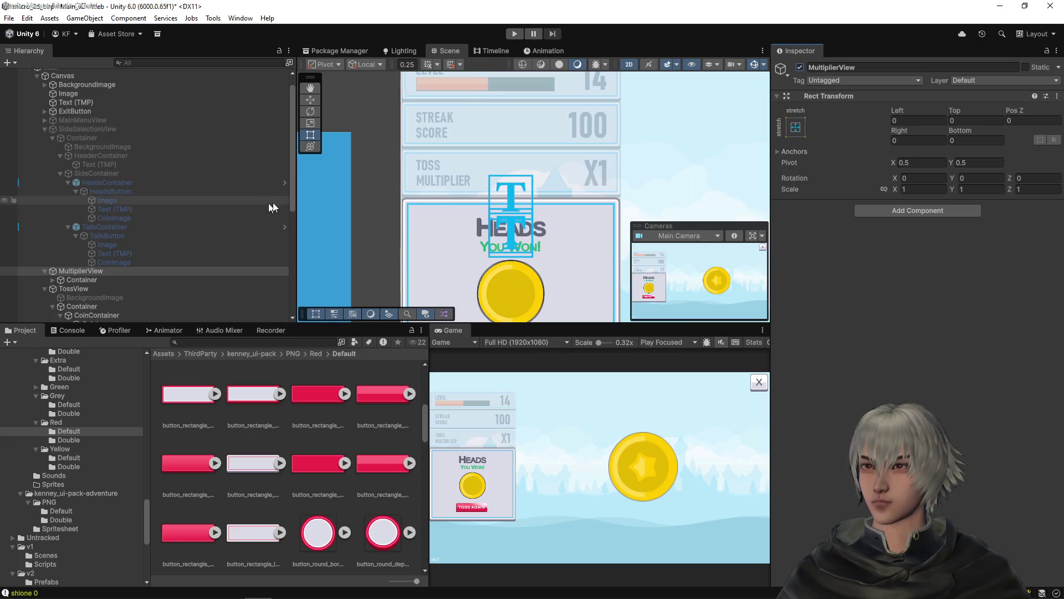
# - Scrub MultiplierView's Container Pos Y up from -95 to about 12.8
pyautogui.click(81, 279)
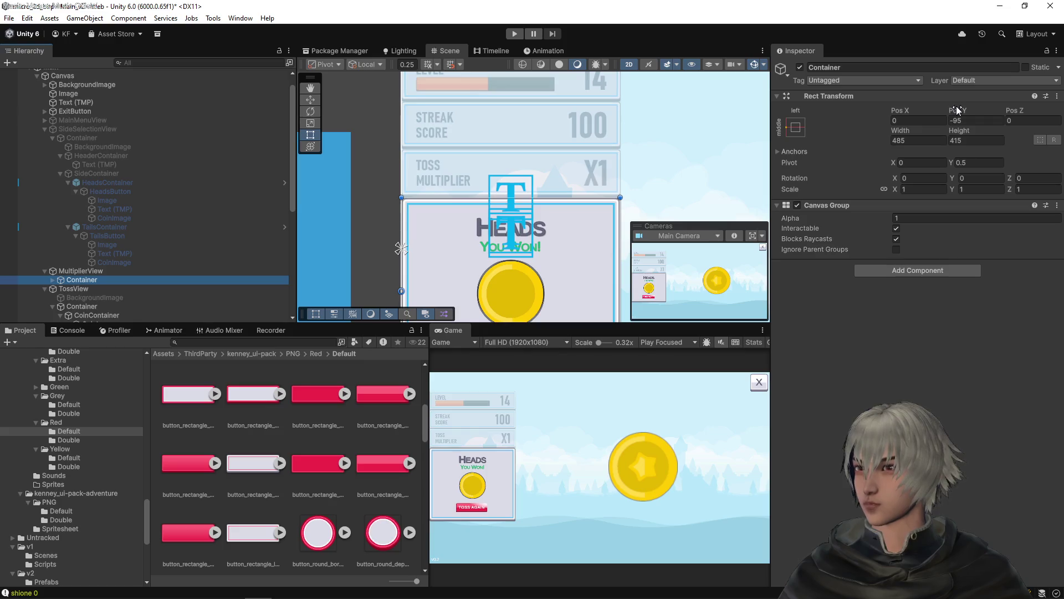
pyautogui.moveTo(949, 111); pyautogui.dragTo(964, 110)
pyautogui.moveTo(810, 208); pyautogui.dragTo(463, 163)
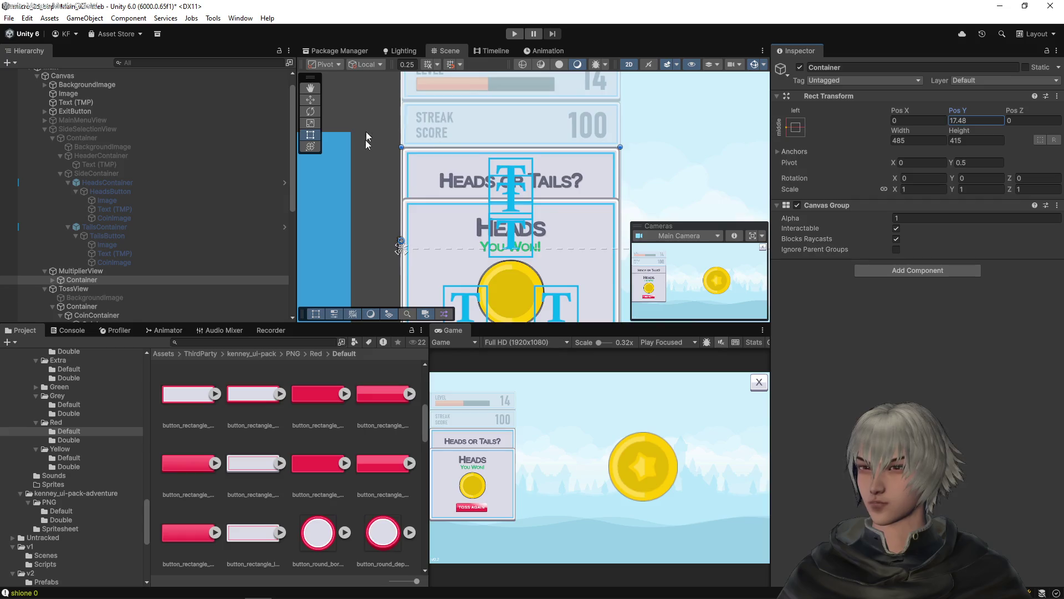
pyautogui.scroll(10, 366, 139)
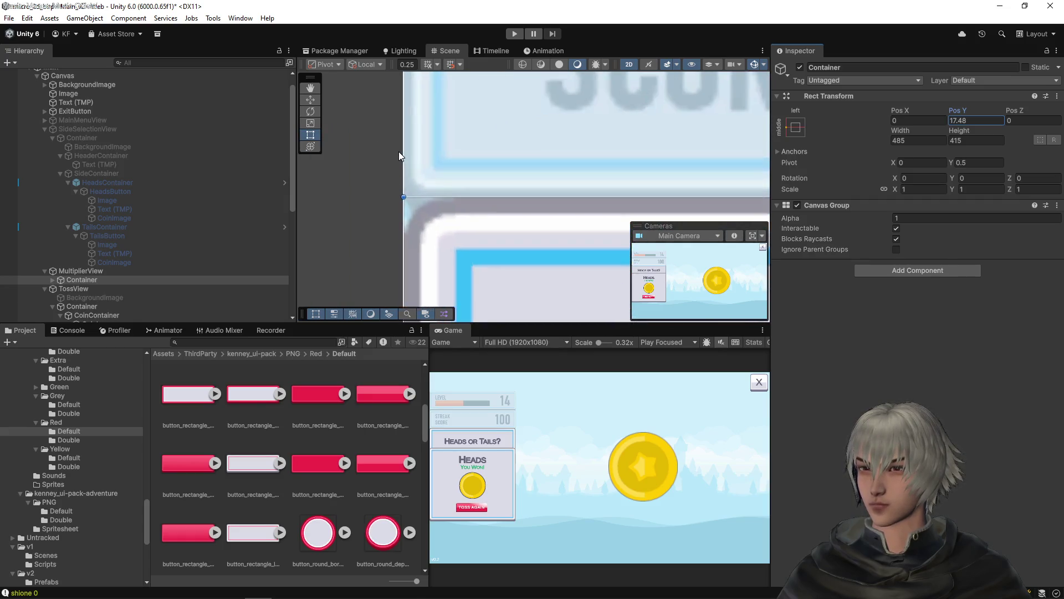
pyautogui.scroll(1, 398, 152)
pyautogui.moveTo(963, 111); pyautogui.dragTo(955, 106)
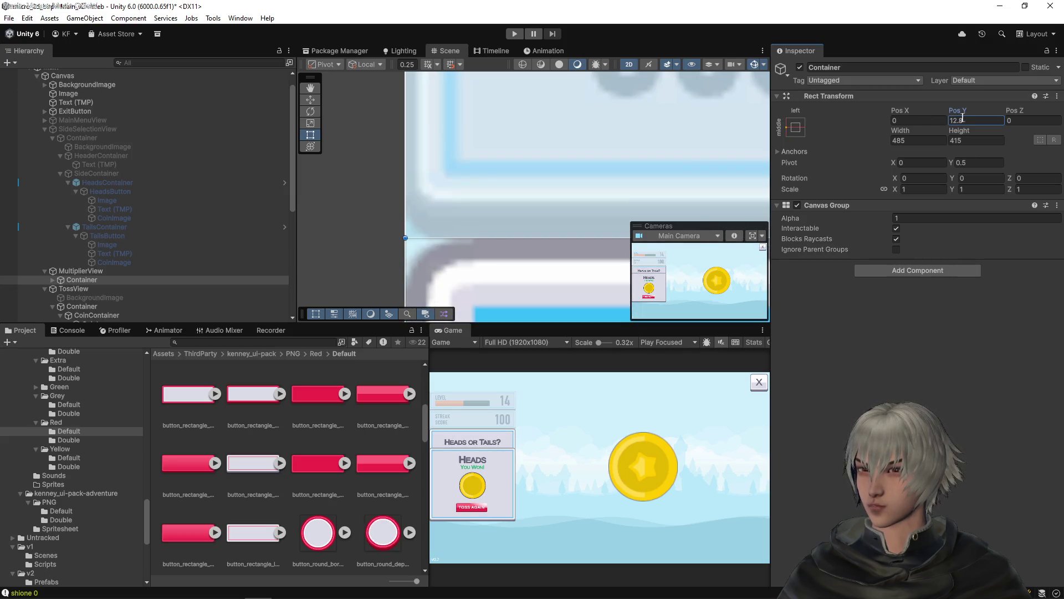
pyautogui.press('BackSpace')
pyautogui.press('BackSpace')
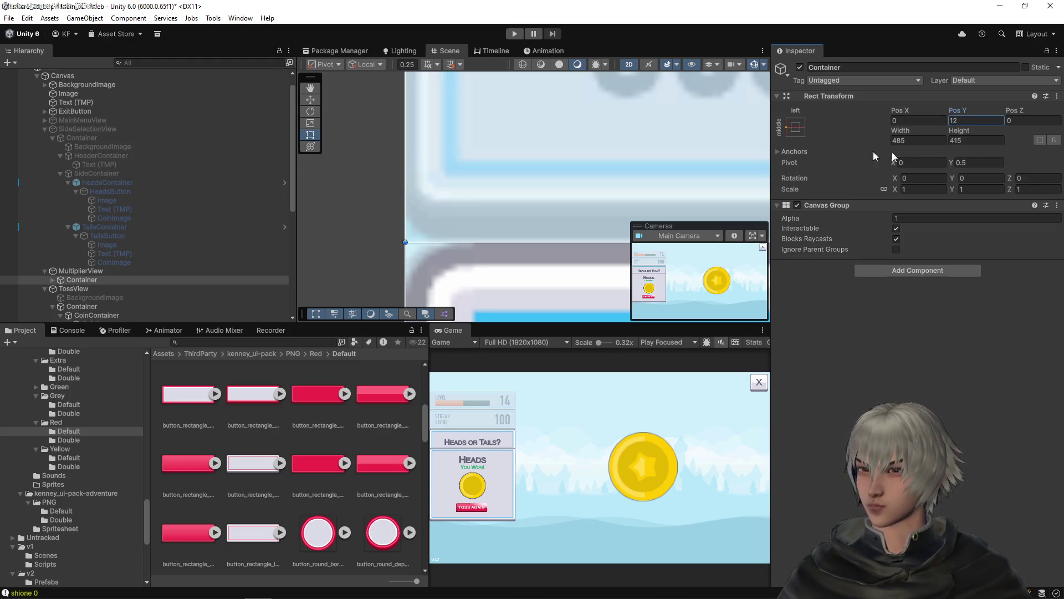
# - Frame the Container in the scene and delete its copied SideContainer child
pyautogui.scroll(-5, 532, 225)
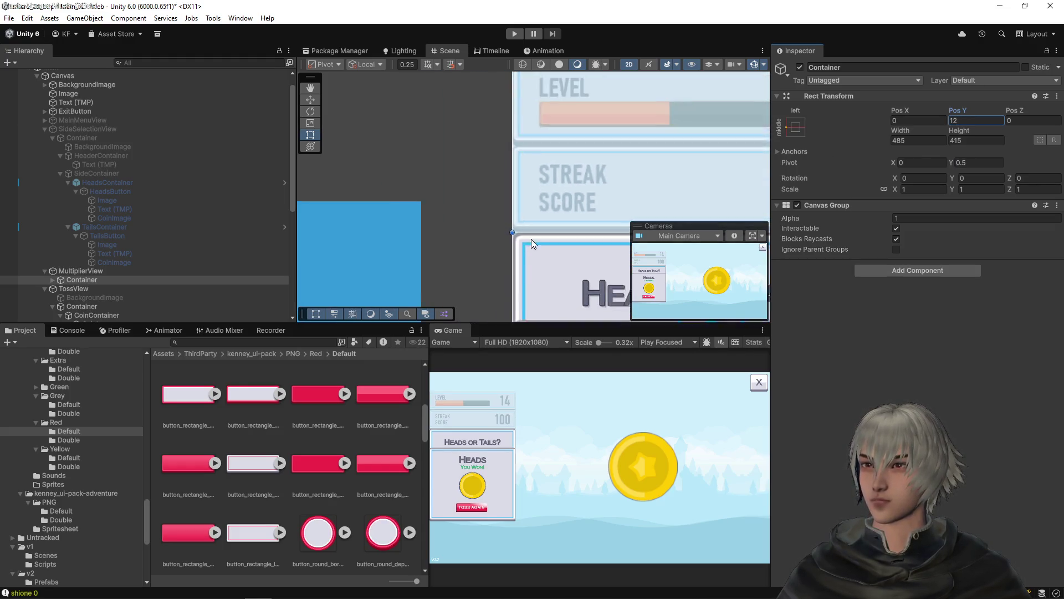
pyautogui.doubleClick(45, 281)
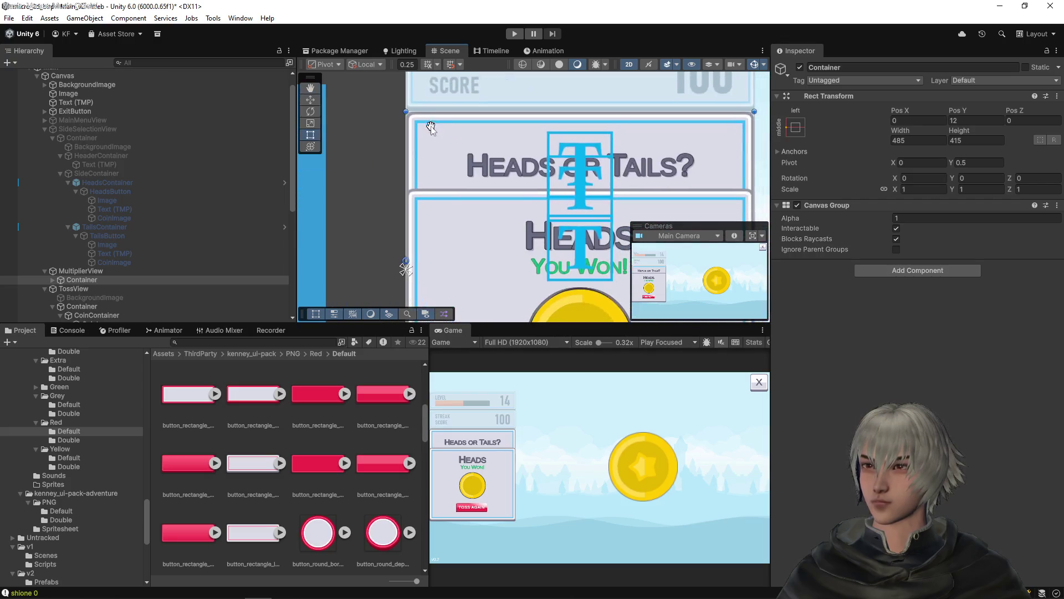
pyautogui.click(53, 279)
pyautogui.scroll(-4, 84, 254)
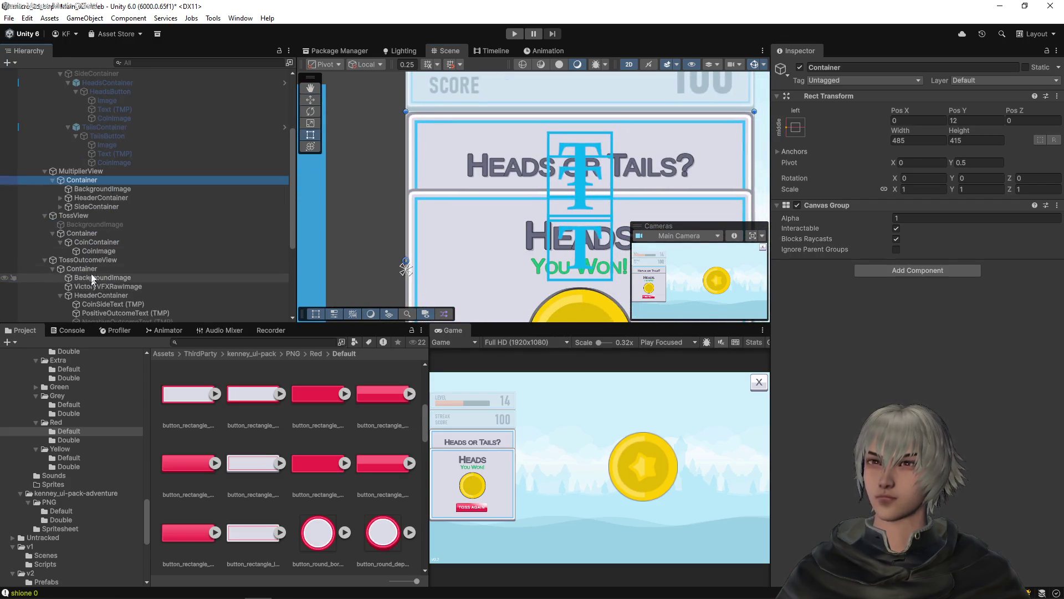
pyautogui.click(96, 206)
pyautogui.press('Delete')
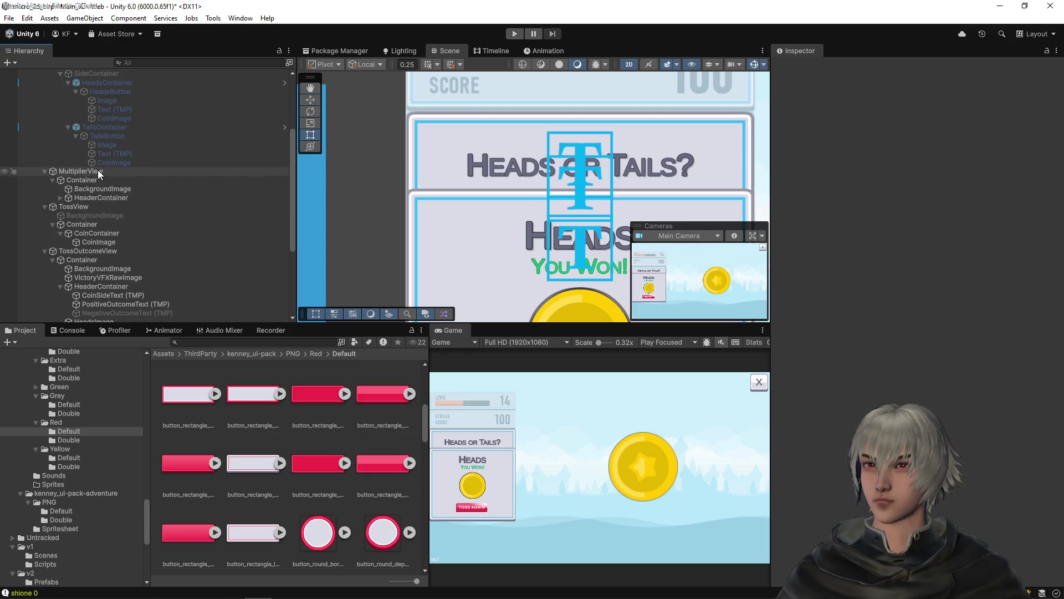
# - Shrink MultiplierView's Container to a 485 by 106.84 header strip at Pos Y 166.08
pyautogui.click(99, 171)
pyautogui.click(92, 180)
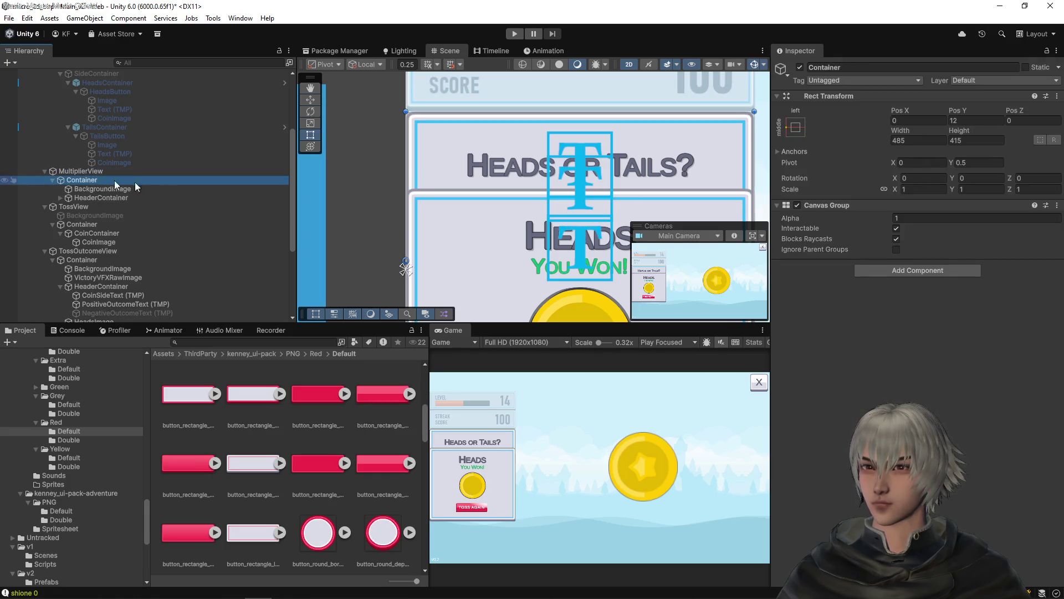
pyautogui.scroll(-2, 510, 280)
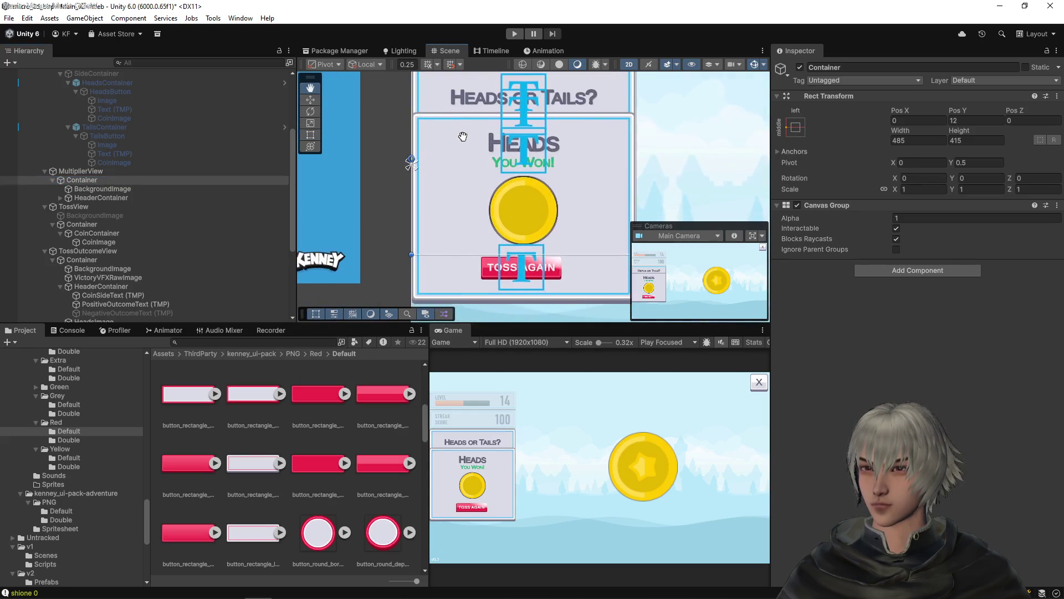
pyautogui.moveTo(436, 253)
pyautogui.mouseDown()
pyautogui.moveTo(454, 83)
pyautogui.moveTo(459, 112)
pyautogui.mouseUp()
pyautogui.scroll(5, 461, 111)
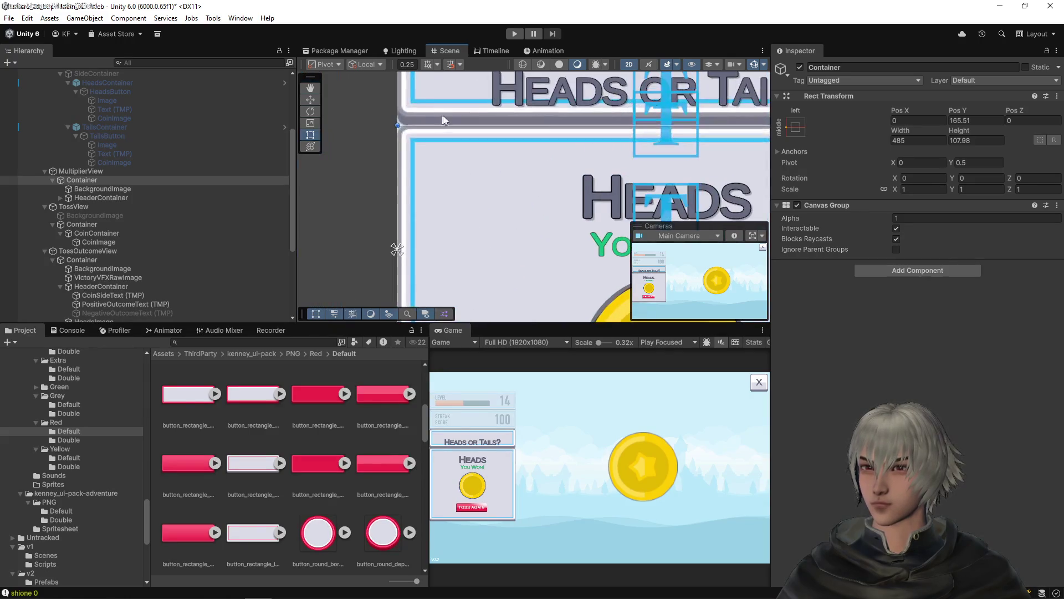
pyautogui.moveTo(419, 218); pyautogui.dragTo(422, 216)
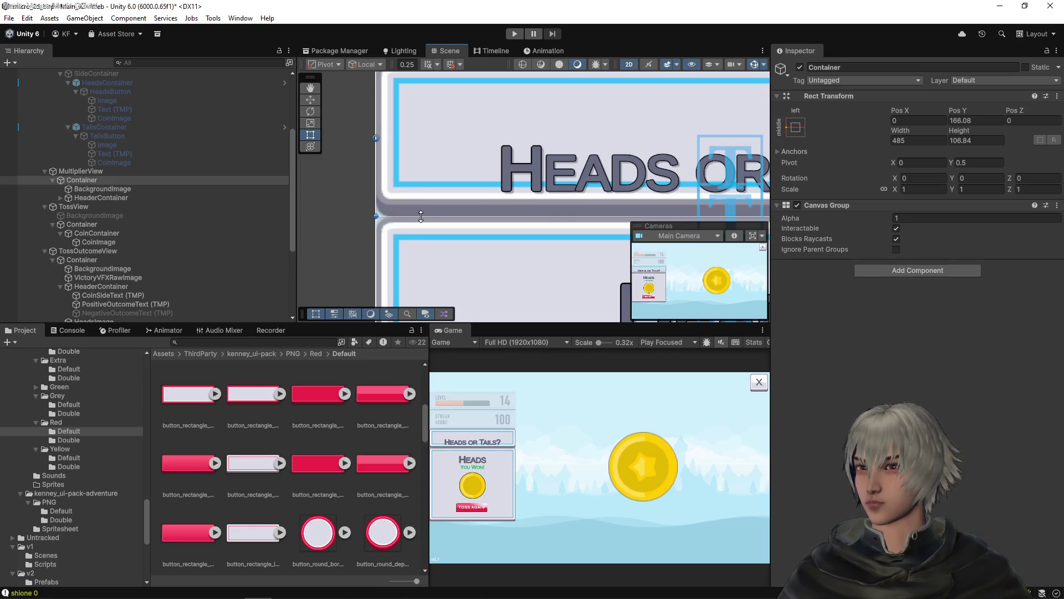
pyautogui.scroll(5, 61, 154)
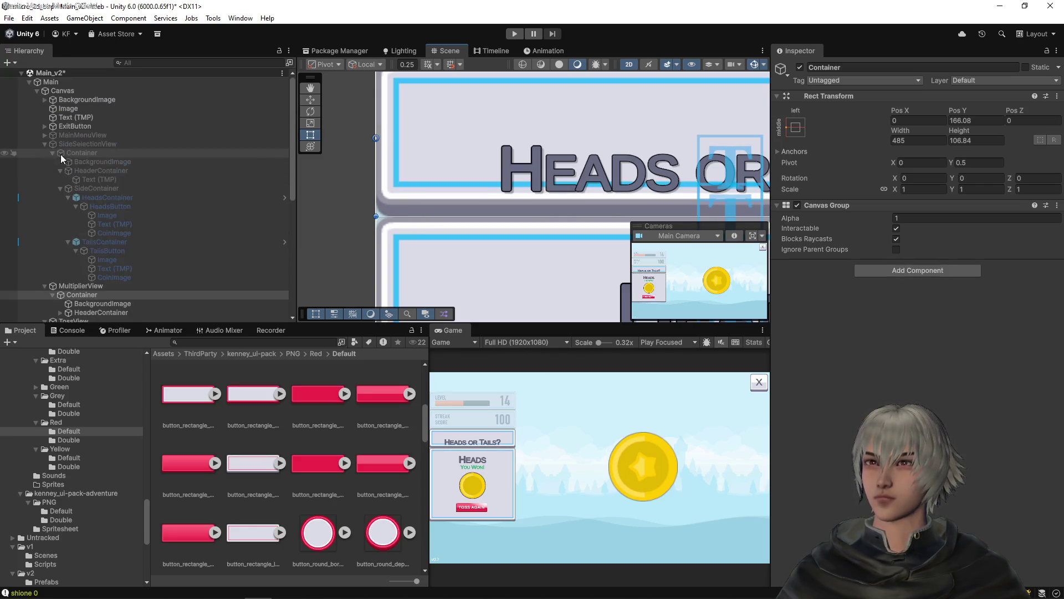
# - Move the Container out under Canvas and copy its Rect Transform
pyautogui.click(45, 144)
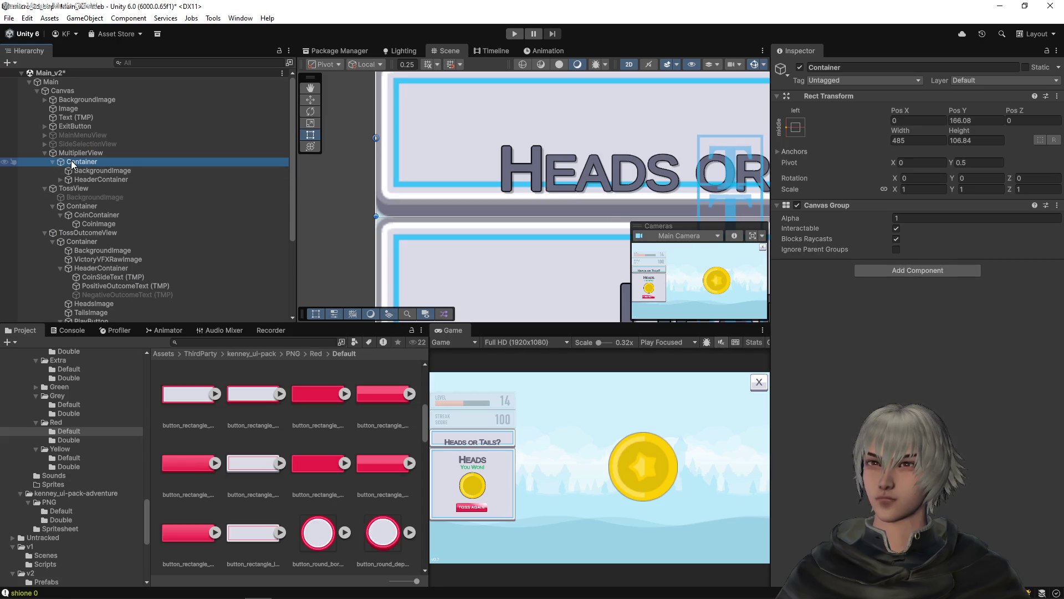
pyautogui.moveTo(72, 164); pyautogui.dragTo(71, 148)
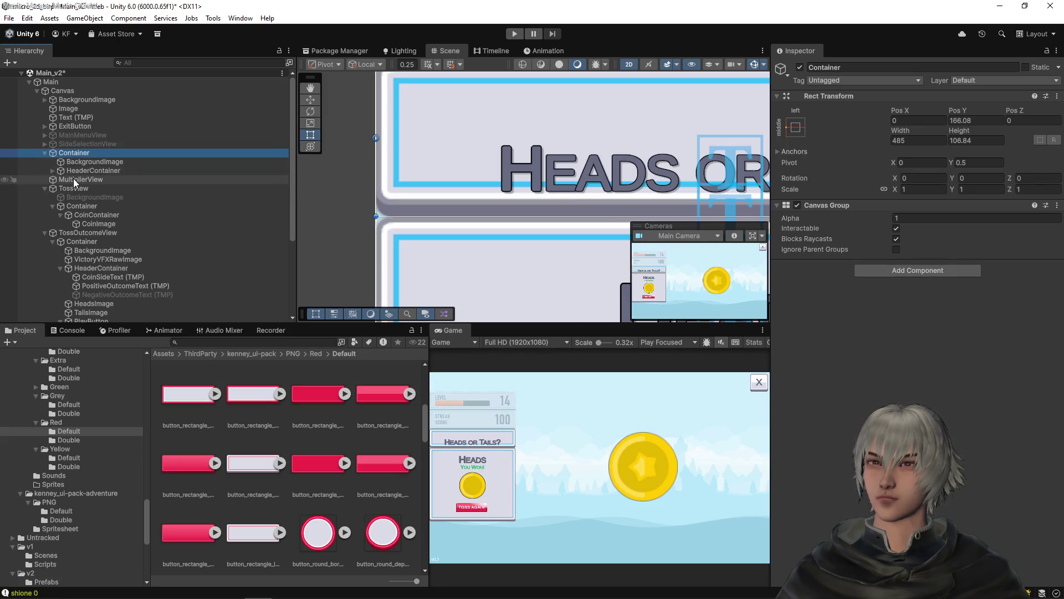
pyautogui.click(73, 181)
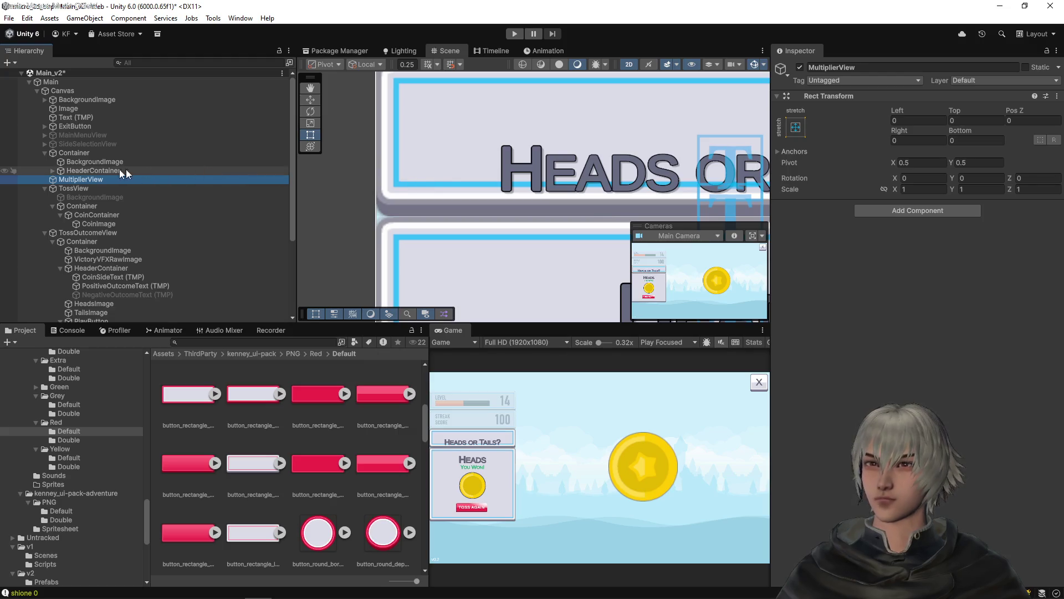
pyautogui.click(80, 152)
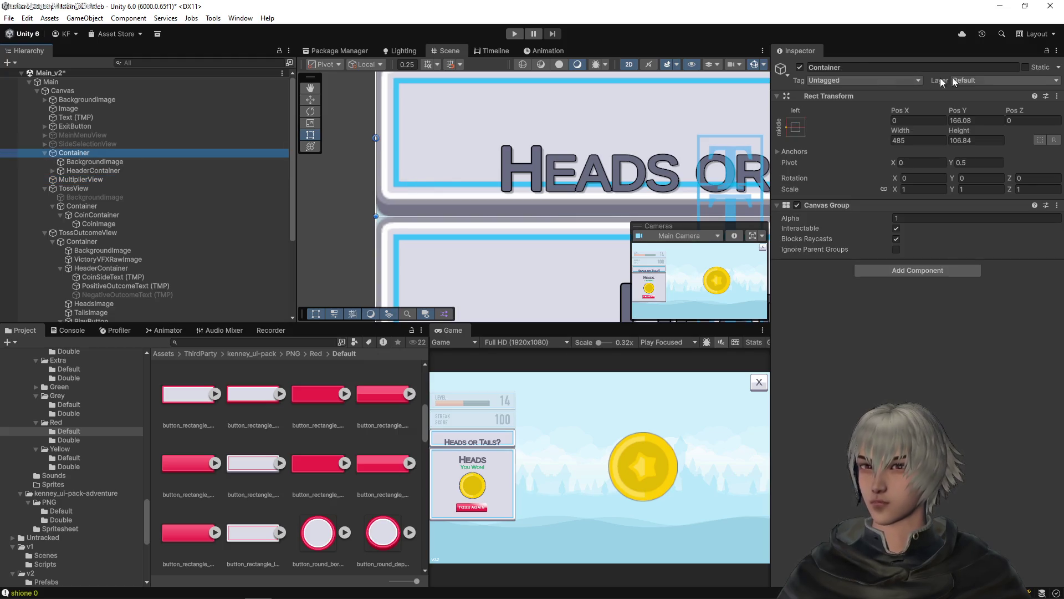
pyautogui.click(1057, 96)
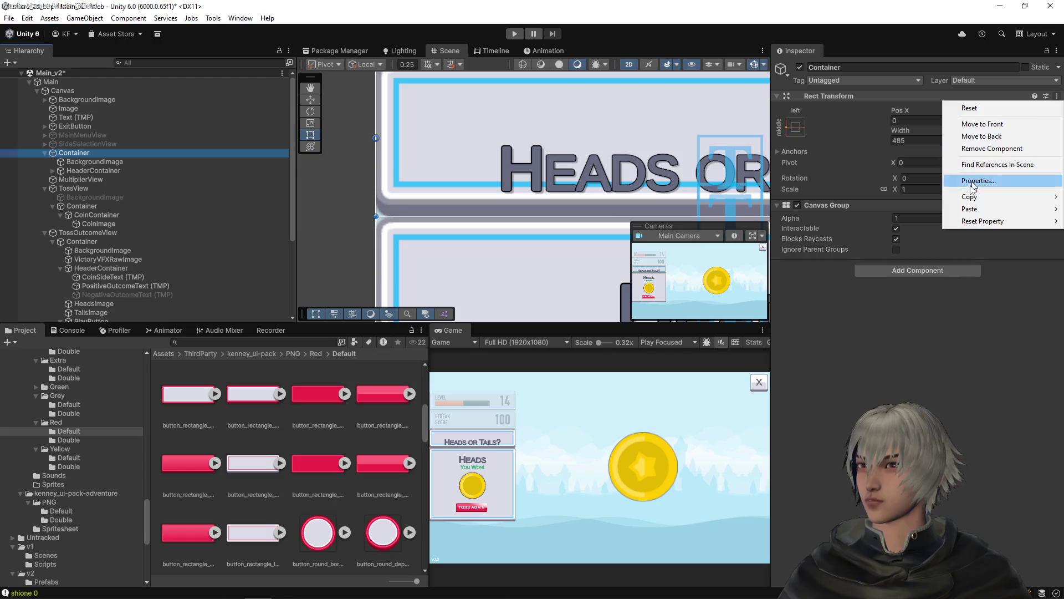
pyautogui.moveTo(967, 200)
pyautogui.click(882, 253)
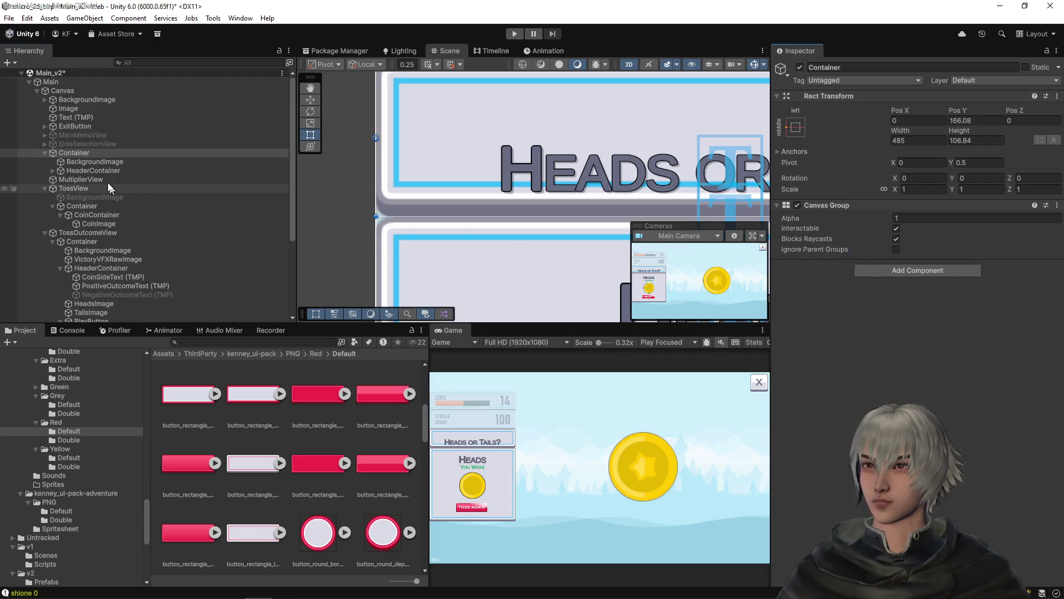
# - Paste the Container's rect values onto MultiplierView and nest the Container back inside it
pyautogui.click(92, 179)
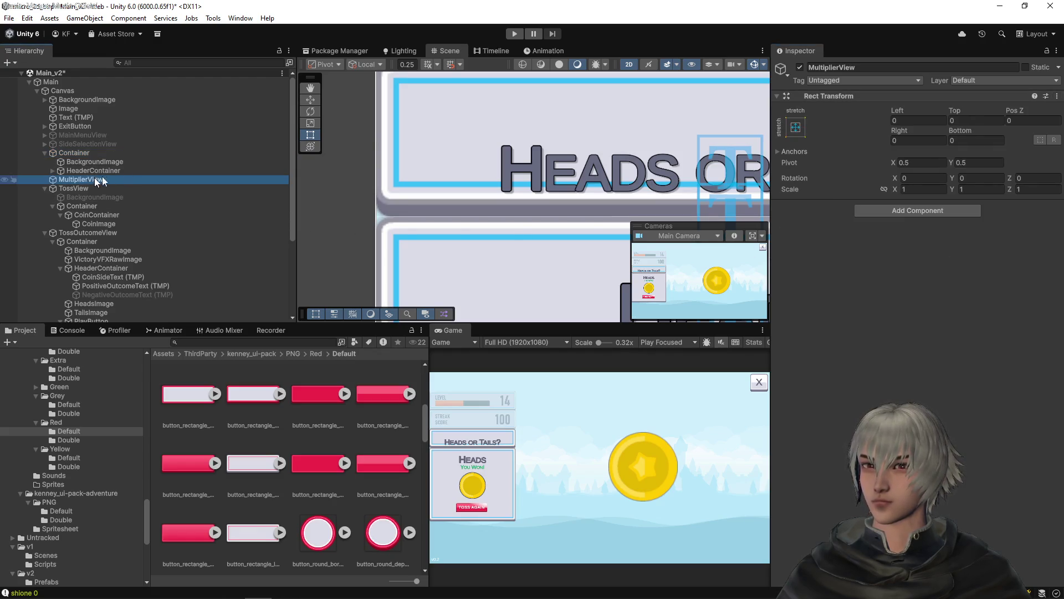
pyautogui.click(1058, 98)
pyautogui.click(1057, 96)
pyautogui.moveTo(975, 209)
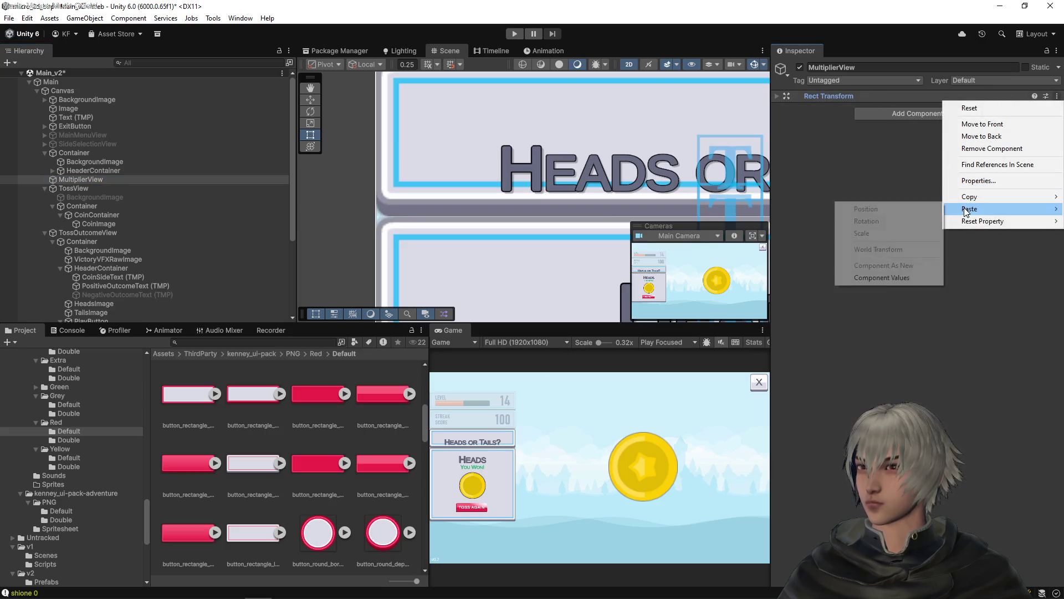
pyautogui.click(882, 277)
pyautogui.click(828, 96)
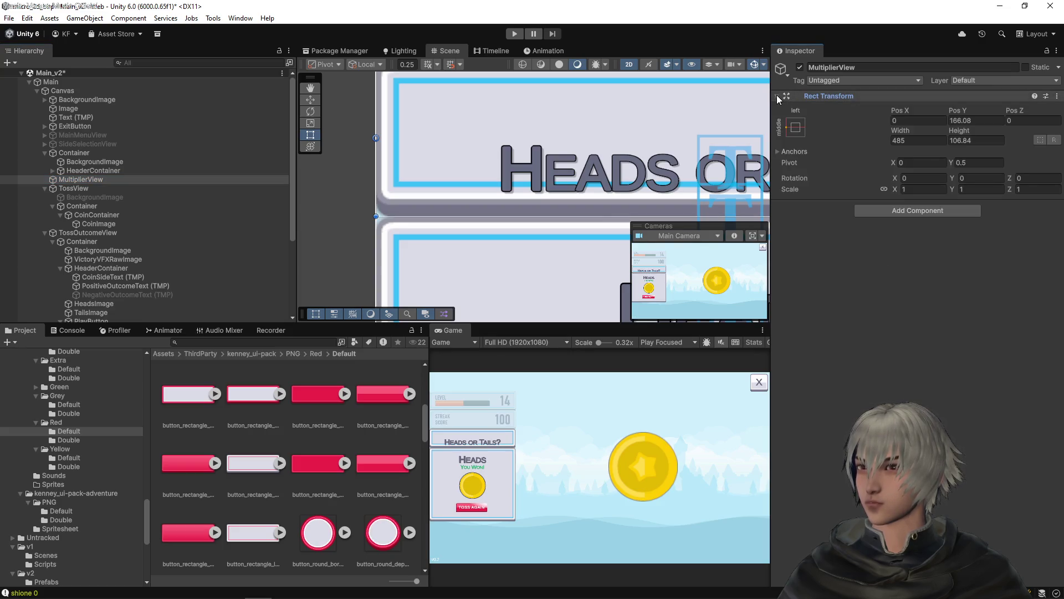
pyautogui.moveTo(78, 153); pyautogui.dragTo(79, 181)
pyautogui.click(795, 127)
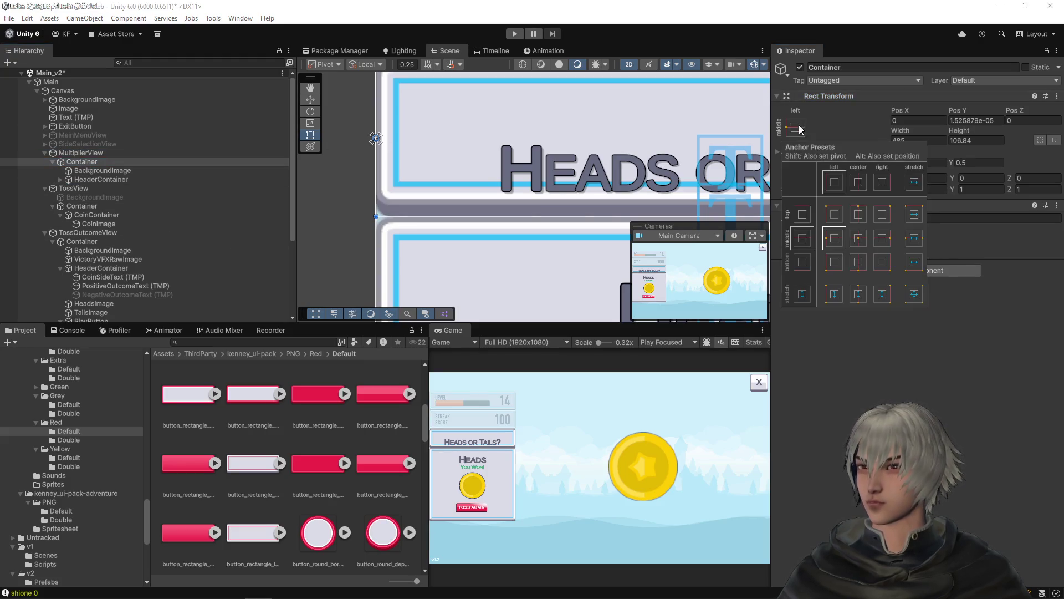
# - Anchor the Container to stretch-stretch and set its Left, Top, Right and Bottom offsets to 0
pyautogui.click(923, 299)
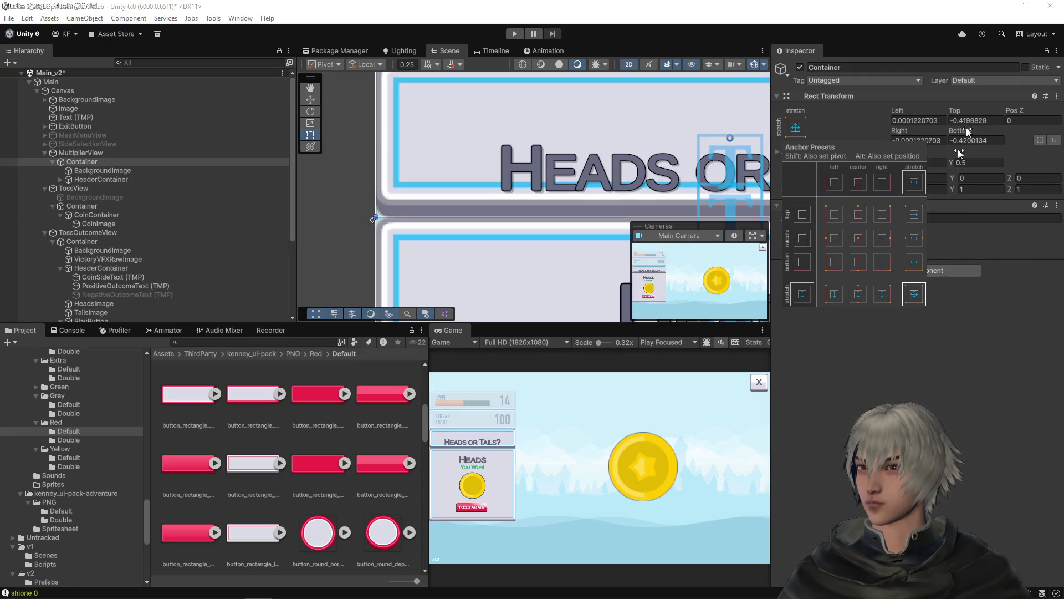
pyautogui.click(932, 121)
pyautogui.write('0')
pyautogui.press('Tab')
pyautogui.write('0')
pyautogui.press('Tab')
pyautogui.press('Tab')
pyautogui.write('0')
pyautogui.press('Tab')
pyautogui.write('0')
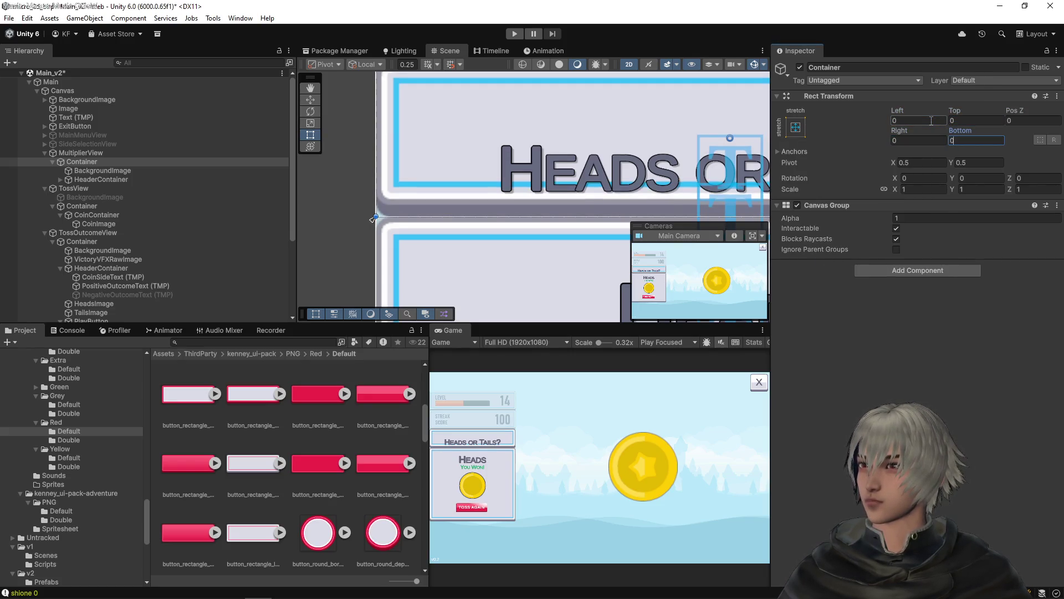
pyautogui.click(90, 153)
pyautogui.moveTo(632, 125)
pyautogui.mouseDown()
pyautogui.moveTo(667, 132)
pyautogui.moveTo(699, 119)
pyautogui.mouseUp()
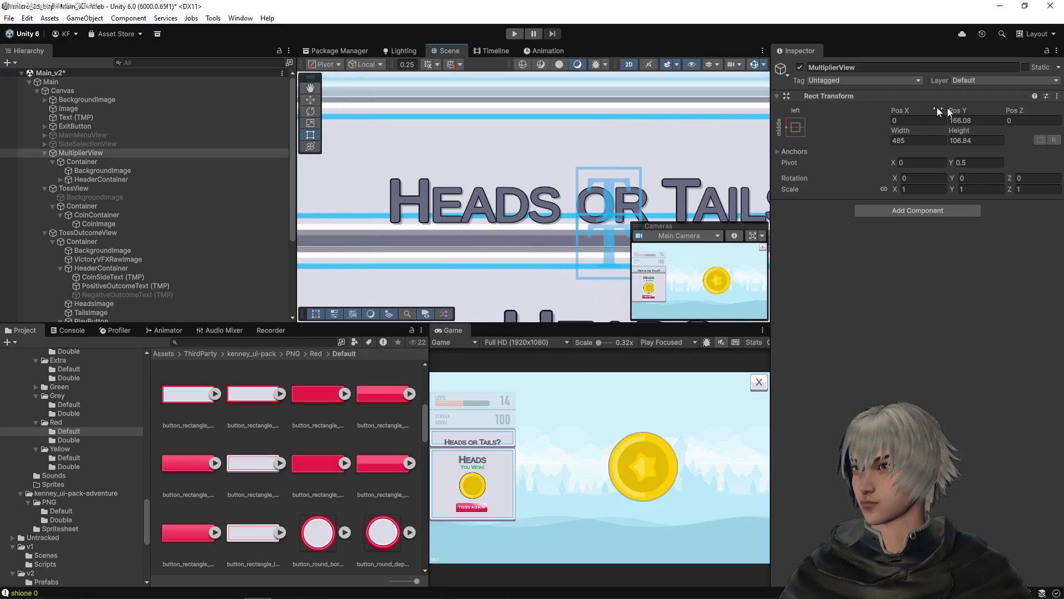
# - Resize MultiplierView to Height 107 with Pos Y 166, keeping its 485 width
pyautogui.scroll(3, 463, 178)
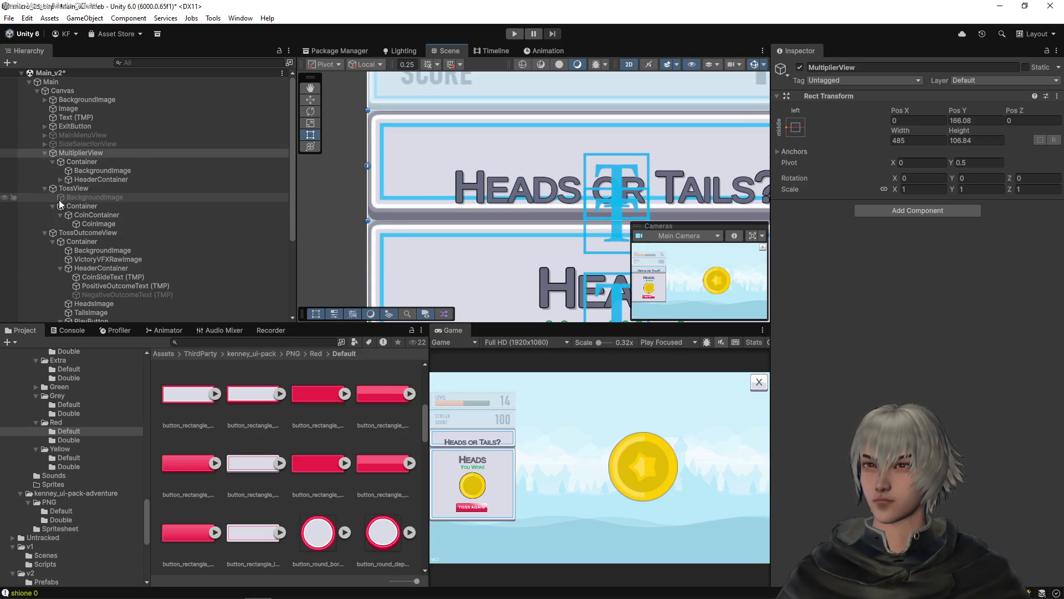
pyautogui.click(62, 144)
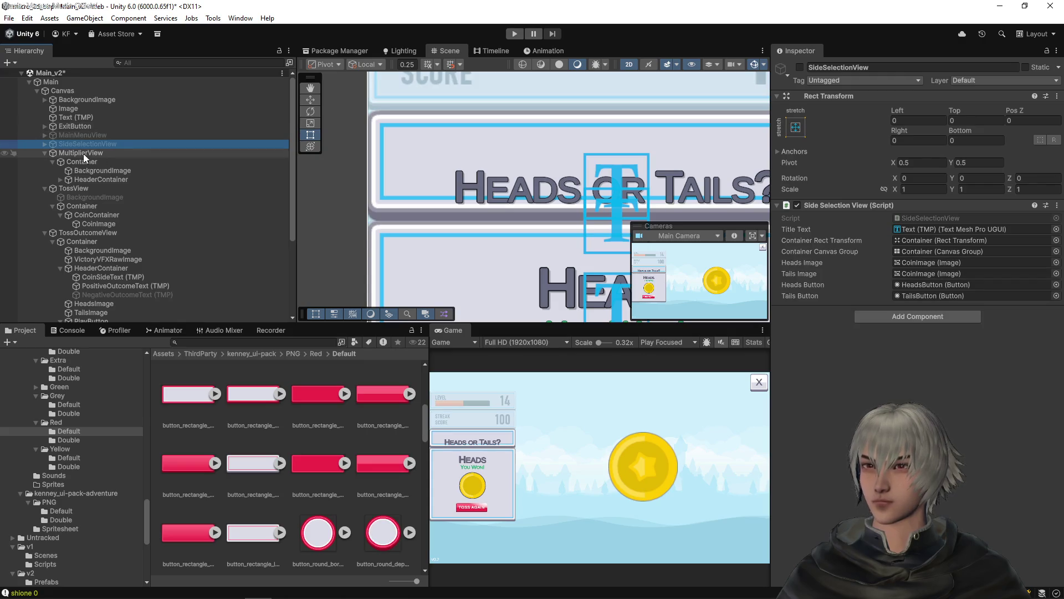
pyautogui.click(82, 153)
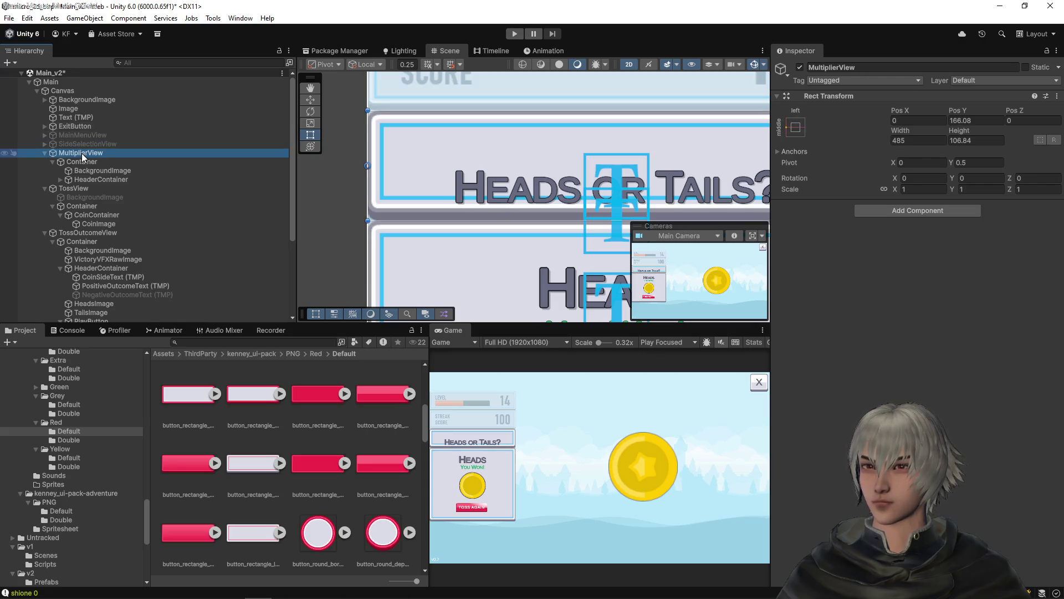
pyautogui.click(959, 140)
pyautogui.scroll(3, 333, 176)
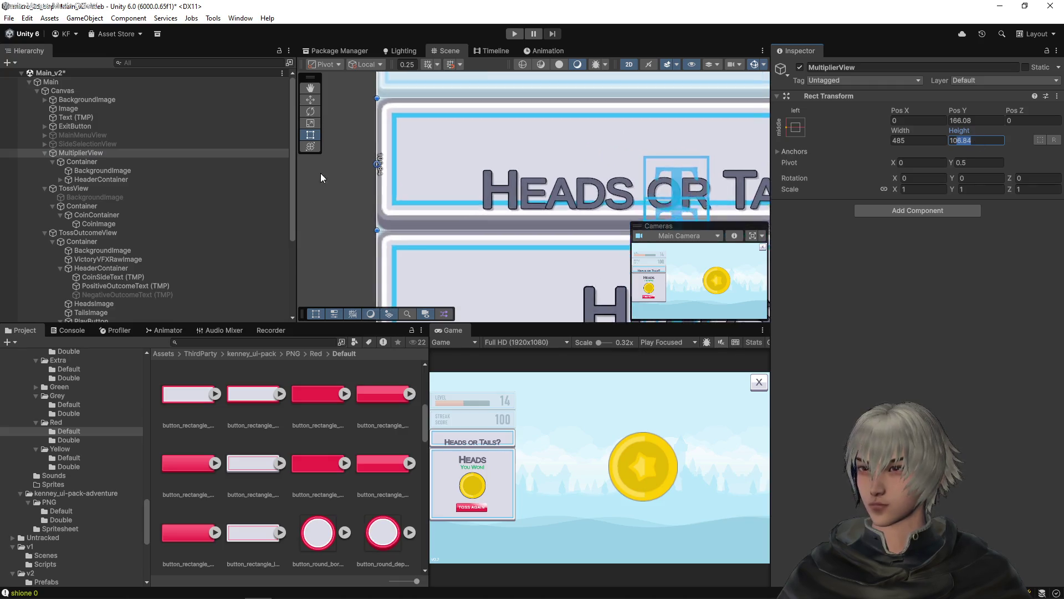
pyautogui.scroll(3, 388, 219)
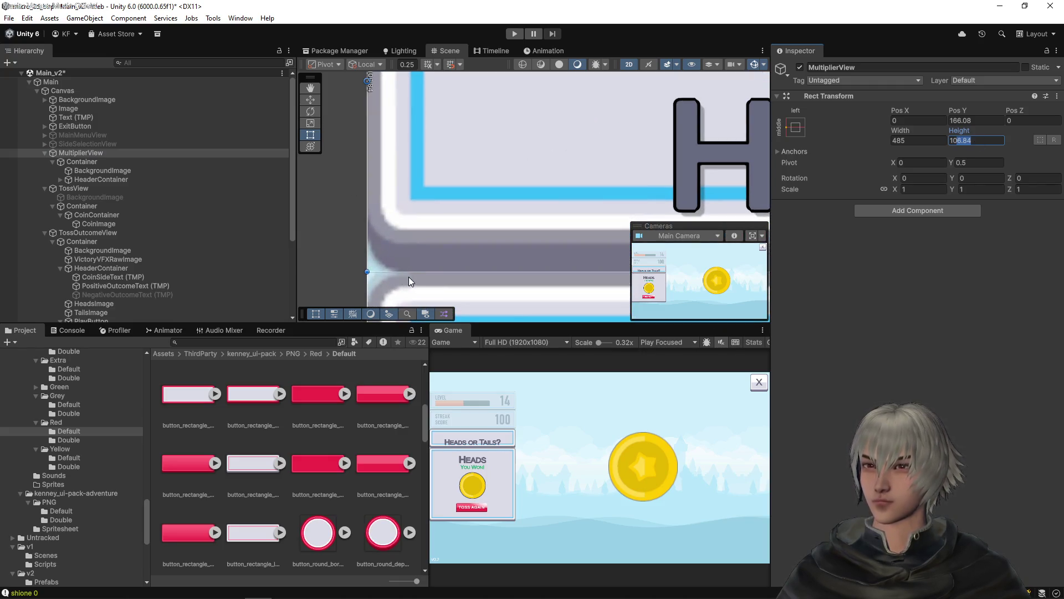
pyautogui.moveTo(417, 272); pyautogui.dragTo(416, 273)
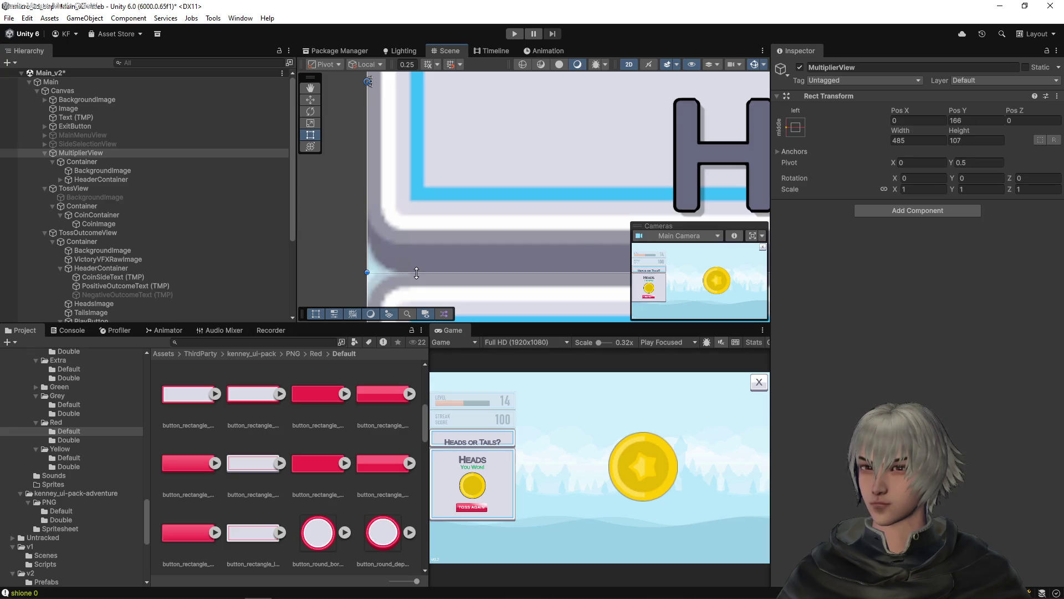
pyautogui.scroll(-5, 532, 166)
# - Pan the Scene view across the HEADS, SCORE, streak and You Won panels
pyautogui.moveTo(558, 159); pyautogui.dragTo(459, 263)
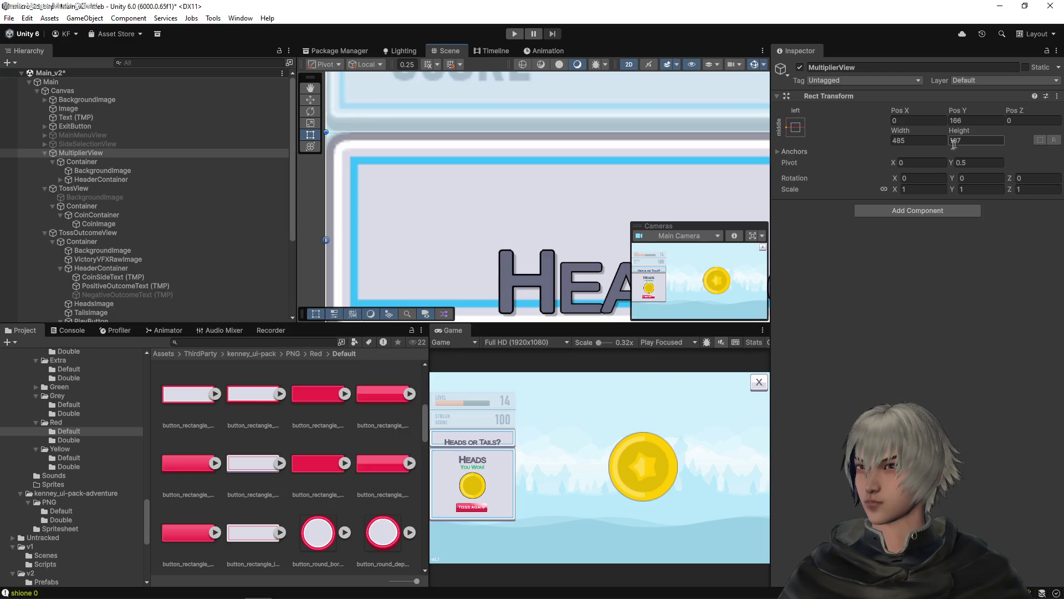
pyautogui.scroll(-2, 554, 166)
pyautogui.moveTo(573, 176); pyautogui.dragTo(556, 171)
pyautogui.scroll(-5, 529, 164)
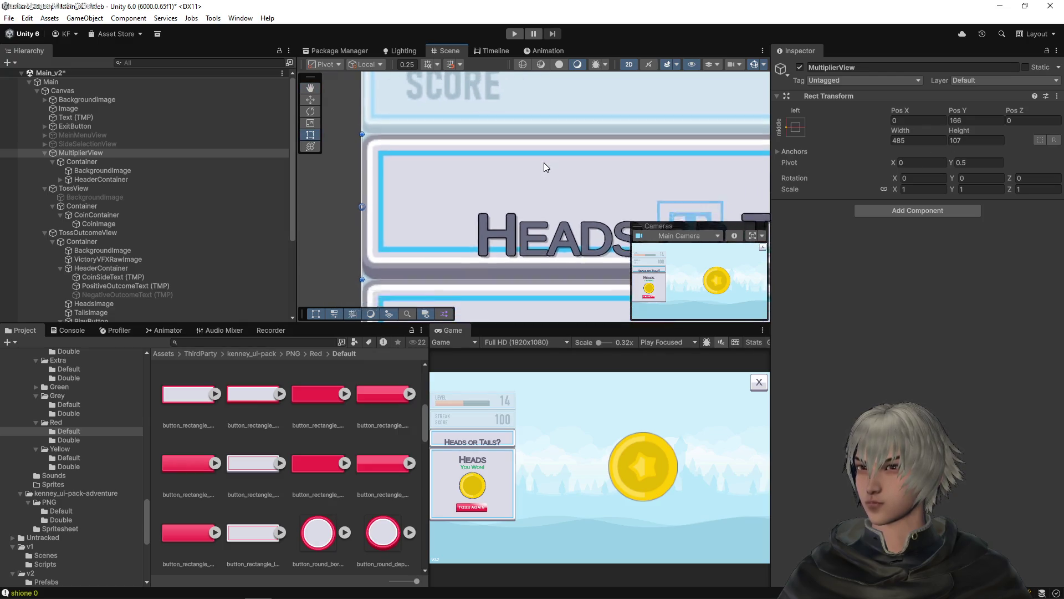
pyautogui.moveTo(593, 167)
pyautogui.mouseDown()
pyautogui.moveTo(435, 169)
pyautogui.moveTo(414, 149)
pyautogui.moveTo(413, 164)
pyautogui.moveTo(456, 205)
pyautogui.mouseUp()
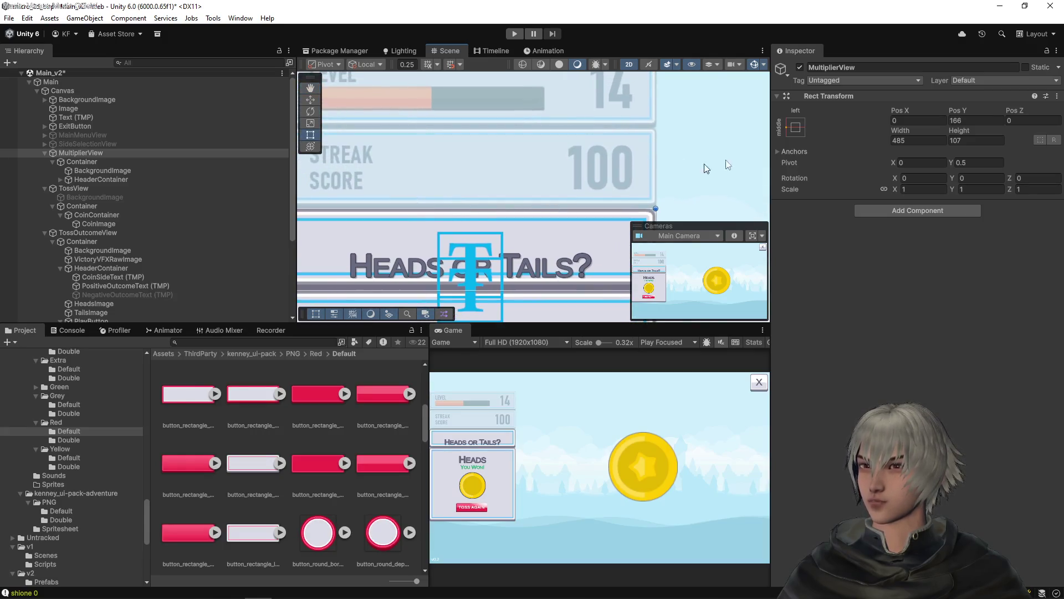
pyautogui.scroll(-2, 571, 198)
pyautogui.moveTo(494, 237); pyautogui.dragTo(537, 157)
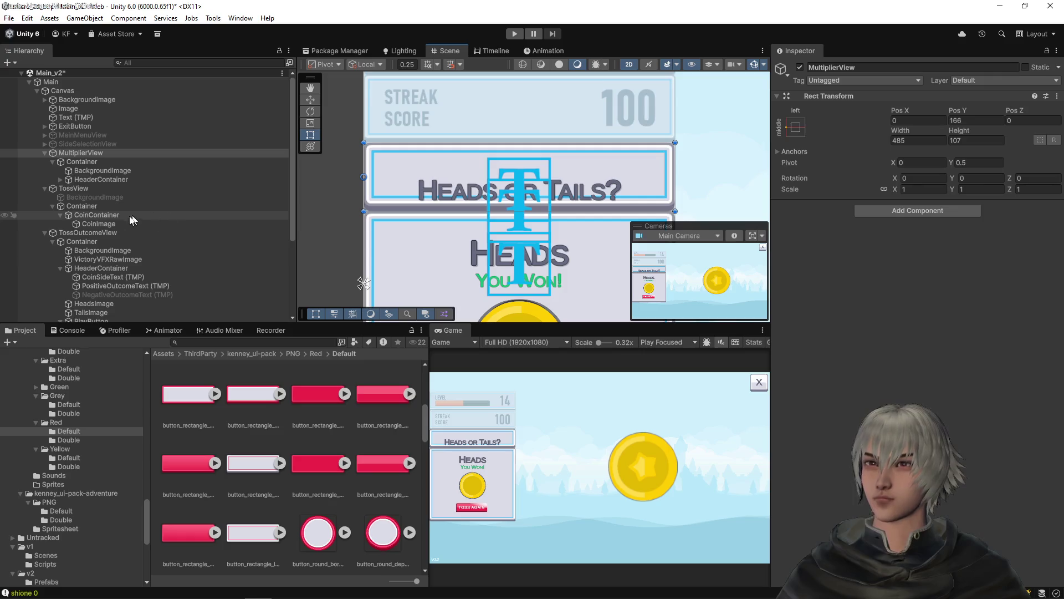
# - Raise the header Text (TMP) bottom edge and set its Bottom offset to 0
pyautogui.click(85, 171)
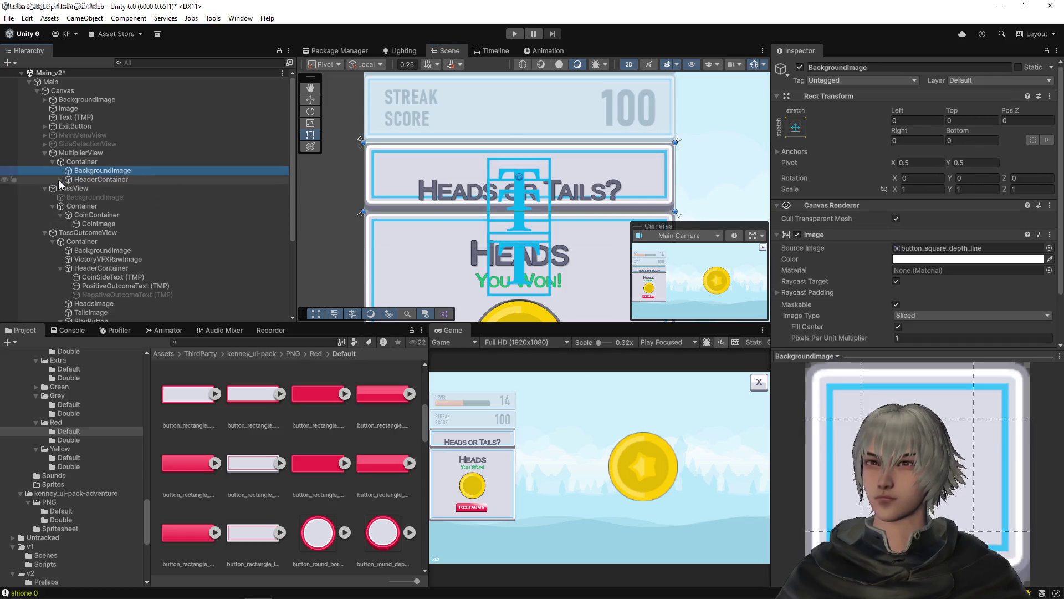
pyautogui.click(60, 179)
pyautogui.click(85, 188)
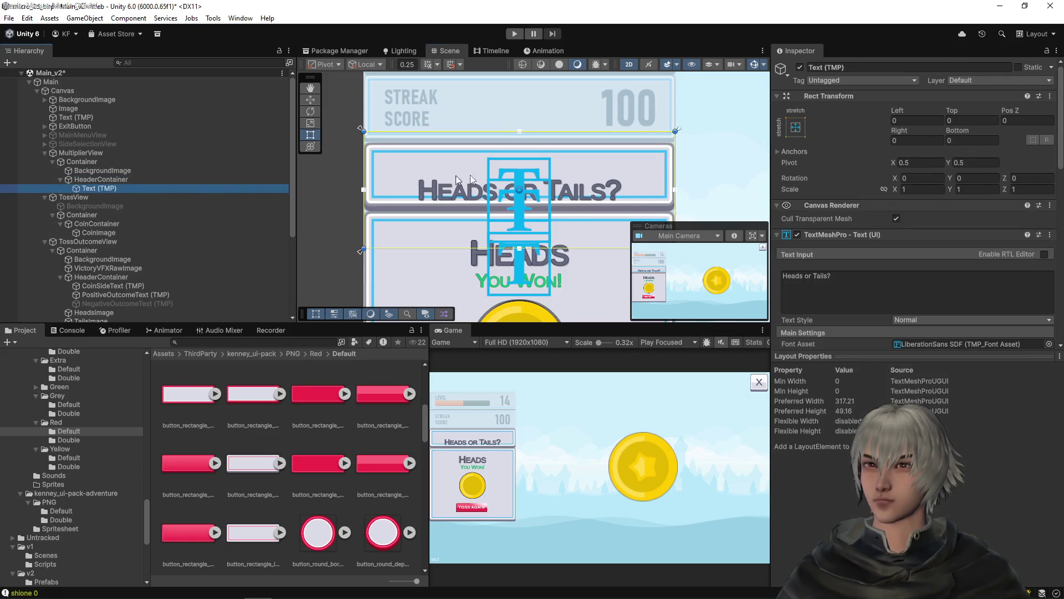
pyautogui.moveTo(566, 249); pyautogui.dragTo(576, 212)
pyautogui.click(974, 142)
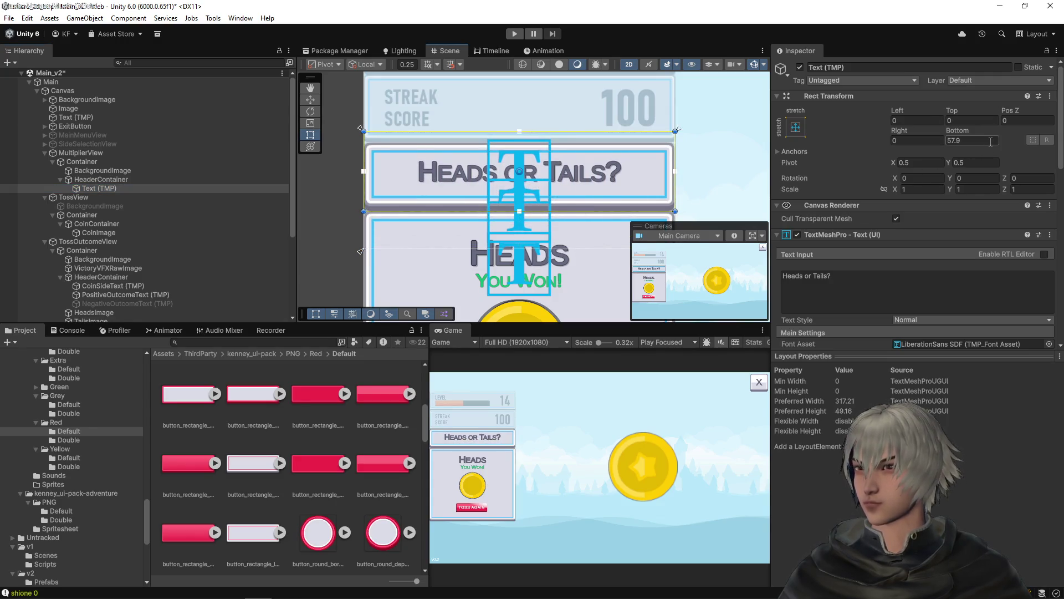
pyautogui.write('0')
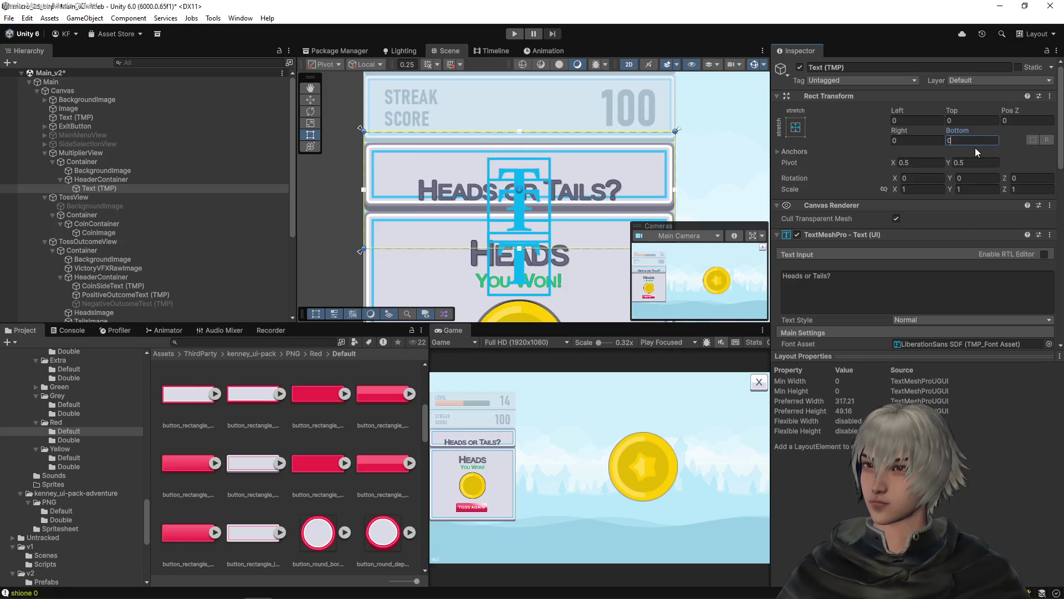
# - Anchor HeaderContainer to stretch-stretch and set its Top and Bottom offsets to 0
pyautogui.click(121, 180)
pyautogui.click(958, 120)
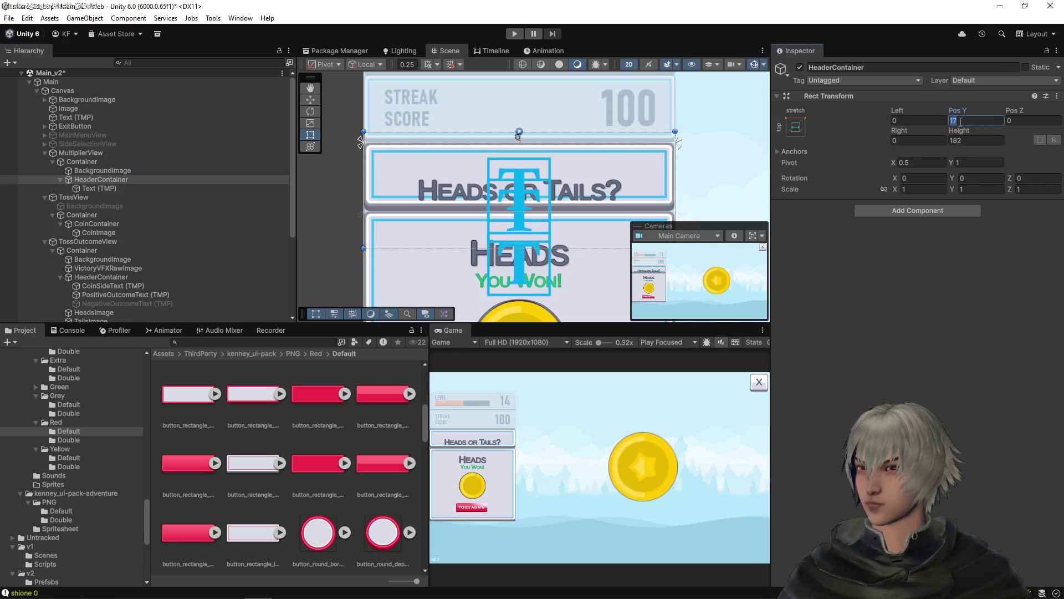
pyautogui.click(795, 127)
pyautogui.click(918, 295)
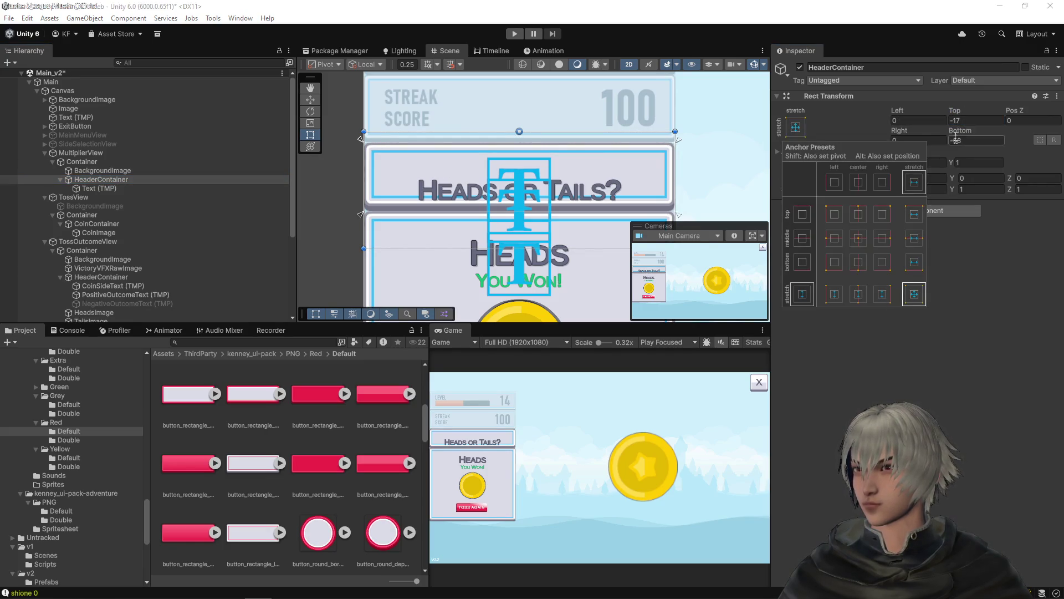
pyautogui.click(962, 120)
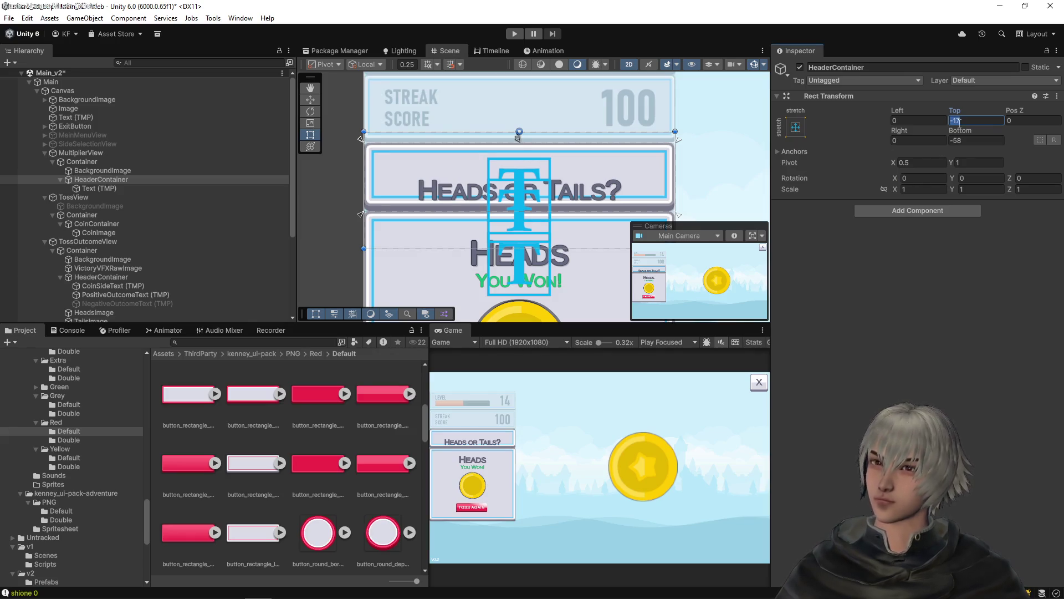
pyautogui.write('0')
pyautogui.click(976, 140)
pyautogui.write('0')
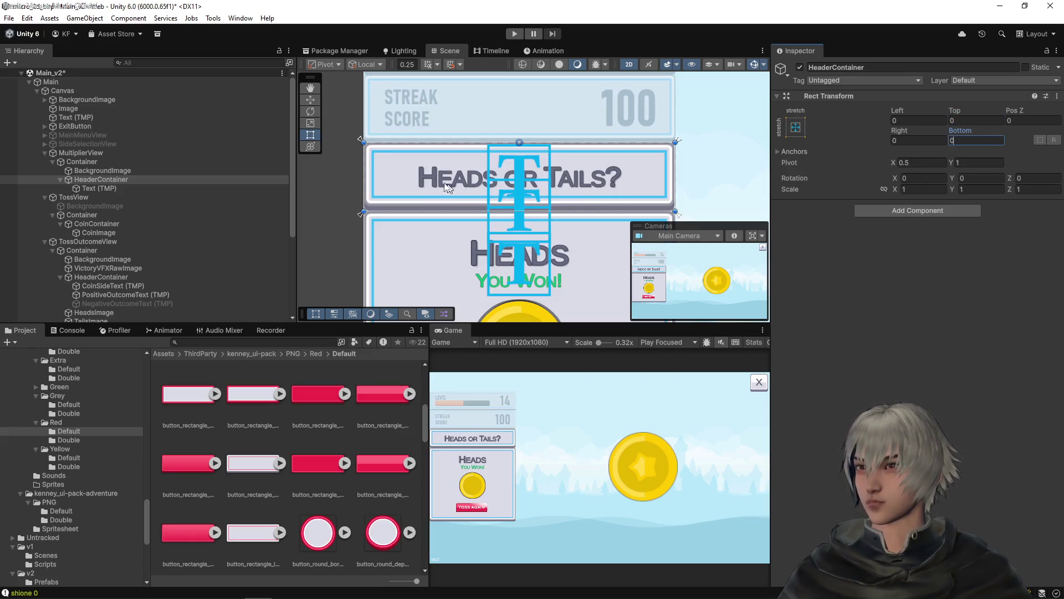
pyautogui.click(93, 188)
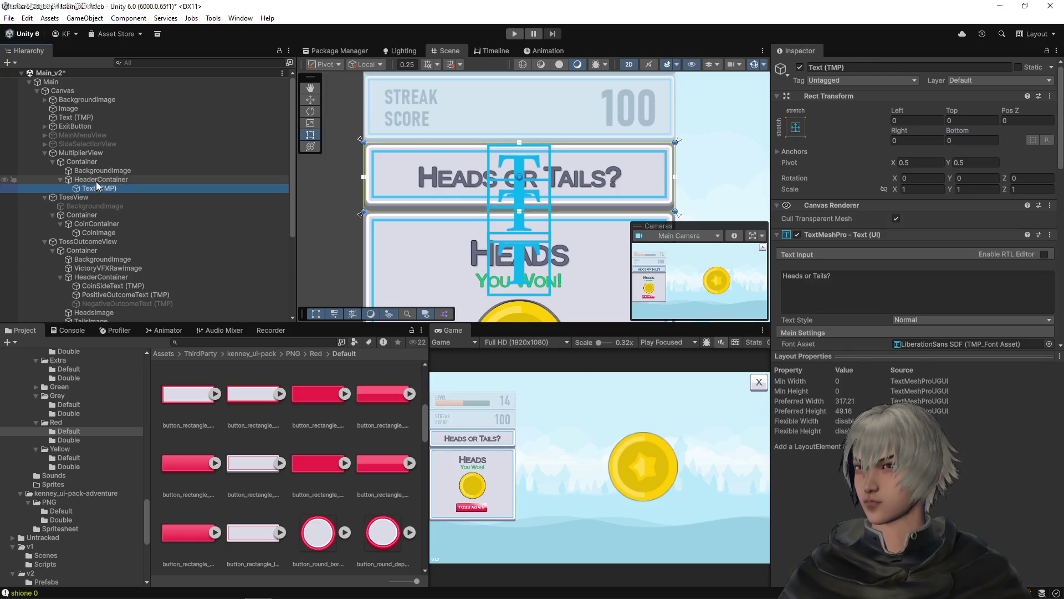
pyautogui.click(96, 172)
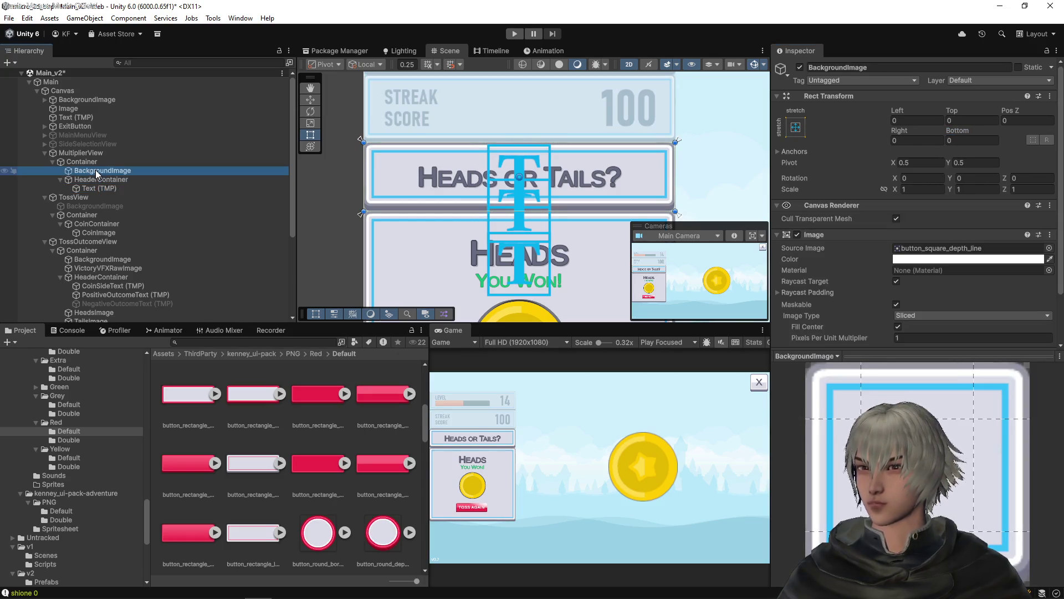
pyautogui.click(83, 162)
pyautogui.click(93, 180)
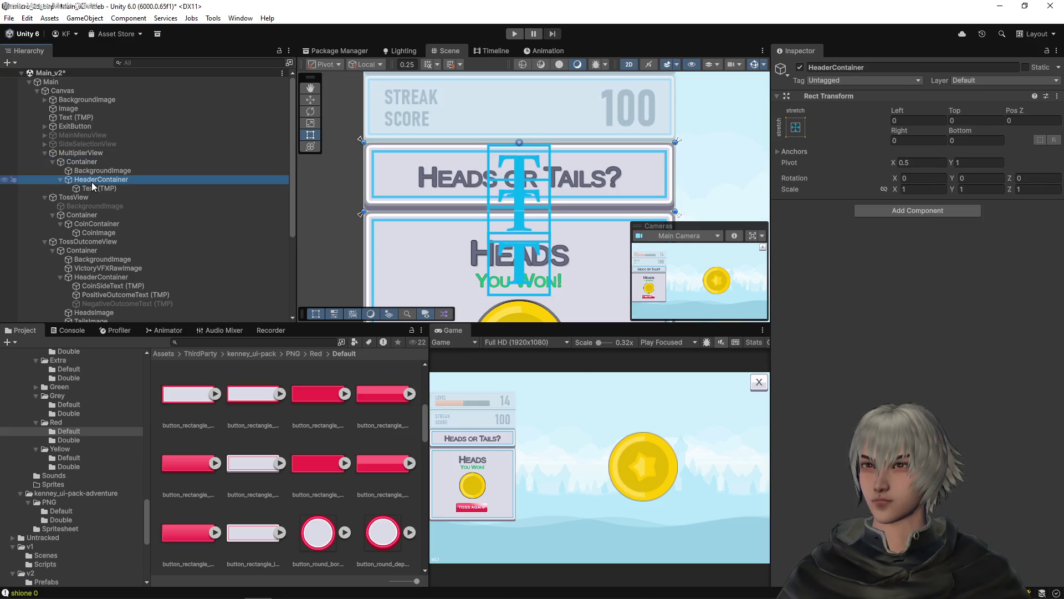
# - Disable MultiplierView's BackgroundImage to reveal the faint TOSS MULTIPLIER guide
pyautogui.press('f')
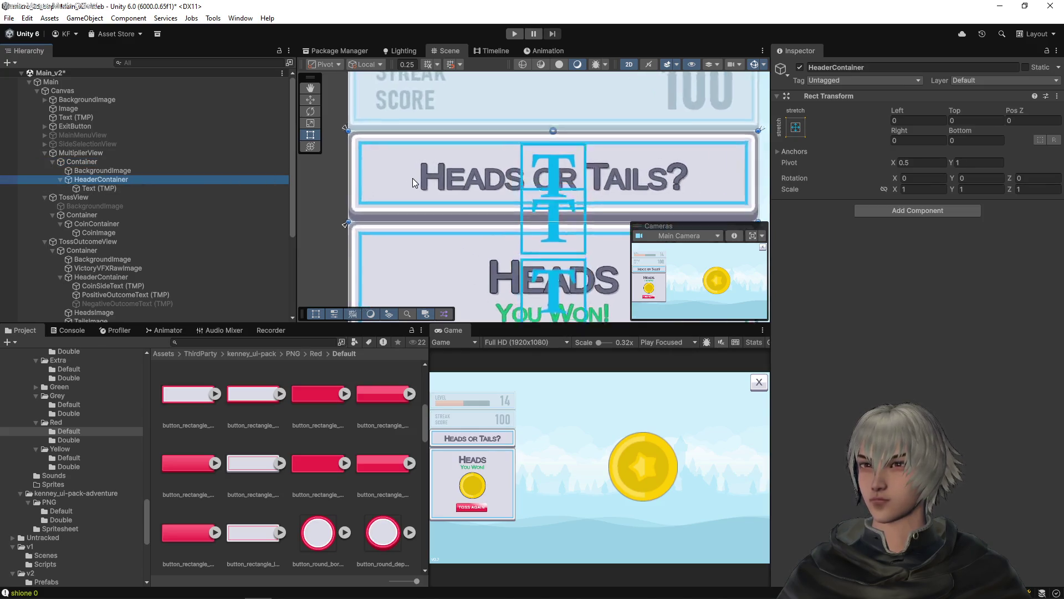
pyautogui.click(105, 170)
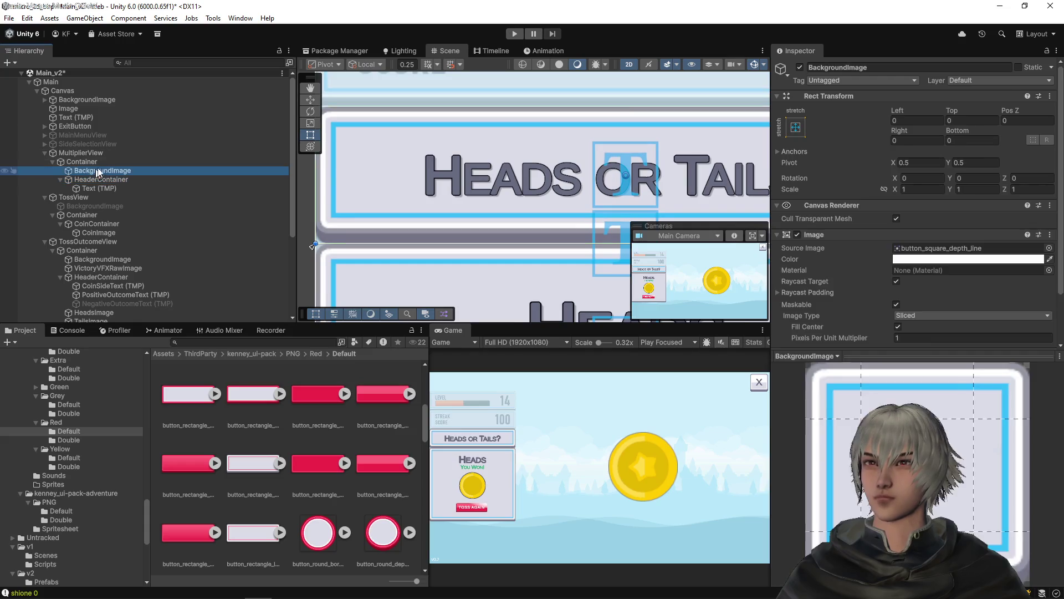
pyautogui.click(800, 67)
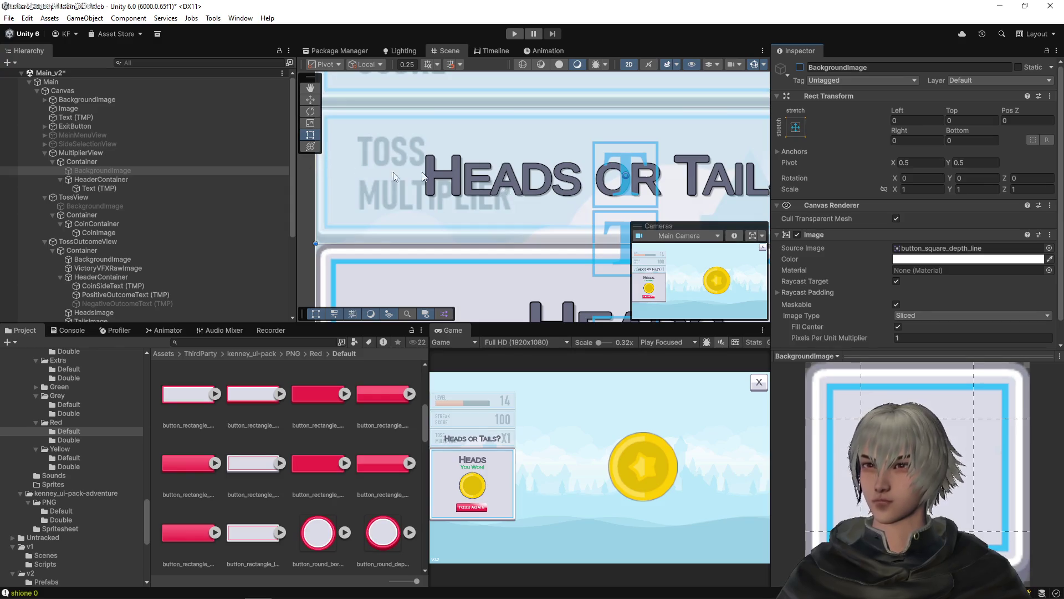
# - Left-align the Heads or Tails? header text and nudge its left edge inward
pyautogui.click(88, 188)
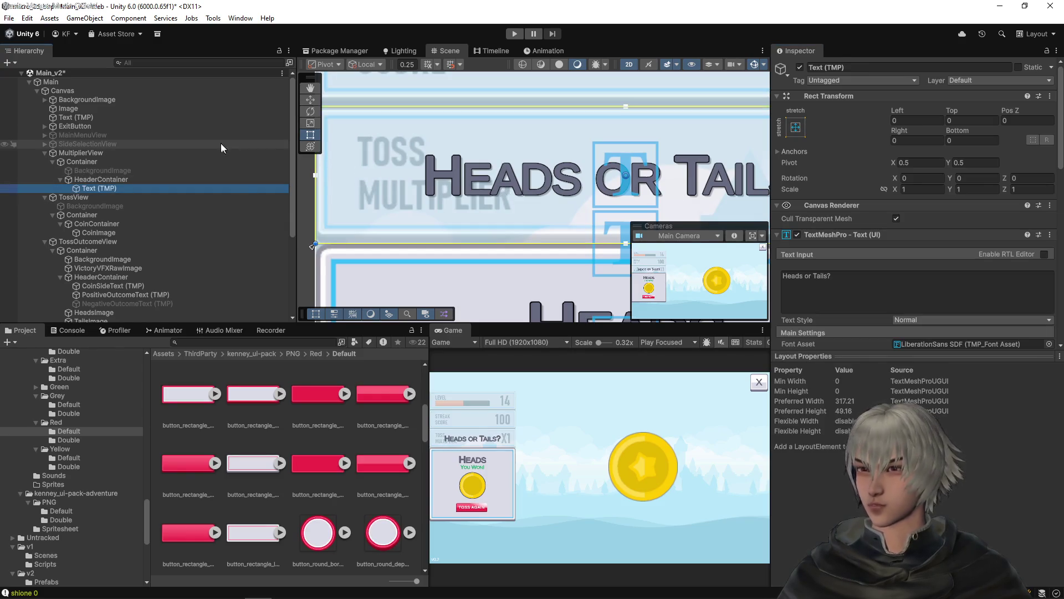
pyautogui.press('f')
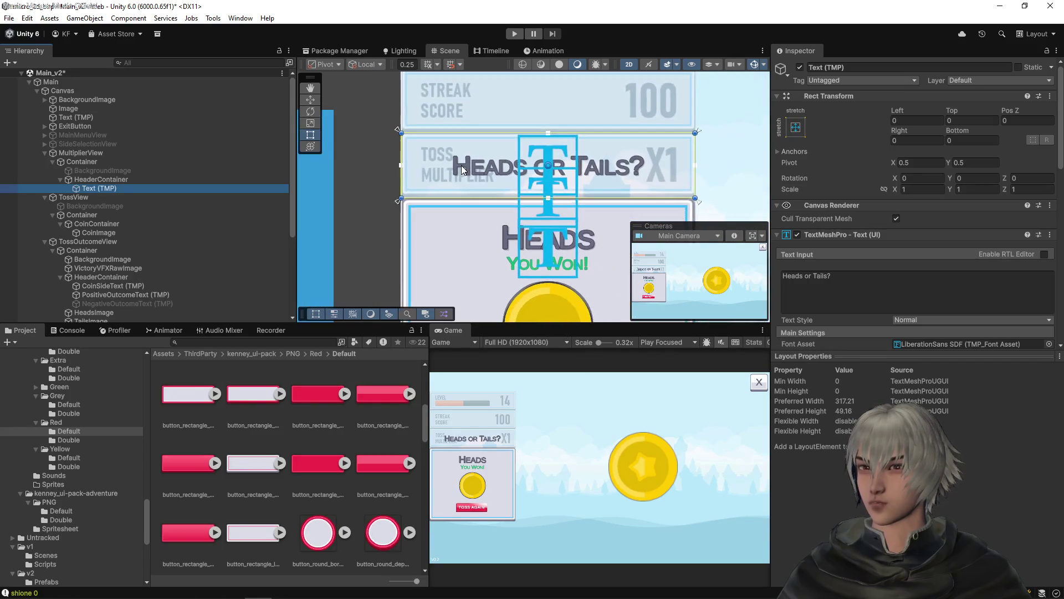
pyautogui.scroll(-5, 862, 275)
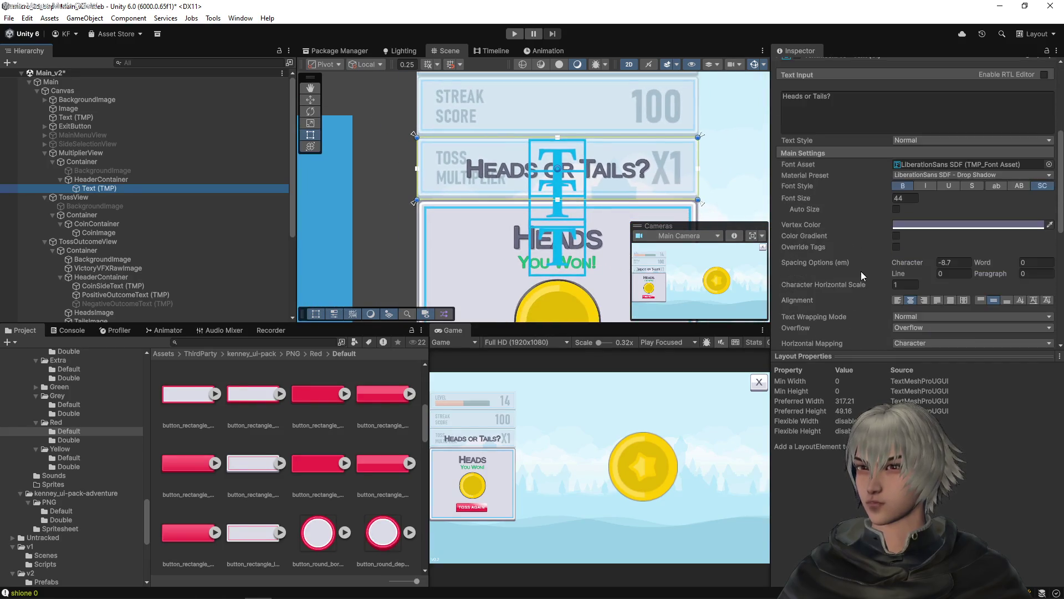
pyautogui.click(897, 300)
pyautogui.scroll(3, 430, 139)
pyautogui.scroll(3, 430, 140)
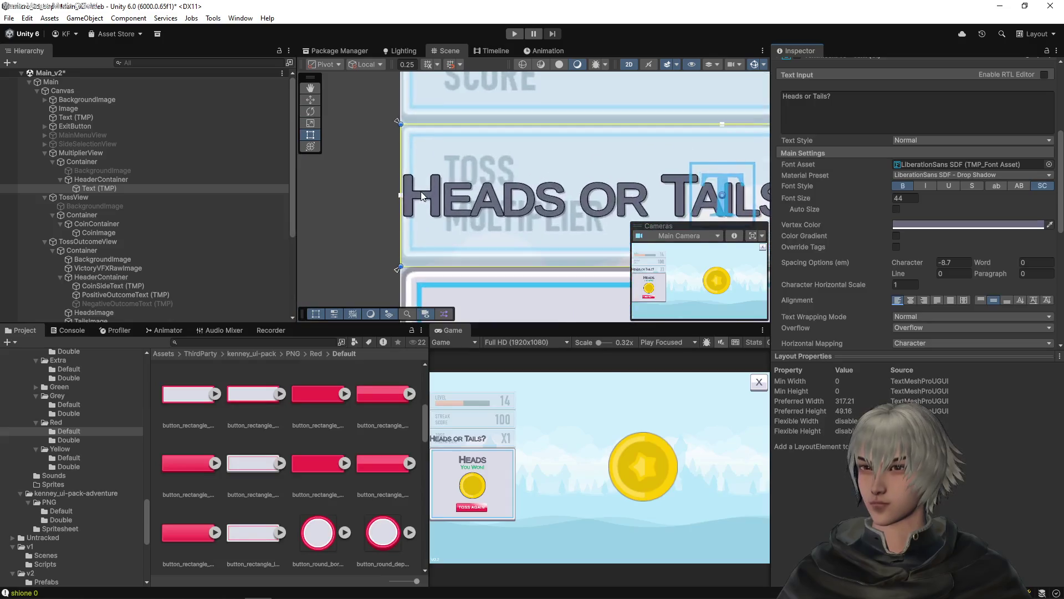
pyautogui.scroll(2, 450, 229)
pyautogui.moveTo(450, 229); pyautogui.dragTo(453, 229)
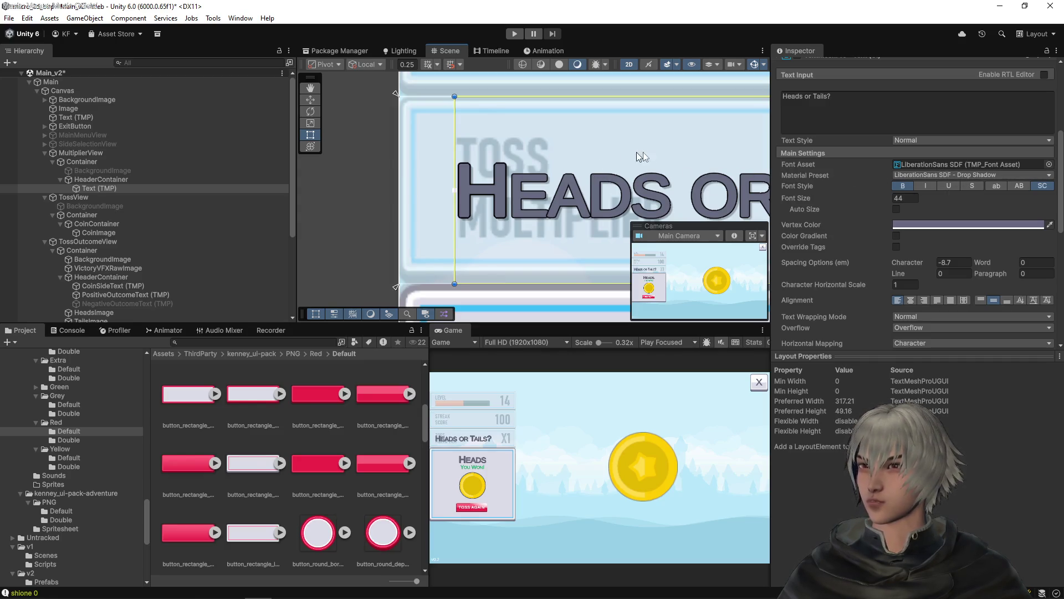
pyautogui.click(1049, 165)
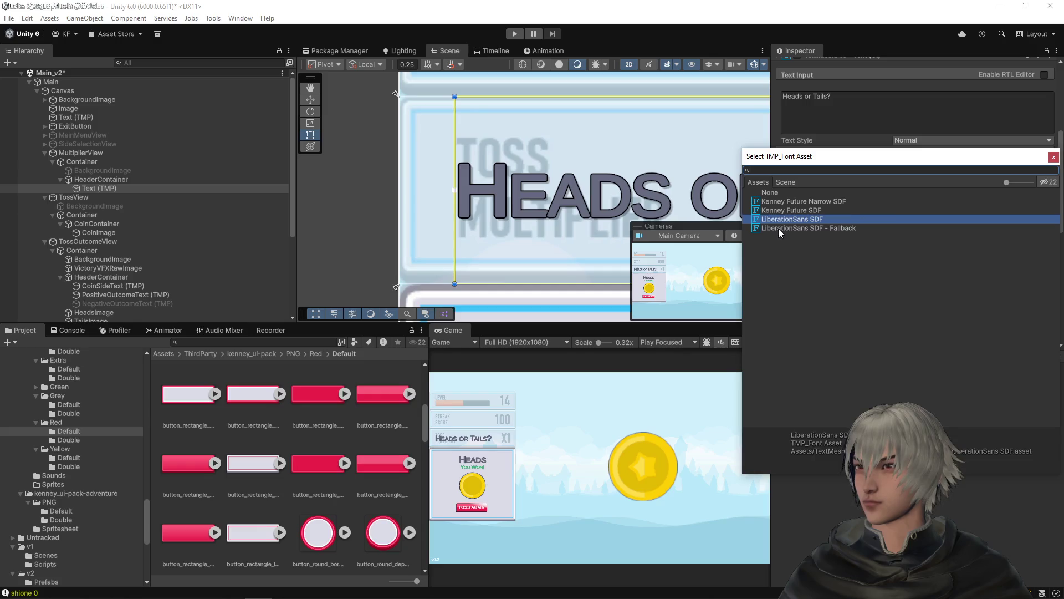
pyautogui.click(795, 203)
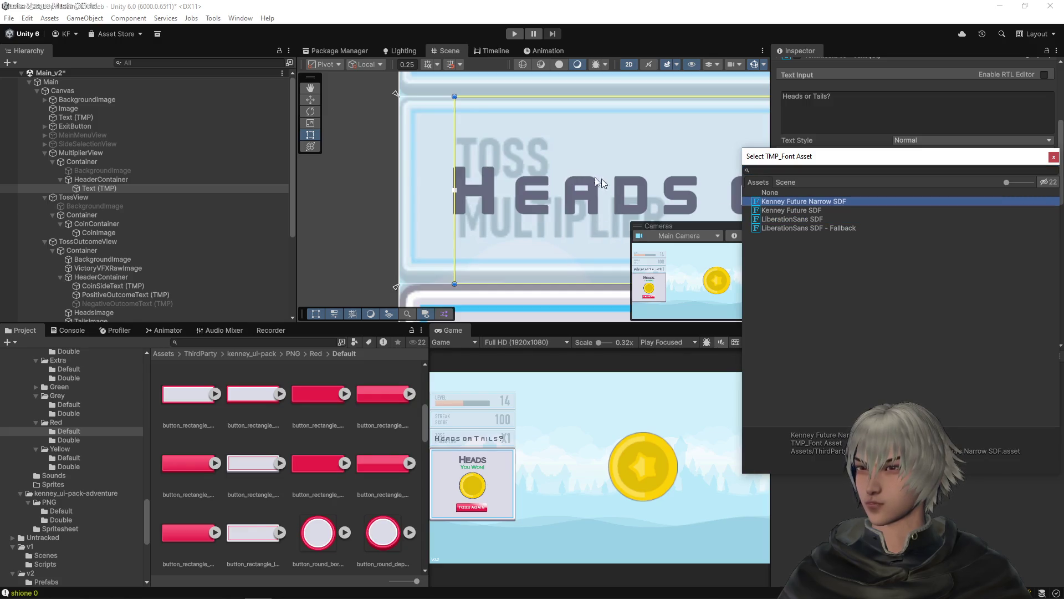
pyautogui.click(792, 211)
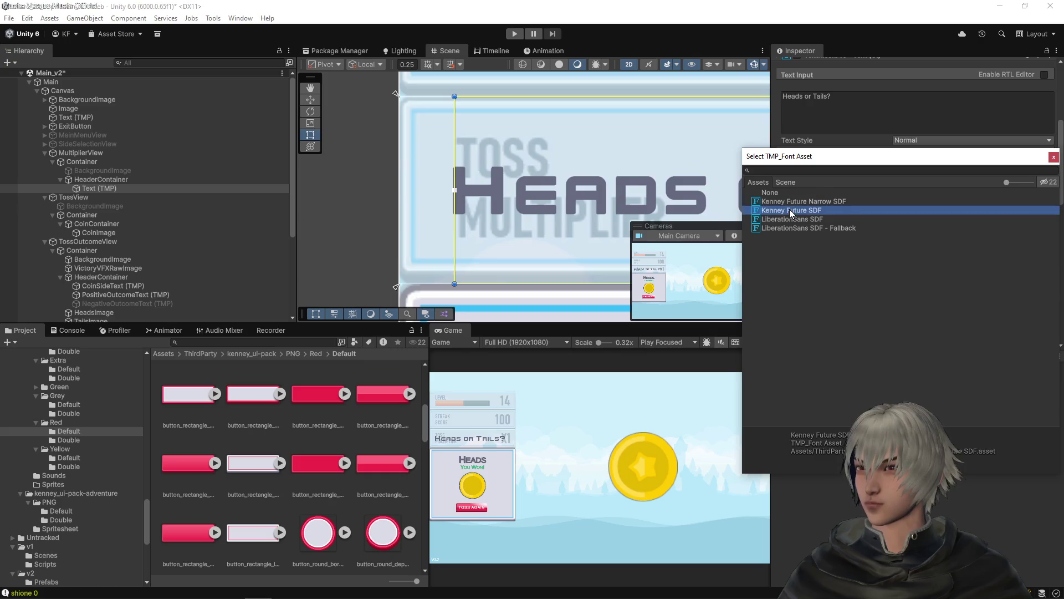
pyautogui.click(1053, 157)
pyautogui.hotkey('ctrl', 'z')
pyautogui.moveTo(559, 138); pyautogui.dragTo(511, 181)
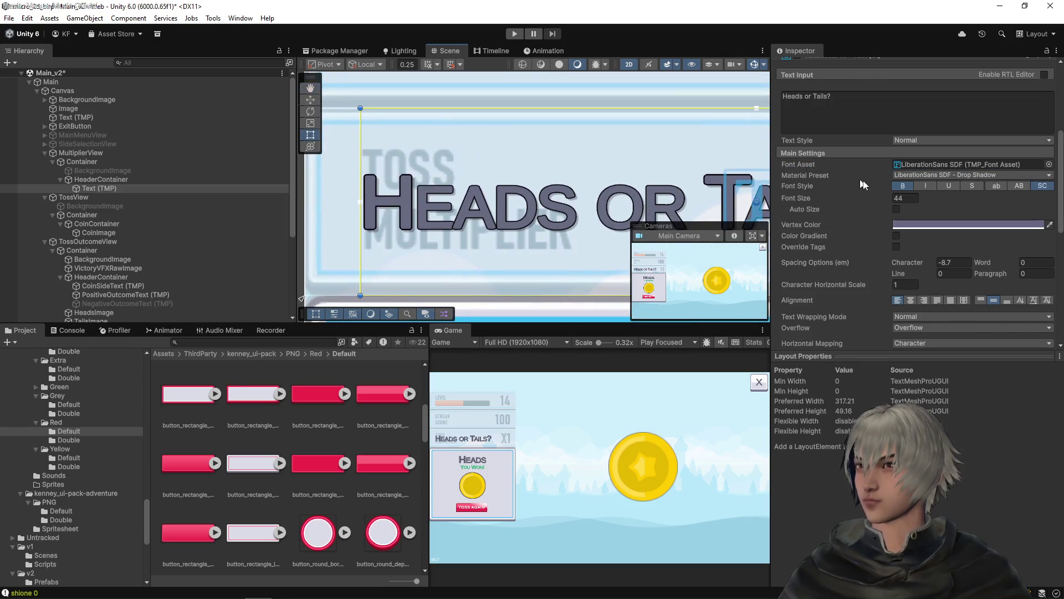
pyautogui.scroll(1, 863, 151)
pyautogui.click(857, 133)
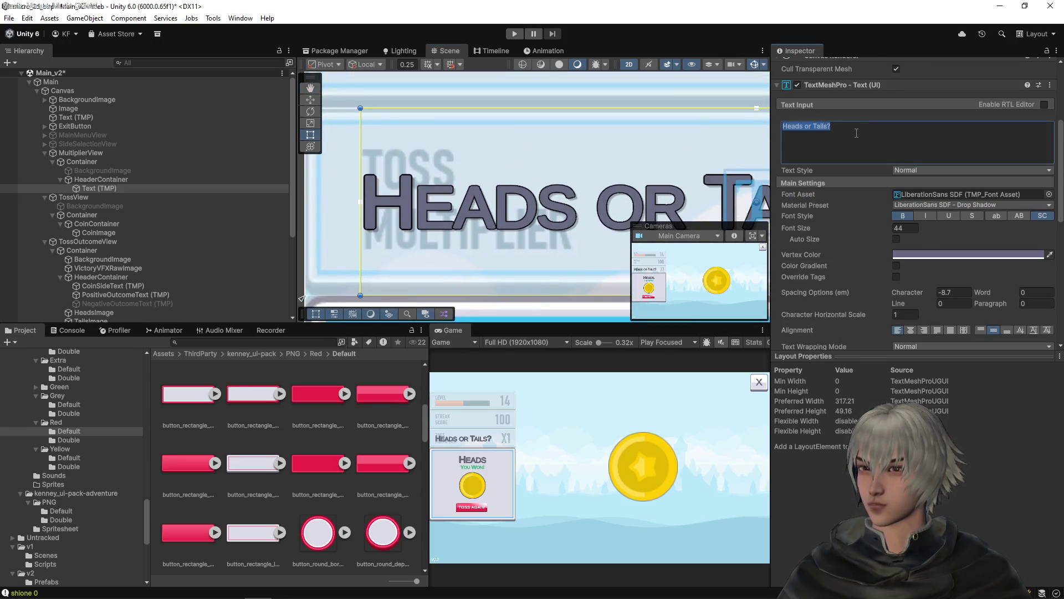
# - Enable uppercase on the header text and change it to TOSS MULTIPLIER
pyautogui.click(1018, 216)
pyautogui.click(861, 133)
pyautogui.write('TO')
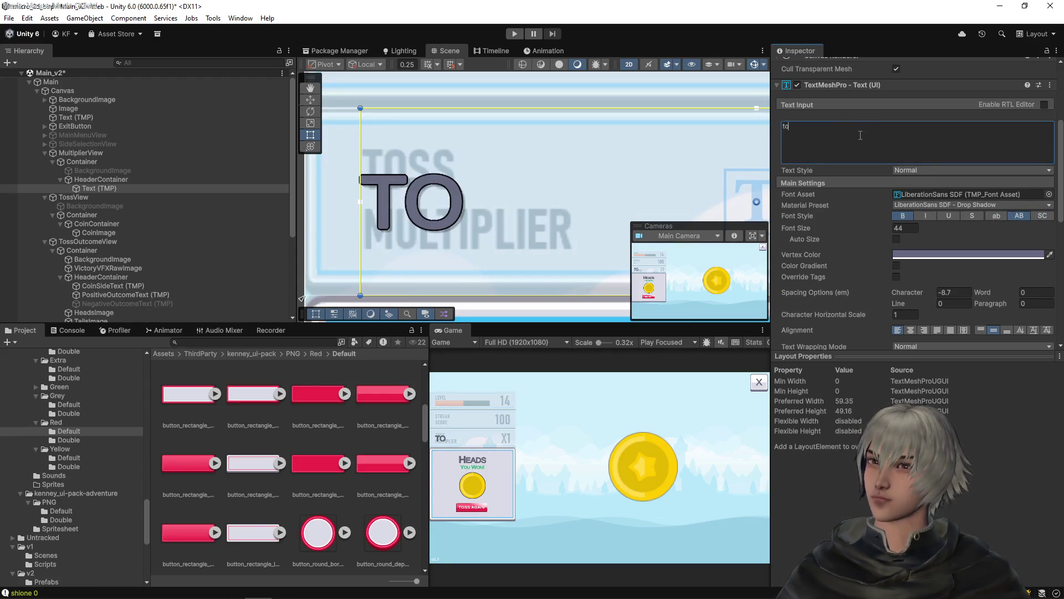
pyautogui.press('BackSpace')
pyautogui.press('BackSpace')
pyautogui.write('TOIS')
pyautogui.press('BackSpace')
pyautogui.press('BackSpace')
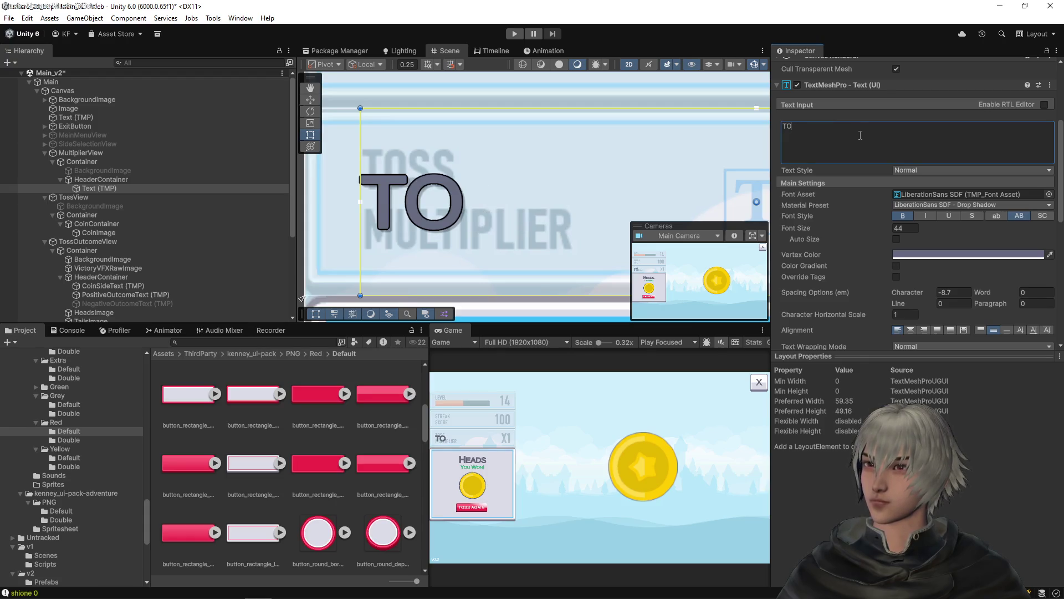
pyautogui.write('SS ')
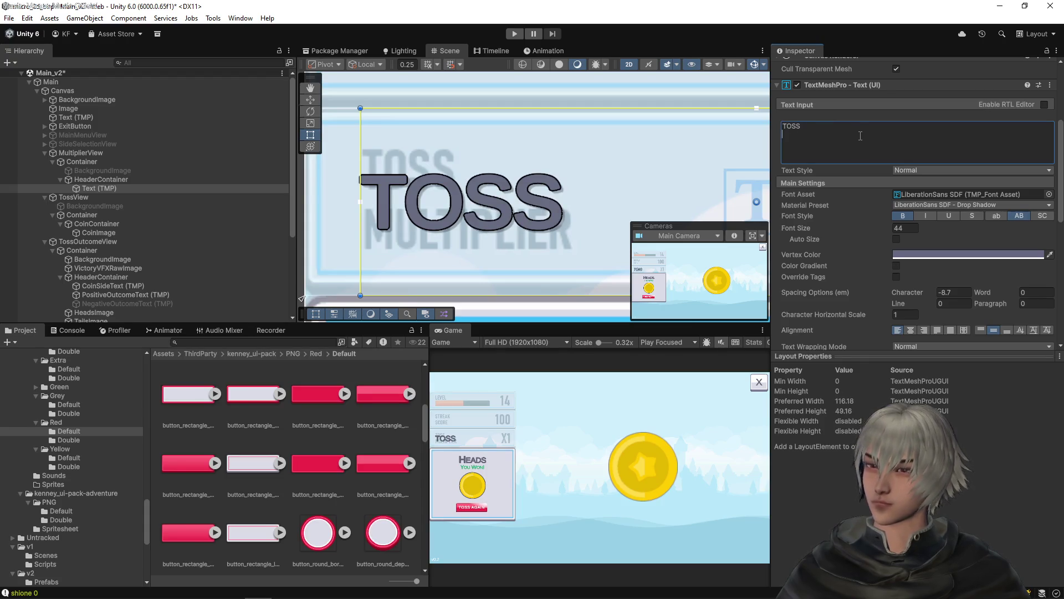
pyautogui.write('MULTIPLIER')
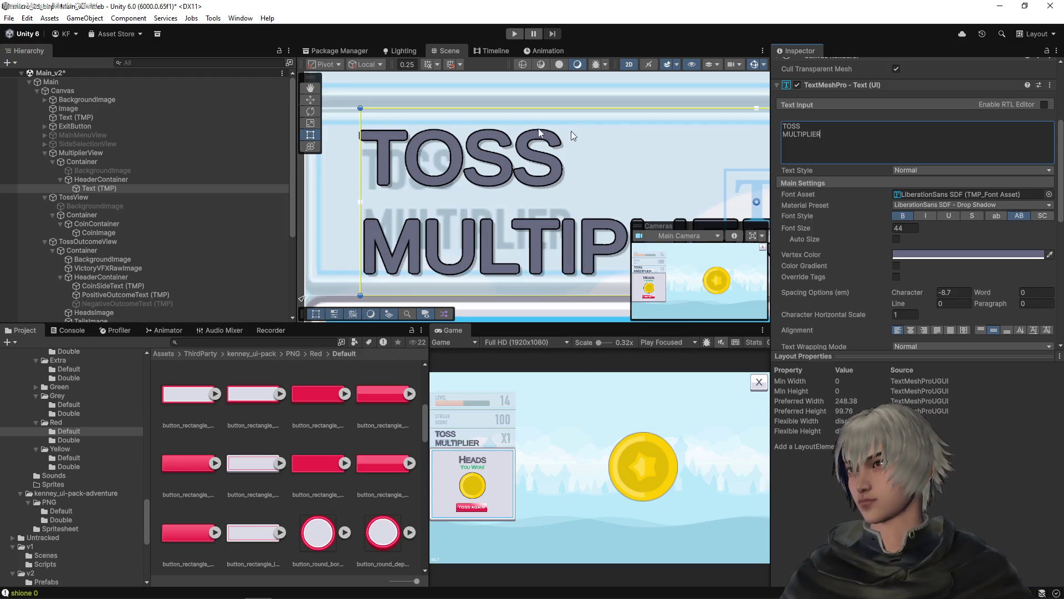
pyautogui.moveTo(465, 155)
pyautogui.mouseDown()
pyautogui.moveTo(466, 170)
pyautogui.moveTo(430, 170)
pyautogui.mouseUp()
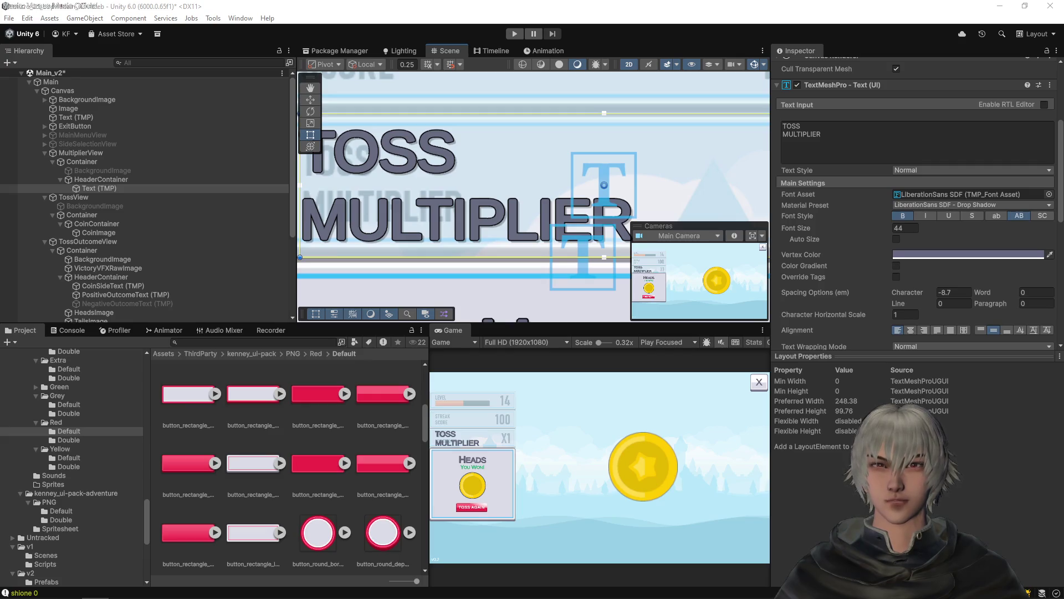
pyautogui.hotkey('alt', 'Tab')
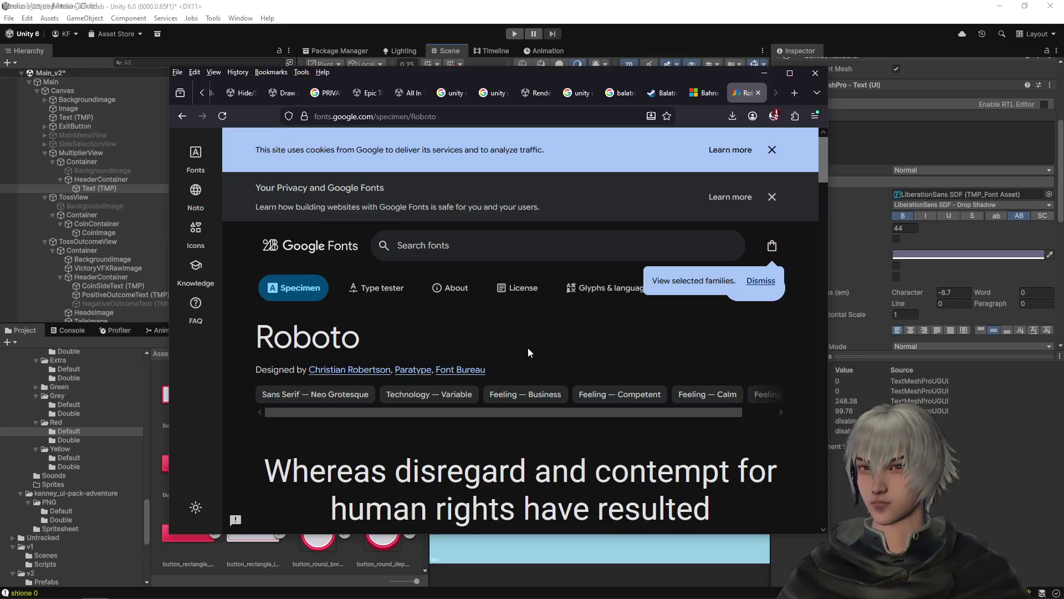
# - Dismiss the cookie and privacy notices and browse the Roboto specimen styles
pyautogui.scroll(-5, 529, 355)
pyautogui.scroll(-6, 535, 362)
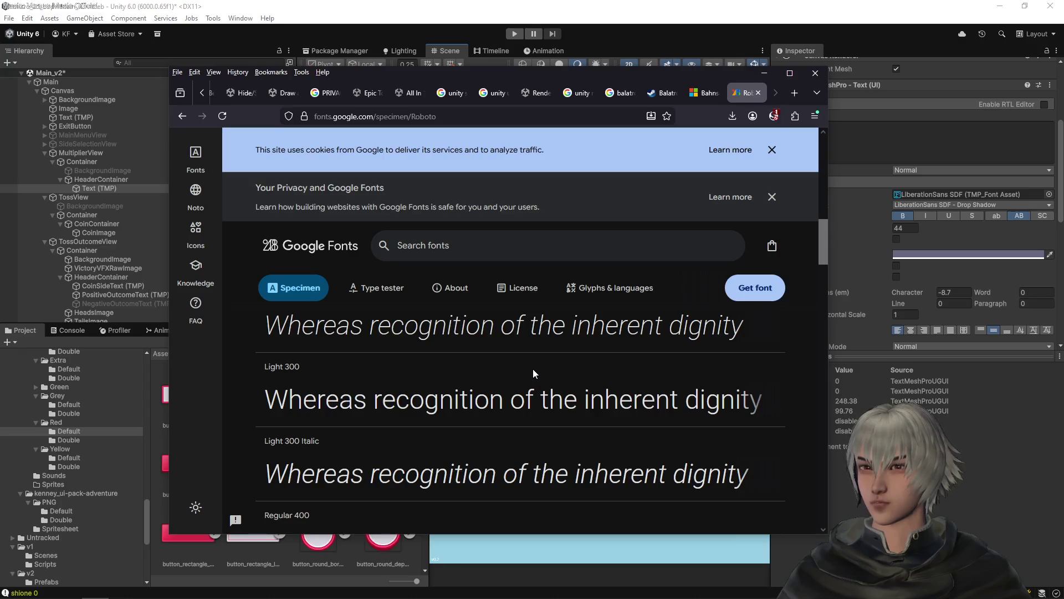
pyautogui.scroll(10, 533, 368)
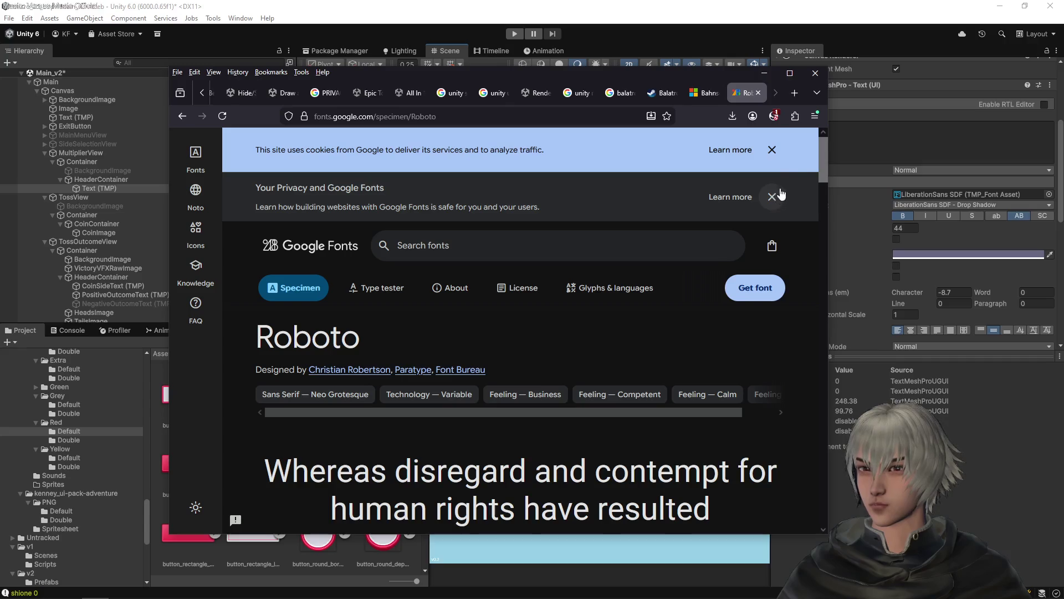
pyautogui.click(772, 150)
pyautogui.click(772, 153)
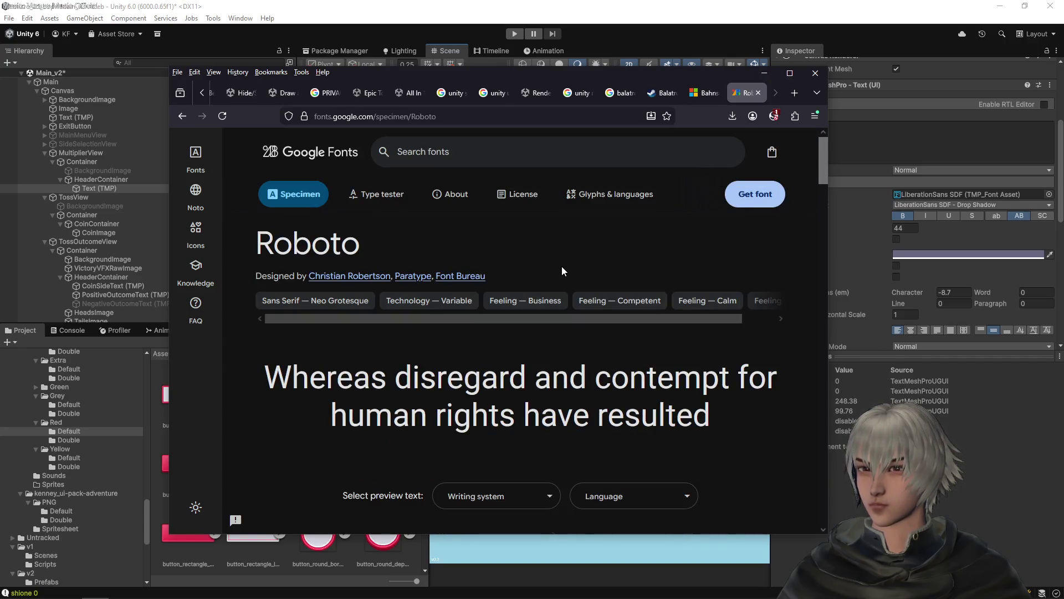
pyautogui.scroll(-2, 562, 270)
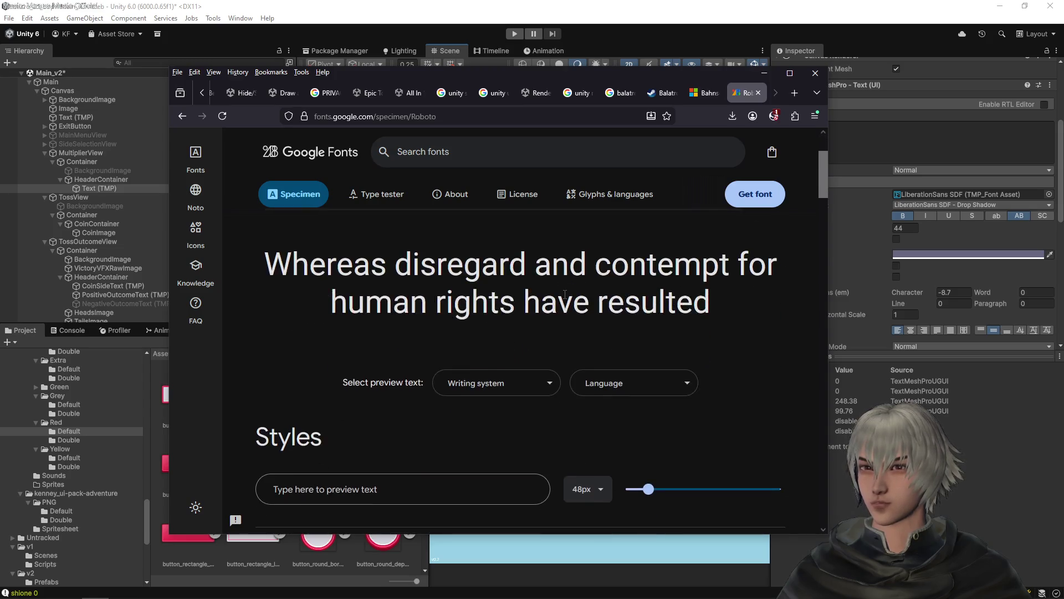
pyautogui.click(543, 381)
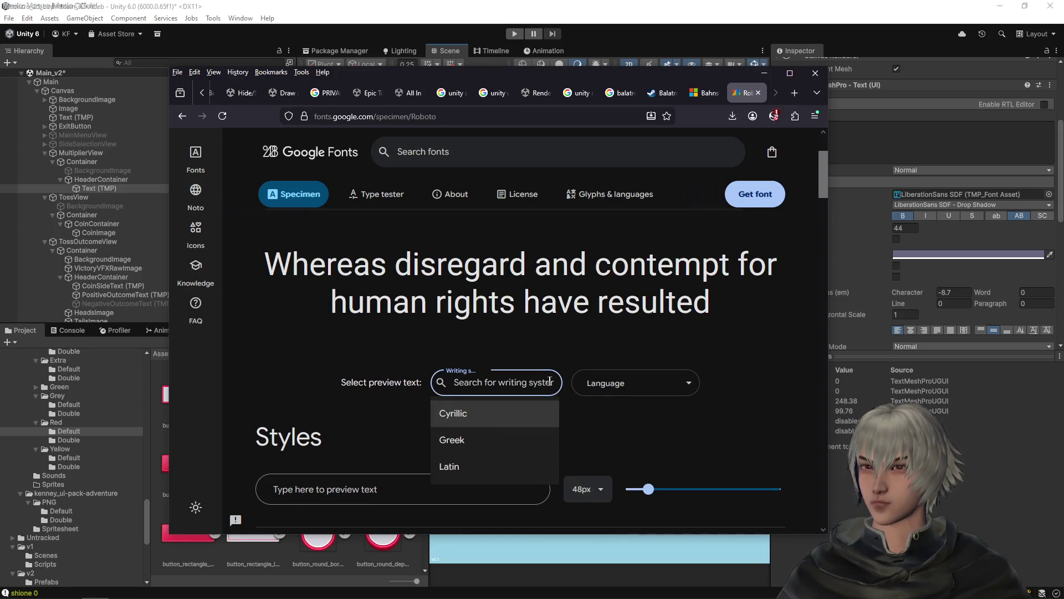
pyautogui.click(739, 359)
pyautogui.scroll(-4, 518, 391)
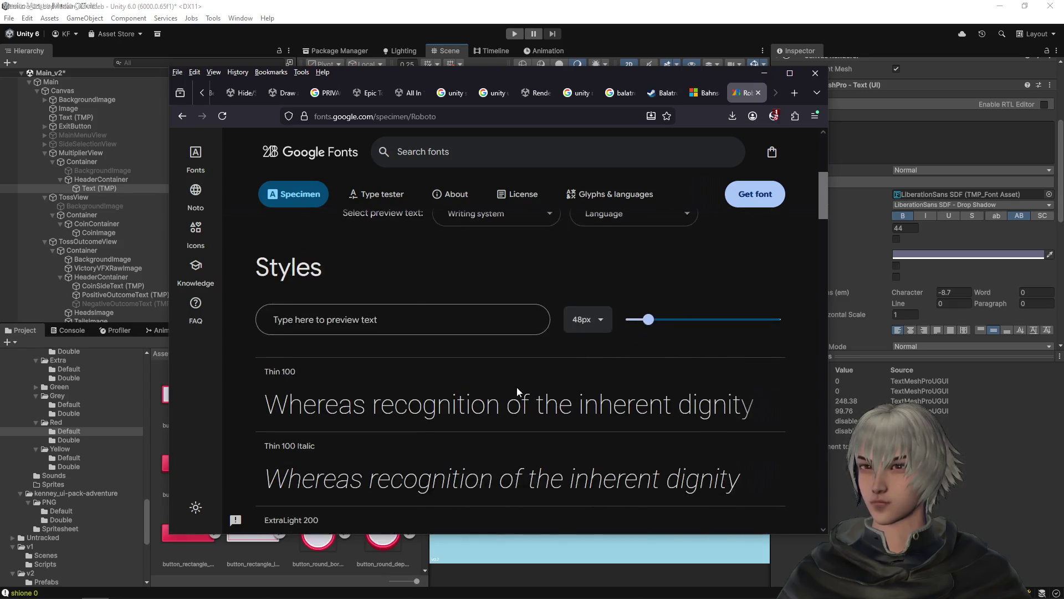
pyautogui.scroll(-10, 516, 387)
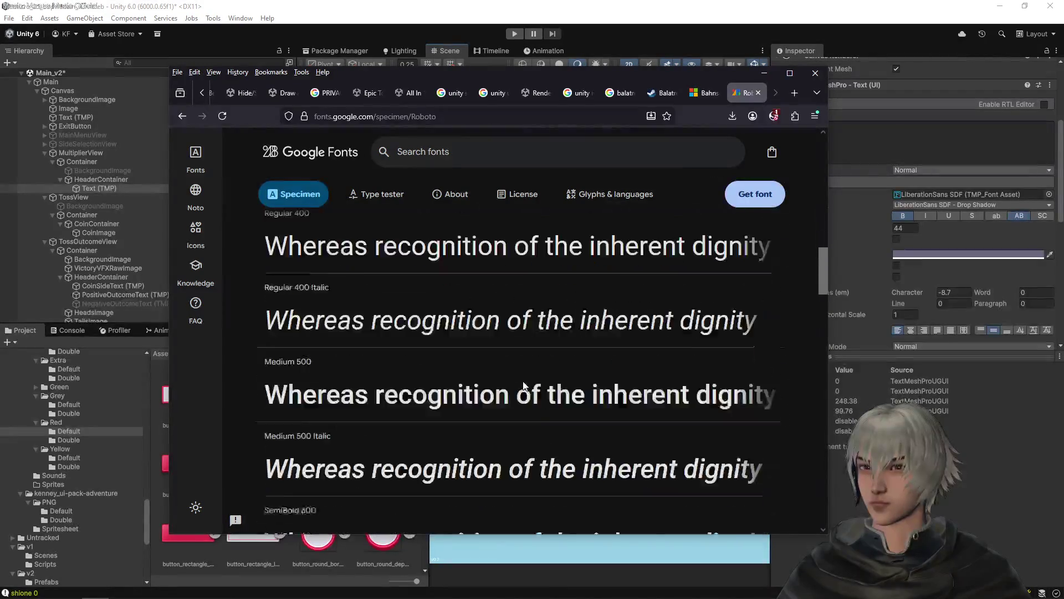
pyautogui.scroll(-10, 523, 381)
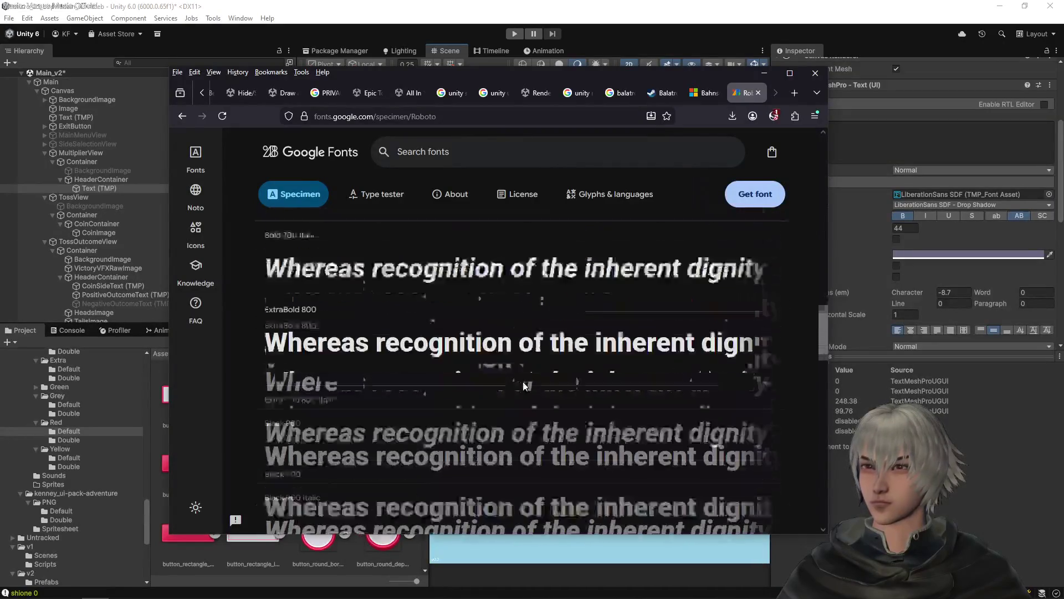
pyautogui.scroll(-3, 522, 384)
pyautogui.scroll(20, 522, 383)
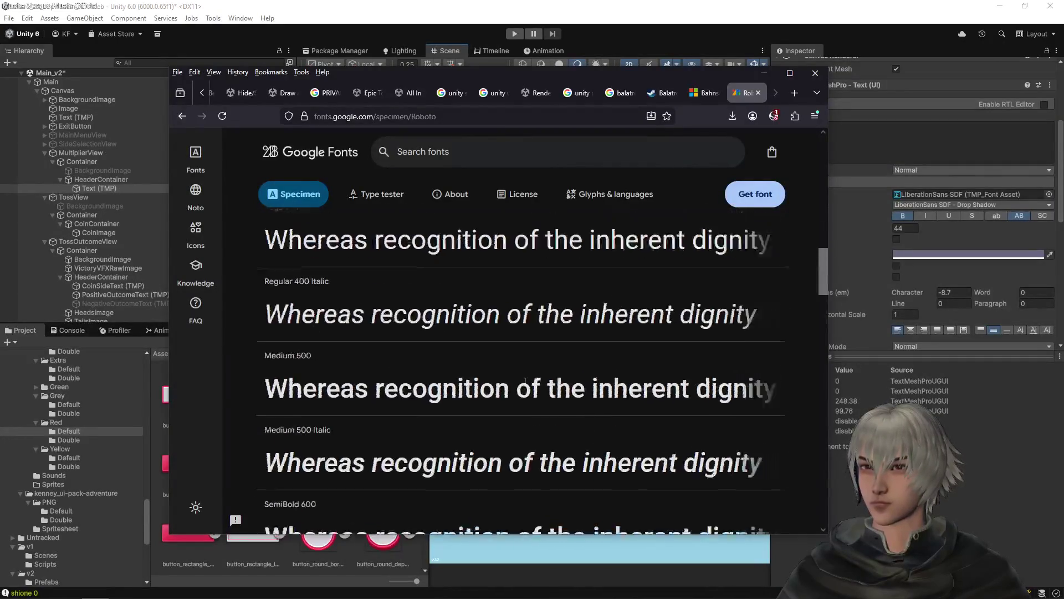
pyautogui.scroll(5, 524, 381)
pyautogui.scroll(-20, 253, 311)
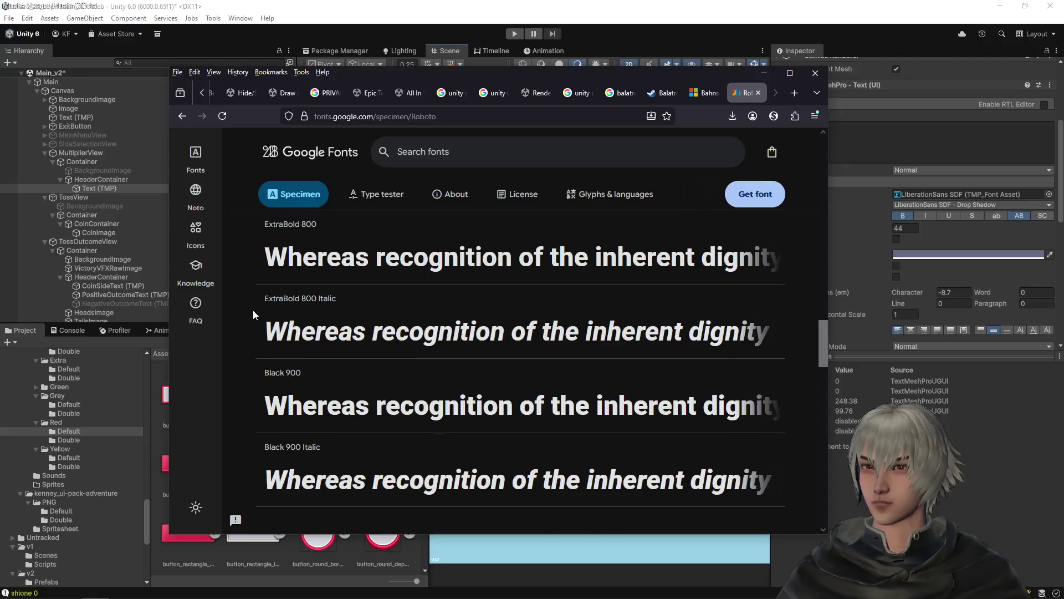
pyautogui.scroll(-4, 253, 311)
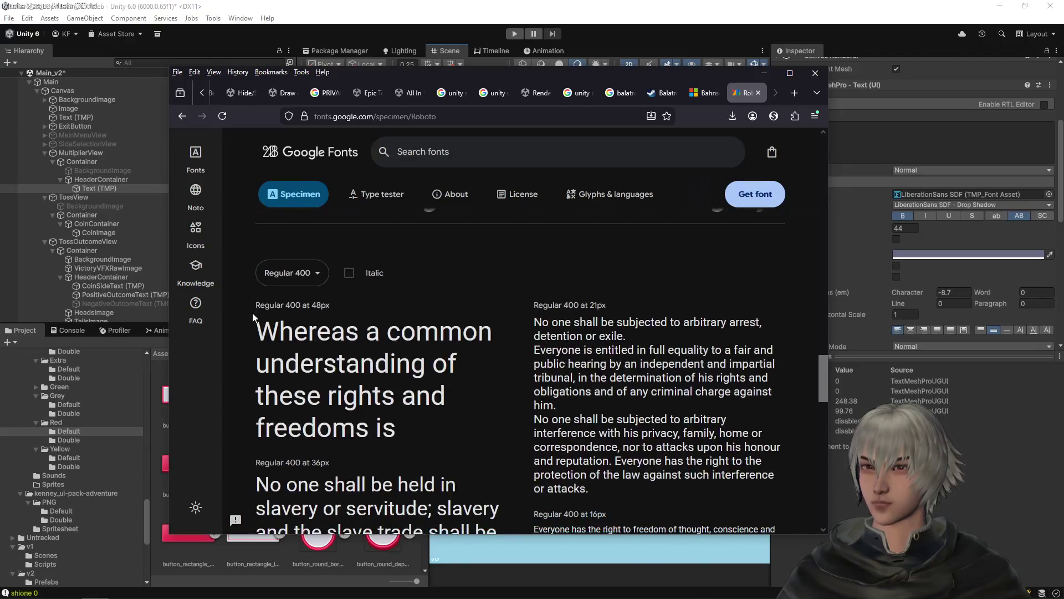
pyautogui.scroll(2, 253, 315)
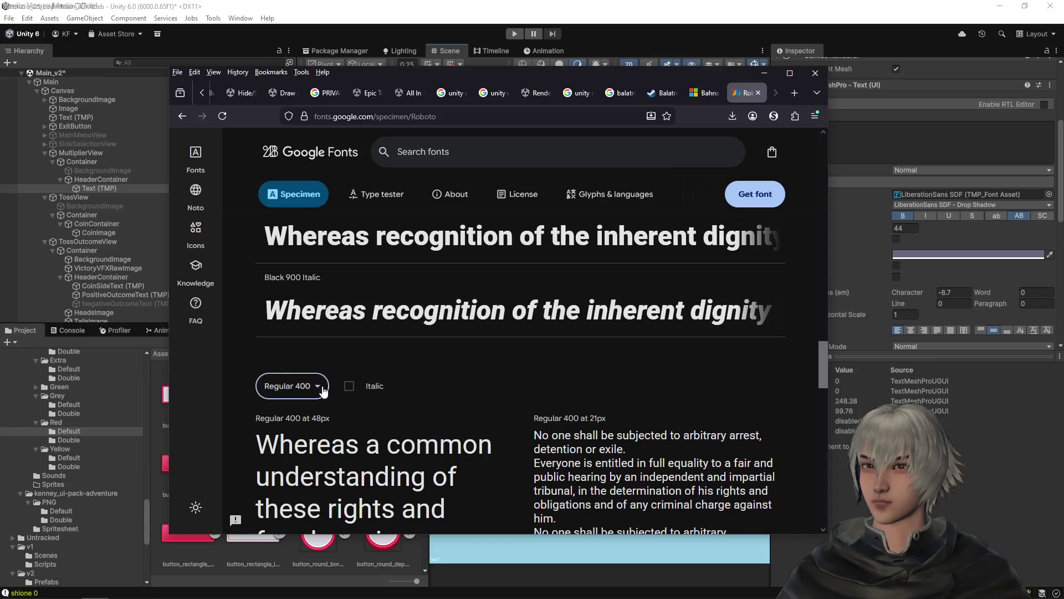
# - Check the Regular 400 weight list without changing it, then return to the font catalogue
pyautogui.click(322, 388)
pyautogui.scroll(-4, 300, 328)
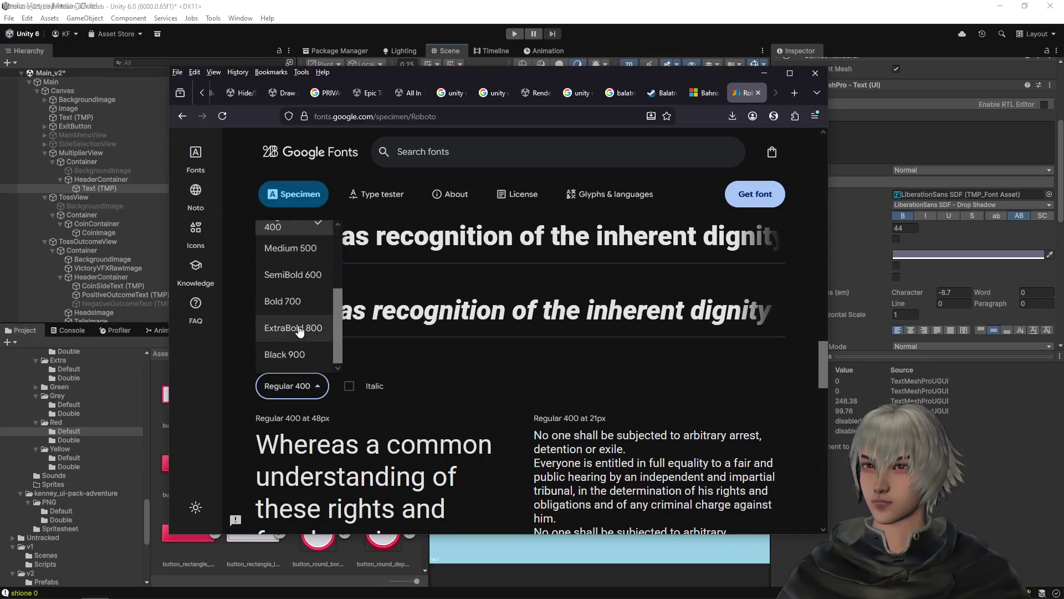
pyautogui.scroll(3, 299, 299)
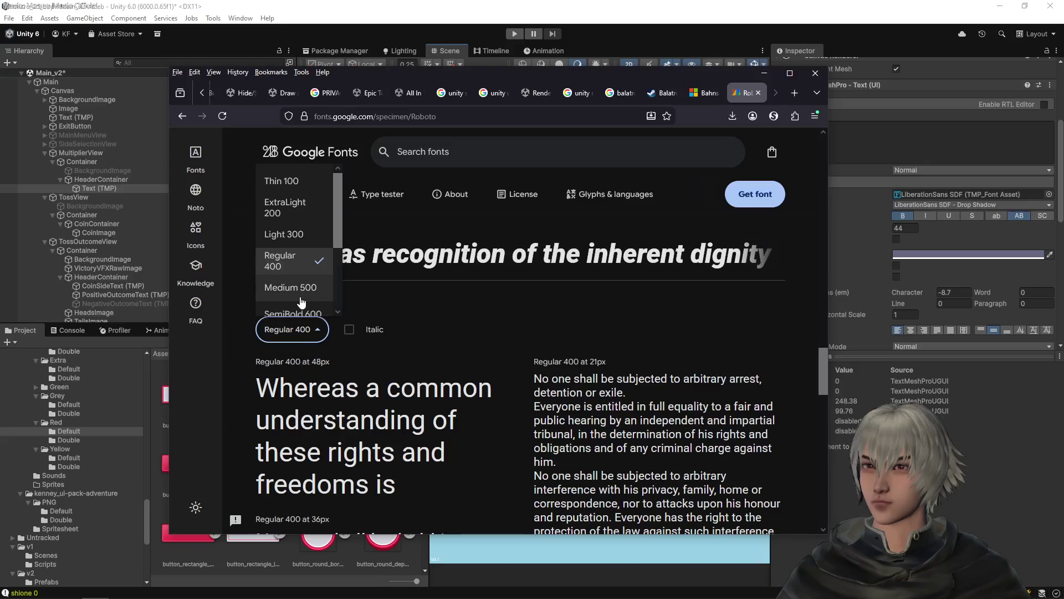
pyautogui.click(492, 313)
pyautogui.scroll(-8, 492, 313)
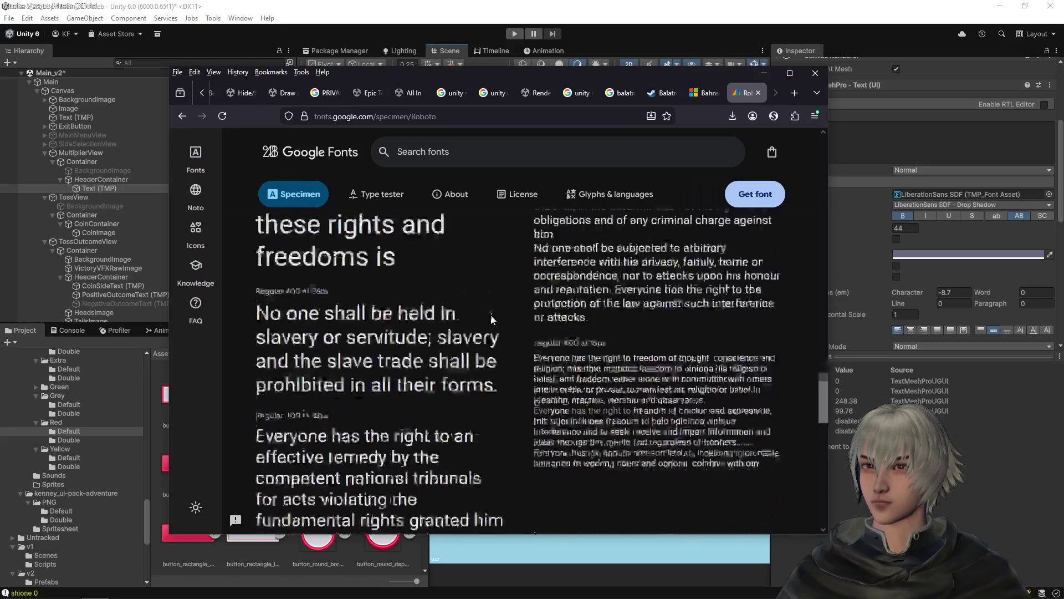
pyautogui.scroll(10, 511, 328)
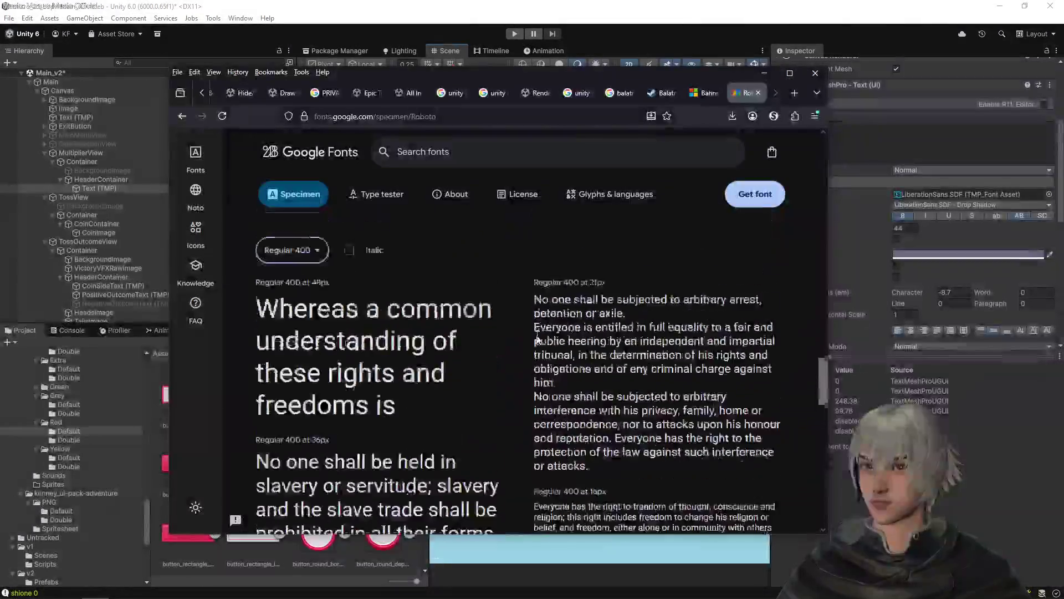
pyautogui.scroll(-5, 514, 335)
pyautogui.hotkey('alt', 'Left')
pyautogui.scroll(-3, 481, 335)
pyautogui.scroll(-3, 261, 297)
pyautogui.scroll(-1, 259, 300)
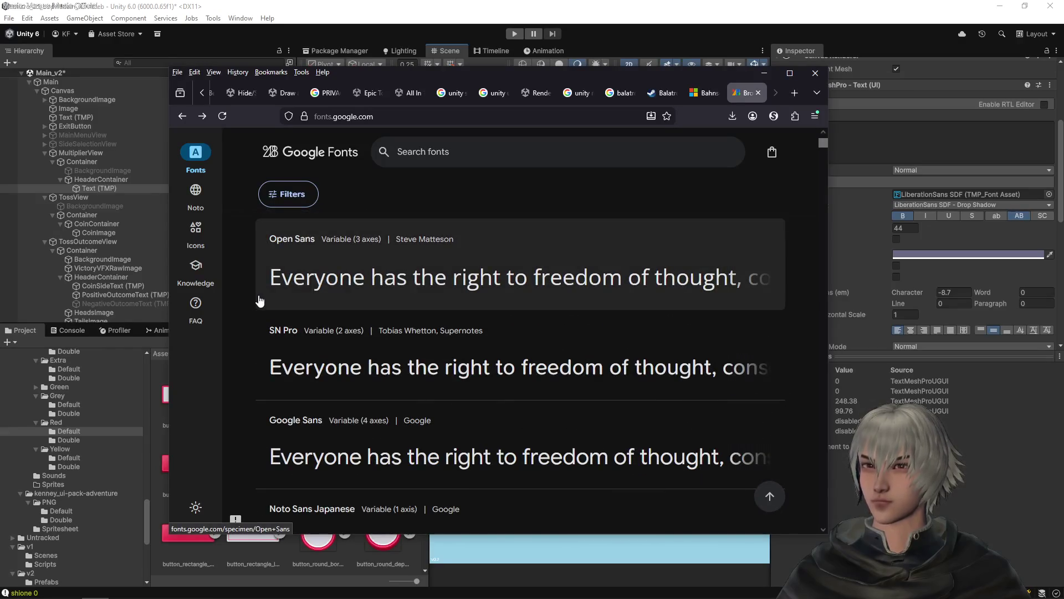
# - Scroll the Google Fonts catalogue and open the Oswald specimen page
pyautogui.scroll(-1, 260, 300)
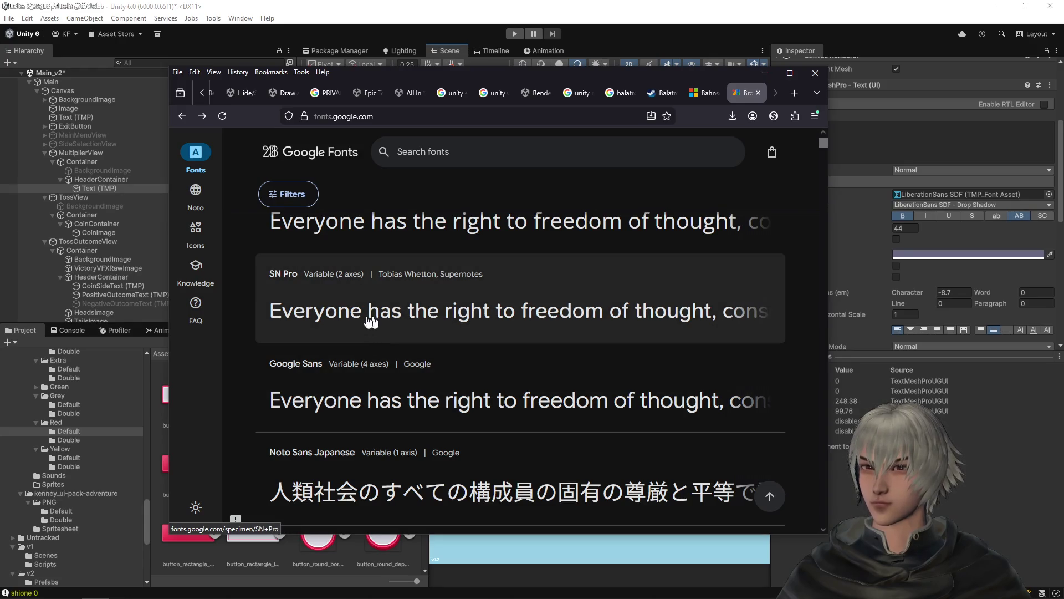
pyautogui.scroll(-2, 286, 315)
pyautogui.scroll(-6, 282, 316)
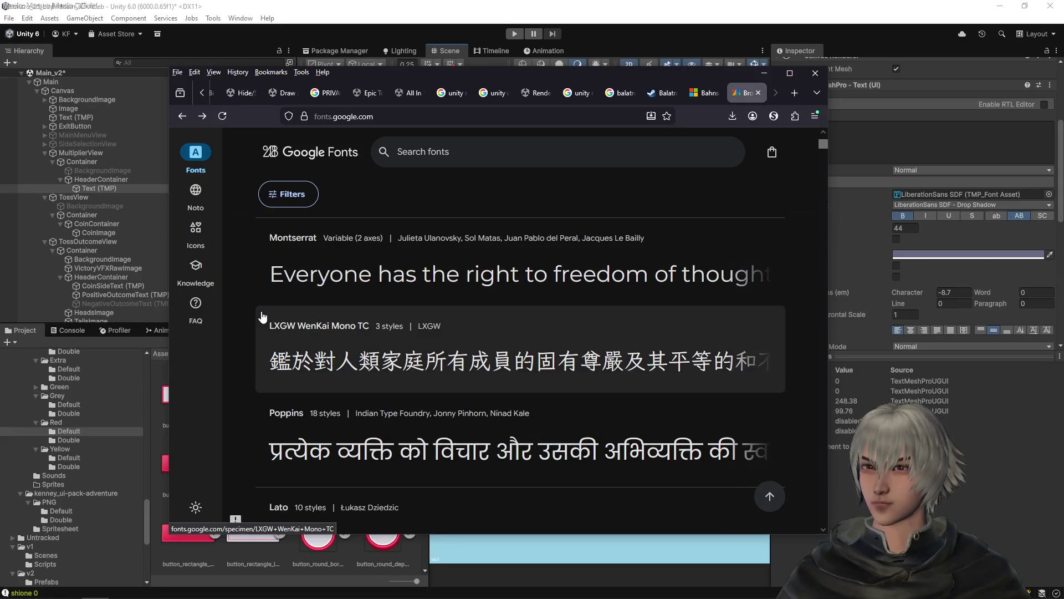
pyautogui.scroll(-6, 262, 316)
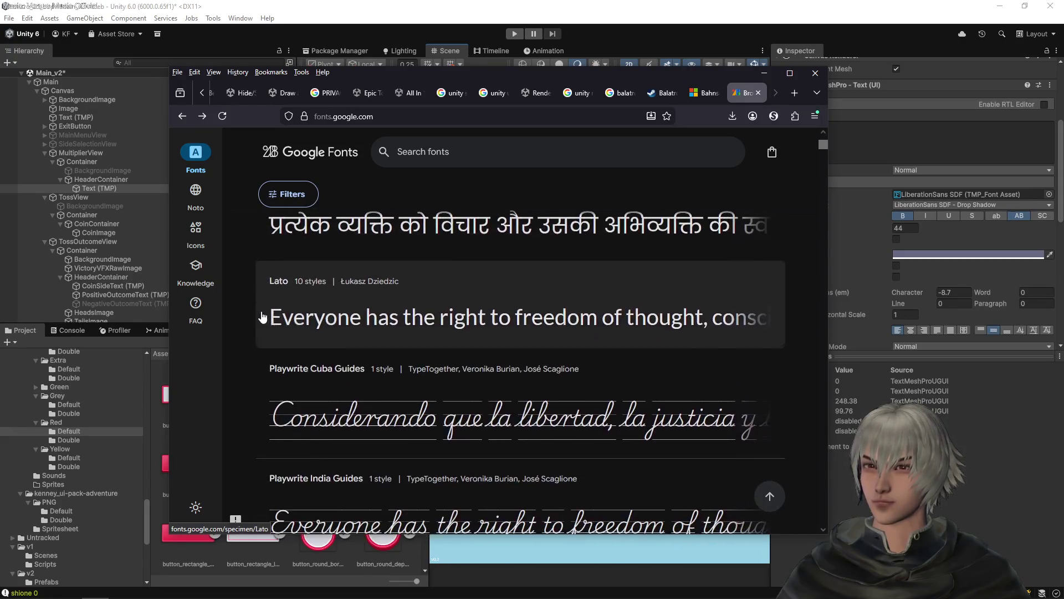
pyautogui.scroll(-6, 263, 316)
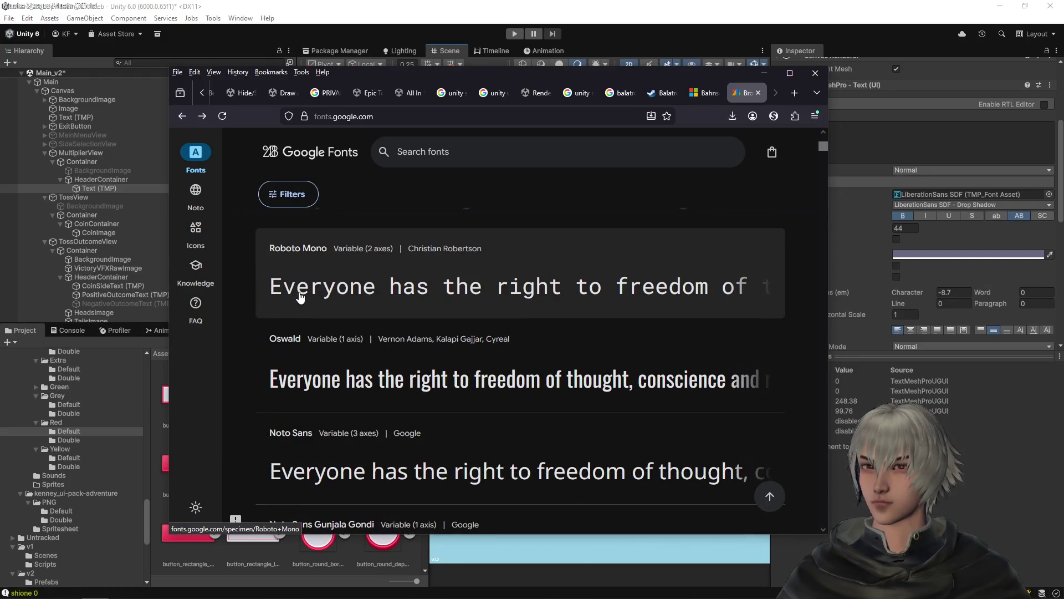
pyautogui.click(287, 341)
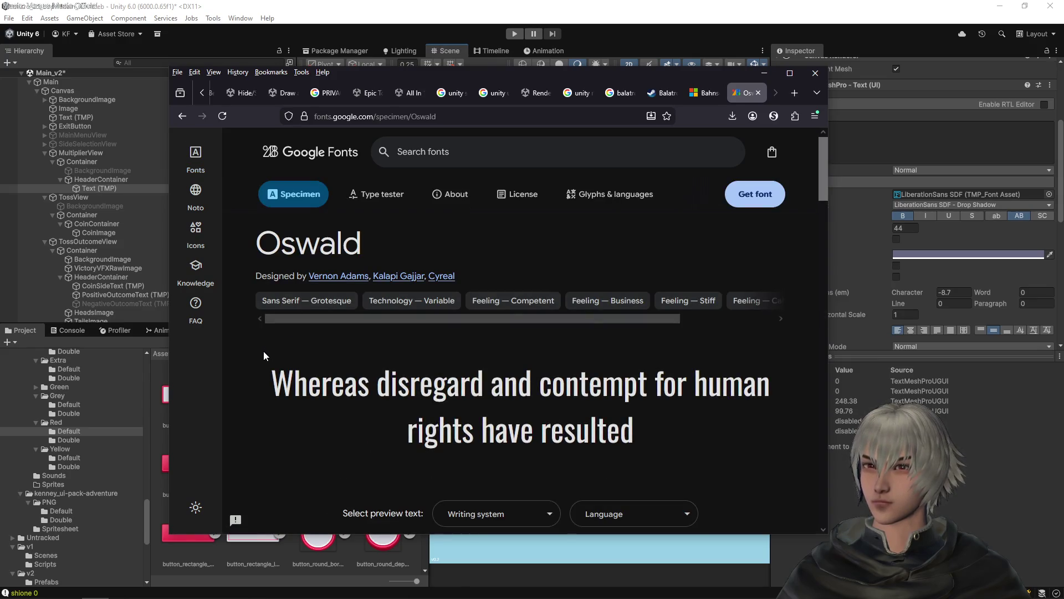
# - Browse Oswald's styles from ExtraLight 200 upward and click into the preview text field
pyautogui.scroll(-1, 264, 351)
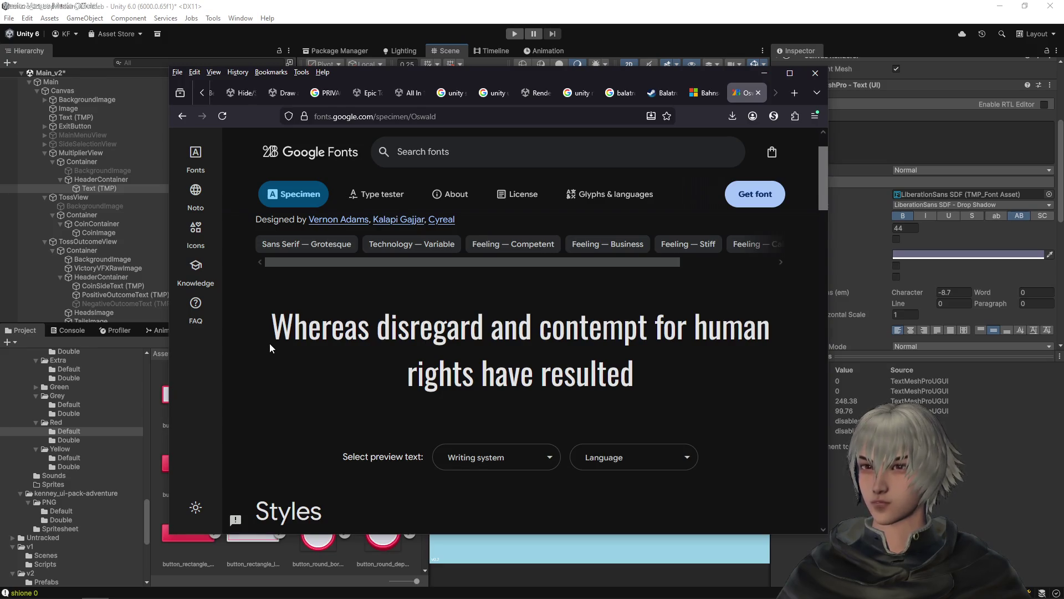
pyautogui.scroll(-3, 265, 349)
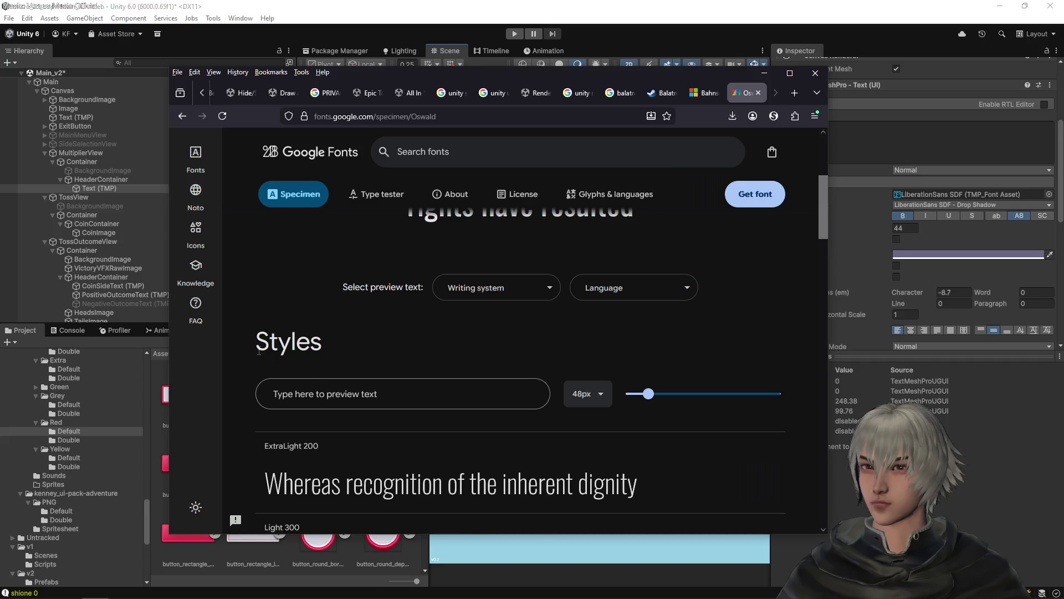
pyautogui.scroll(-5, 258, 351)
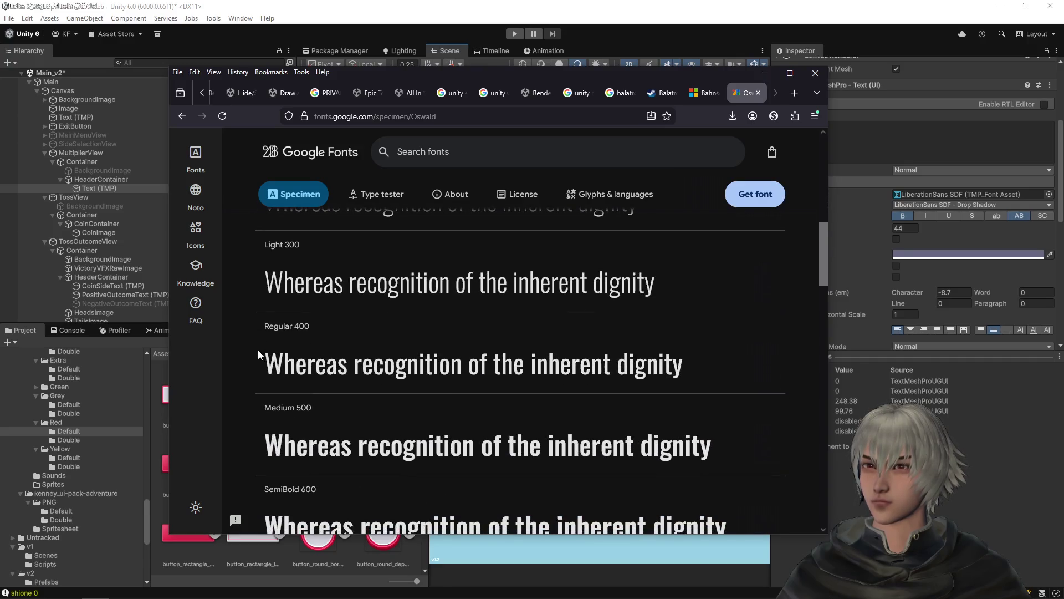
pyautogui.scroll(-3, 257, 350)
pyautogui.scroll(-1, 261, 355)
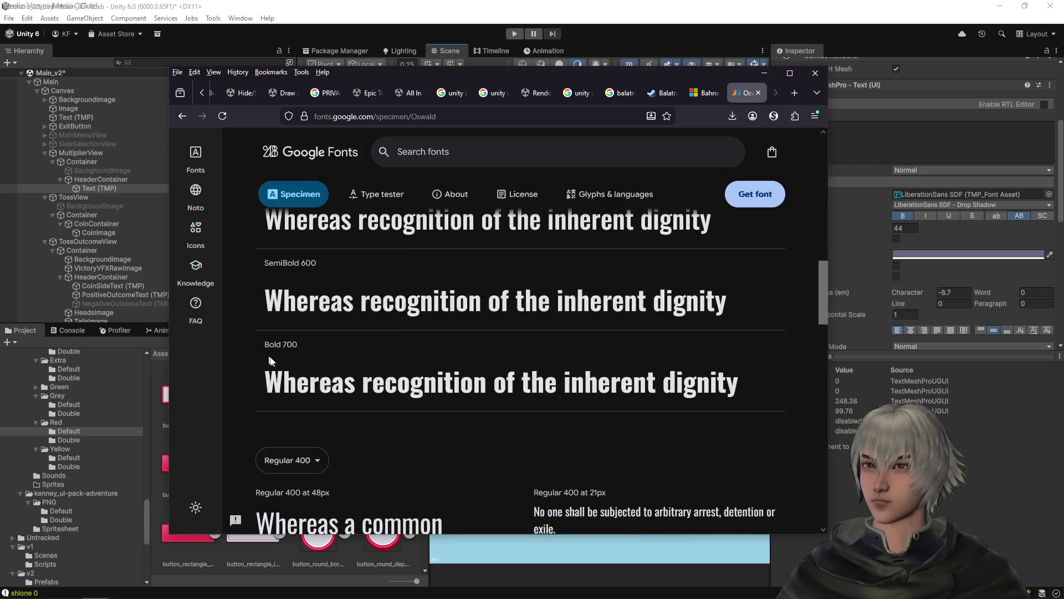
pyautogui.scroll(2, 288, 268)
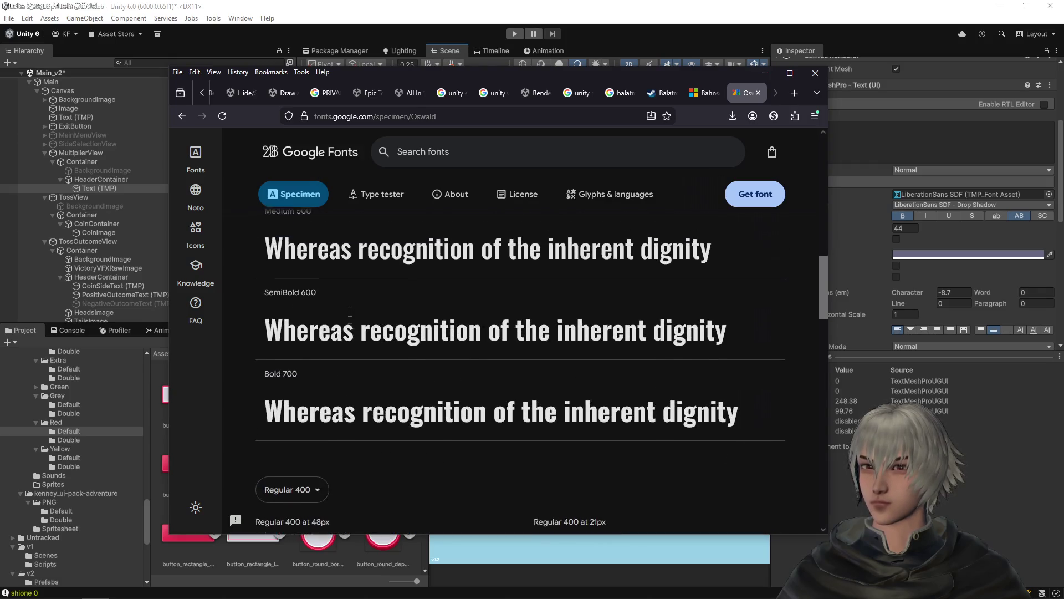
pyautogui.scroll(1, 290, 299)
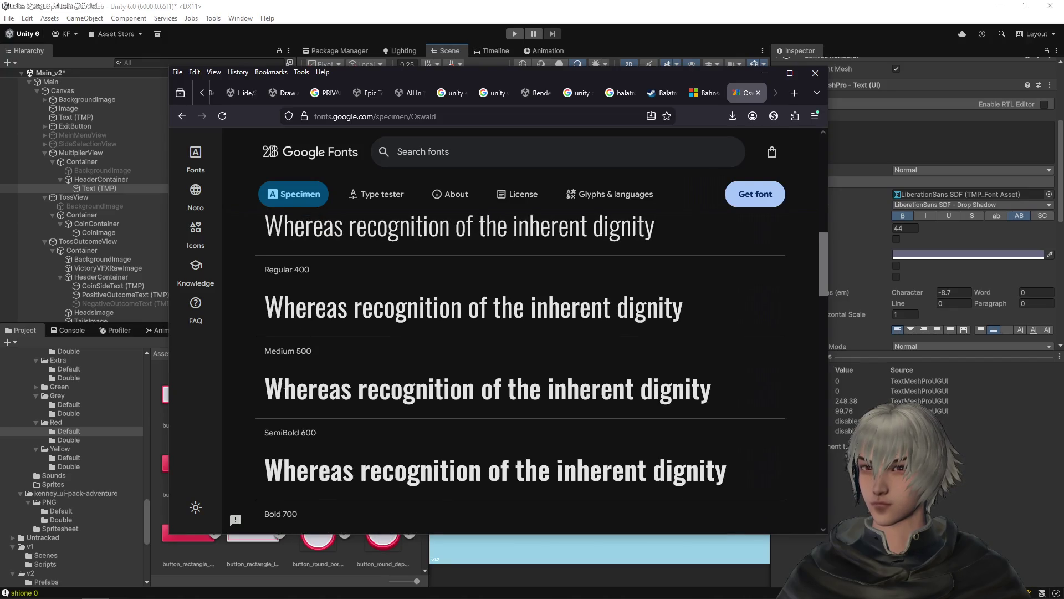
pyautogui.scroll(6, 325, 444)
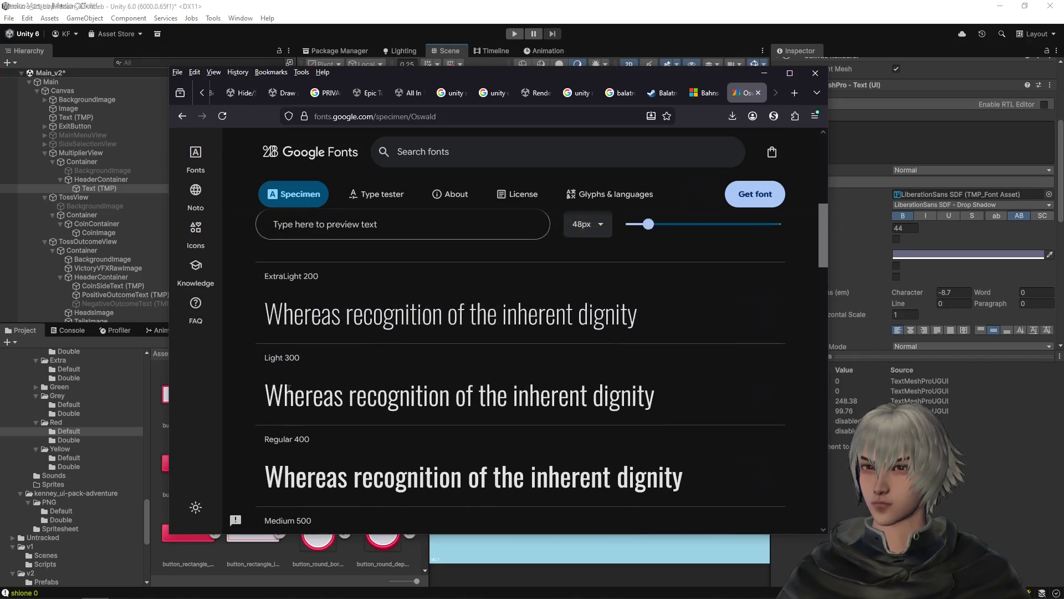
pyautogui.click(325, 447)
pyautogui.write('MULTIPLIER')
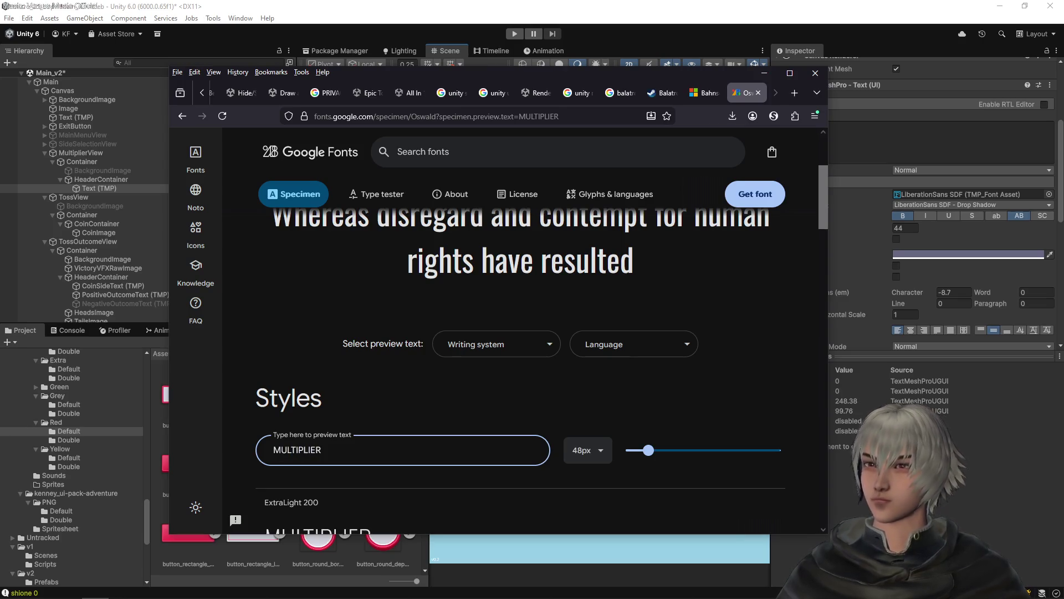
pyautogui.scroll(-4, 446, 371)
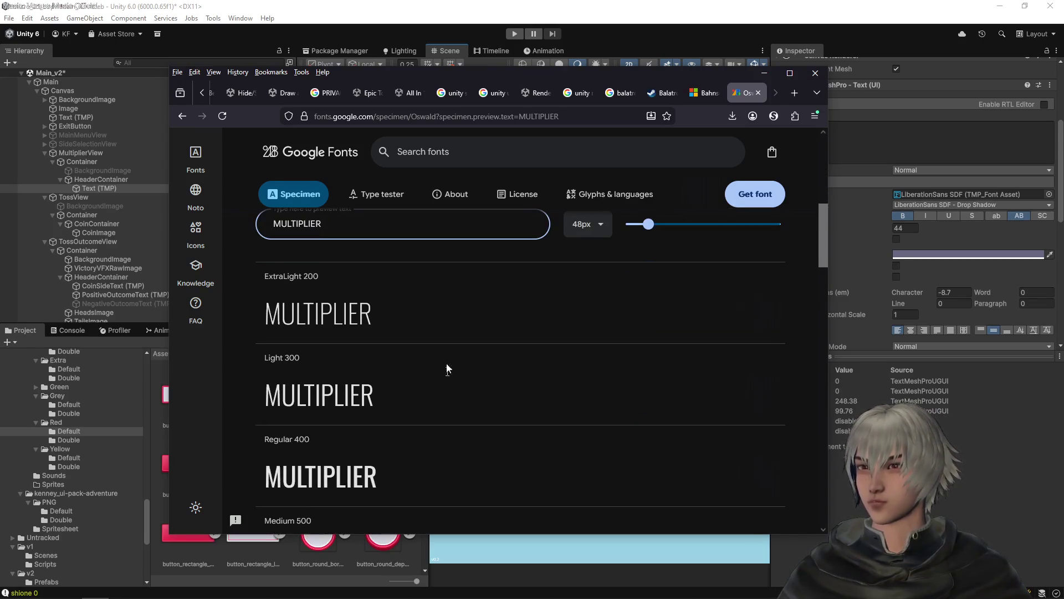
pyautogui.scroll(-4, 434, 345)
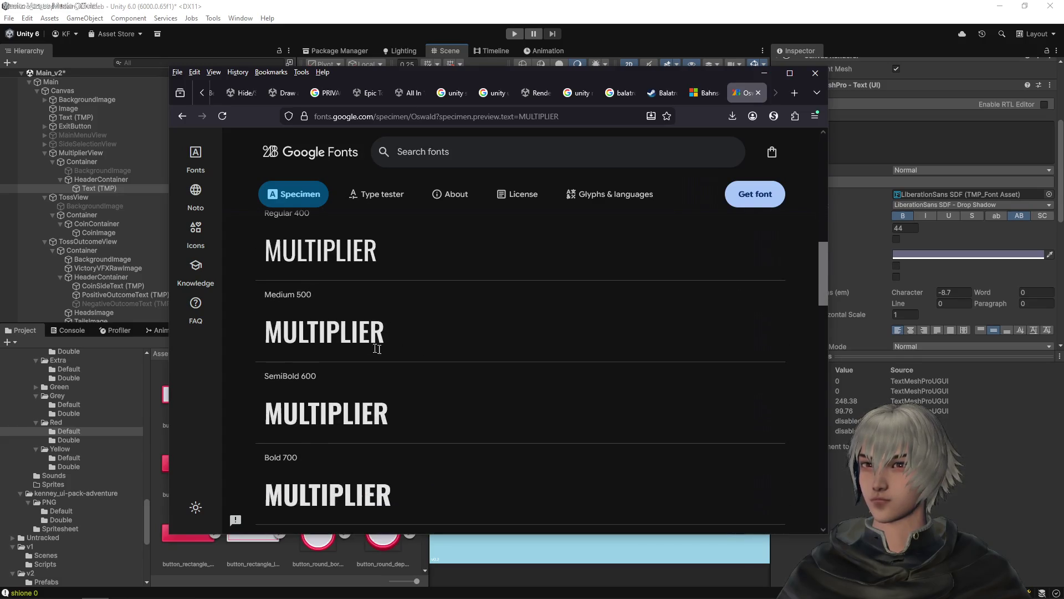
pyautogui.scroll(1, 278, 250)
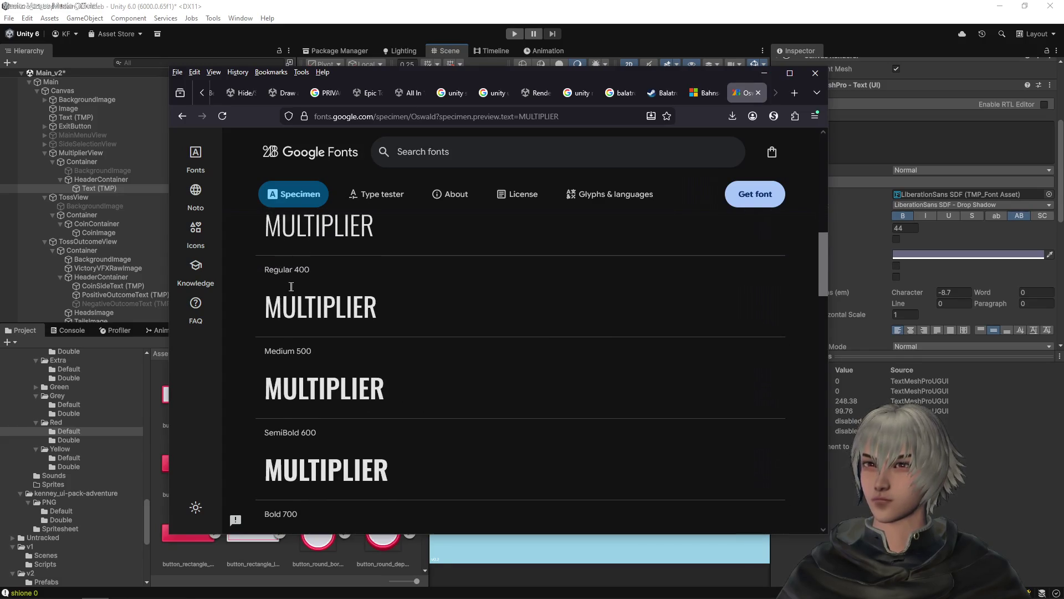
pyautogui.scroll(1, 318, 305)
pyautogui.scroll(-1, 337, 357)
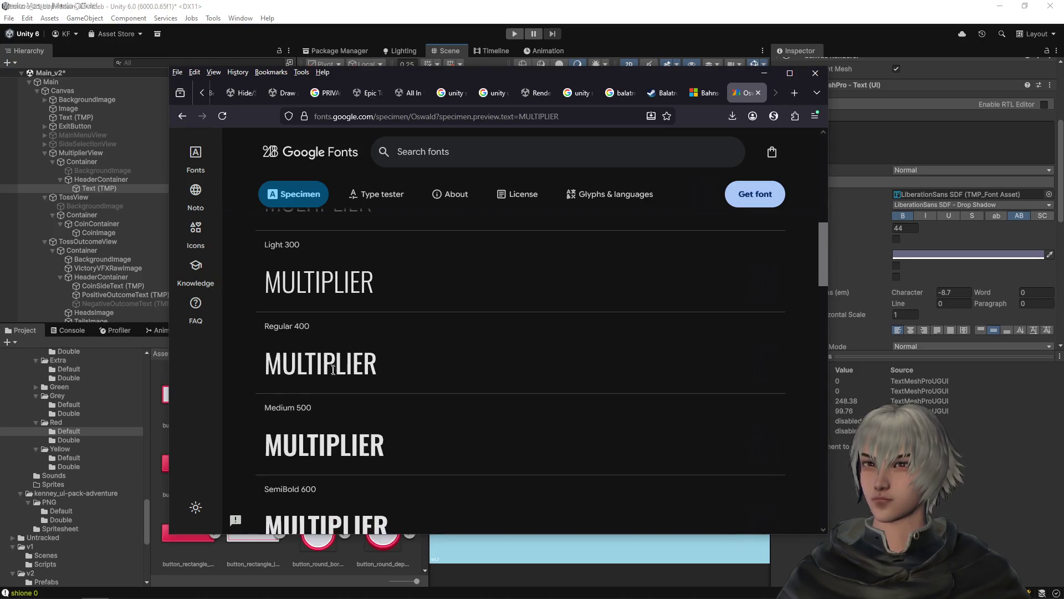
pyautogui.scroll(-4, 327, 360)
pyautogui.scroll(-4, 325, 358)
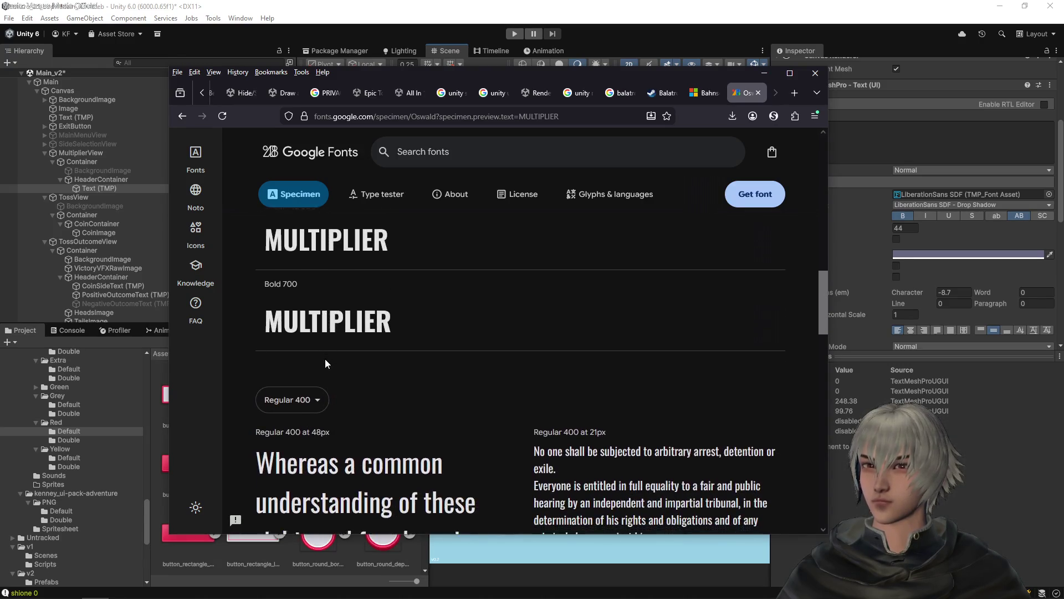
pyautogui.scroll(5, 325, 358)
pyautogui.scroll(2, 610, 316)
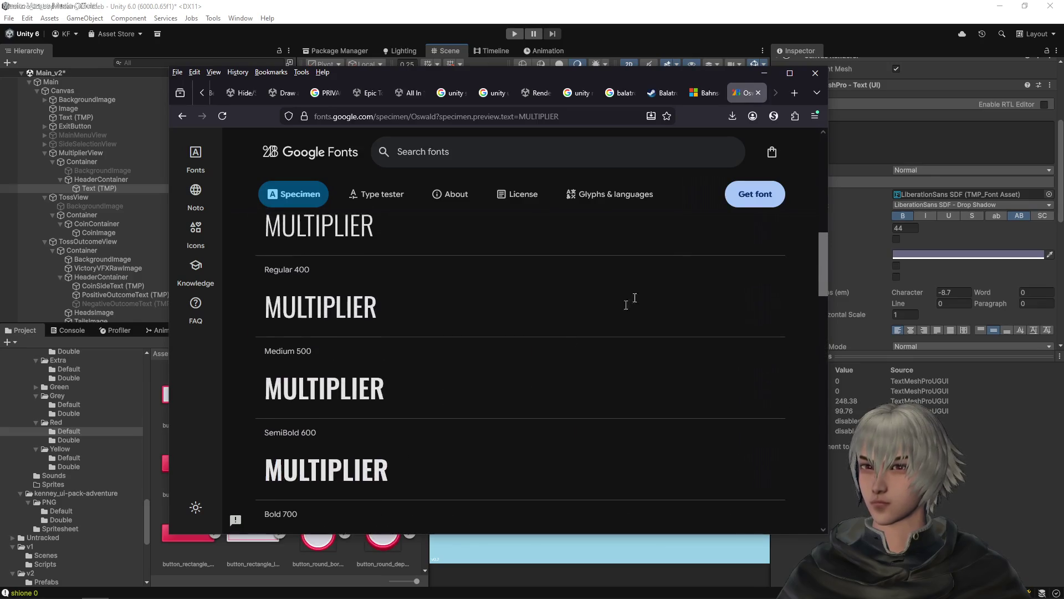
pyautogui.click(751, 198)
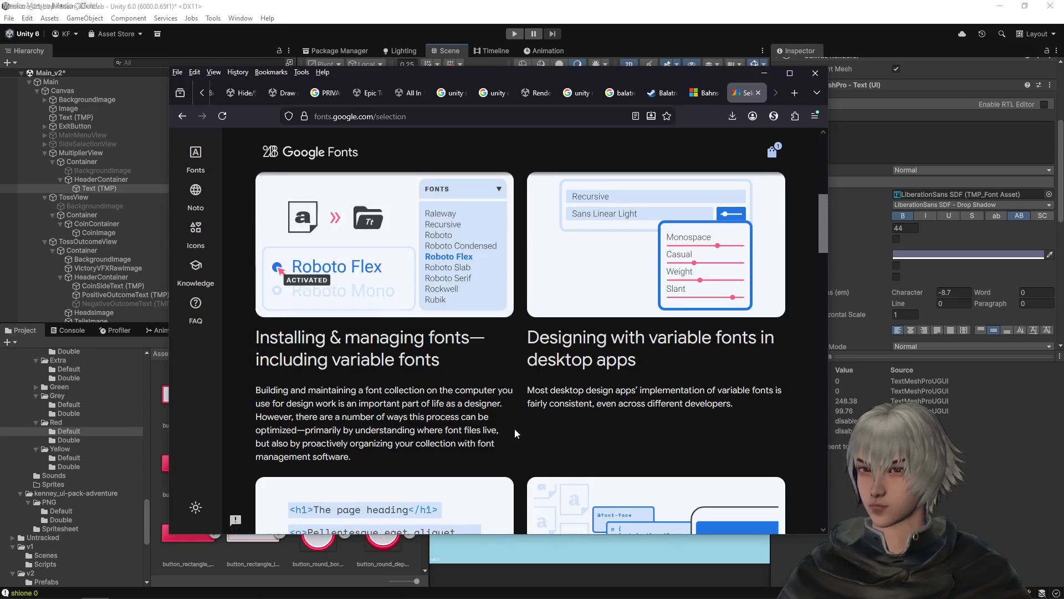
# - Download the Oswald family as Oswald.zip and slide Firefox off-screen to reveal Unity
pyautogui.scroll(-3, 514, 428)
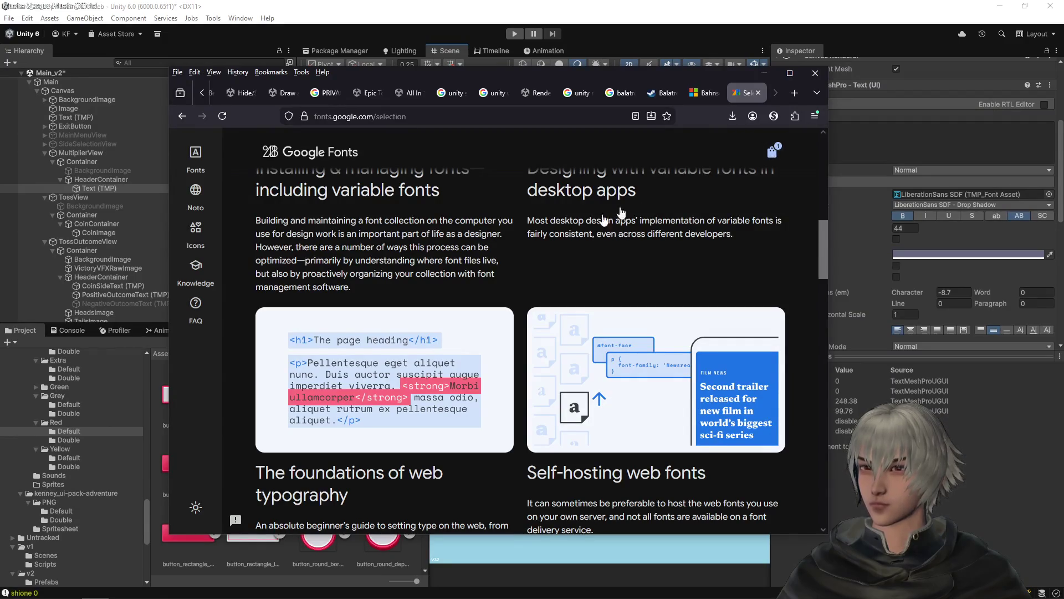
pyautogui.scroll(-14, 521, 268)
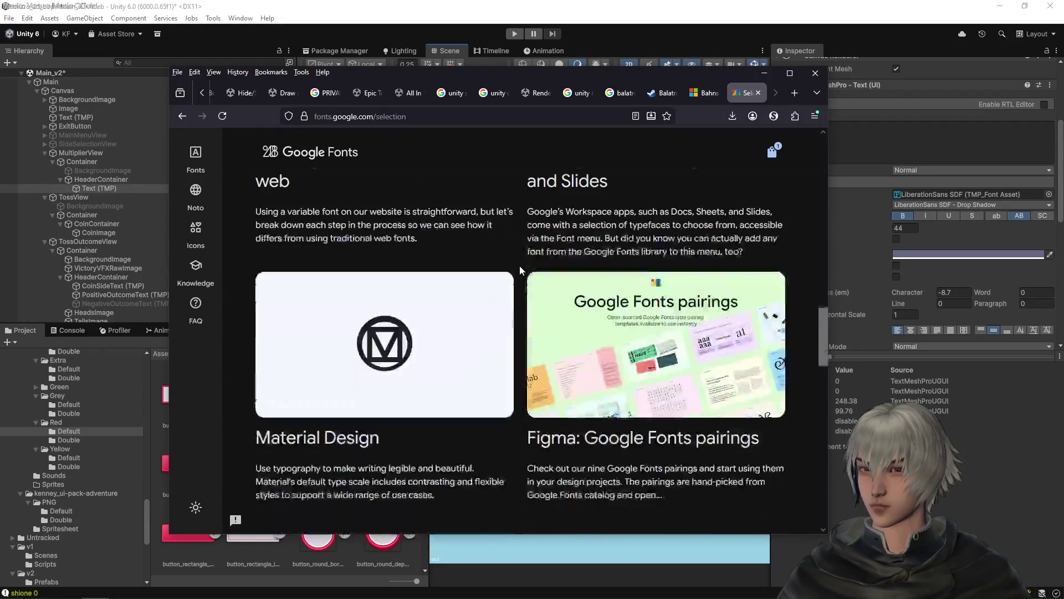
pyautogui.scroll(-12, 520, 269)
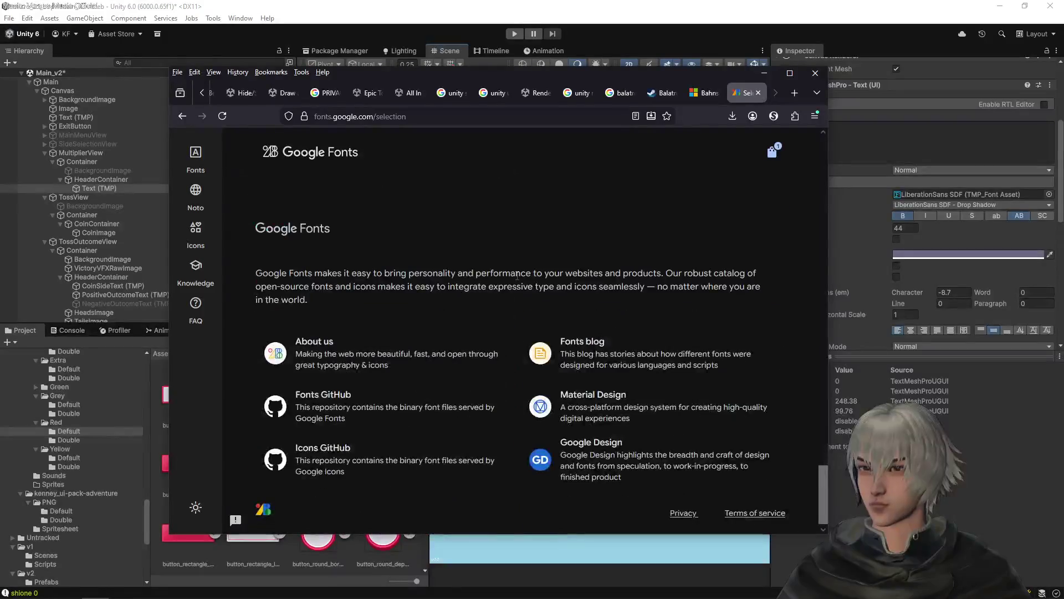
pyautogui.scroll(20, 519, 280)
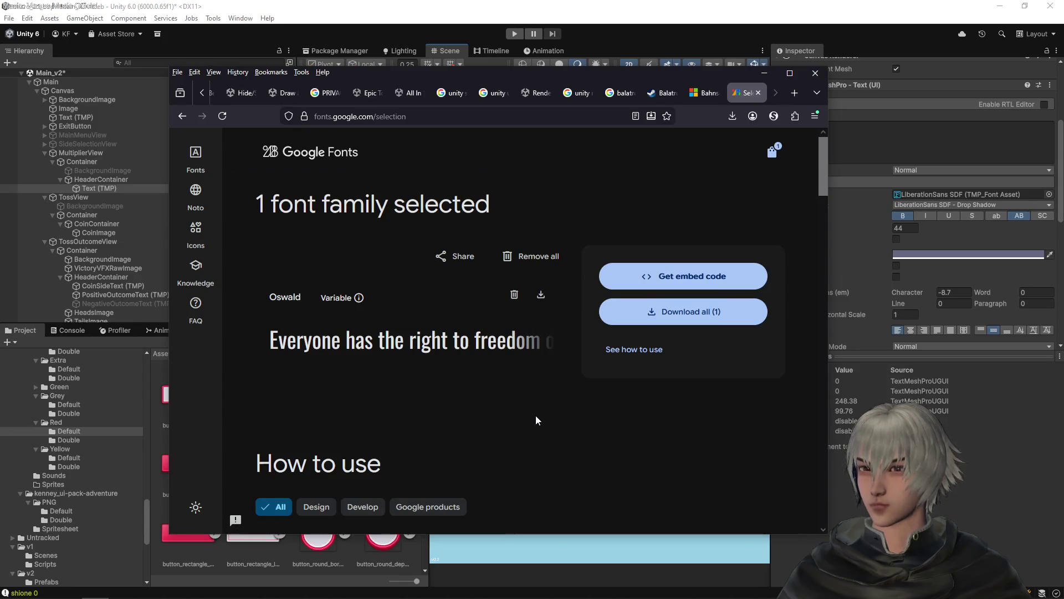
pyautogui.click(659, 323)
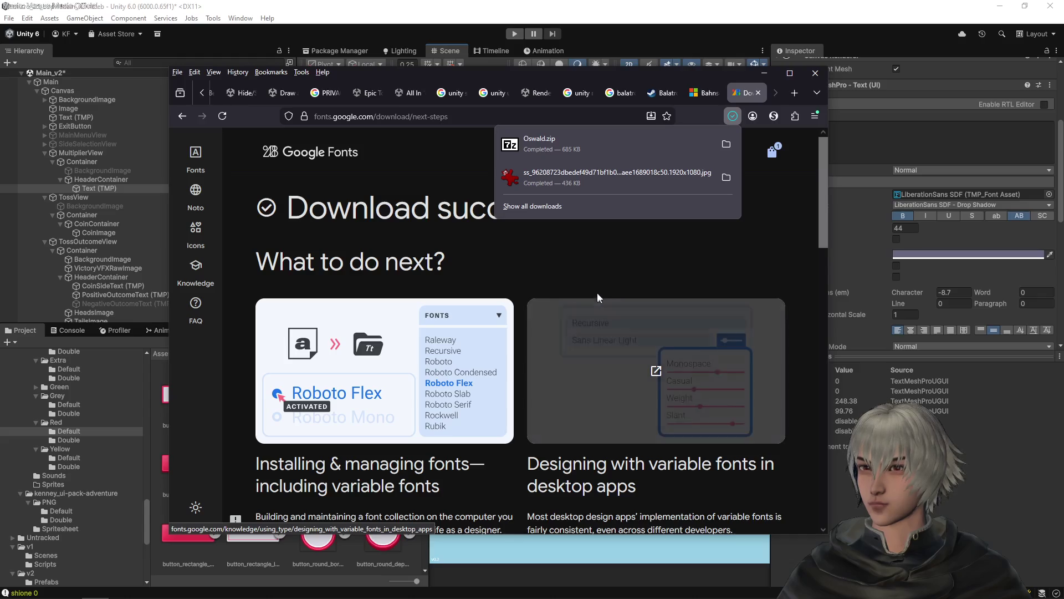
pyautogui.moveTo(582, 78); pyautogui.dragTo(0, 24)
pyautogui.moveTo(3, 62); pyautogui.dragTo(0, 62)
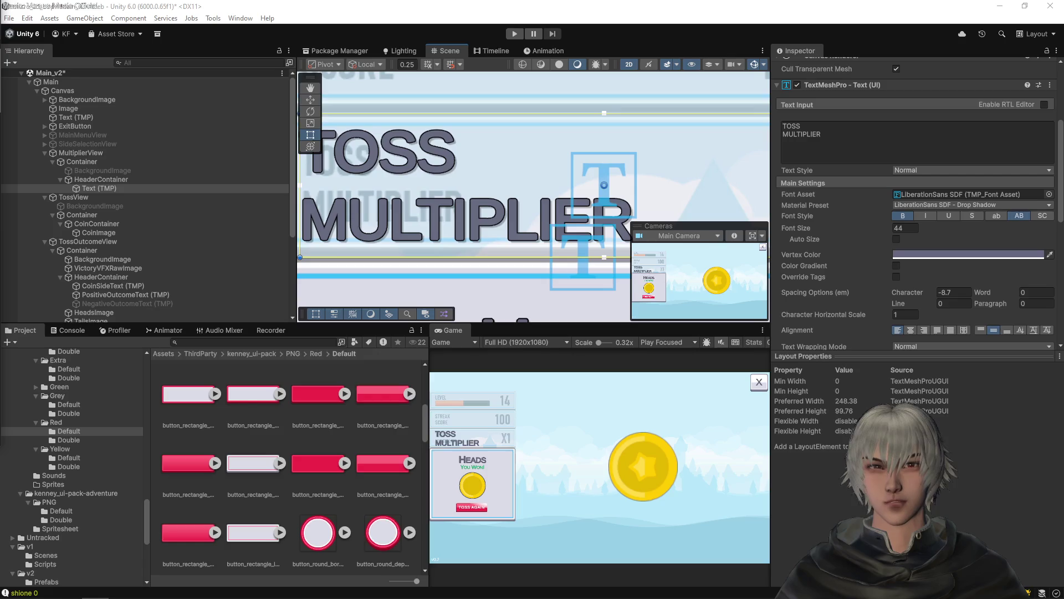
# - Bring Firefox back and read through Oswald's SIL Open Font License 1.1 text
pyautogui.moveTo(0, 63)
pyautogui.mouseDown()
pyautogui.moveTo(591, 139)
pyautogui.moveTo(890, 94)
pyautogui.moveTo(875, 87)
pyautogui.mouseUp()
pyautogui.scroll(-1, 432, 392)
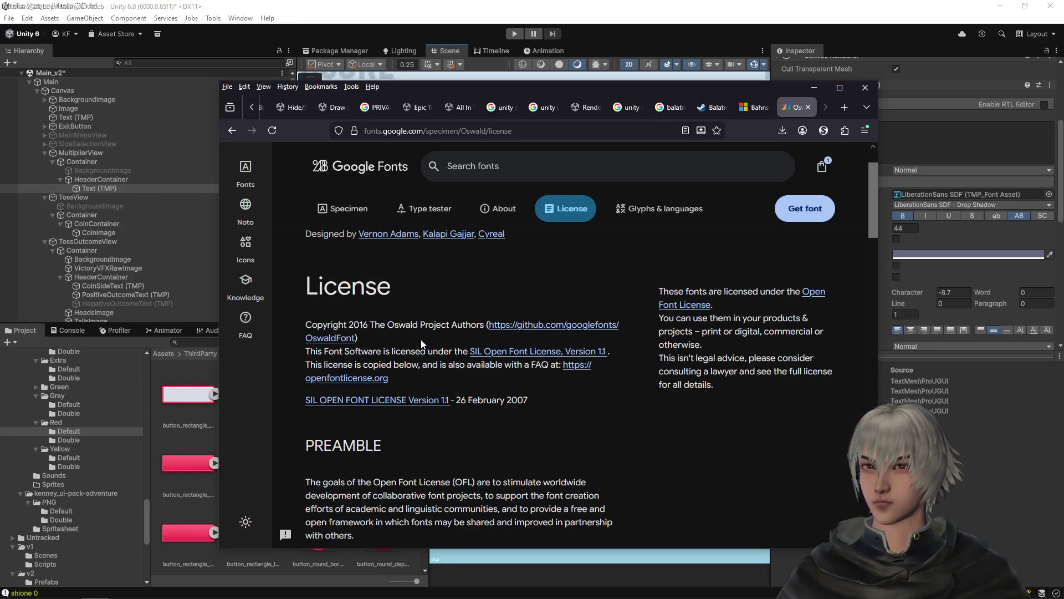
pyautogui.scroll(-3, 421, 344)
pyautogui.scroll(-2, 424, 343)
pyautogui.scroll(2, 423, 343)
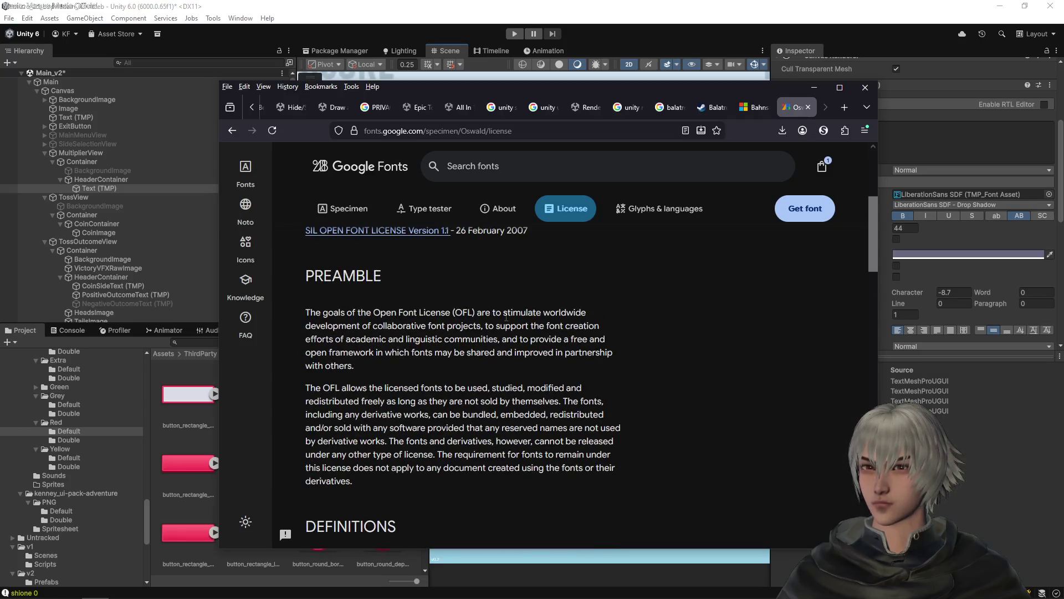
pyautogui.moveTo(520, 314); pyautogui.dragTo(579, 313)
pyautogui.scroll(2, 533, 330)
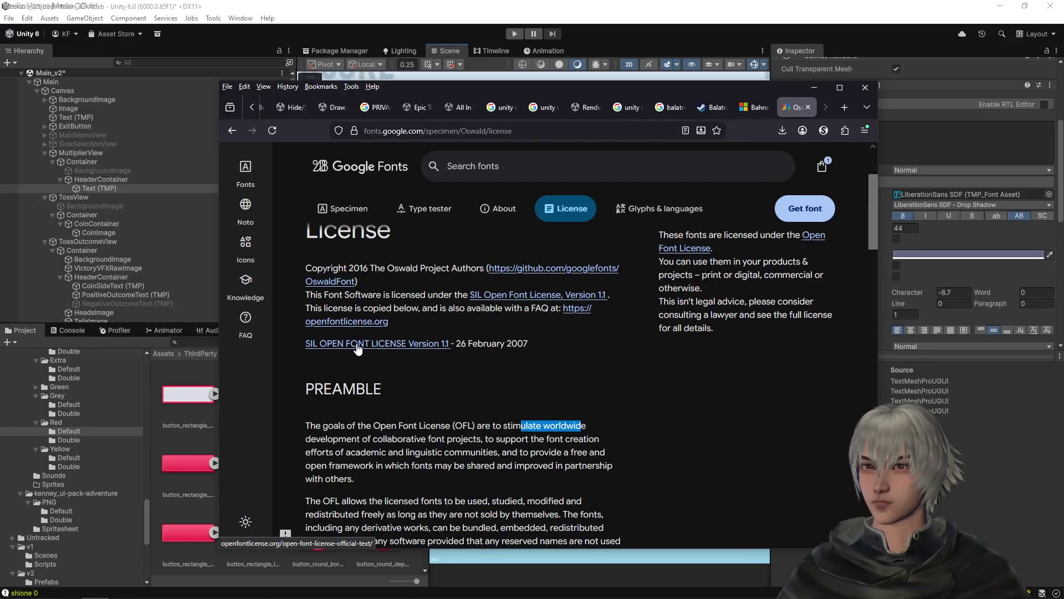
pyautogui.scroll(1, 555, 382)
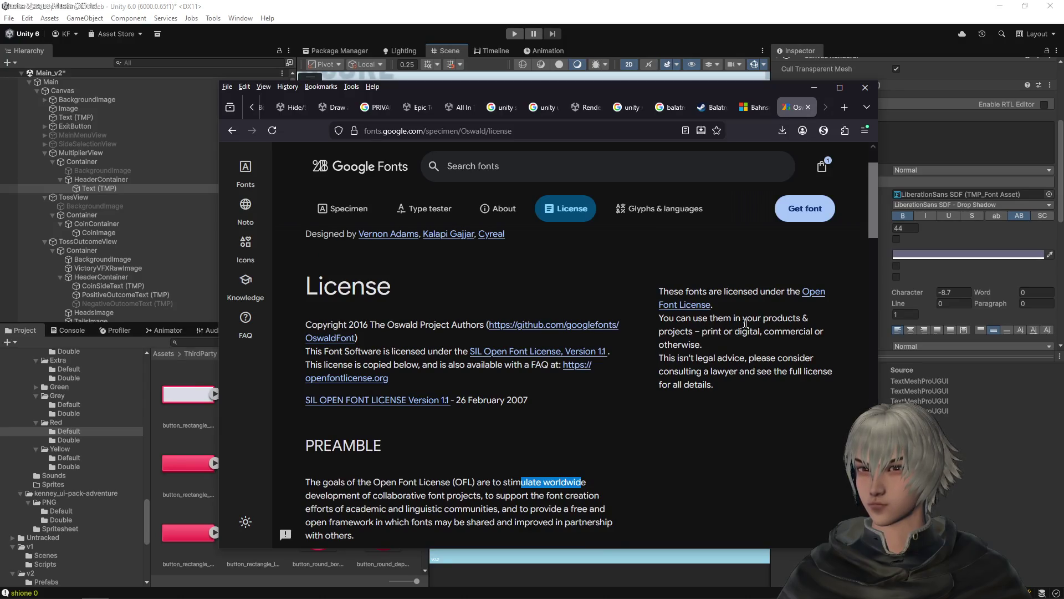
pyautogui.moveTo(675, 321)
pyautogui.mouseDown()
pyautogui.moveTo(796, 320)
pyautogui.moveTo(695, 332)
pyautogui.moveTo(803, 333)
pyautogui.moveTo(702, 345)
pyautogui.moveTo(705, 361)
pyautogui.moveTo(747, 360)
pyautogui.moveTo(720, 372)
pyautogui.moveTo(749, 373)
pyautogui.mouseUp()
pyautogui.click(725, 391)
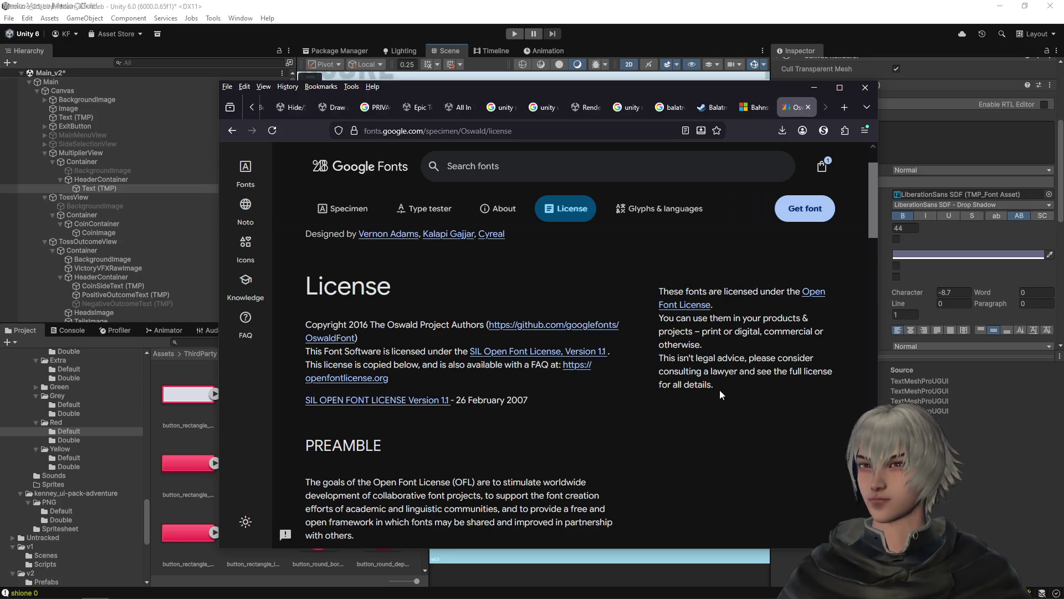
pyautogui.scroll(-1, 683, 390)
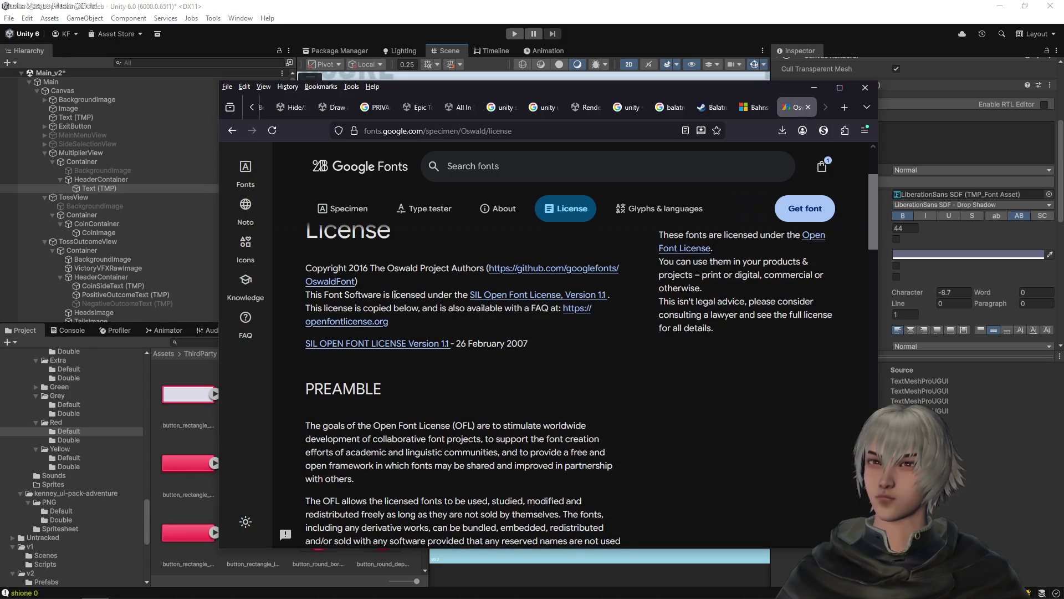
pyautogui.moveTo(392, 295); pyautogui.dragTo(453, 295)
# - Highlight the Oswald license clauses on reserved font names, promoting with authors' names, and redistribution
pyautogui.scroll(-8, 527, 358)
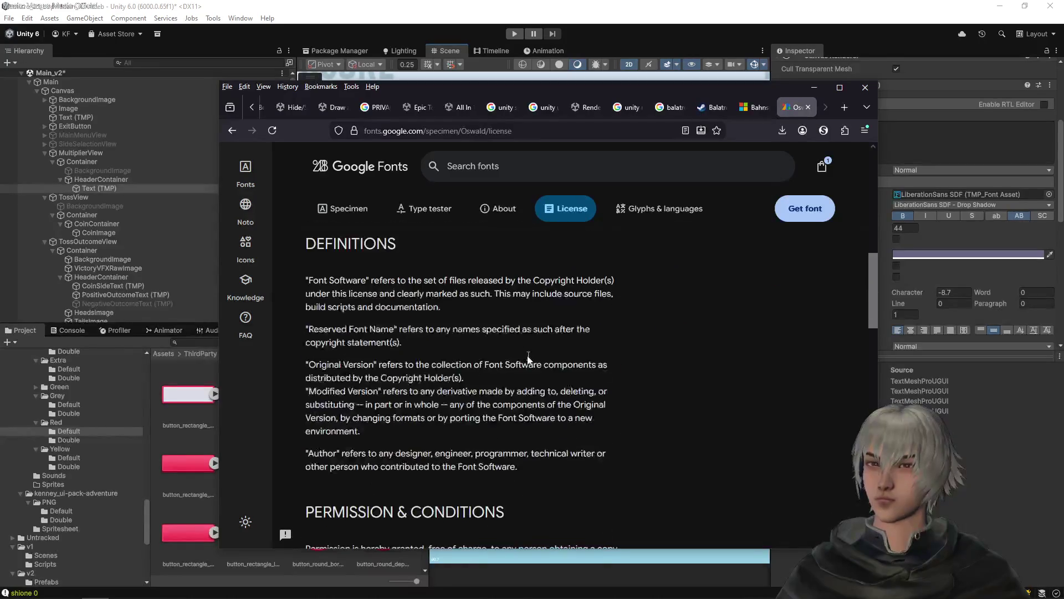
pyautogui.scroll(-3, 526, 361)
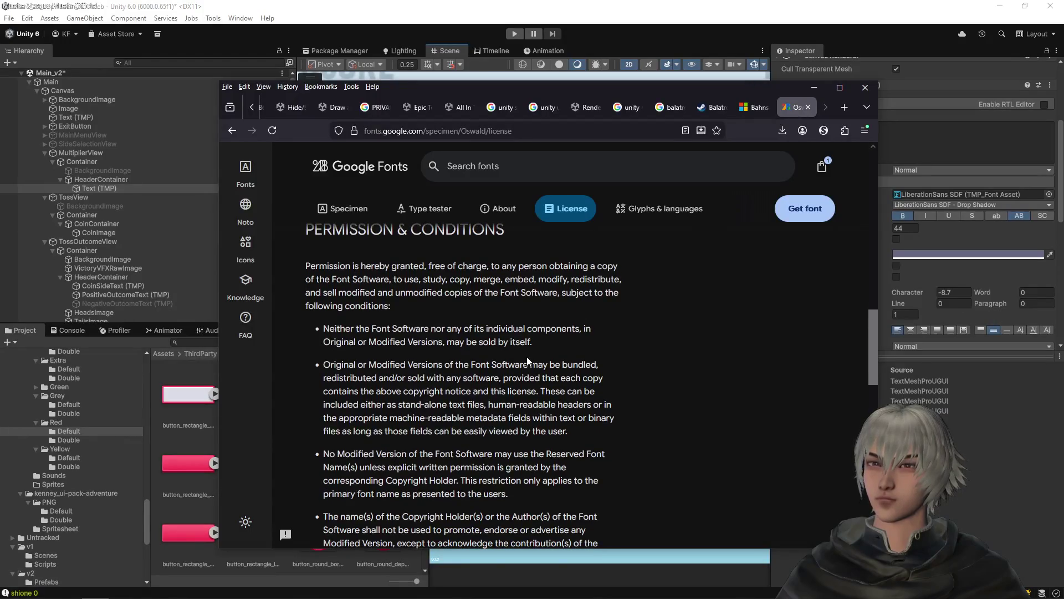
pyautogui.scroll(-1, 528, 360)
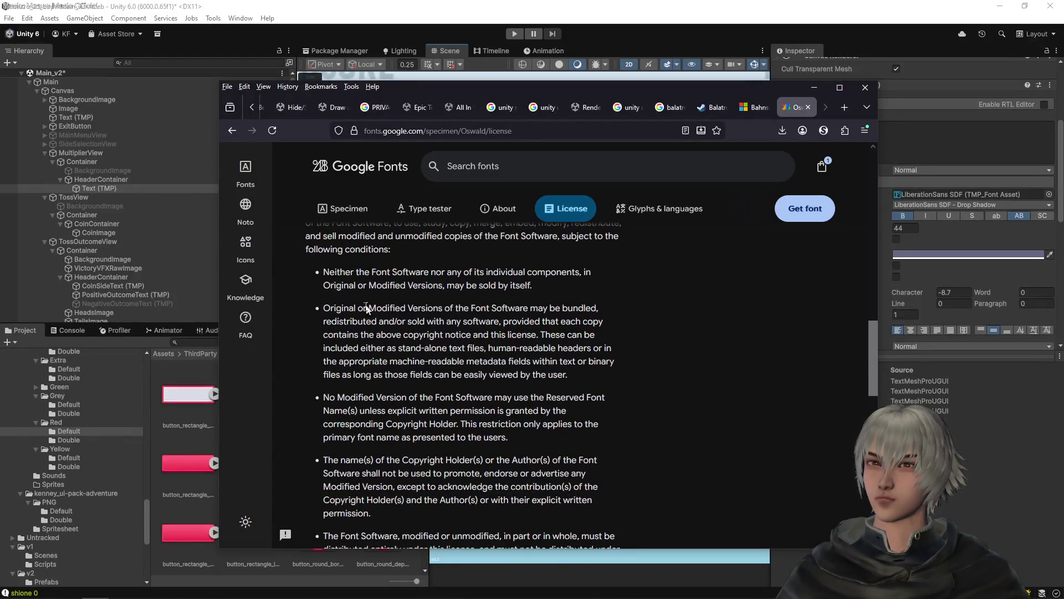
pyautogui.moveTo(342, 308)
pyautogui.mouseDown()
pyautogui.moveTo(538, 322)
pyautogui.moveTo(567, 309)
pyautogui.moveTo(581, 322)
pyautogui.mouseUp()
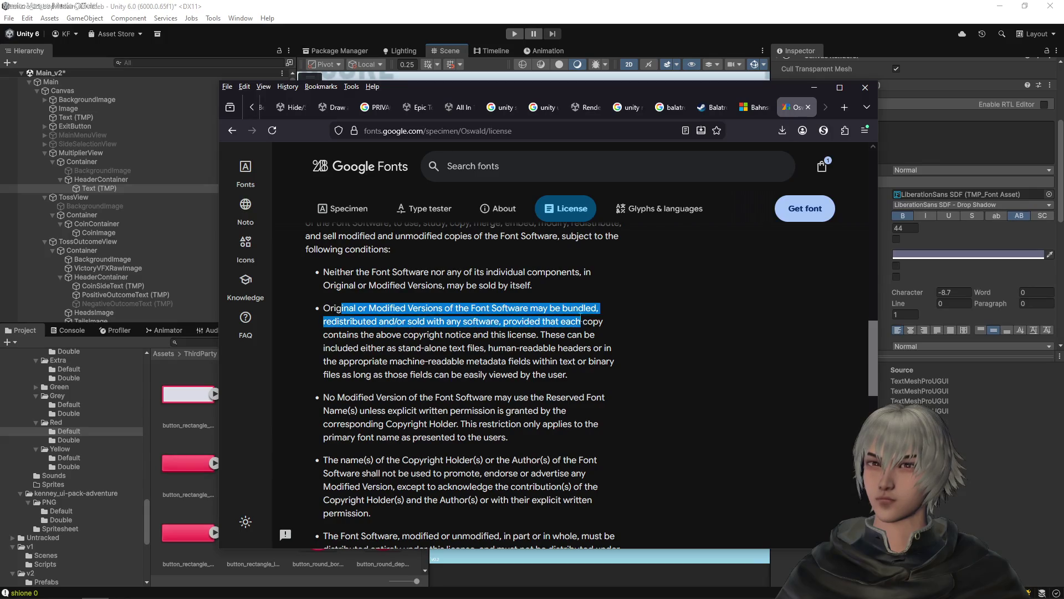
pyautogui.scroll(-1, 463, 332)
pyautogui.moveTo(339, 343); pyautogui.dragTo(471, 355)
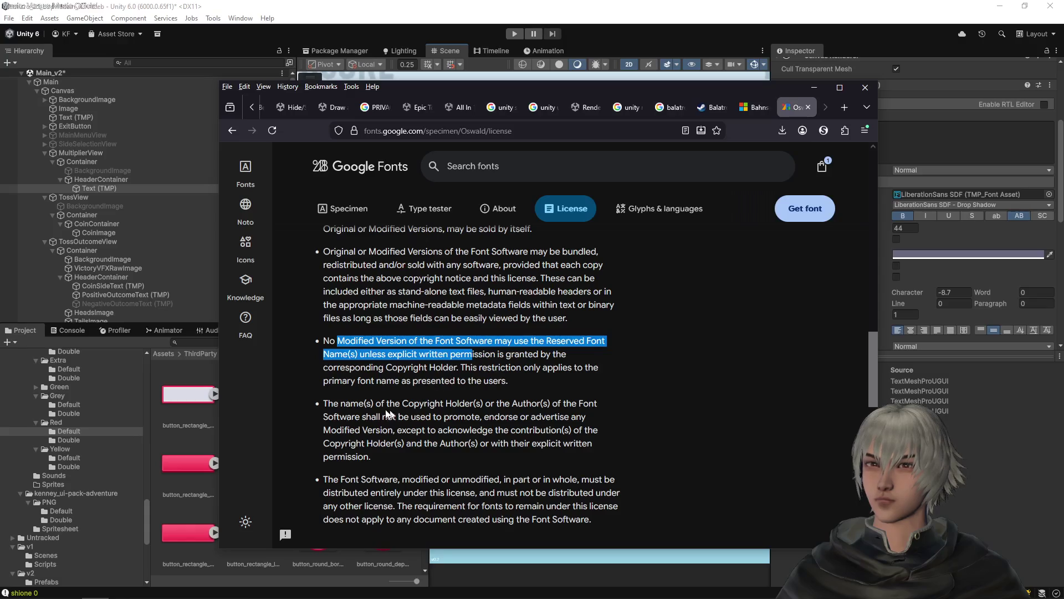
pyautogui.moveTo(340, 405)
pyautogui.mouseDown()
pyautogui.moveTo(403, 416)
pyautogui.moveTo(511, 406)
pyautogui.moveTo(408, 405)
pyautogui.moveTo(392, 417)
pyautogui.moveTo(495, 416)
pyautogui.mouseUp()
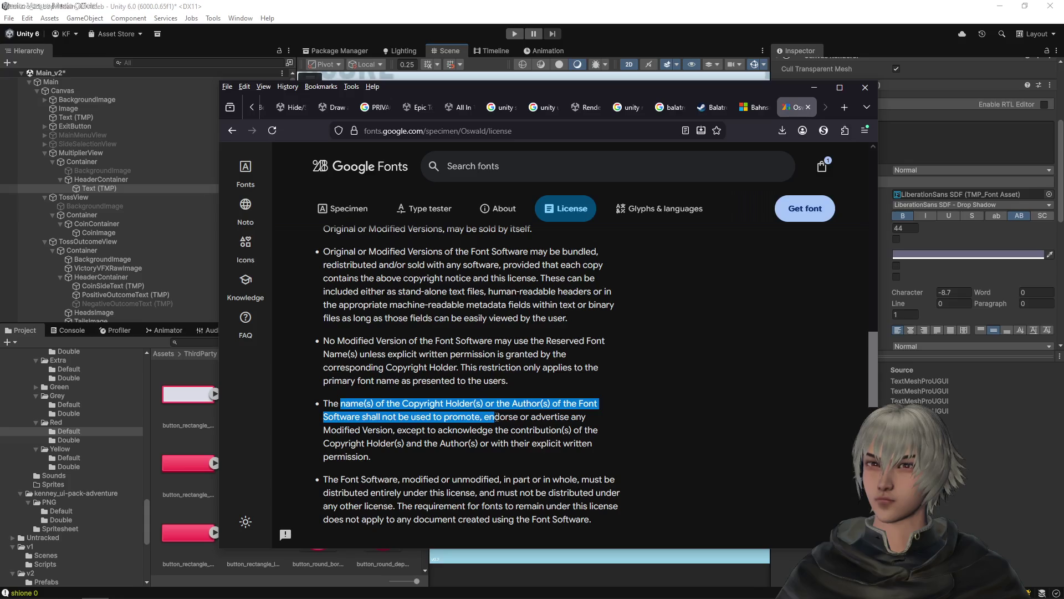
pyautogui.scroll(-3, 478, 365)
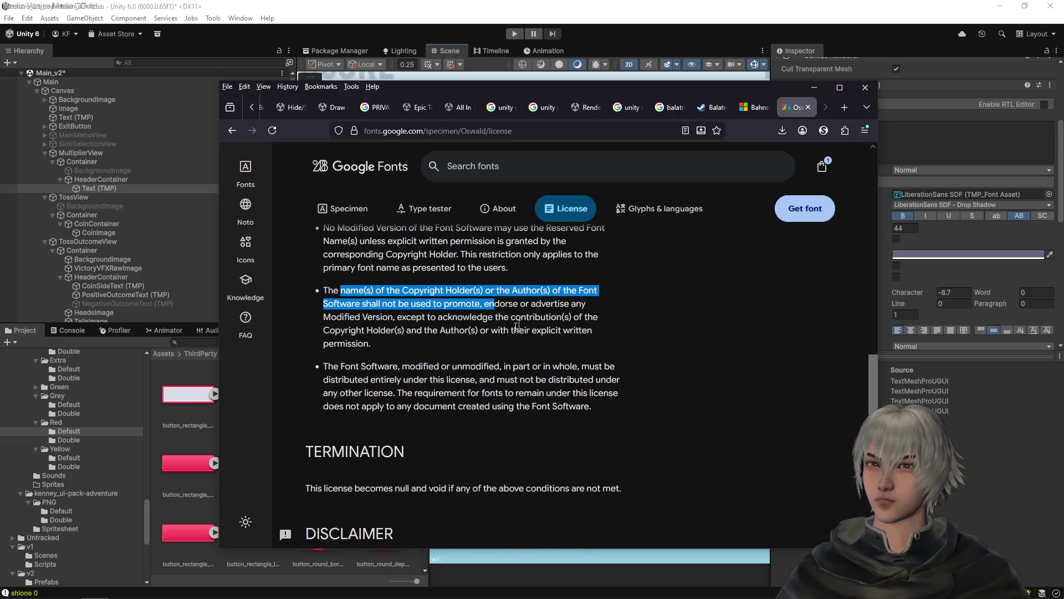
pyautogui.moveTo(333, 366)
pyautogui.mouseDown()
pyautogui.moveTo(393, 380)
pyautogui.moveTo(505, 381)
pyautogui.mouseUp()
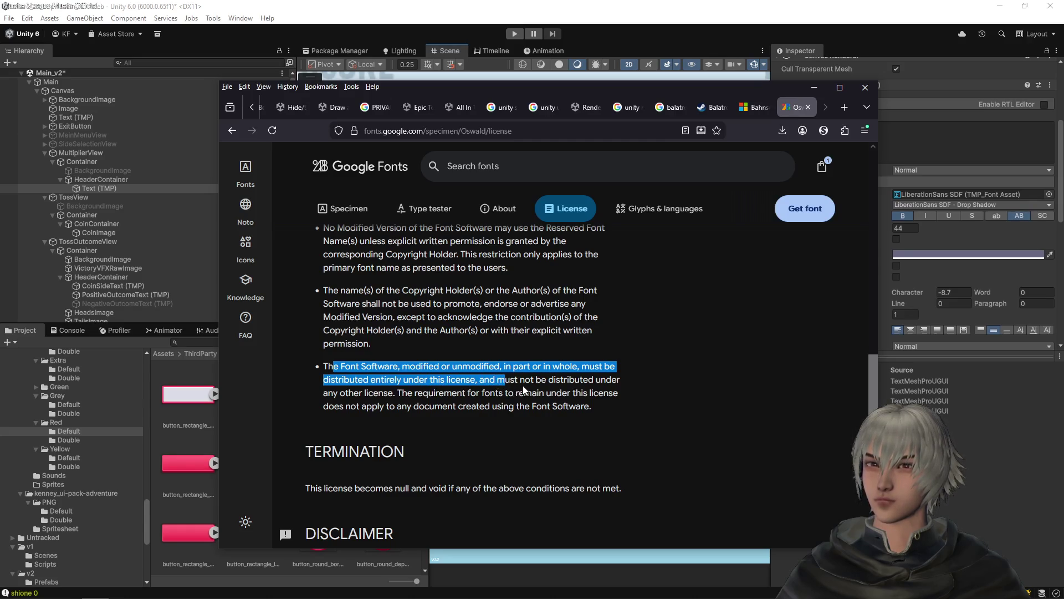
pyautogui.moveTo(397, 392); pyautogui.dragTo(485, 406)
pyautogui.scroll(-1, 465, 405)
pyautogui.scroll(-2, 464, 406)
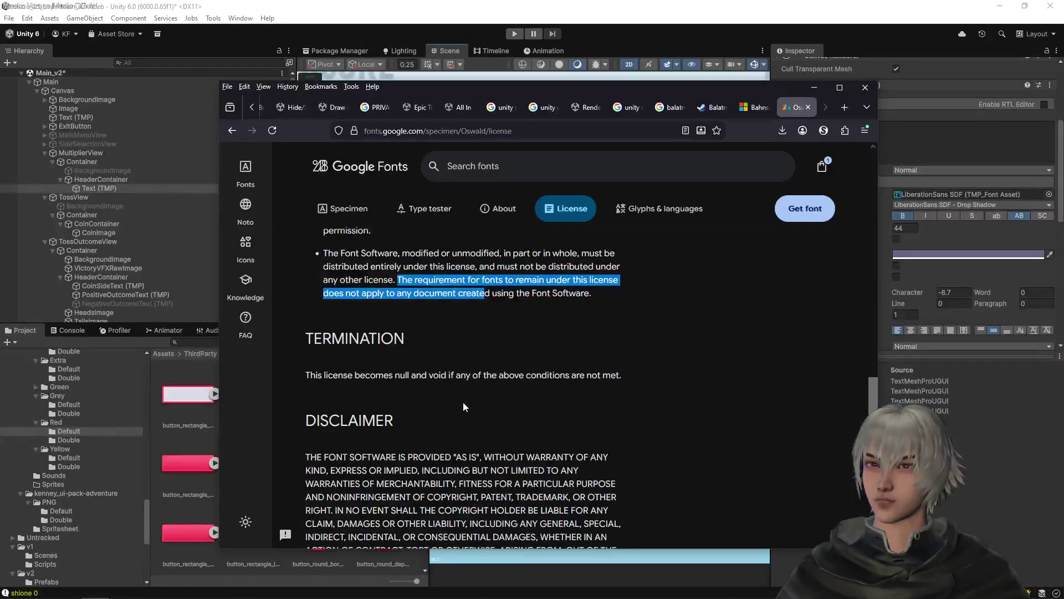
# - Go back up the license and highlight the permission grant wording
pyautogui.moveTo(384, 375); pyautogui.dragTo(531, 375)
pyautogui.scroll(-2, 523, 394)
pyautogui.scroll(-3, 523, 393)
pyautogui.scroll(12, 495, 385)
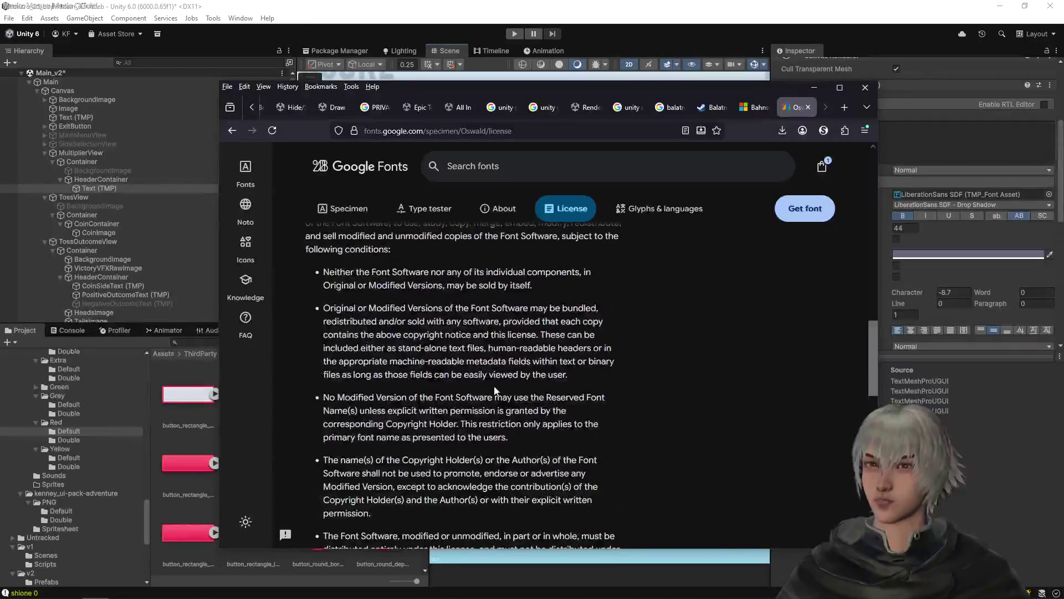
pyautogui.scroll(1, 475, 383)
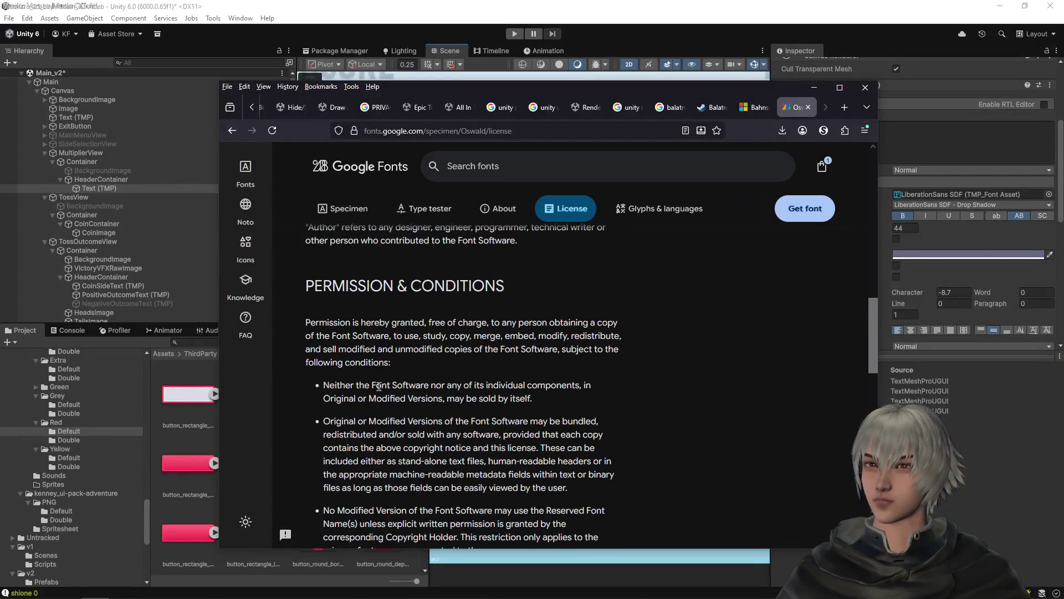
pyautogui.moveTo(364, 386); pyautogui.dragTo(453, 398)
pyautogui.scroll(2, 359, 435)
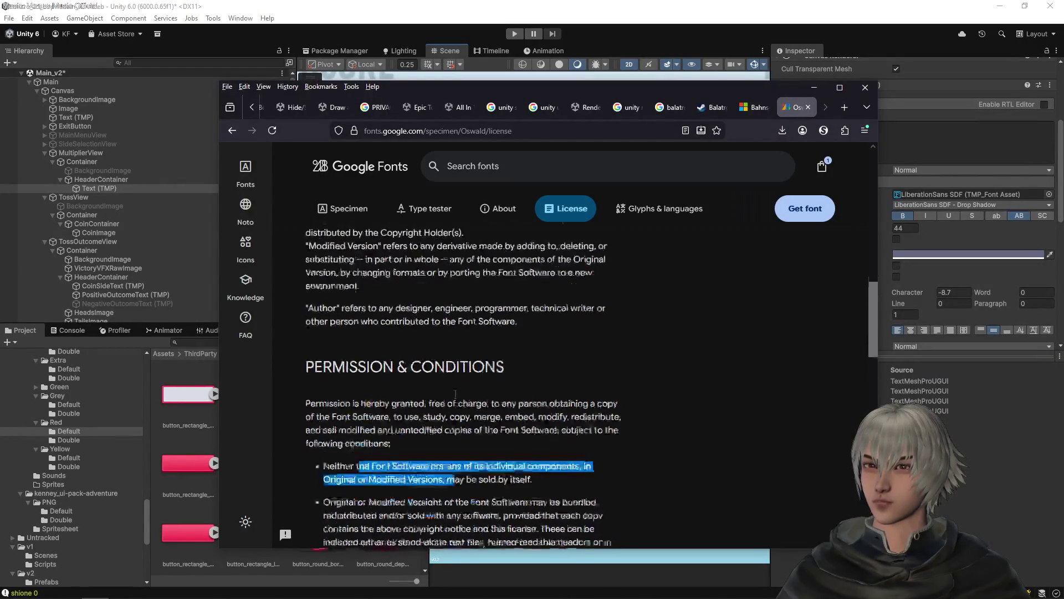
pyautogui.moveTo(355, 435)
pyautogui.mouseDown()
pyautogui.moveTo(520, 441)
pyautogui.moveTo(521, 450)
pyautogui.moveTo(365, 450)
pyautogui.moveTo(585, 458)
pyautogui.moveTo(391, 449)
pyautogui.moveTo(348, 462)
pyautogui.moveTo(573, 461)
pyautogui.mouseUp()
# - Move the Firefox window aside and hide it to bring the Unity editor forward
pyautogui.scroll(2, 573, 461)
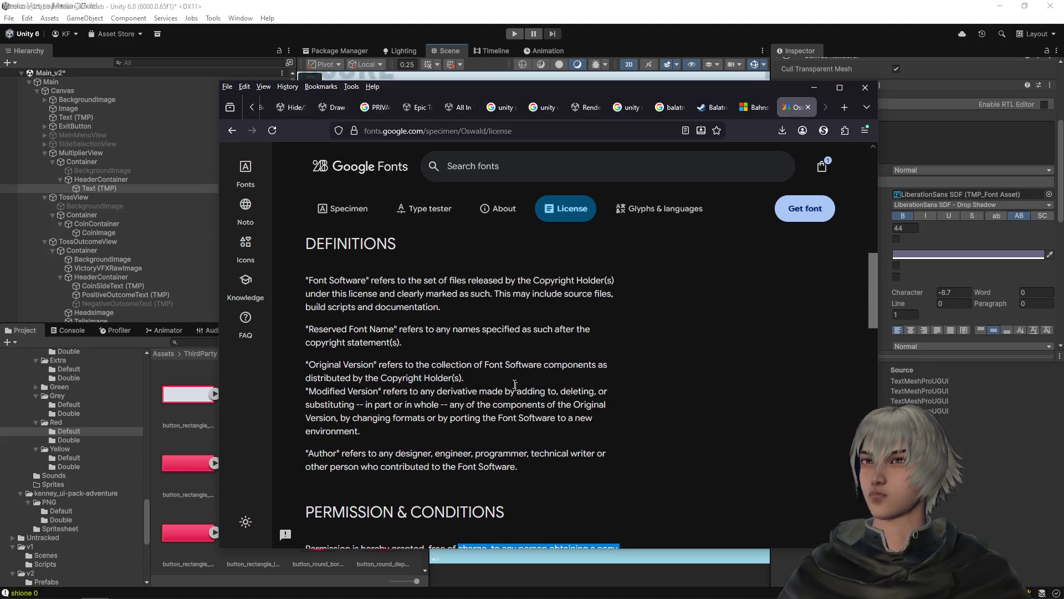
pyautogui.moveTo(554, 87); pyautogui.dragTo(0, 34)
pyautogui.hotkey('alt', 'Tab')
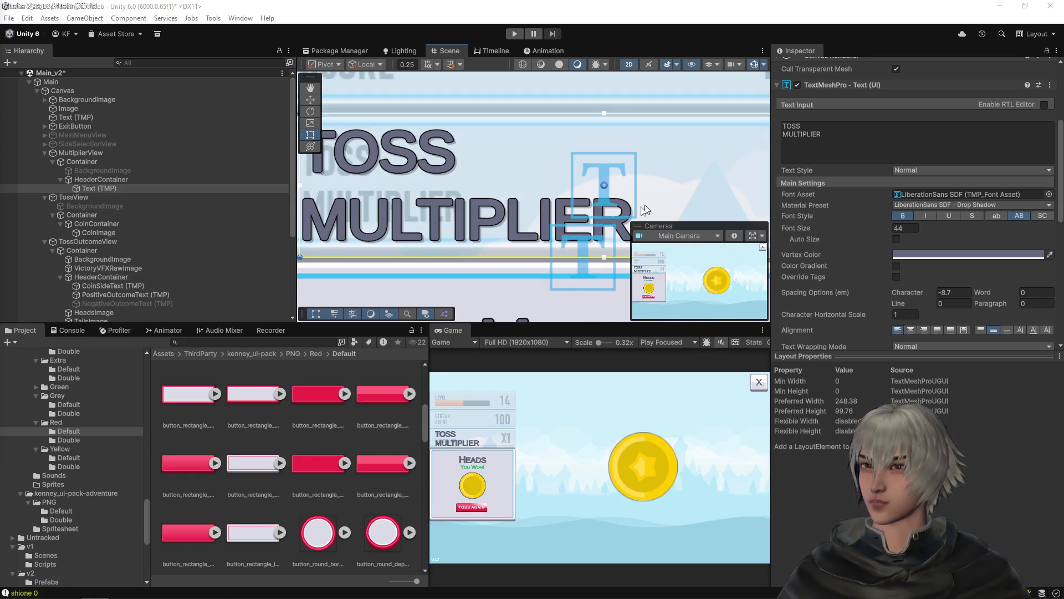
pyautogui.scroll(-2, 500, 180)
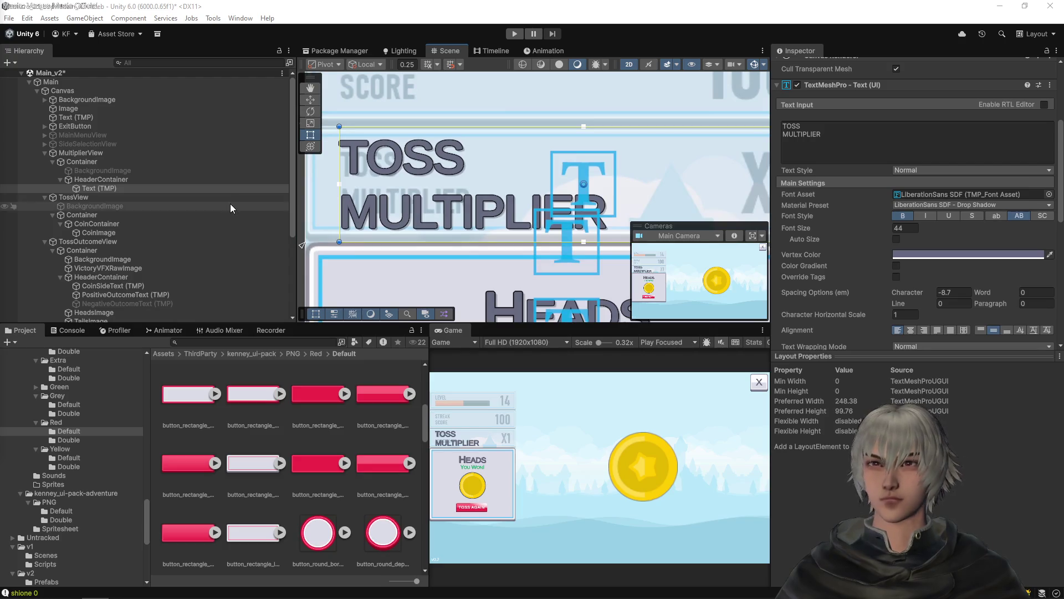
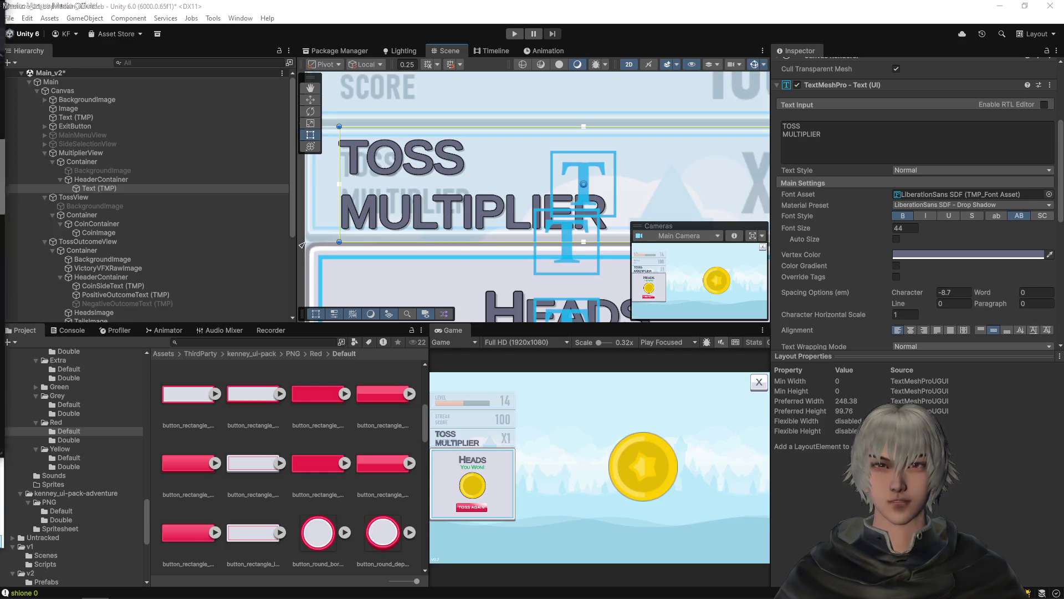
# - Switch to Firefox and bring up the Oswald style samples on Google Fonts
pyautogui.hotkey('alt', 'Tab')
pyautogui.scroll(10, 336, 222)
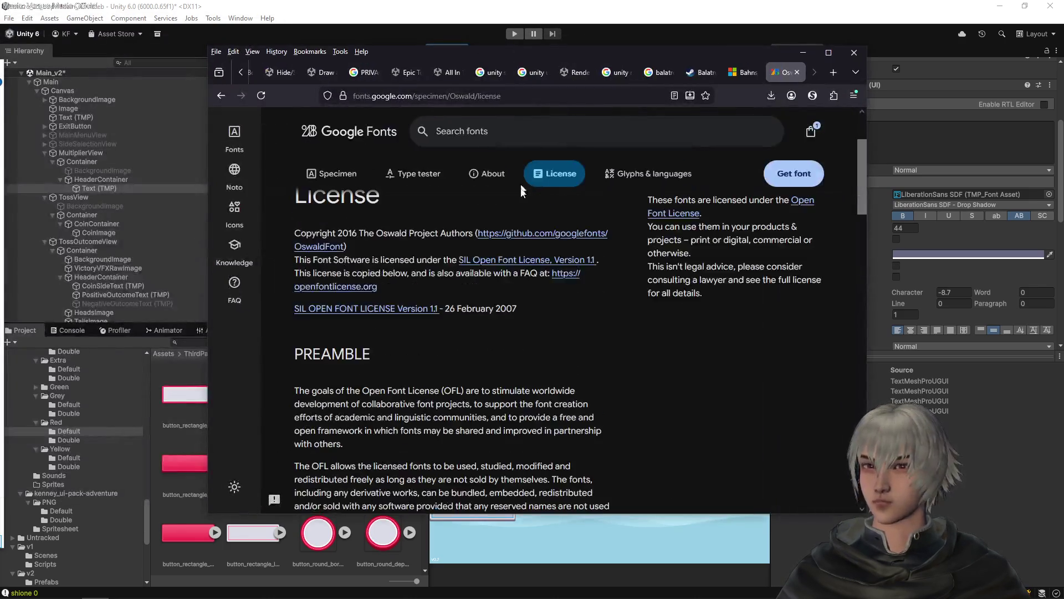
pyautogui.click(335, 179)
pyautogui.scroll(-5, 337, 344)
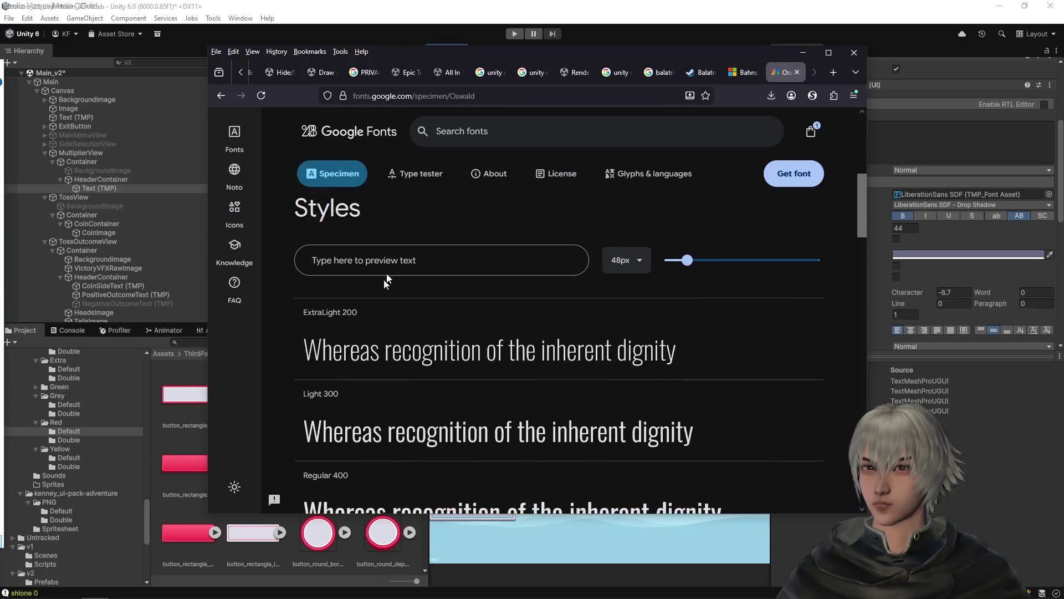
# - Preview the text MULTIPLEIR across Oswald's weights, then minimize the browser
pyautogui.click(389, 265)
pyautogui.write('mu')
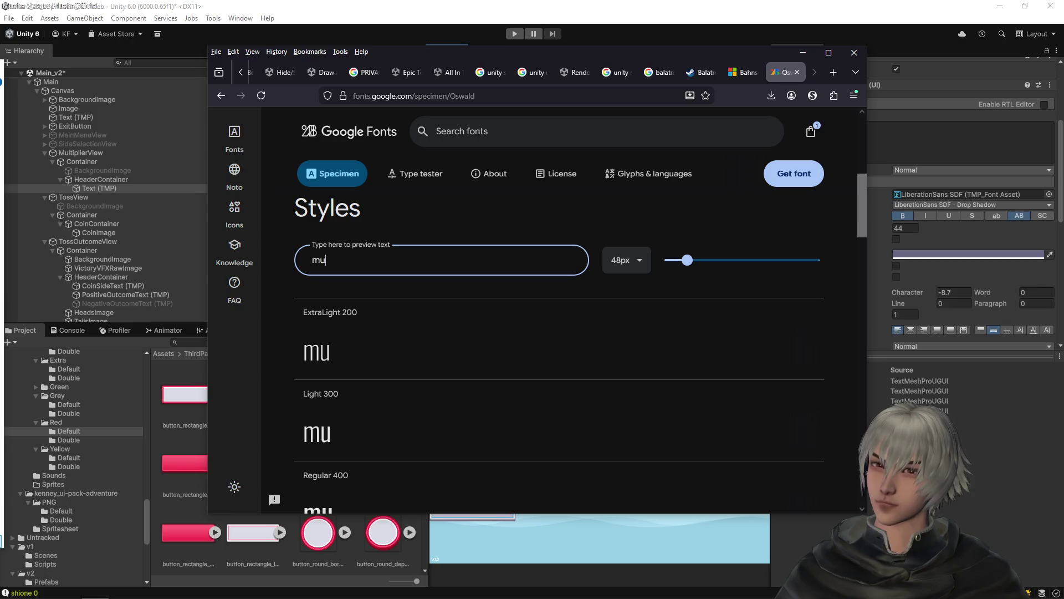
pyautogui.write('ltiplier')
pyautogui.hotkey('ctrl', 'a')
pyautogui.write('MULTIPL')
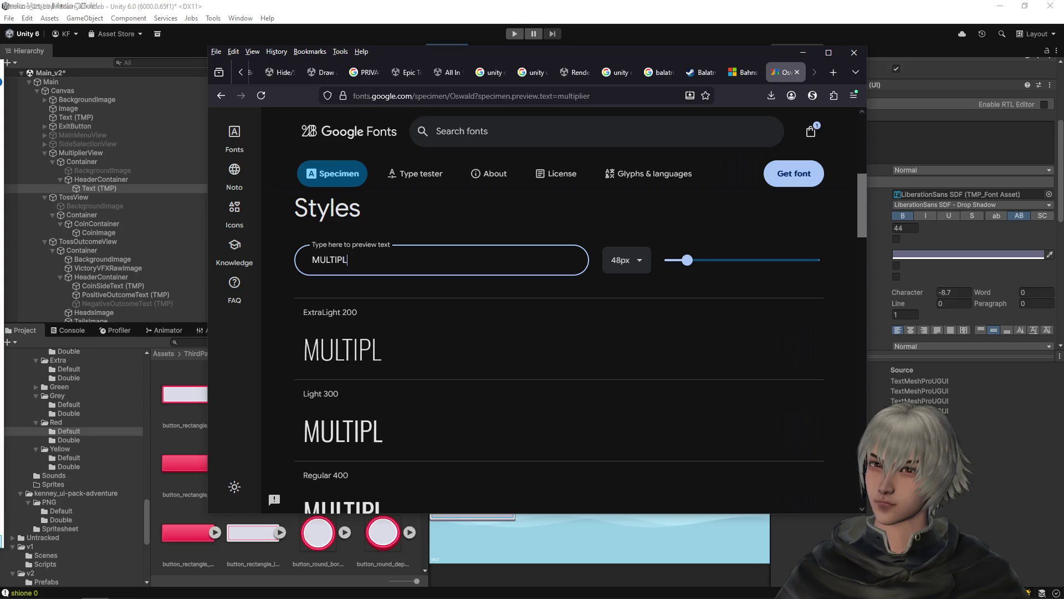
pyautogui.write('EIR')
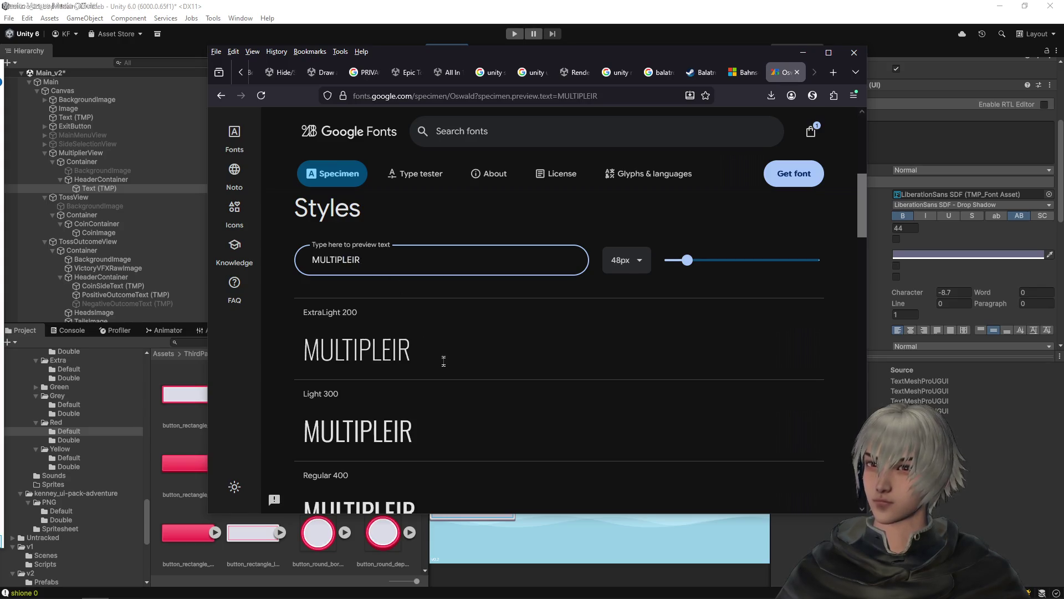
pyautogui.scroll(-3, 442, 366)
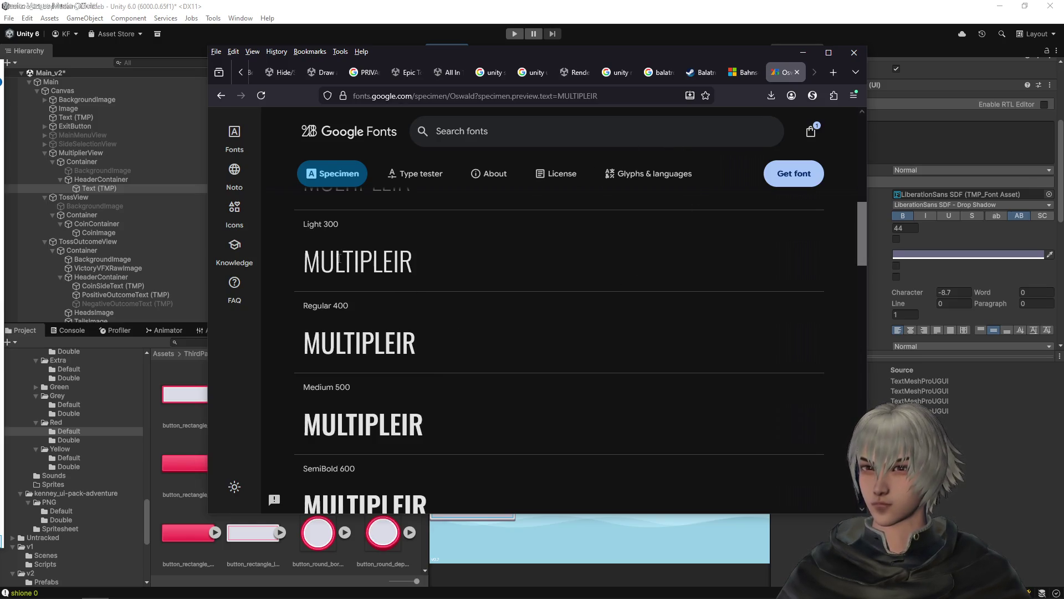
pyautogui.scroll(-1, 342, 260)
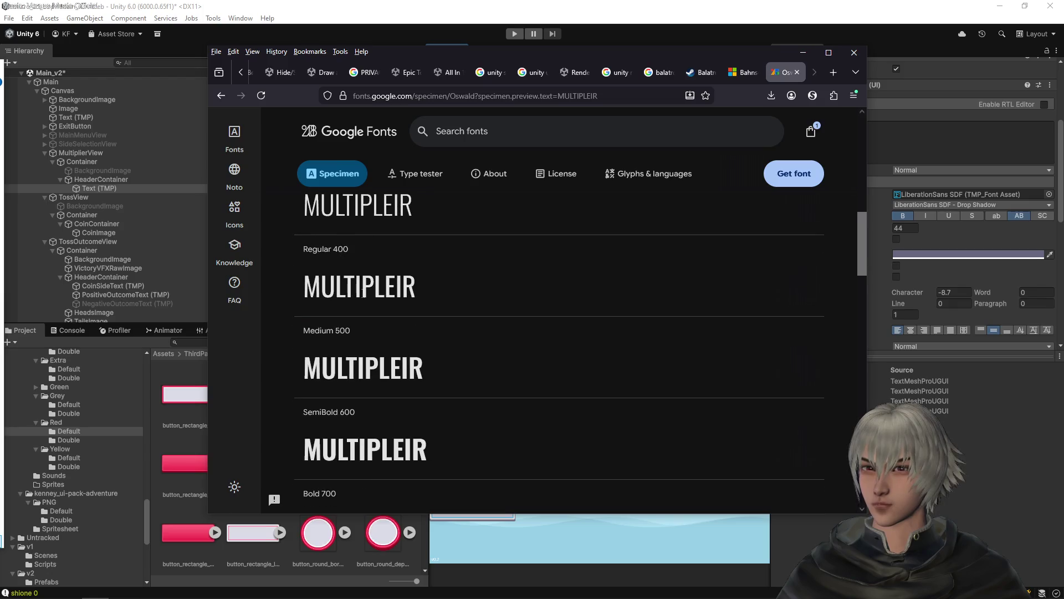
pyautogui.click(810, 51)
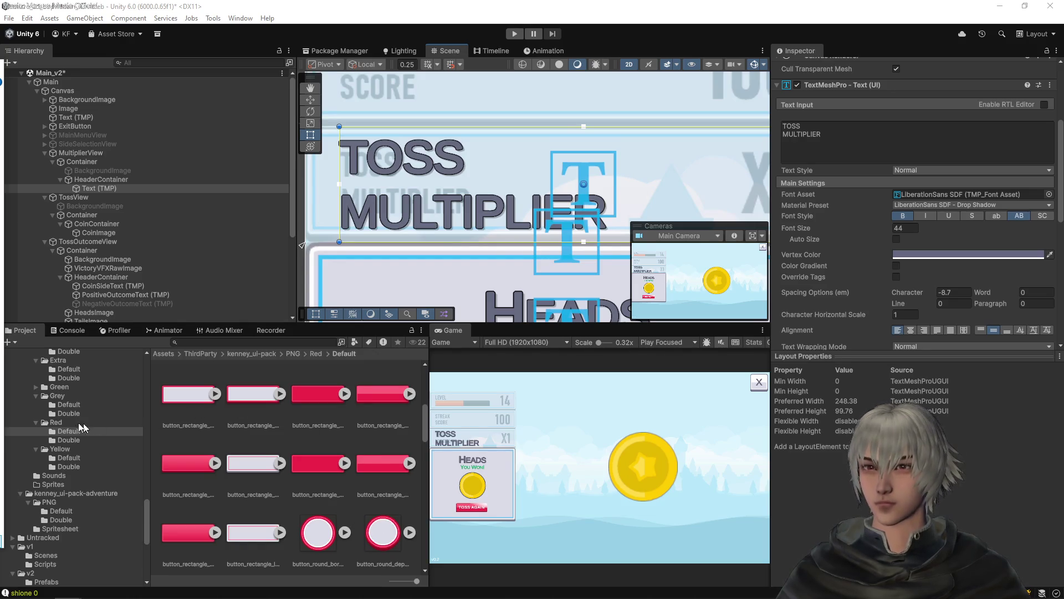
# - Navigate the Project panel to Assets/TextMesh Pro/Fonts
pyautogui.scroll(5, 80, 480)
pyautogui.scroll(10, 80, 480)
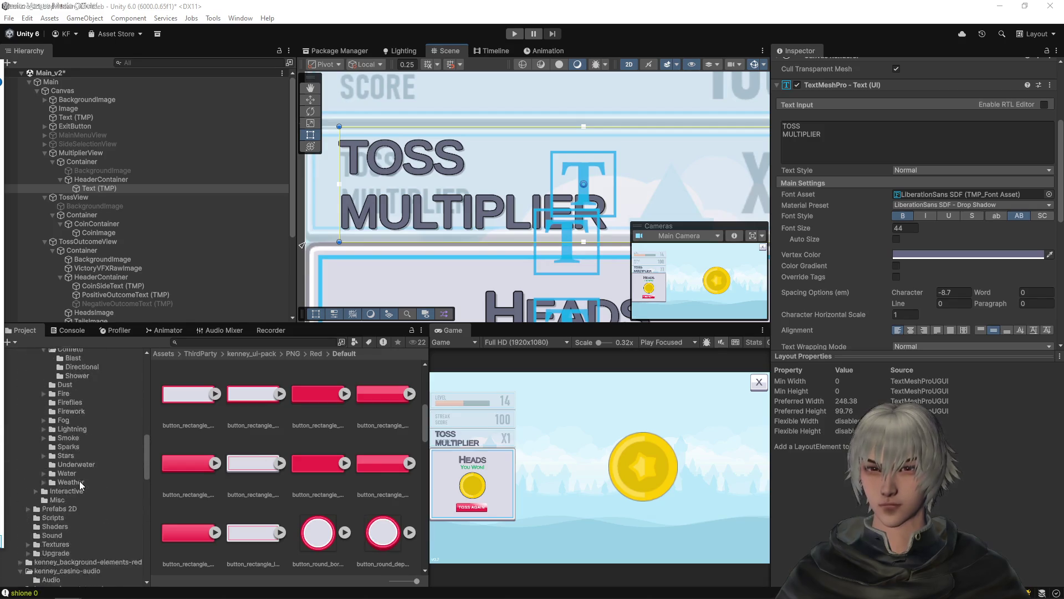
pyautogui.scroll(4, 76, 484)
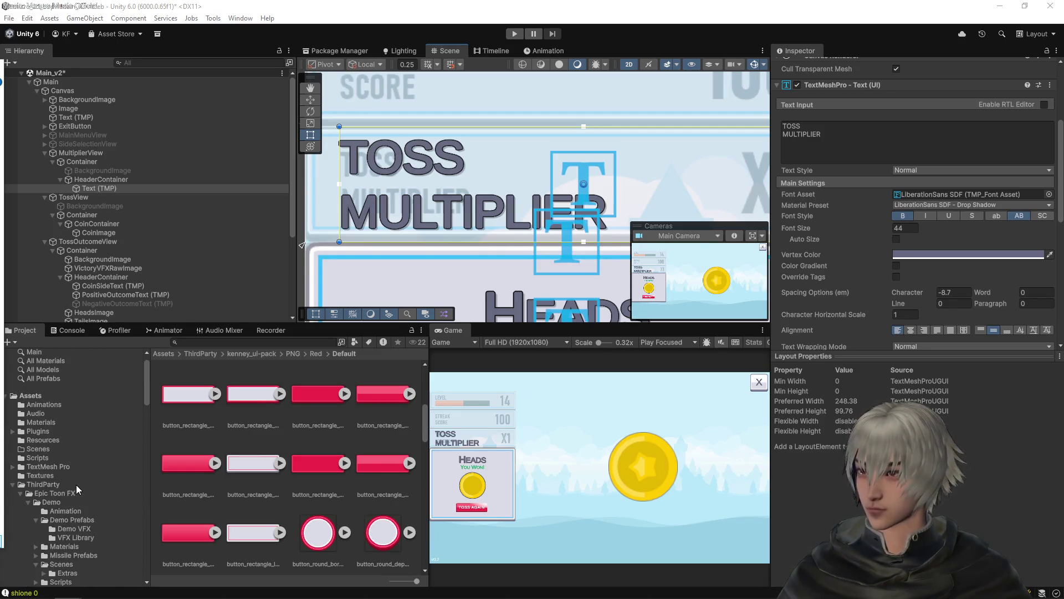
pyautogui.click(42, 475)
pyautogui.click(45, 466)
pyautogui.click(12, 466)
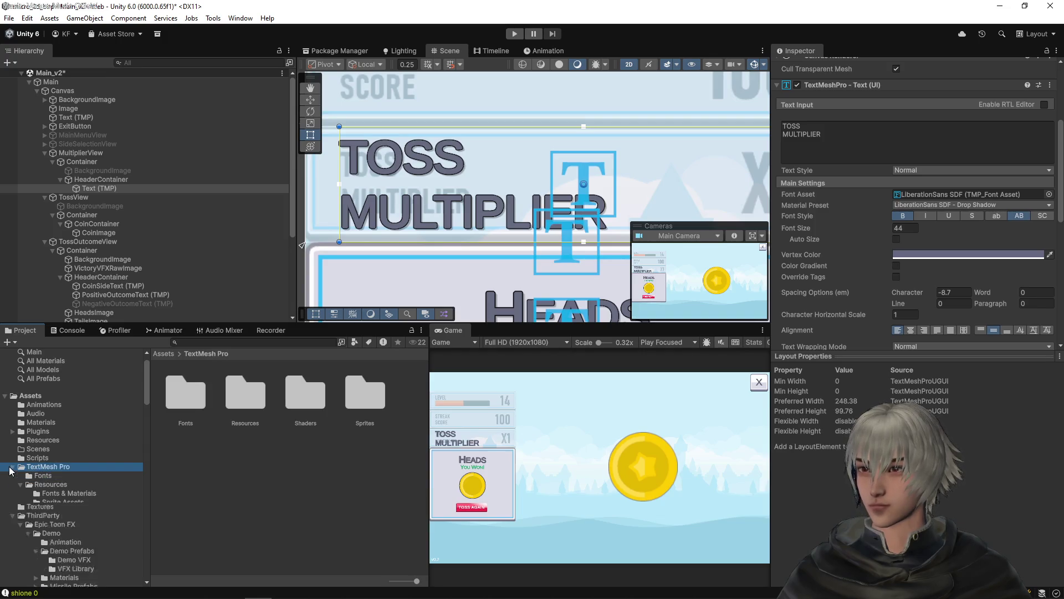
pyautogui.click(49, 477)
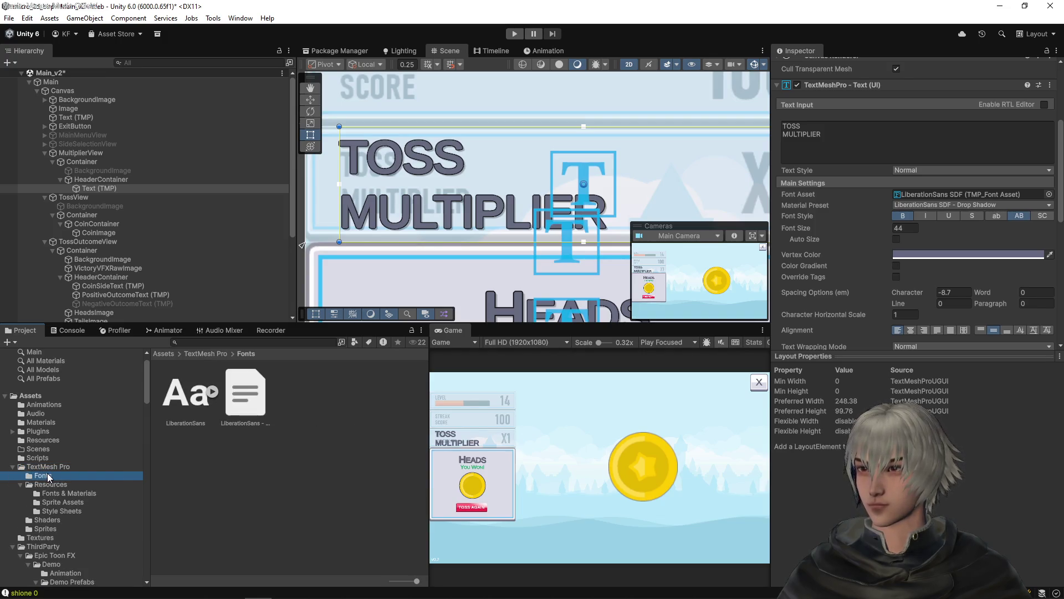
# - Reveal the Fonts folder in Explorer, add Oswald-Regular.ttf, and inspect it
pyautogui.click(282, 483)
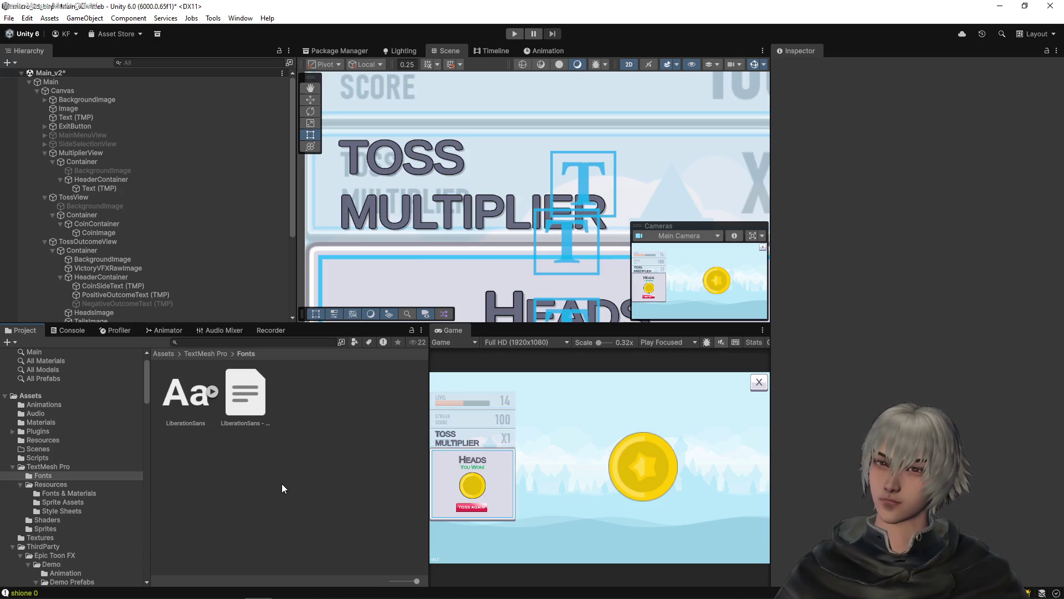
pyautogui.rightClick(282, 481)
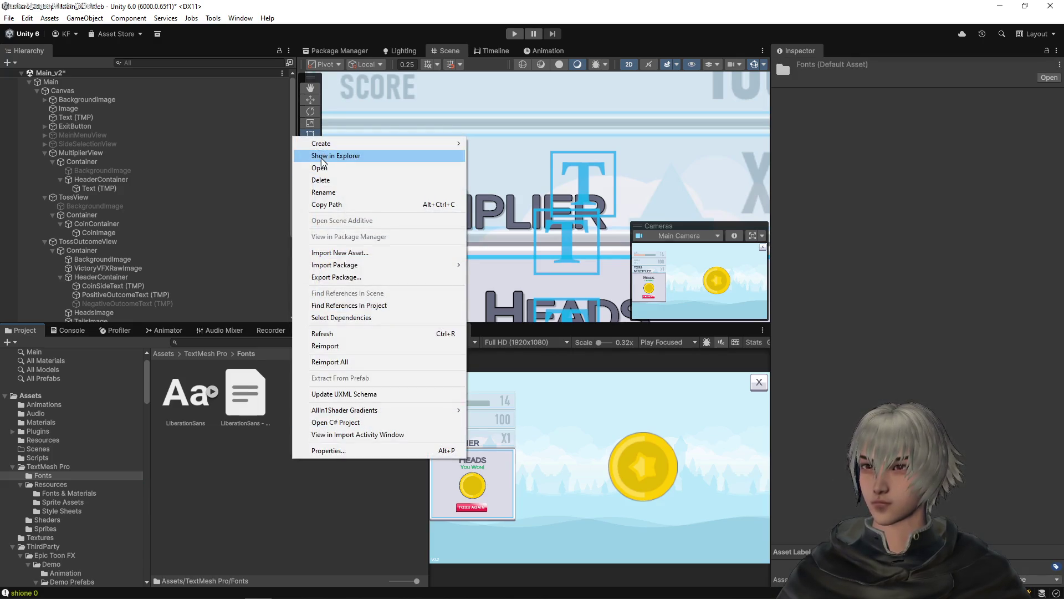
pyautogui.click(310, 152)
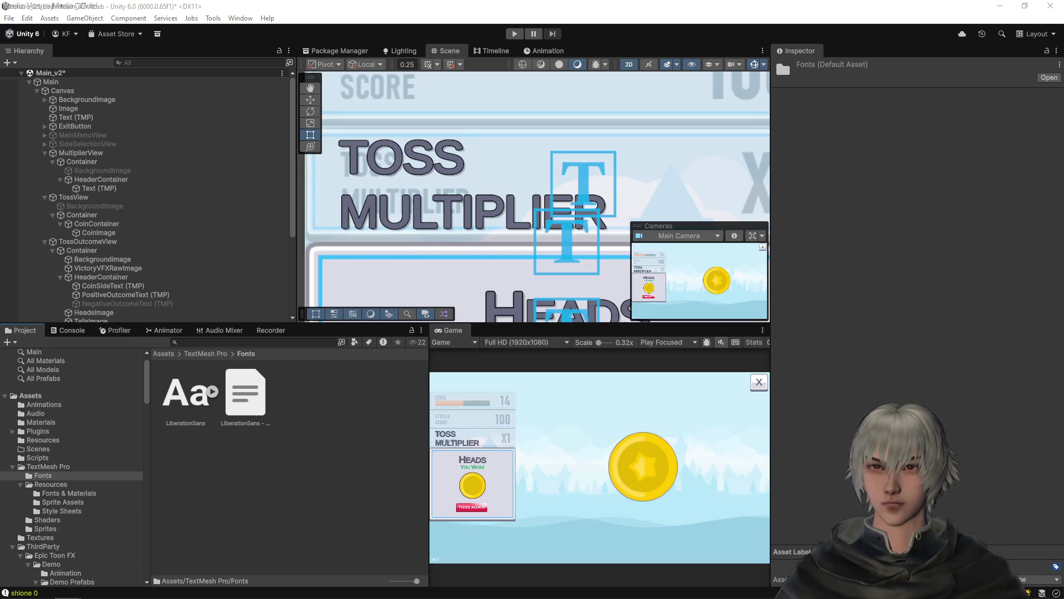
pyautogui.click(222, 484)
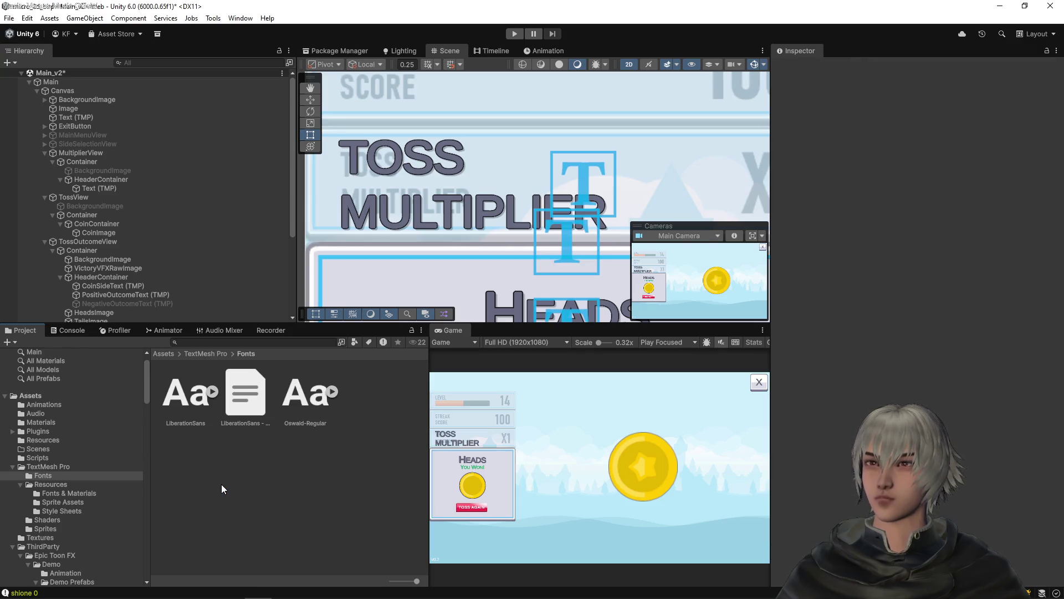
pyautogui.click(305, 390)
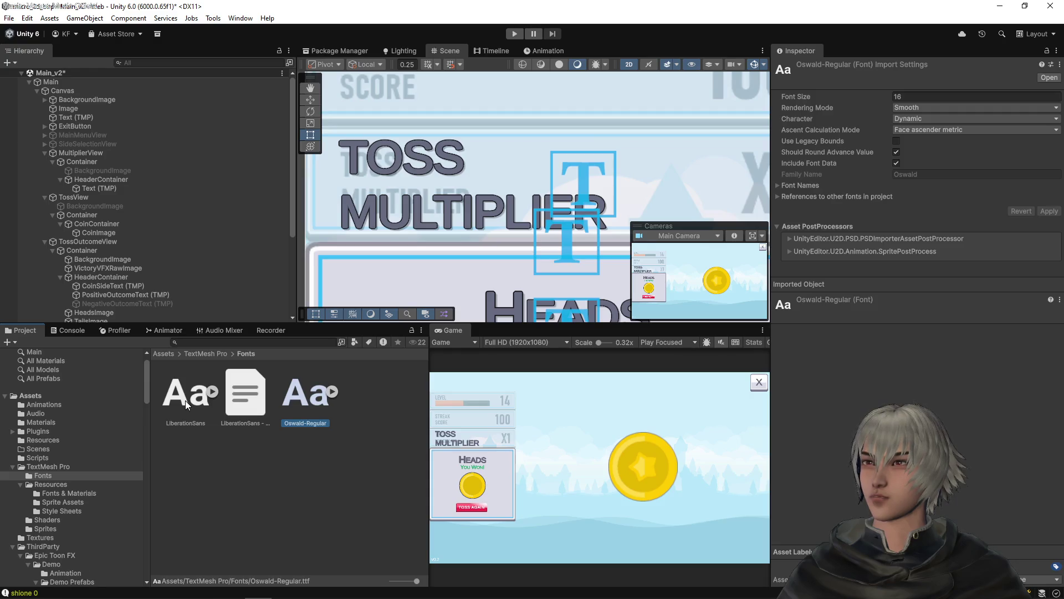
pyautogui.click(256, 396)
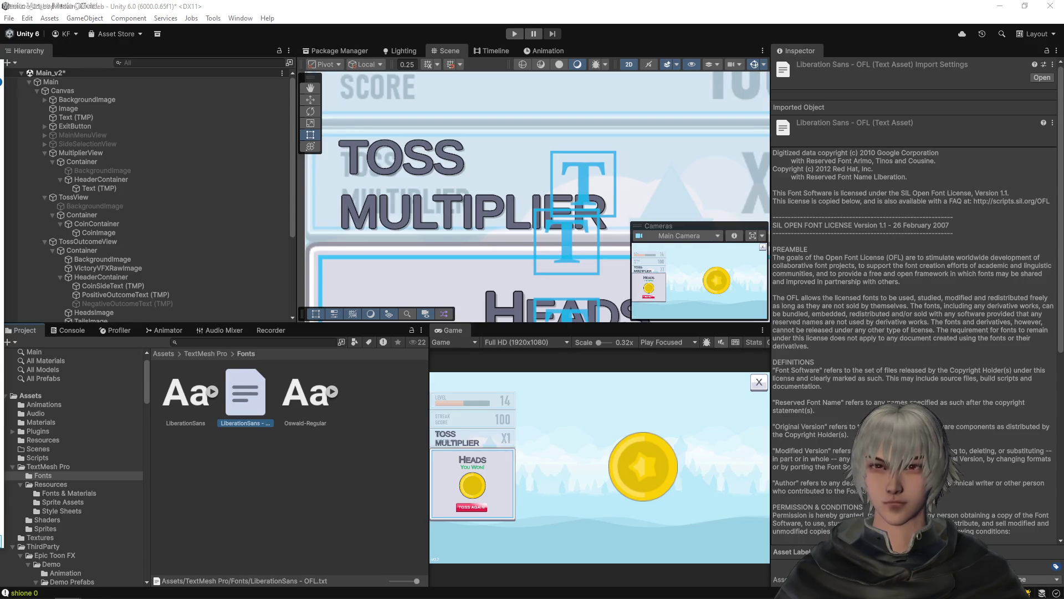
# - Compare the Oswald - OFL license and Oswald-Regular font with their LiberationSans counterparts
pyautogui.click(268, 494)
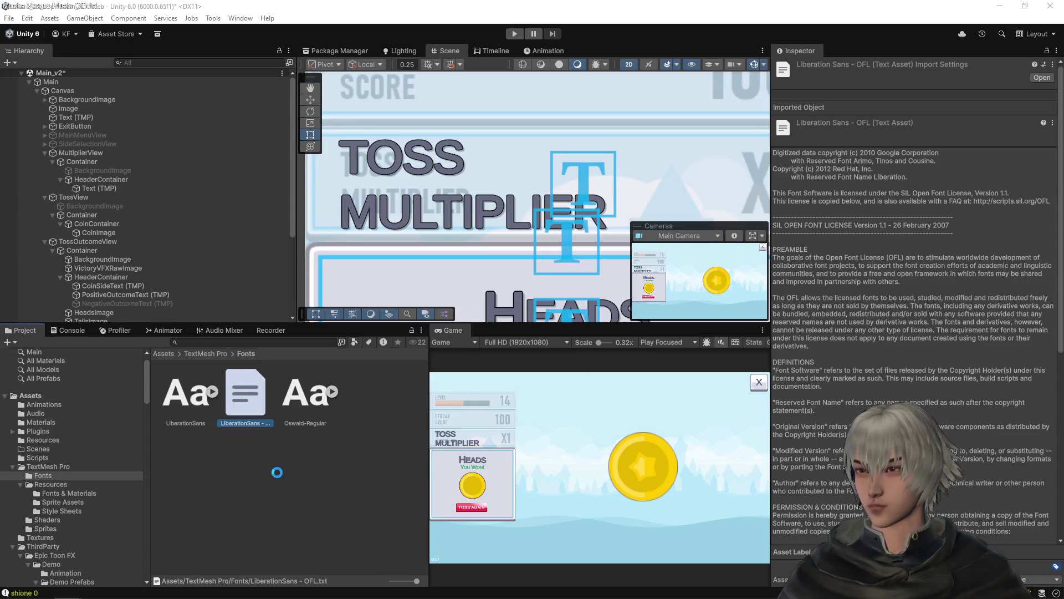
pyautogui.click(307, 392)
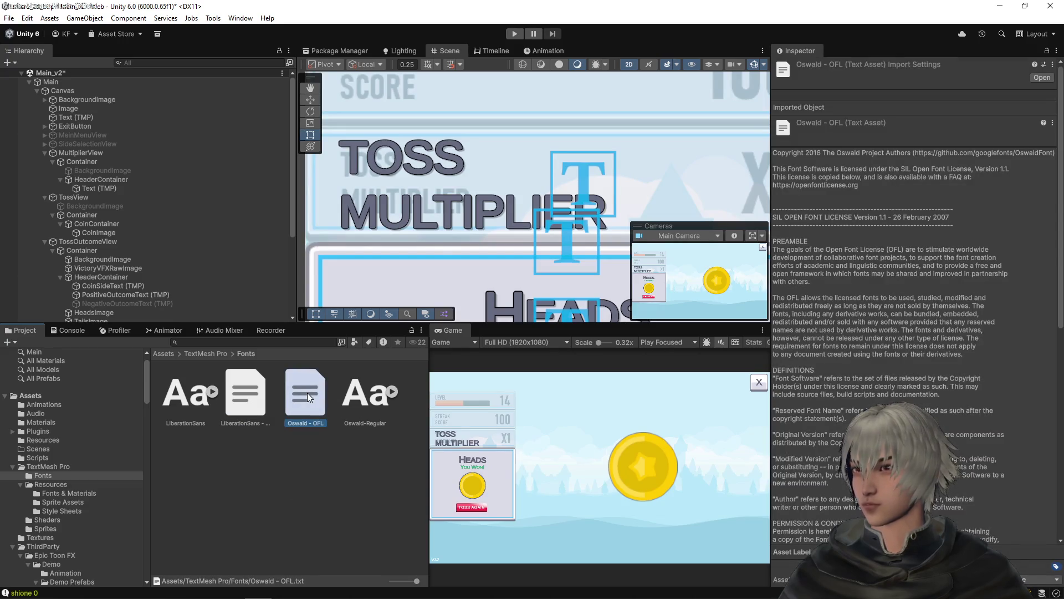
pyautogui.click(247, 392)
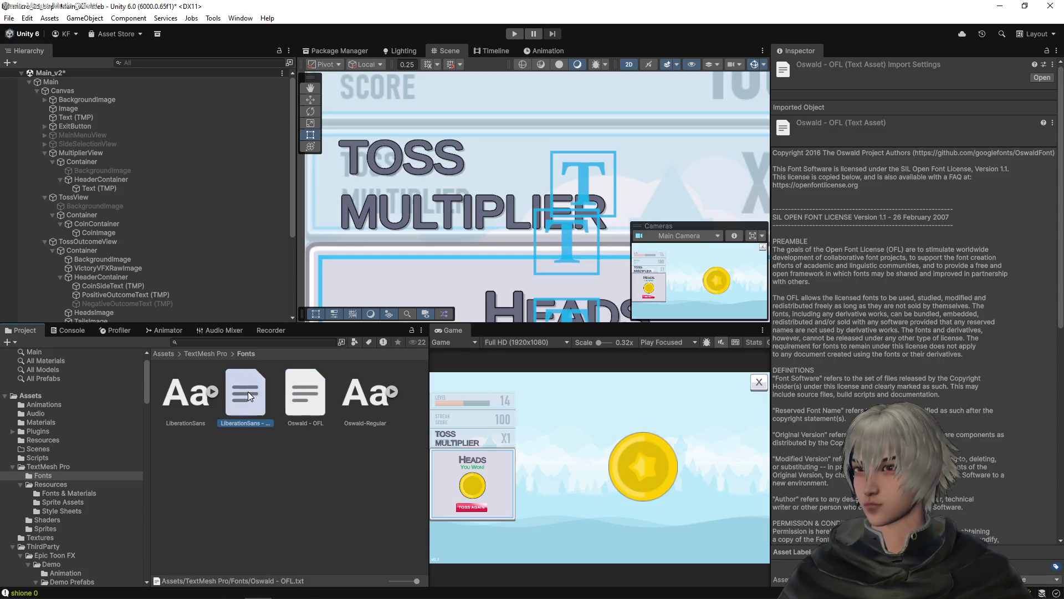
pyautogui.click(303, 394)
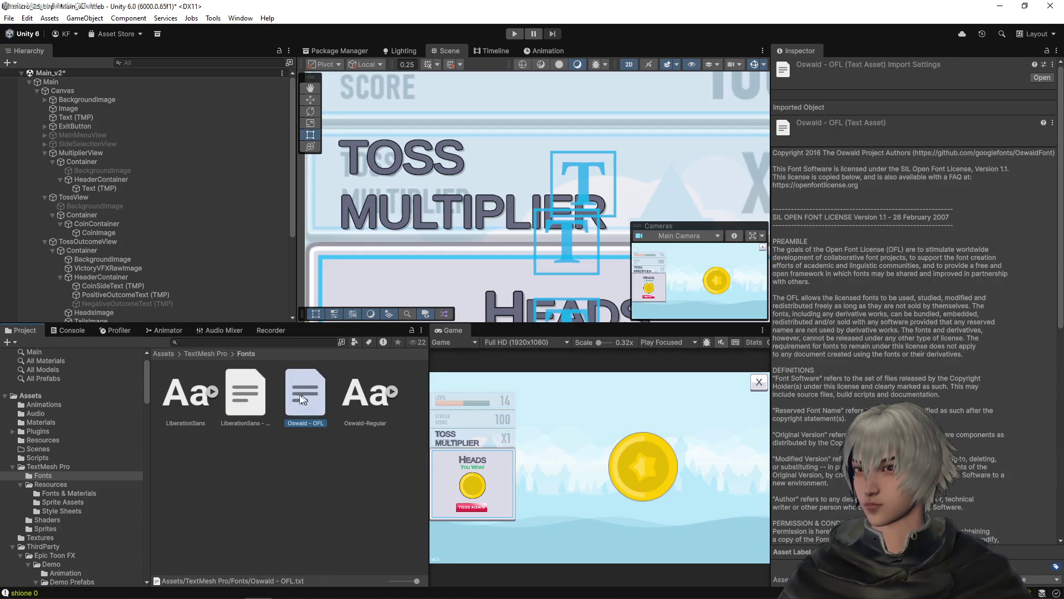
pyautogui.click(252, 394)
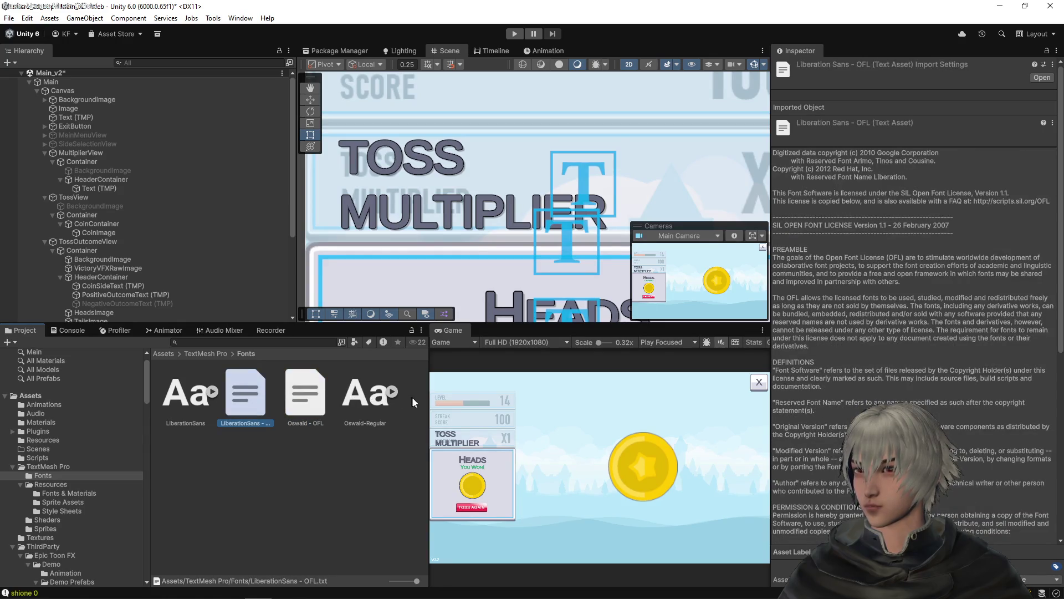
pyautogui.click(369, 394)
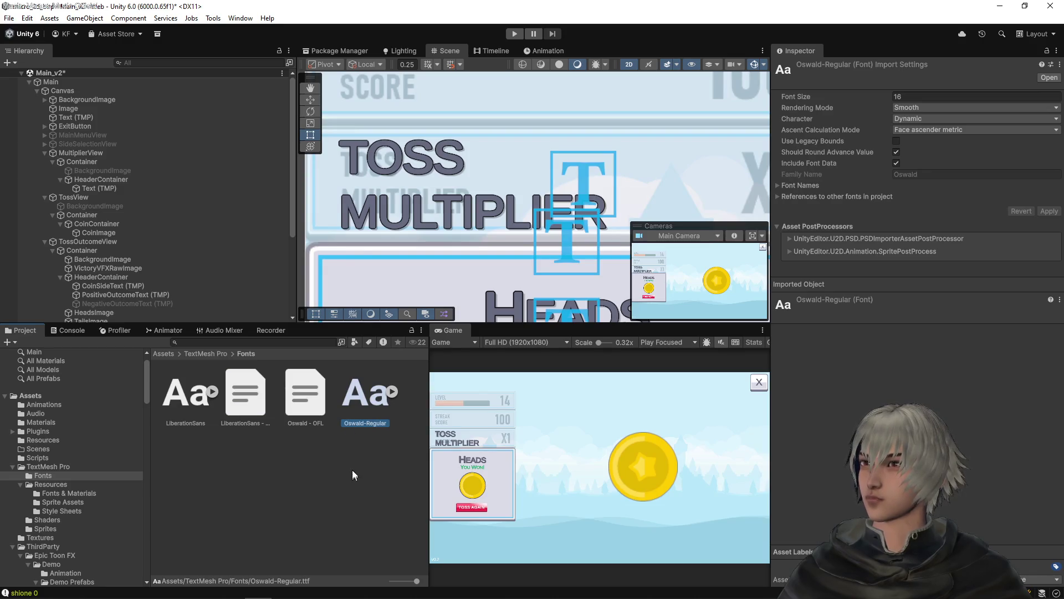
pyautogui.click(191, 394)
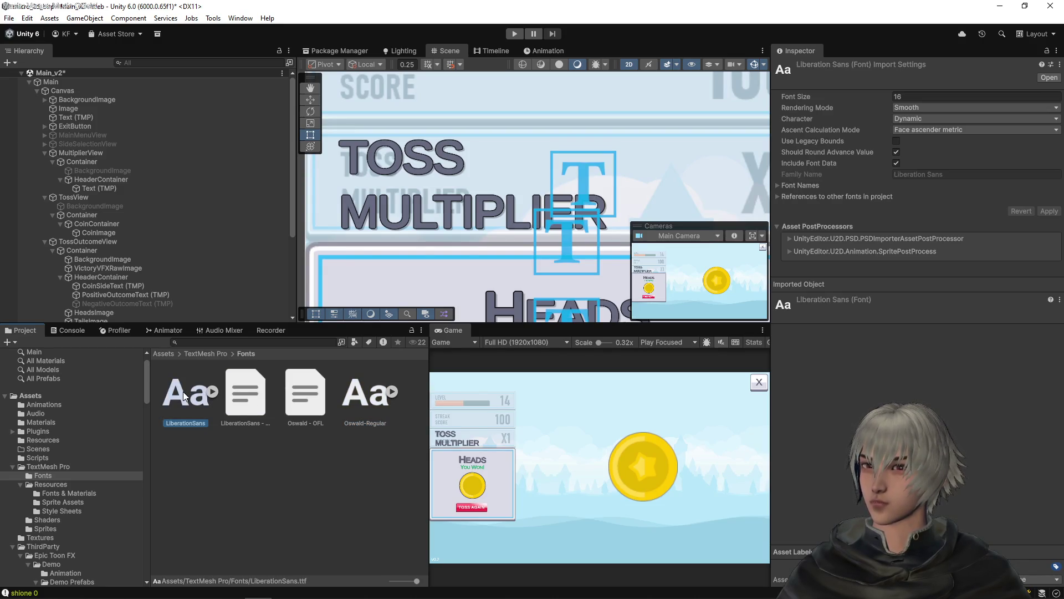
pyautogui.click(360, 395)
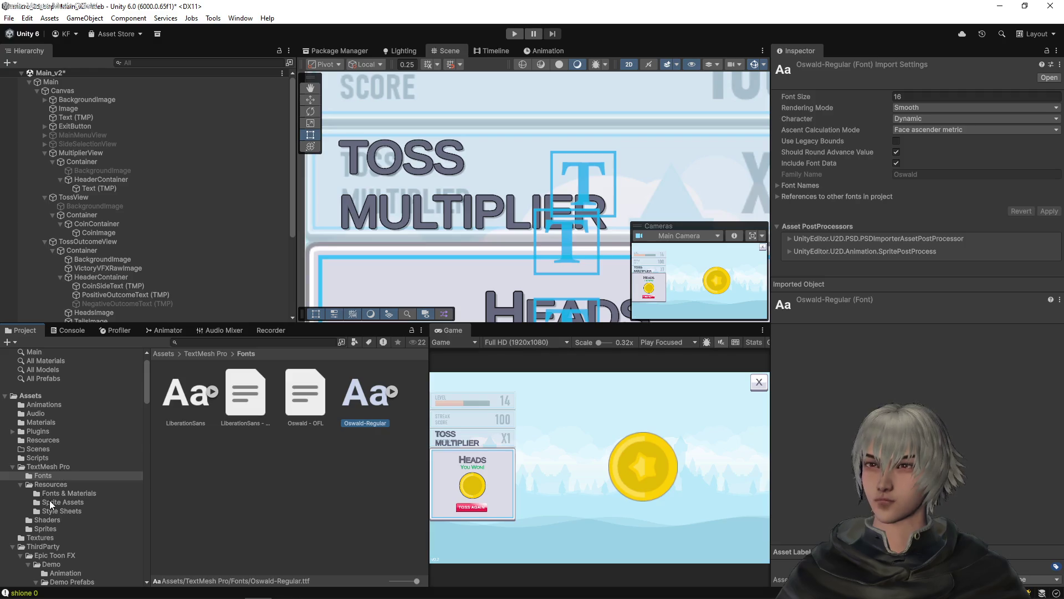
# - Select Oswald-Regular in the Fonts folder and go to Window > TextMeshPro
pyautogui.click(64, 493)
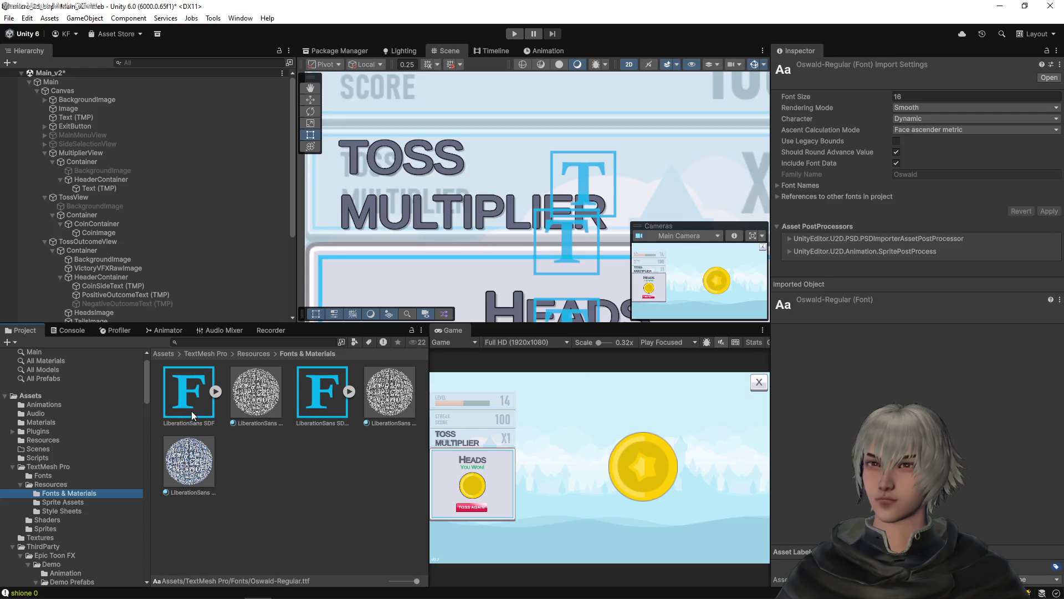
pyautogui.click(42, 476)
pyautogui.click(351, 403)
pyautogui.click(210, 19)
pyautogui.moveTo(240, 19)
pyautogui.moveTo(298, 162)
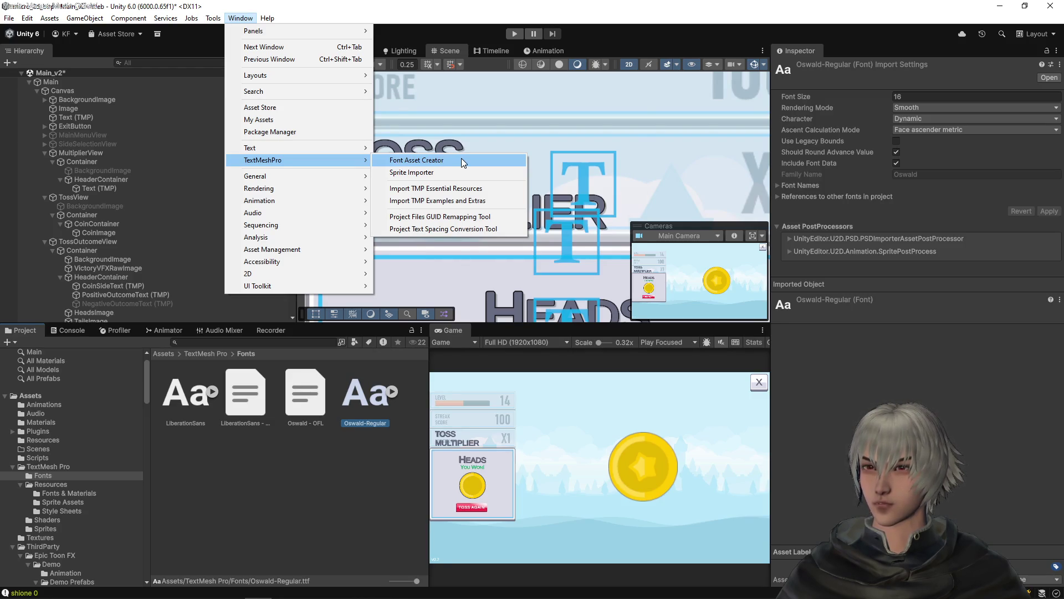
# - Set Oswald-Regular as the Font Asset Creator's source font and generate the atlas
pyautogui.click(461, 161)
pyautogui.moveTo(352, 406)
pyautogui.mouseDown()
pyautogui.moveTo(529, 291)
pyautogui.moveTo(574, 191)
pyautogui.mouseUp()
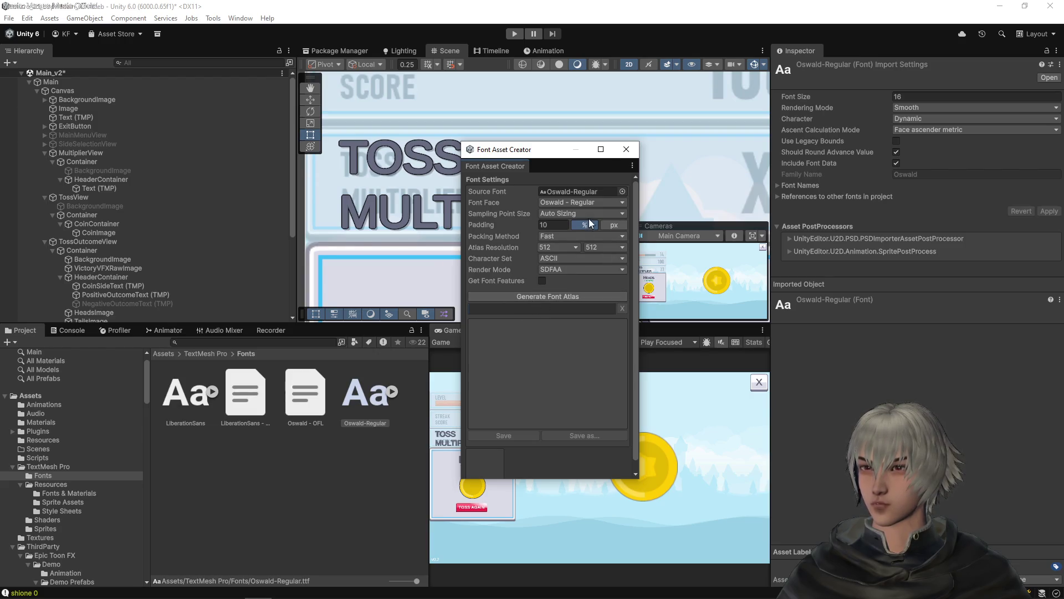
pyautogui.click(594, 204)
pyautogui.click(588, 181)
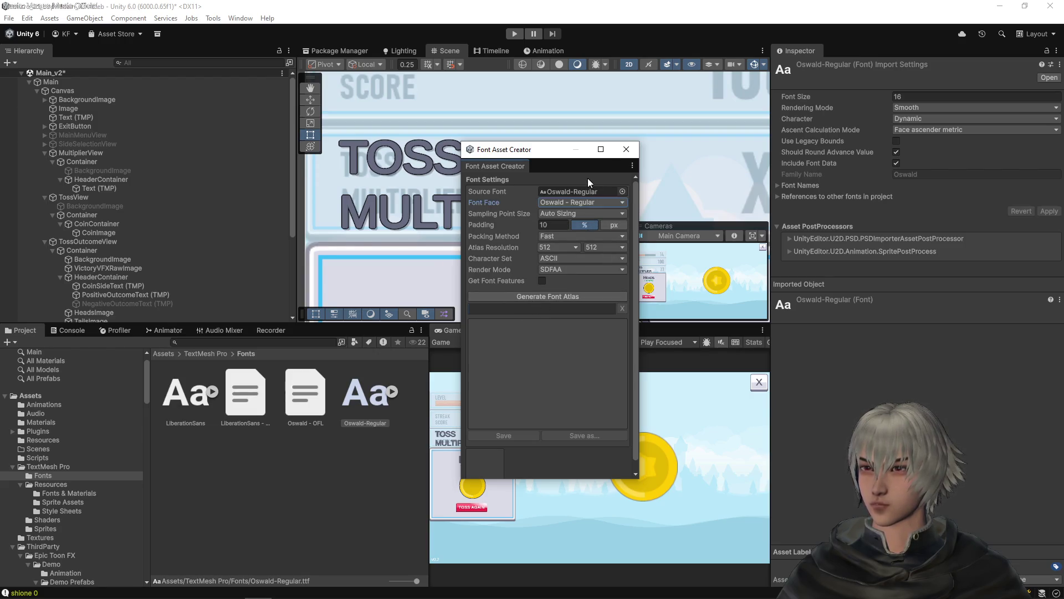
pyautogui.click(551, 297)
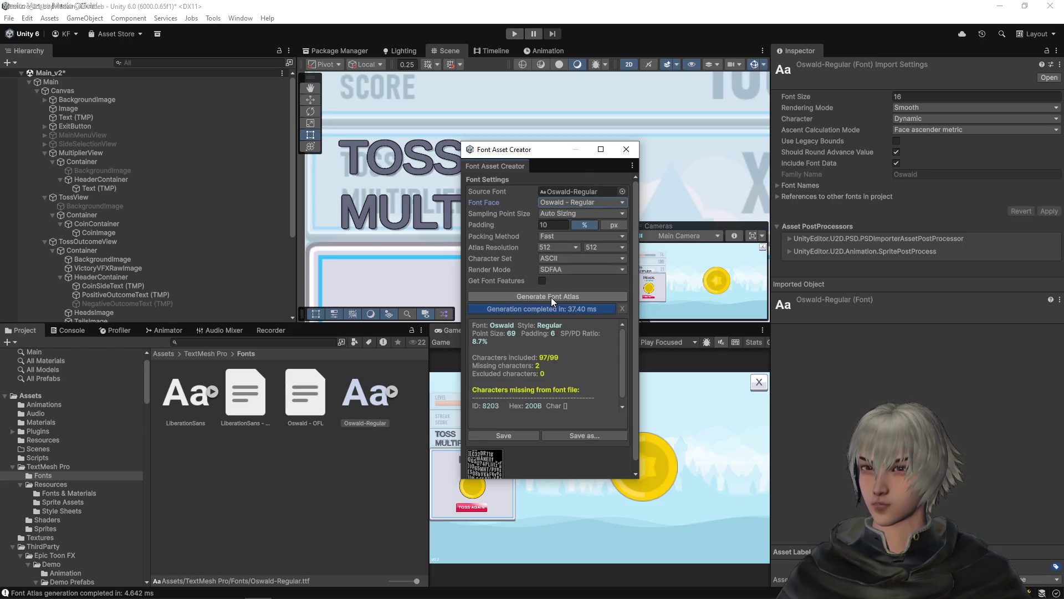
# - Save the atlas as Oswald-Regular SDF in TextMesh Pro/Resources/Fonts & Materials
pyautogui.click(562, 435)
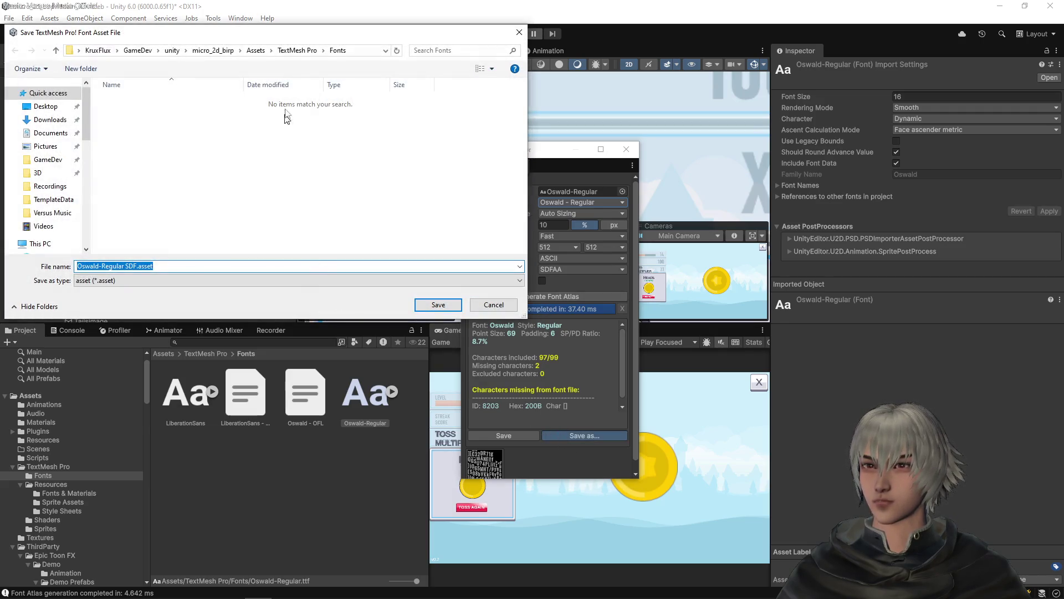
pyautogui.click(304, 52)
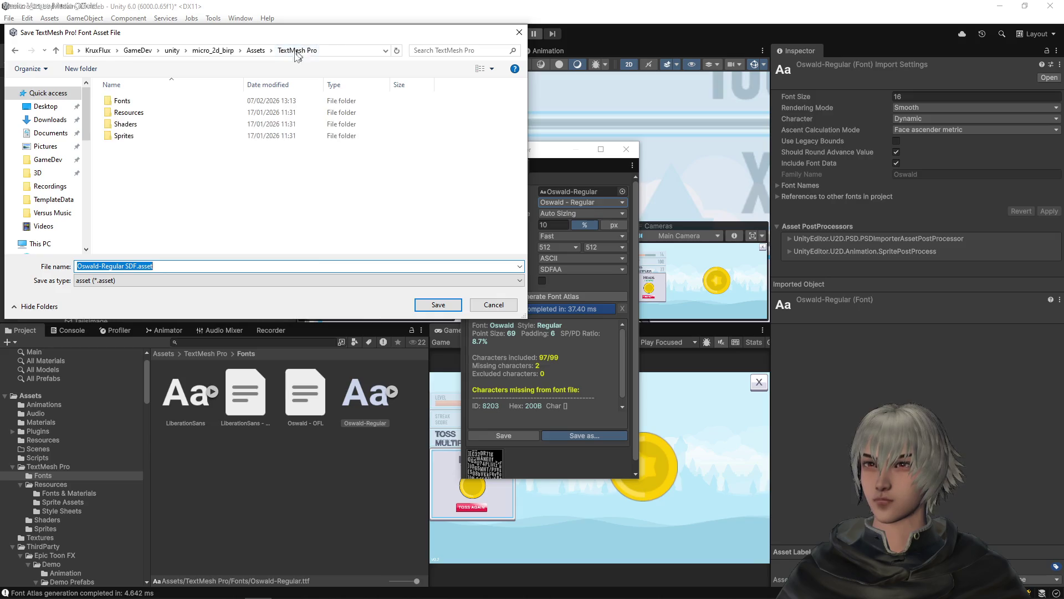
pyautogui.doubleClick(145, 113)
pyautogui.doubleClick(140, 100)
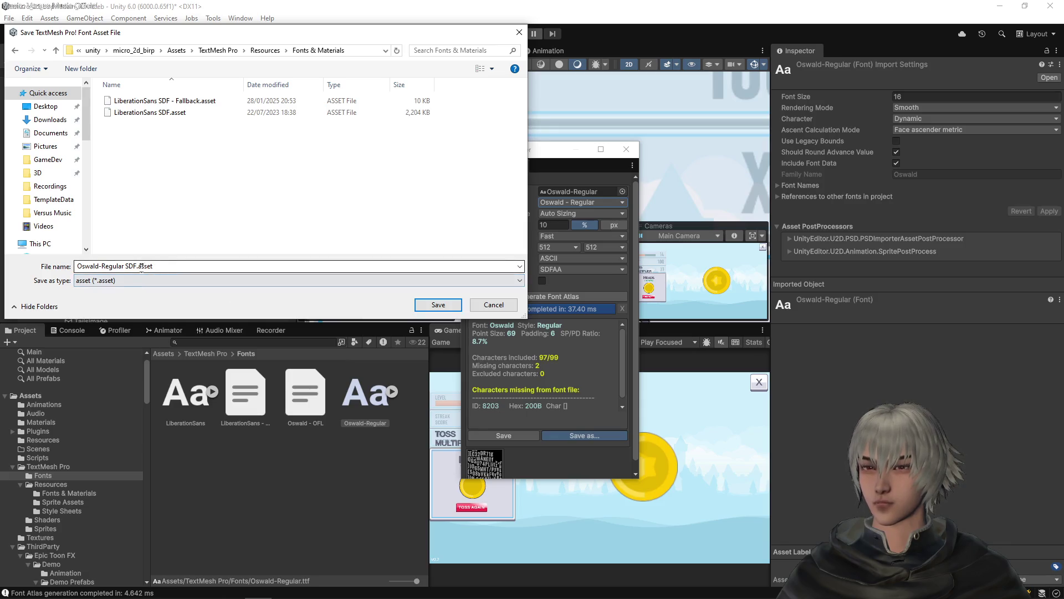
pyautogui.click(438, 304)
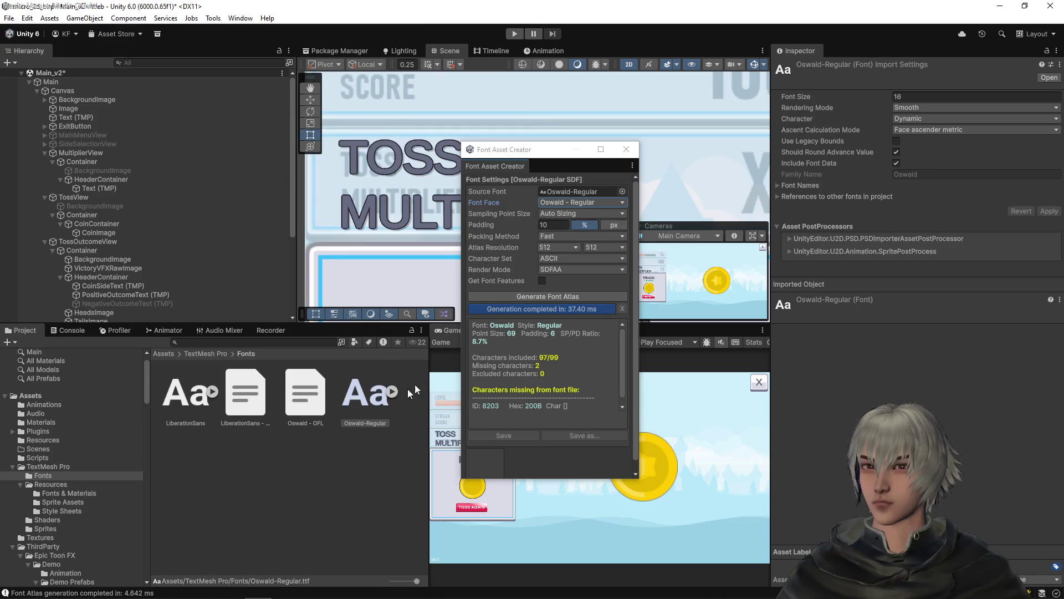
pyautogui.click(629, 154)
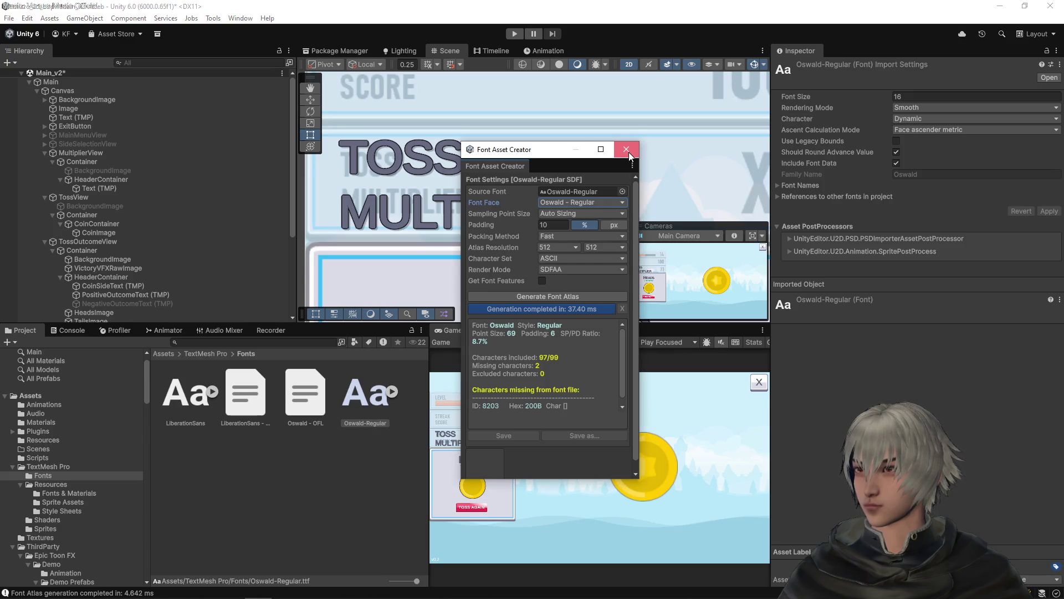
# - Inspect the new Oswald-Regular SDF asset, its material and its atlas texture
pyautogui.click(77, 493)
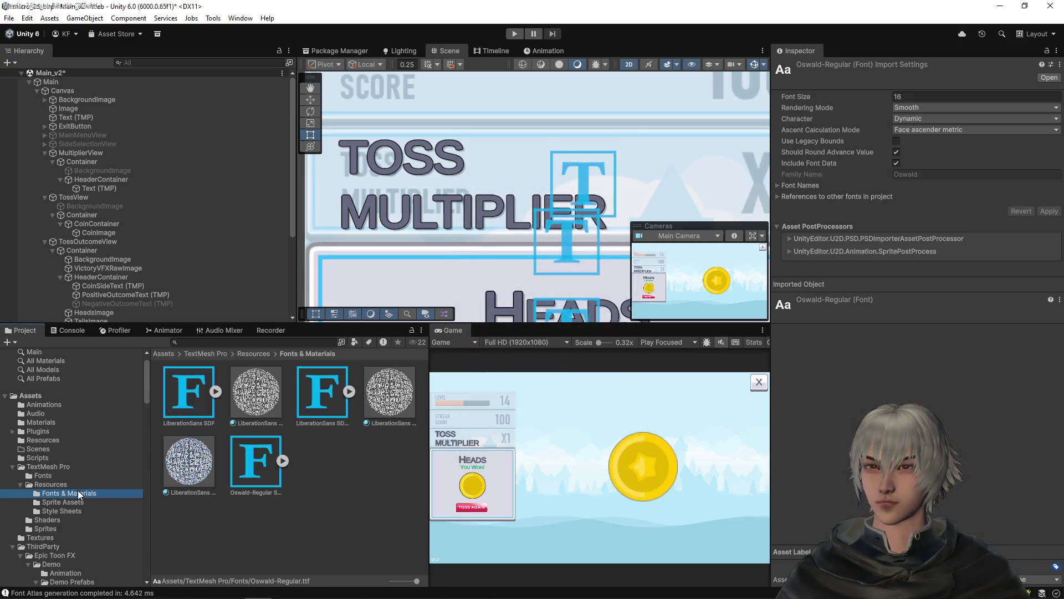
pyautogui.click(271, 470)
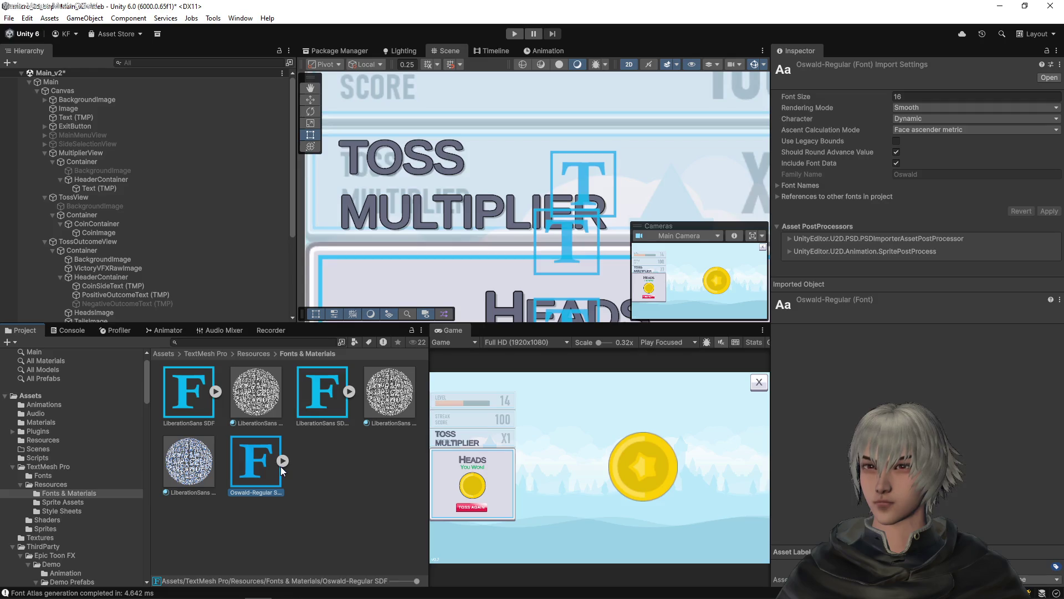
pyautogui.click(284, 460)
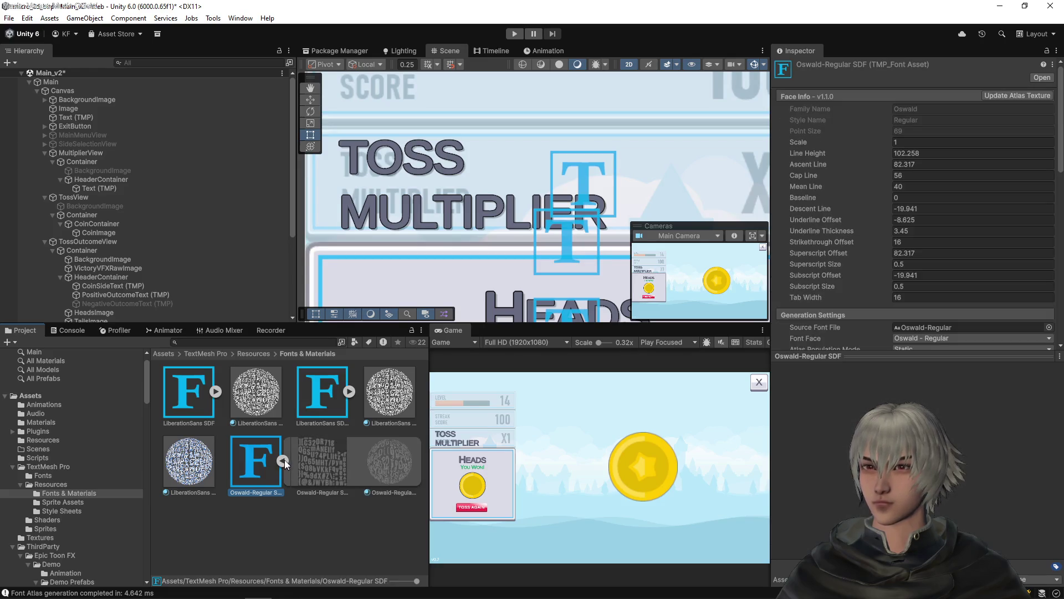
pyautogui.click(283, 457)
pyautogui.click(283, 457)
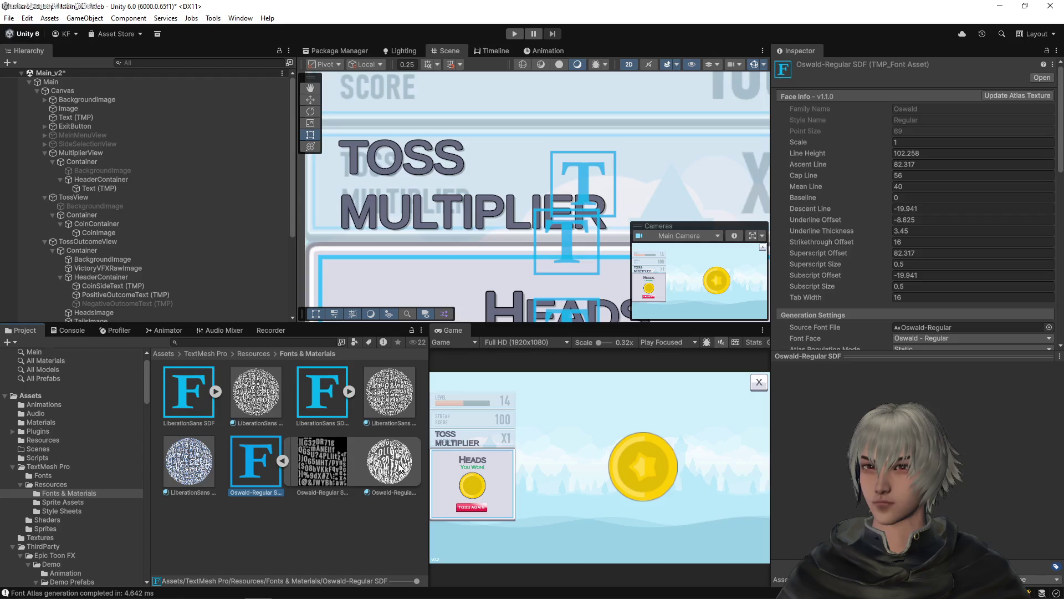
pyautogui.click(399, 467)
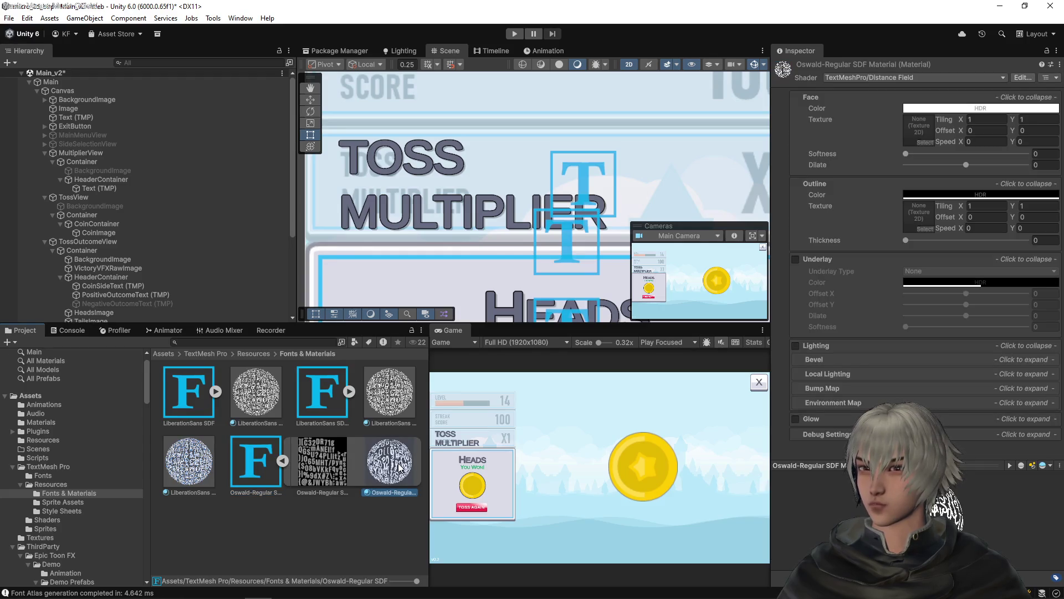
pyautogui.click(327, 464)
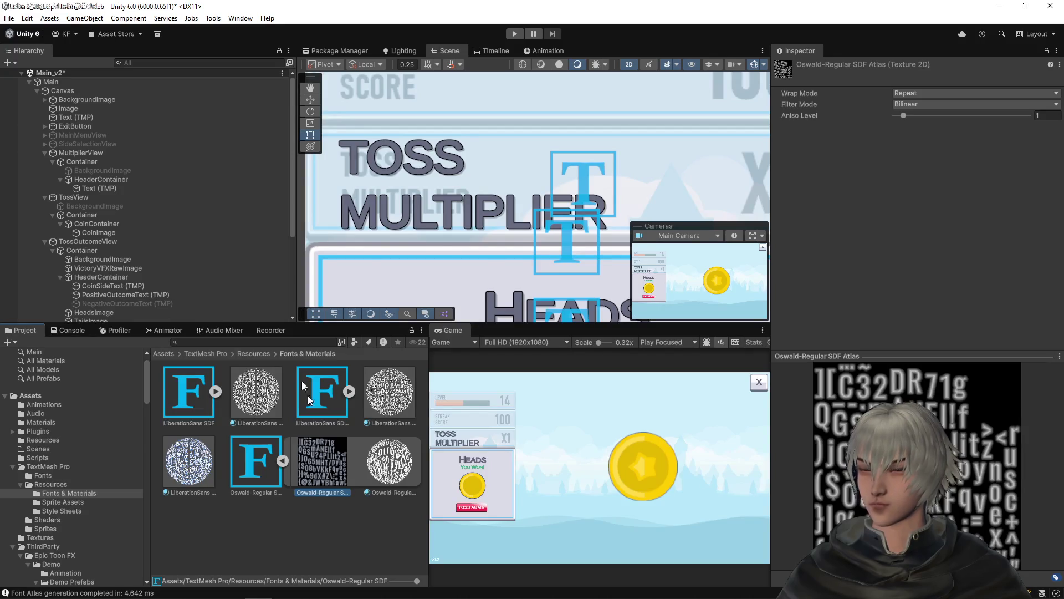
# - Set the TOSS MULTIPLIER header text's font asset to Oswald-Regular SDF
pyautogui.click(106, 187)
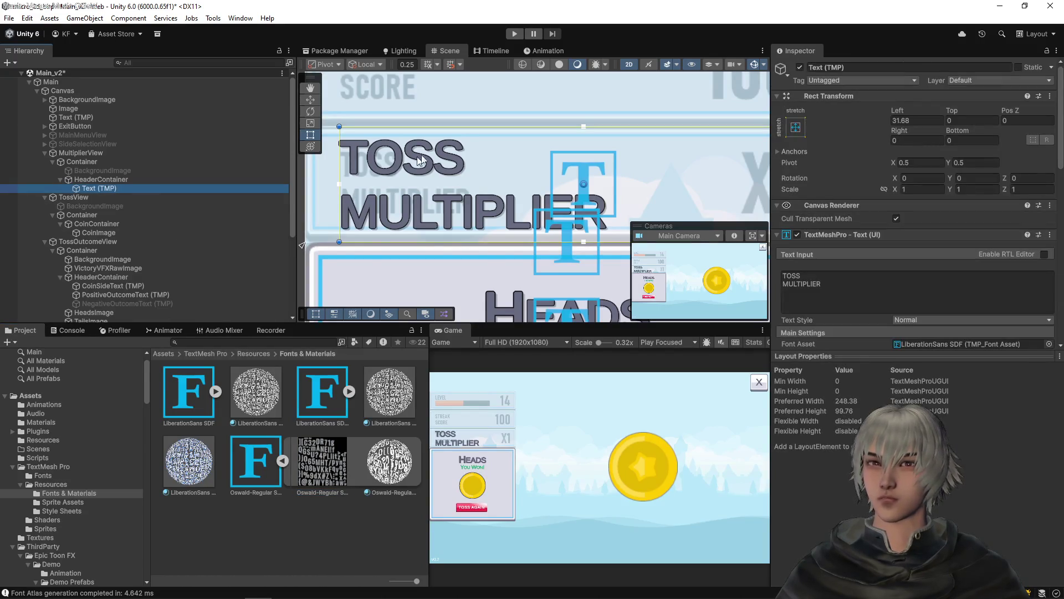
pyautogui.press('f')
pyautogui.scroll(-3, 861, 251)
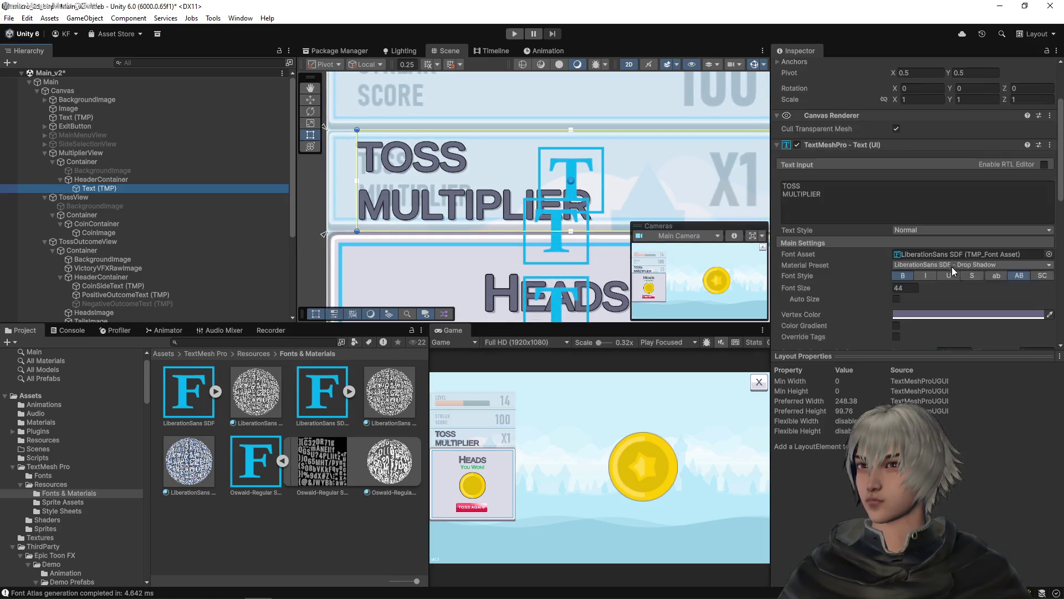
pyautogui.click(1050, 253)
pyautogui.click(776, 325)
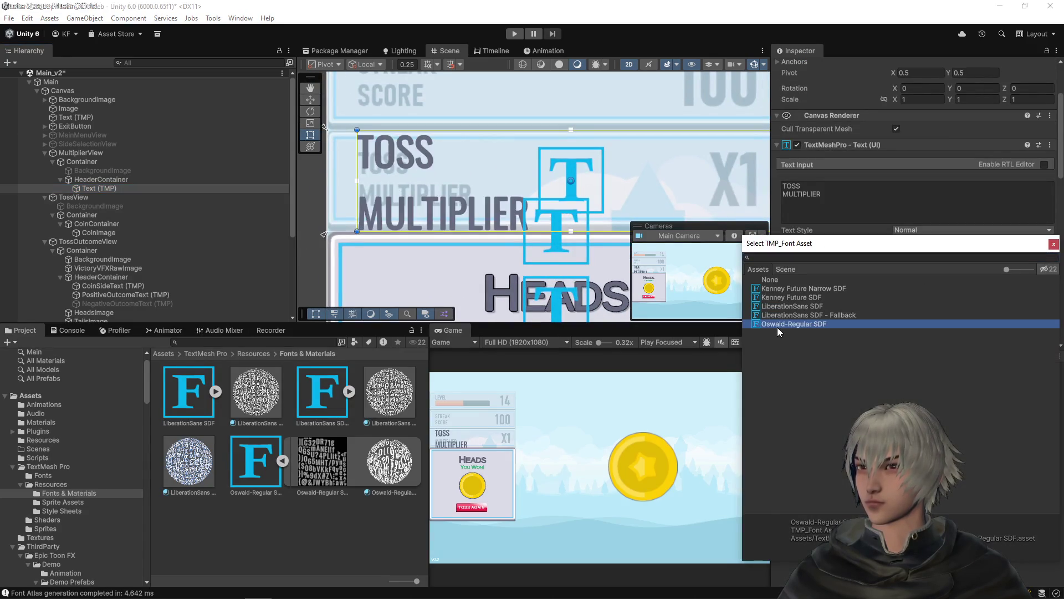
pyautogui.click(1053, 244)
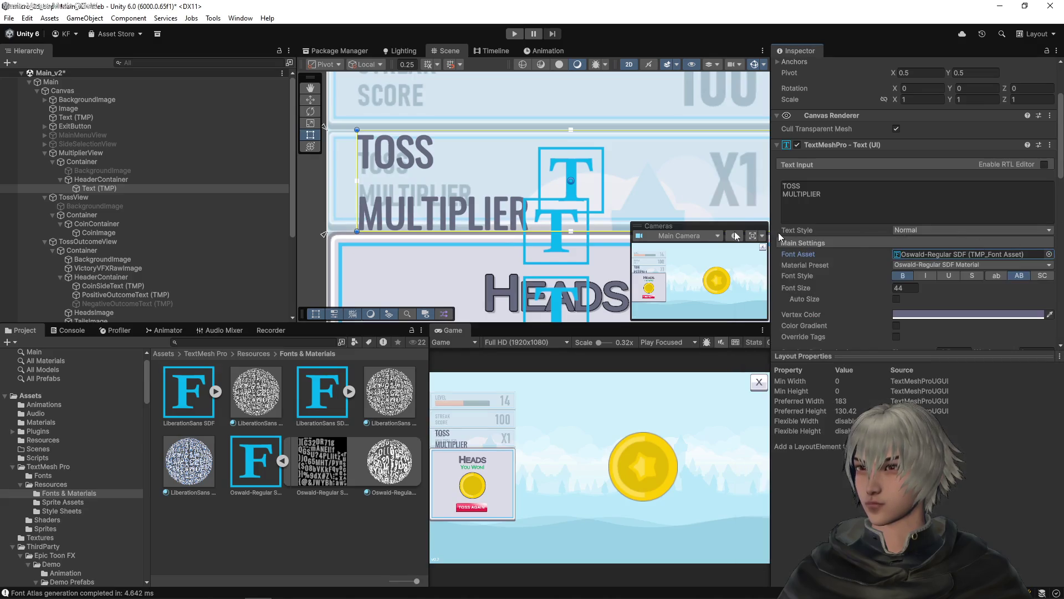
# - Set the header's character spacing to 0 and reduce its font size to 26.71
pyautogui.scroll(-1, 839, 310)
pyautogui.scroll(-2, 839, 310)
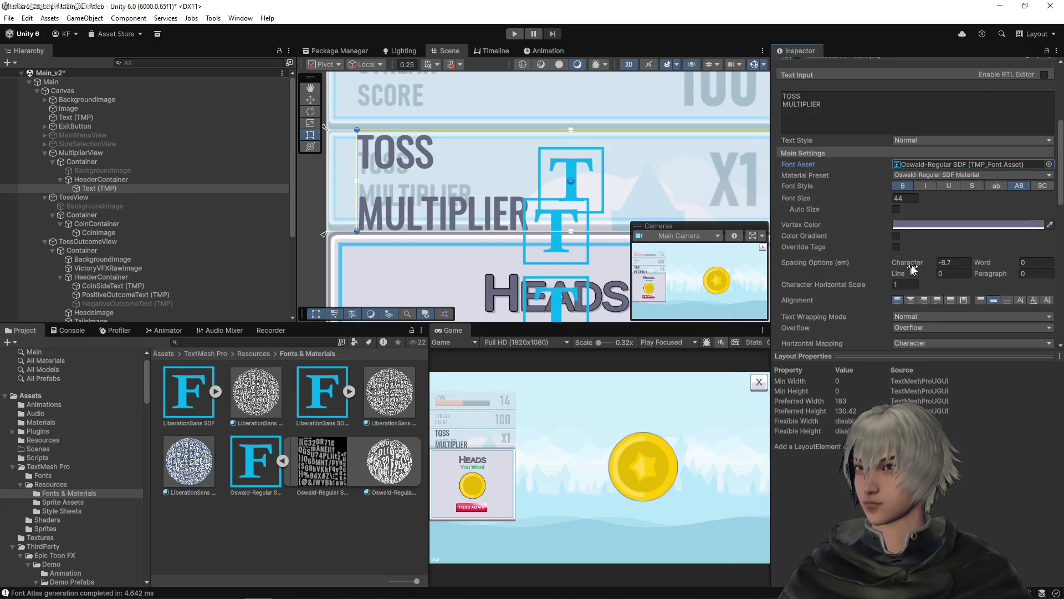
pyautogui.moveTo(913, 264)
pyautogui.mouseDown()
pyautogui.moveTo(895, 261)
pyautogui.moveTo(906, 263)
pyautogui.mouseUp()
pyautogui.click(952, 262)
pyautogui.write('0')
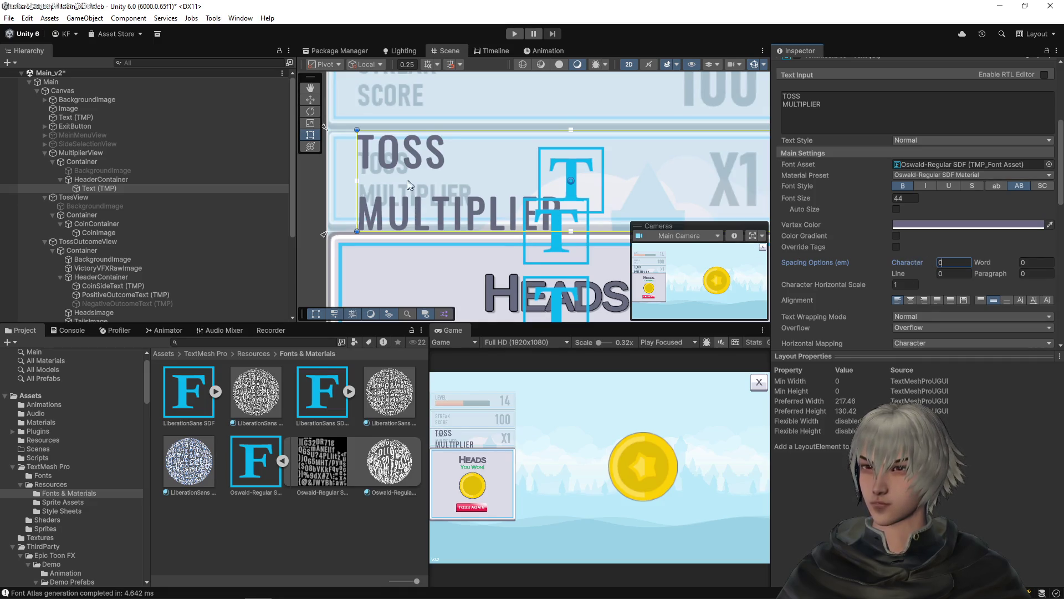
pyautogui.scroll(6, 427, 180)
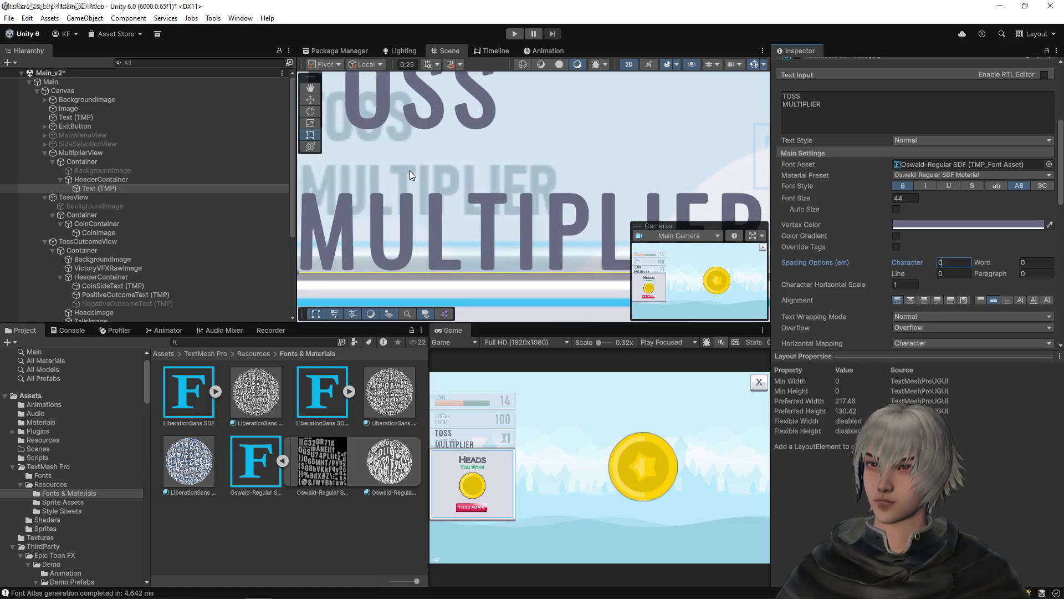
pyautogui.scroll(-4, 416, 178)
pyautogui.moveTo(430, 171); pyautogui.dragTo(428, 227)
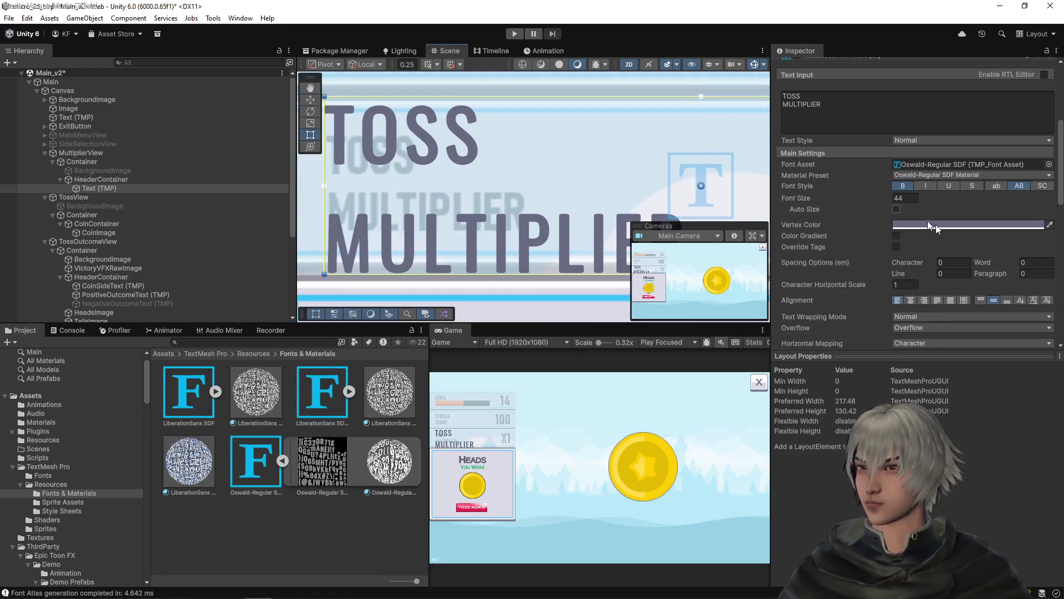
pyautogui.moveTo(881, 194); pyautogui.dragTo(773, 200)
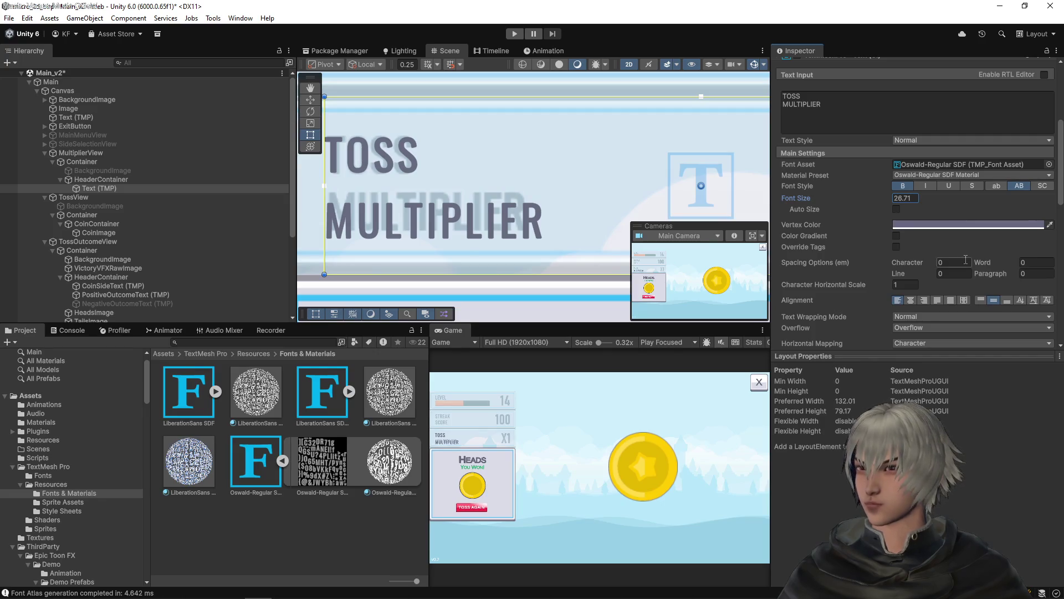
# - Set line spacing to -23 and adjust the header text box edges
pyautogui.moveTo(929, 274); pyautogui.dragTo(862, 268)
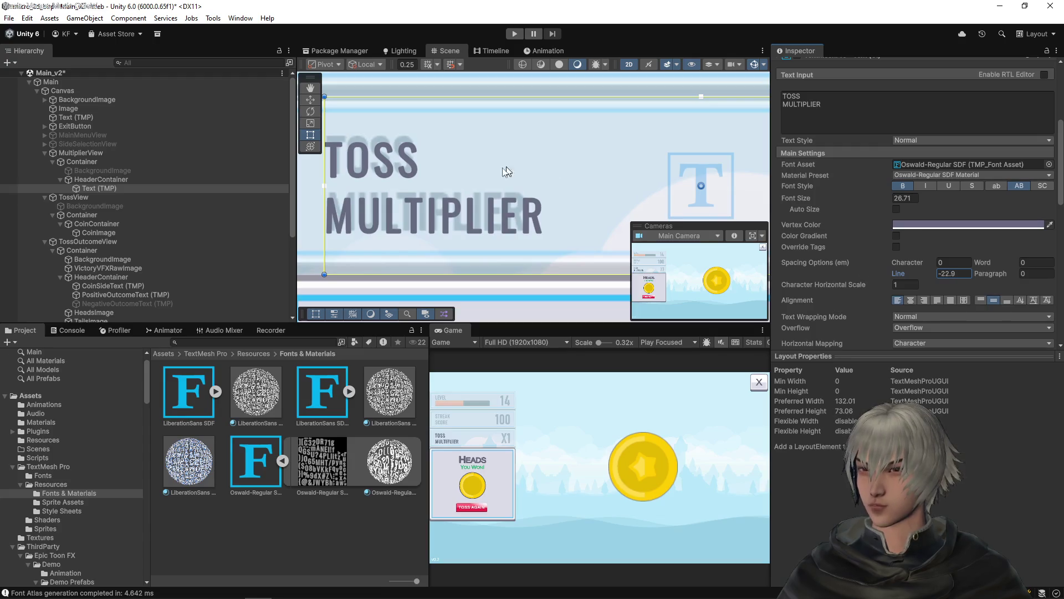
pyautogui.scroll(-1, 460, 188)
pyautogui.moveTo(474, 279); pyautogui.dragTo(479, 269)
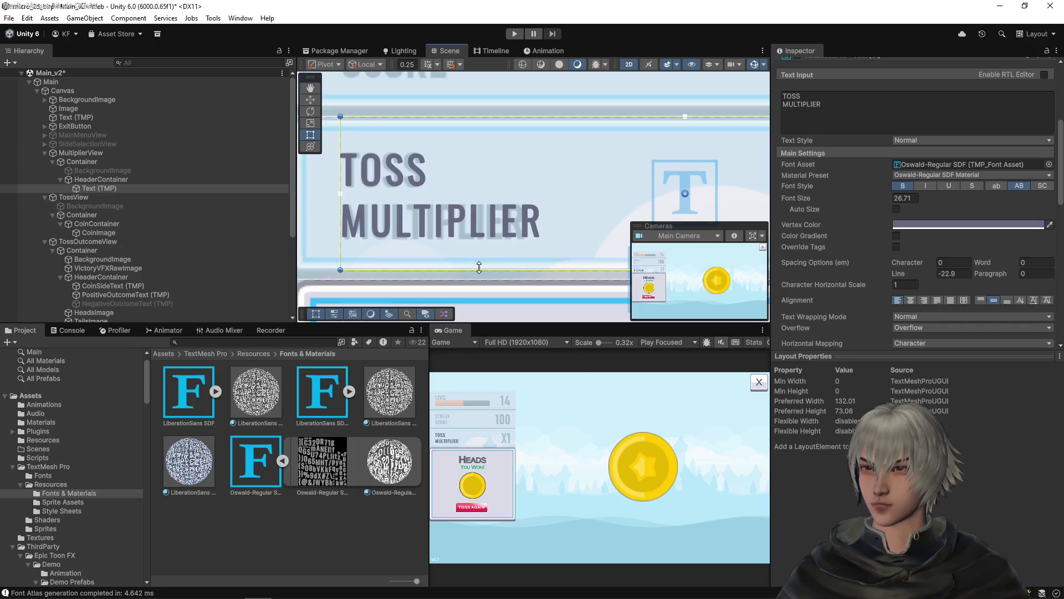
pyautogui.scroll(4, 389, 222)
pyautogui.moveTo(418, 188); pyautogui.dragTo(435, 149)
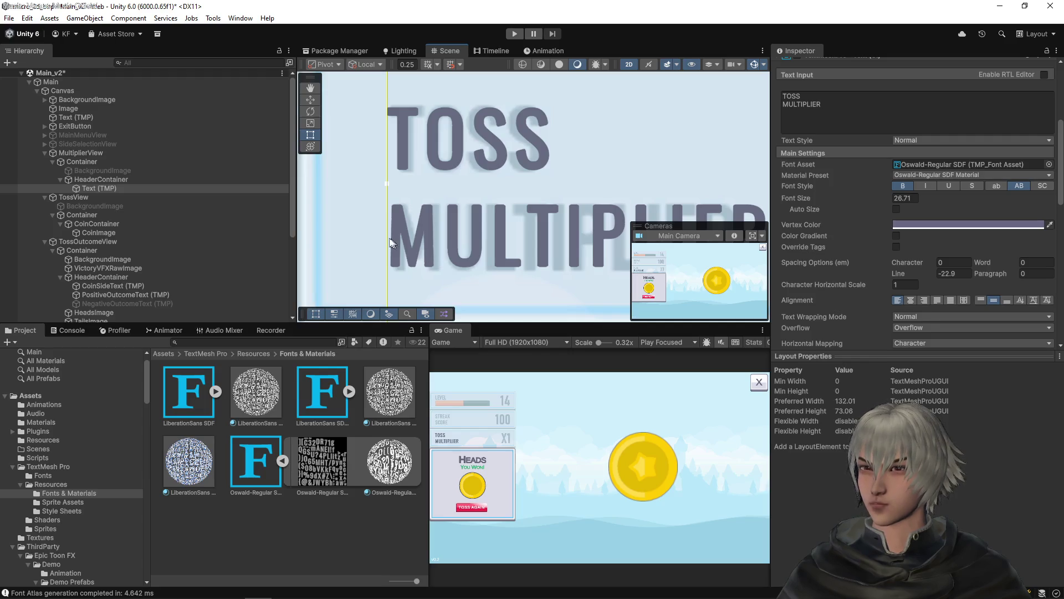
pyautogui.moveTo(387, 229); pyautogui.dragTo(392, 227)
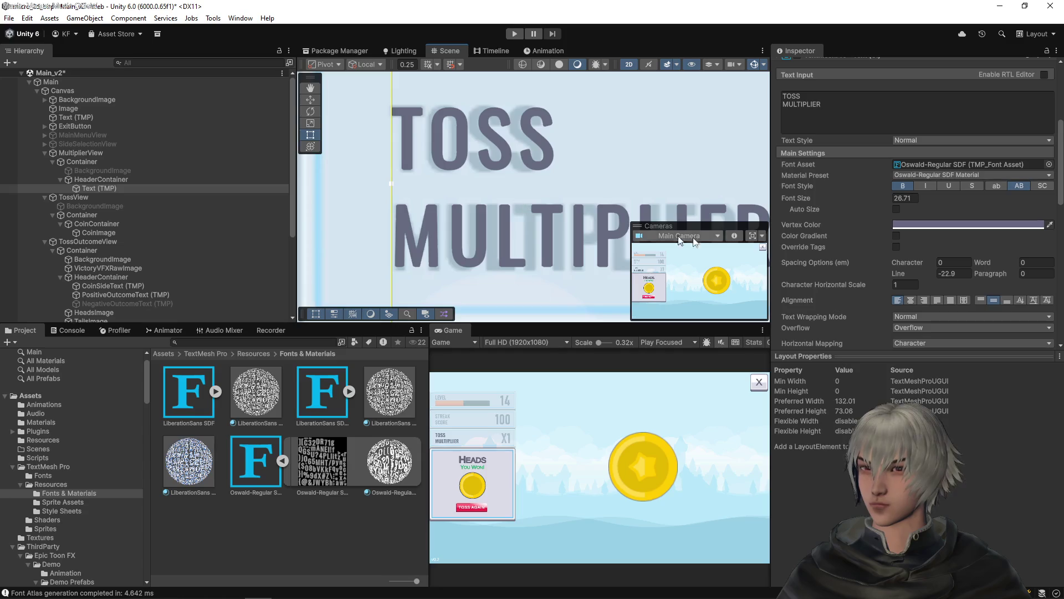
# - Tighten the header's character spacing to -6 and save the scene
pyautogui.moveTo(920, 261)
pyautogui.mouseDown()
pyautogui.moveTo(775, 253)
pyautogui.moveTo(789, 252)
pyautogui.mouseUp()
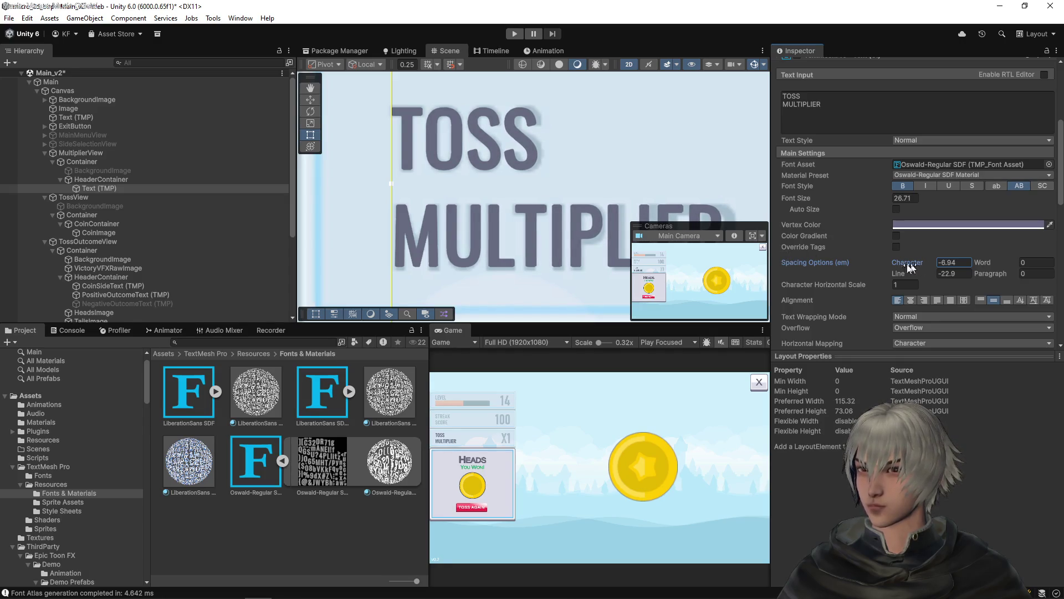
pyautogui.click(904, 187)
pyautogui.click(903, 186)
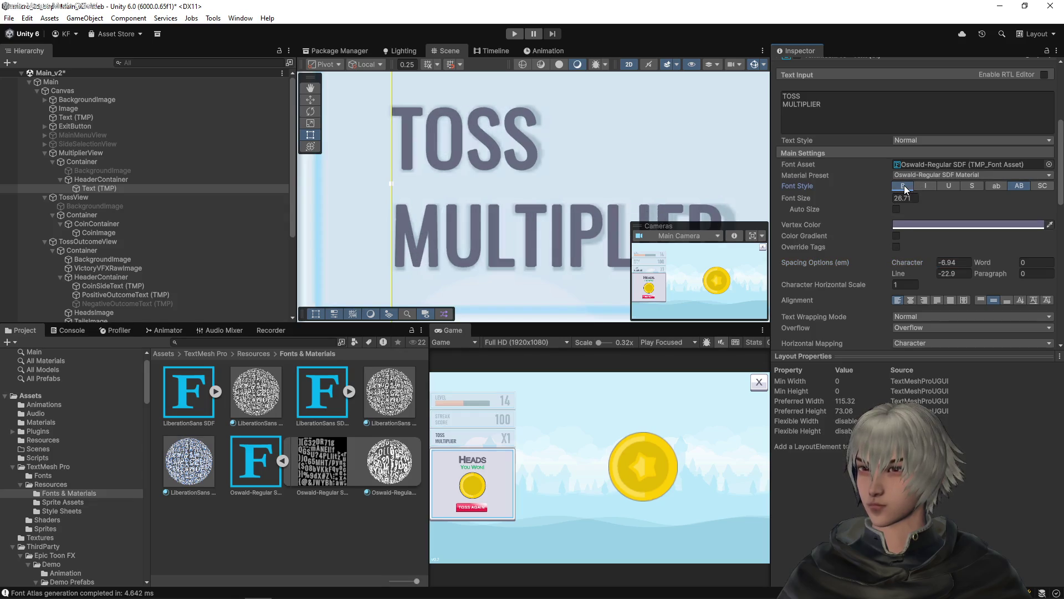
pyautogui.scroll(-2, 537, 169)
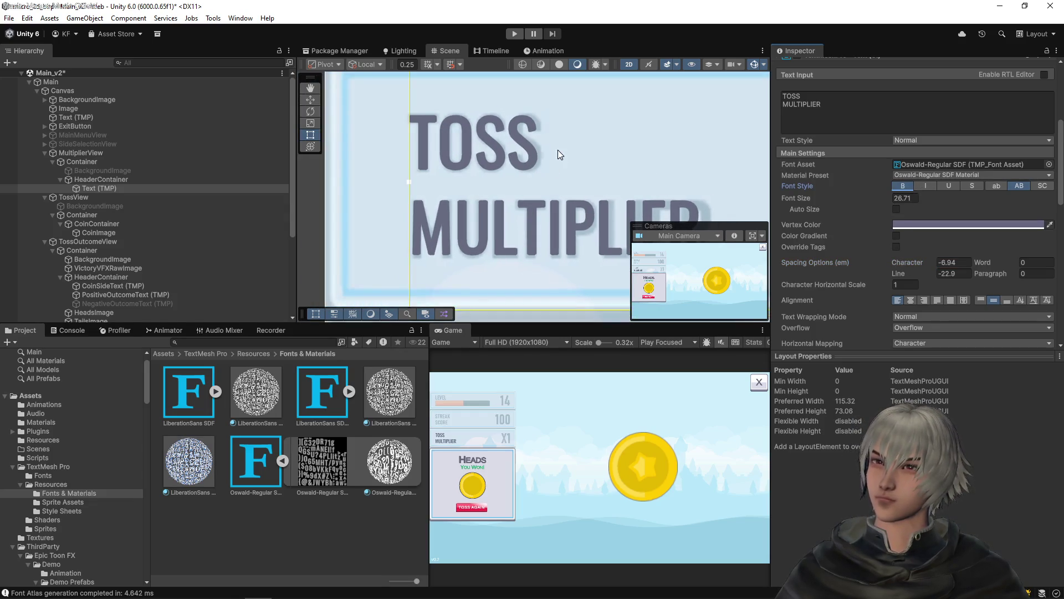
pyautogui.moveTo(913, 260); pyautogui.dragTo(919, 261)
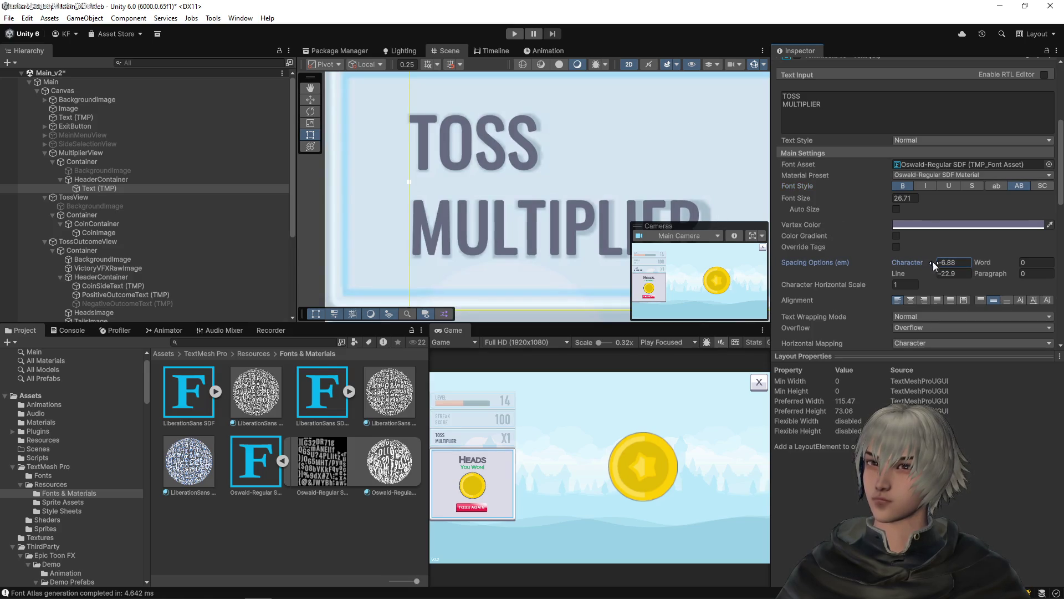
pyautogui.click(942, 263)
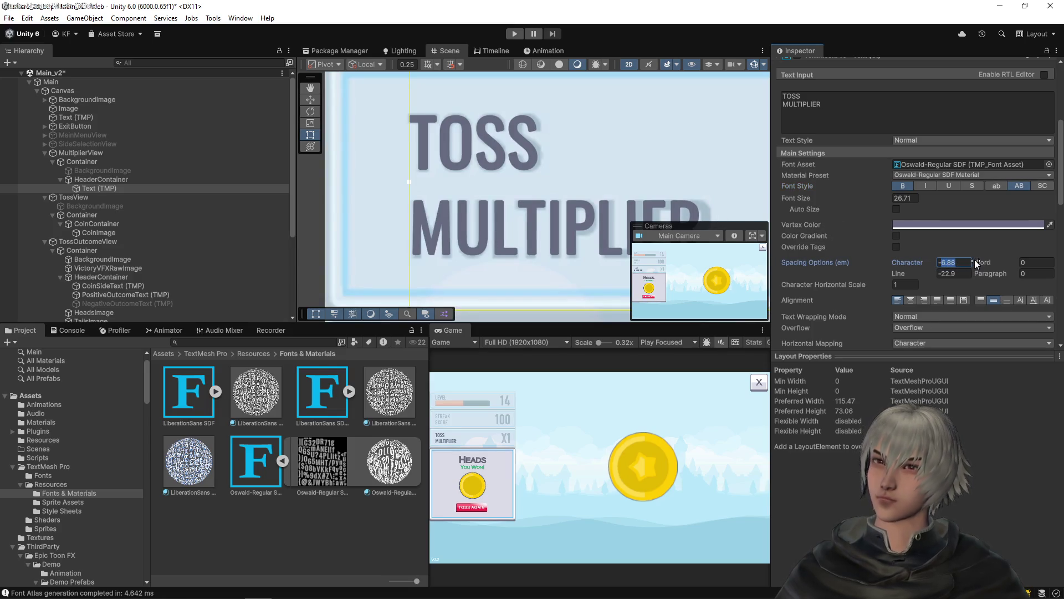
pyautogui.write('-7')
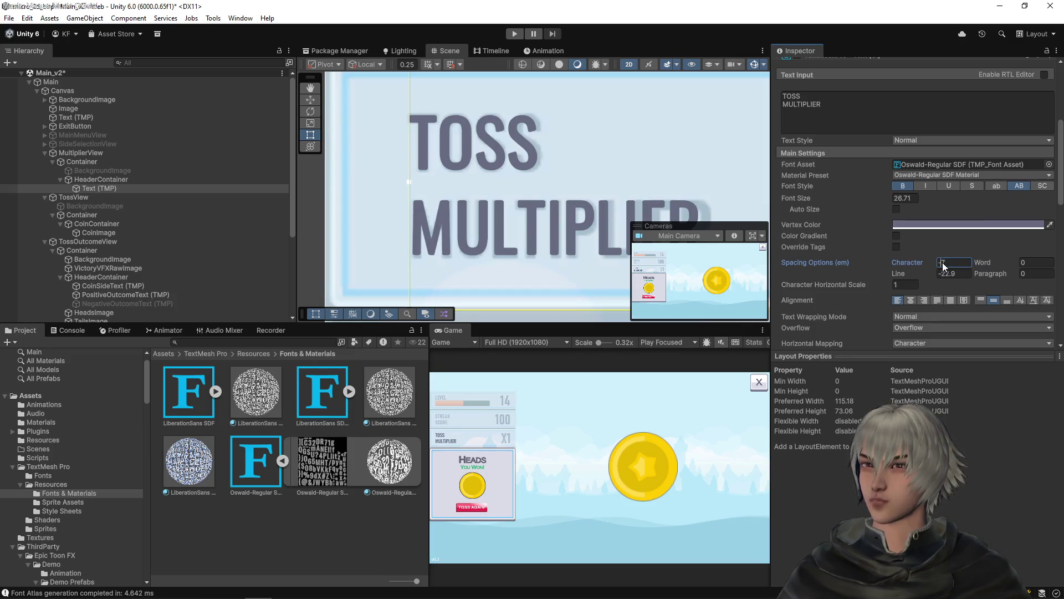
pyautogui.press('Return')
pyautogui.write('-6')
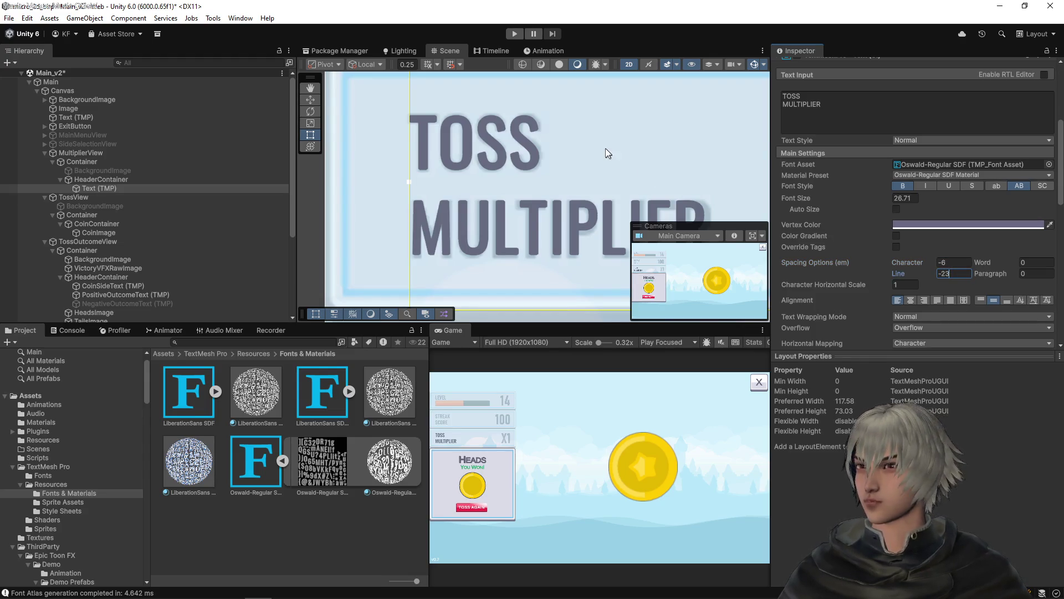
pyautogui.scroll(-4, 608, 154)
pyautogui.hotkey('ctrl', 's')
# - Narrow the TOSS MULTIPLIER text box by dragging its right edge left
pyautogui.moveTo(629, 179); pyautogui.dragTo(497, 177)
pyautogui.scroll(8, 509, 199)
pyautogui.scroll(-6, 508, 214)
pyautogui.scroll(-5, 502, 217)
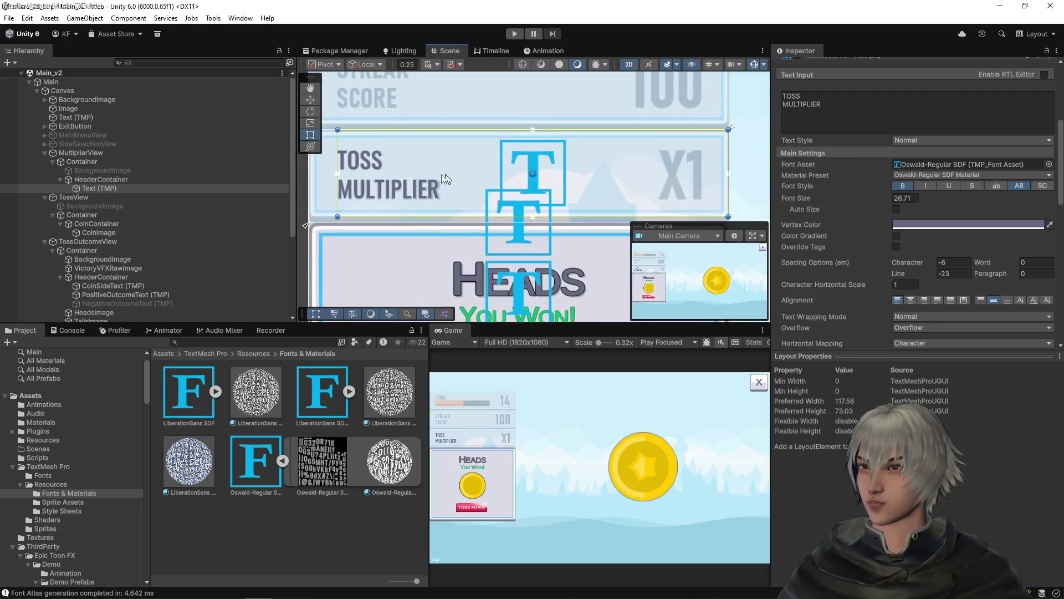
pyautogui.hscroll(-2, 452, 178)
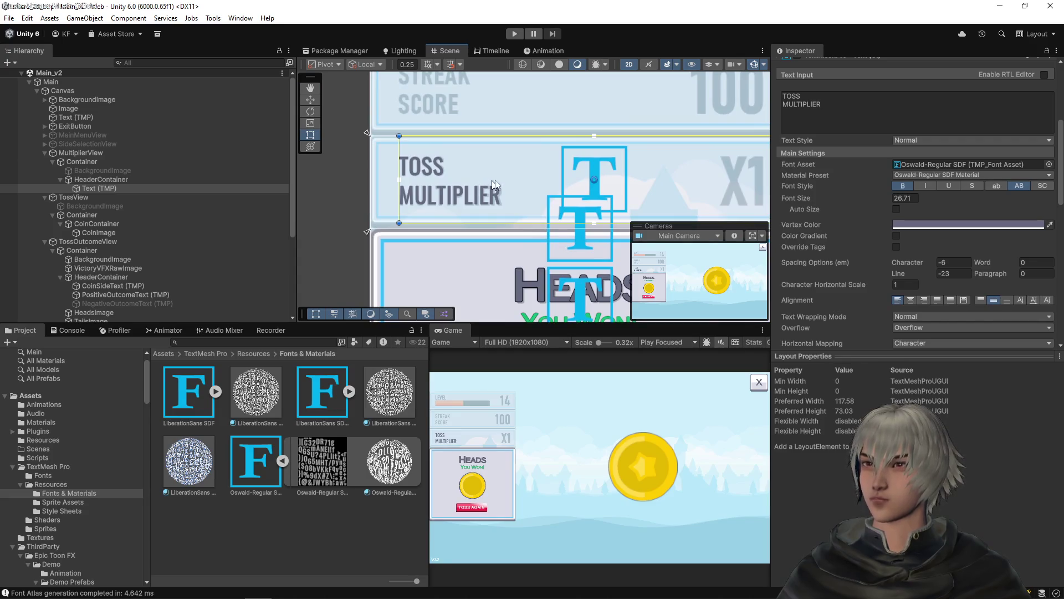
pyautogui.hscroll(3, 673, 169)
pyautogui.moveTo(694, 199); pyautogui.dragTo(455, 201)
# - Duplicate the TOSS MULTIPLIER text and anchor the copy middle-right
pyautogui.press('f')
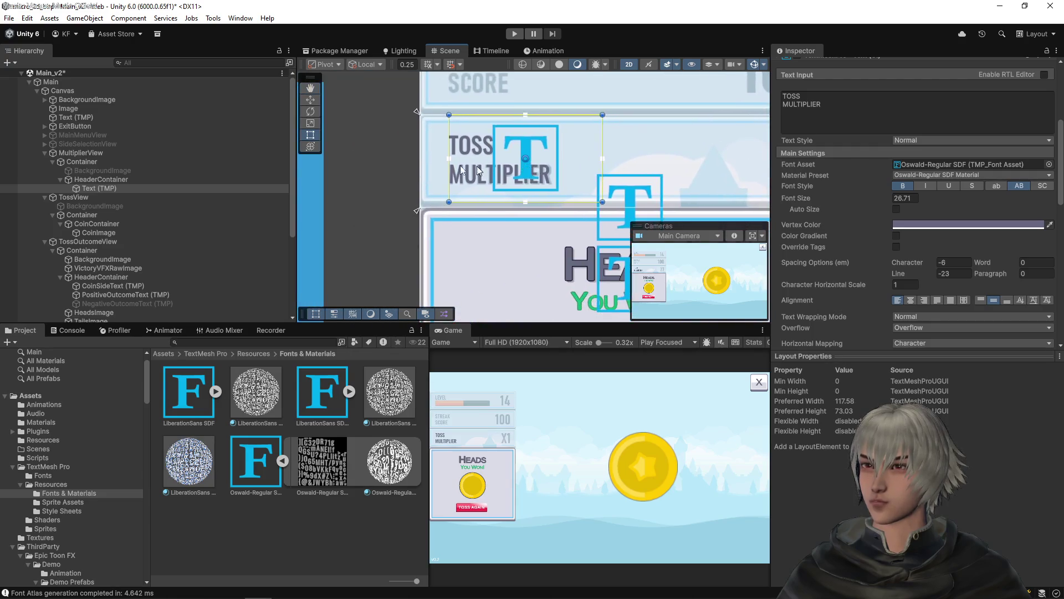
pyautogui.click(115, 188)
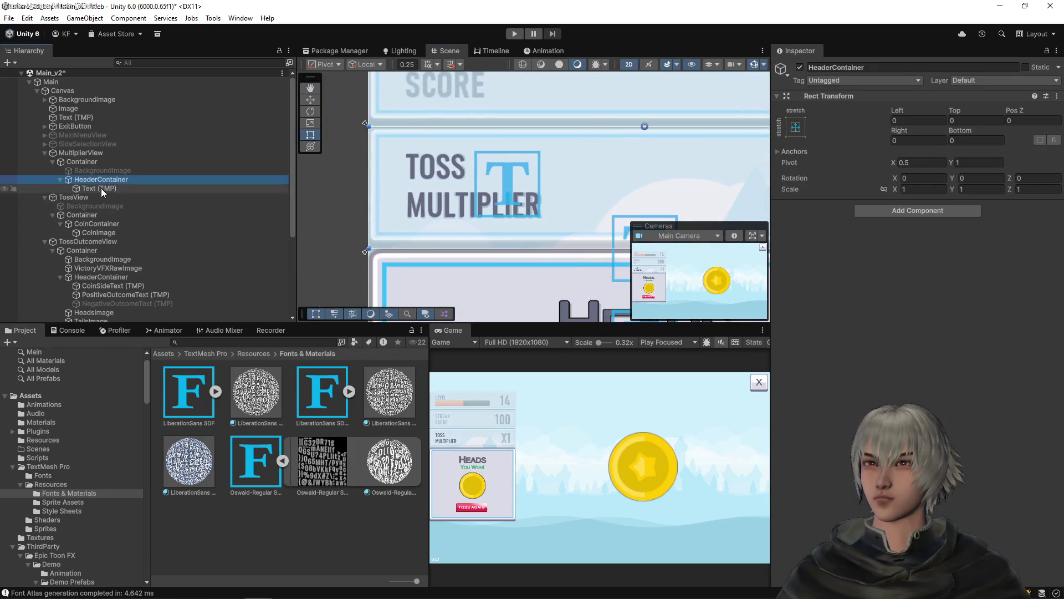
pyautogui.hotkey('ctrl', 'd')
pyautogui.scroll(-3, 559, 161)
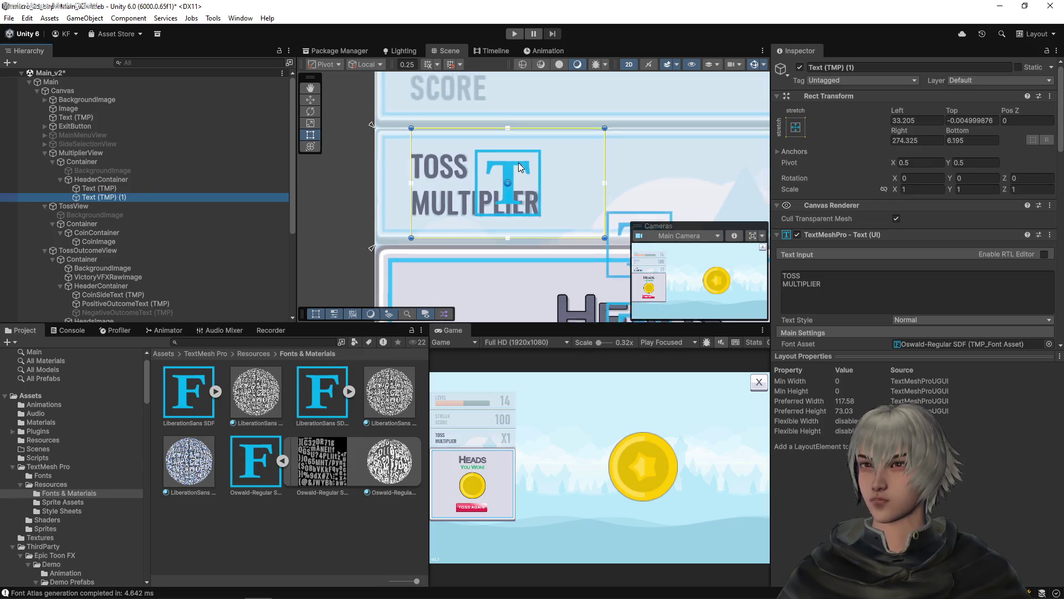
pyautogui.click(796, 130)
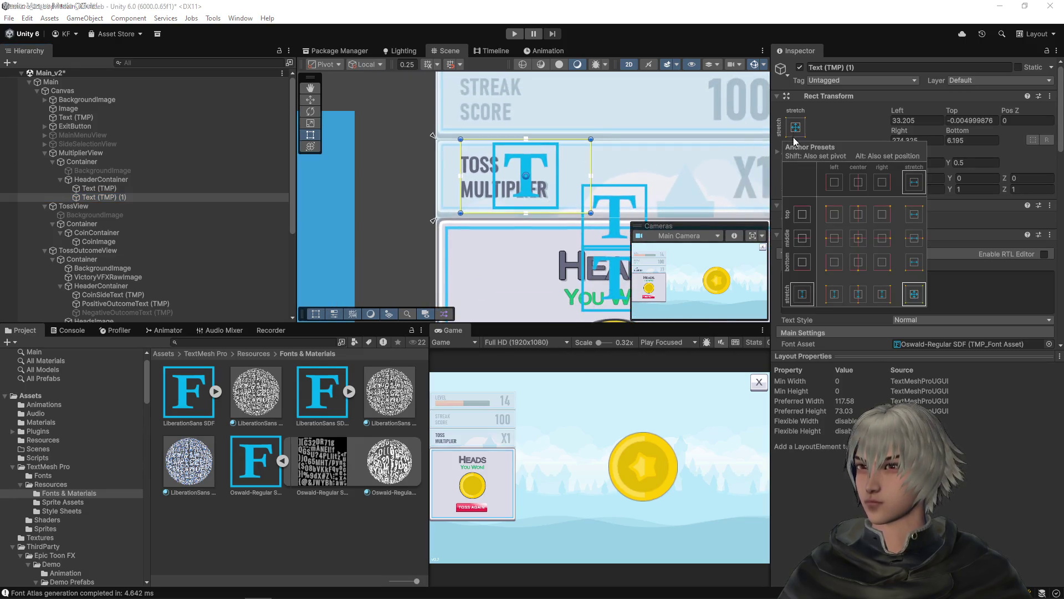
pyautogui.click(882, 244)
pyautogui.moveTo(687, 141); pyautogui.dragTo(442, 130)
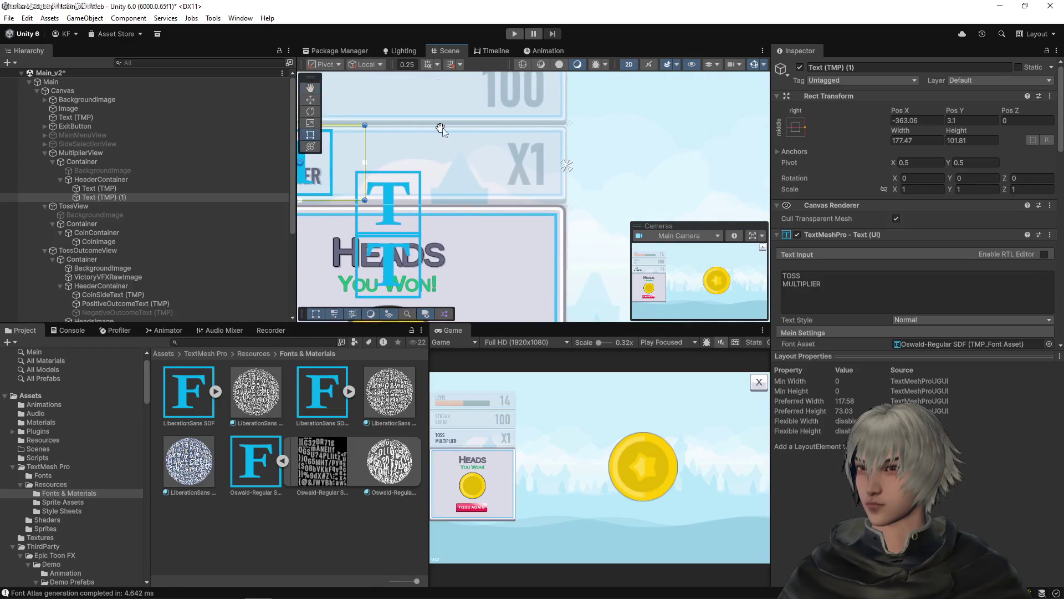
pyautogui.moveTo(515, 154); pyautogui.dragTo(612, 159)
# - Move the copy's pivot to its right edge and set Pos X and Pos Y to 0
pyautogui.click(796, 127)
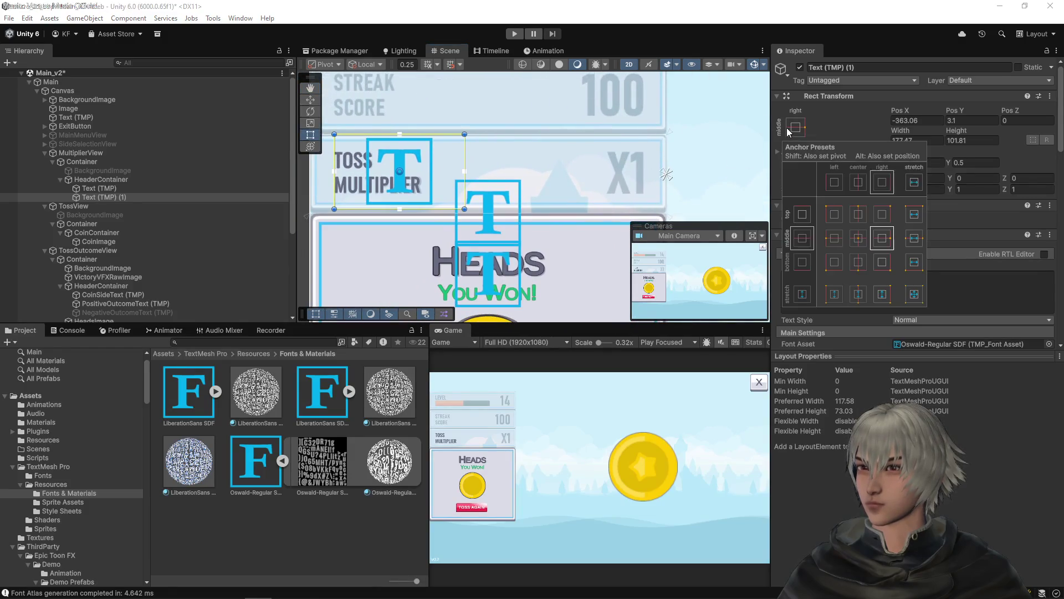
pyautogui.keyDown('shift'); pyautogui.click(882, 238); pyautogui.keyUp('shift')
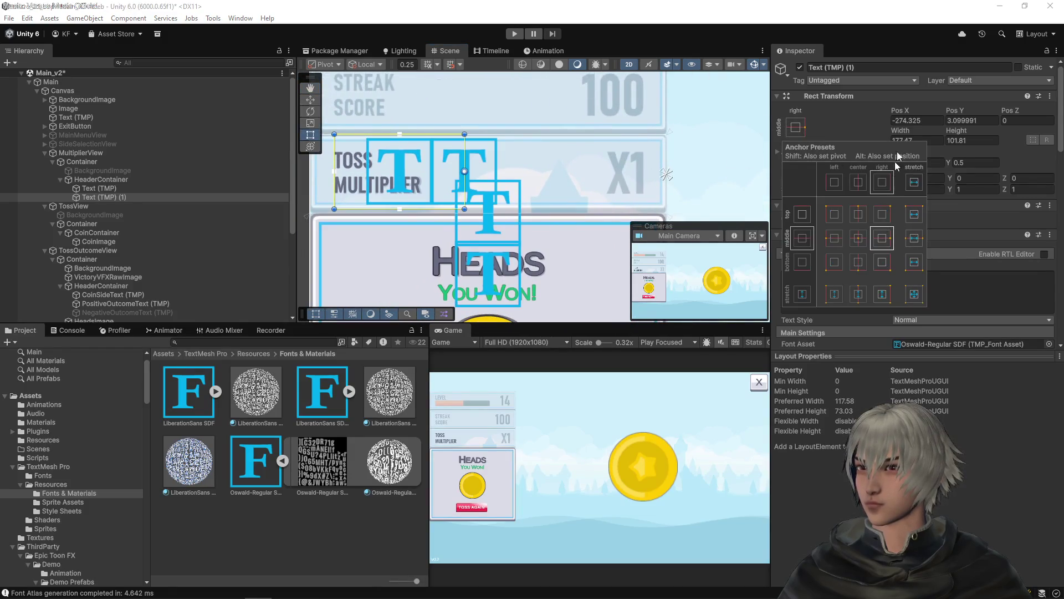
pyautogui.click(924, 118)
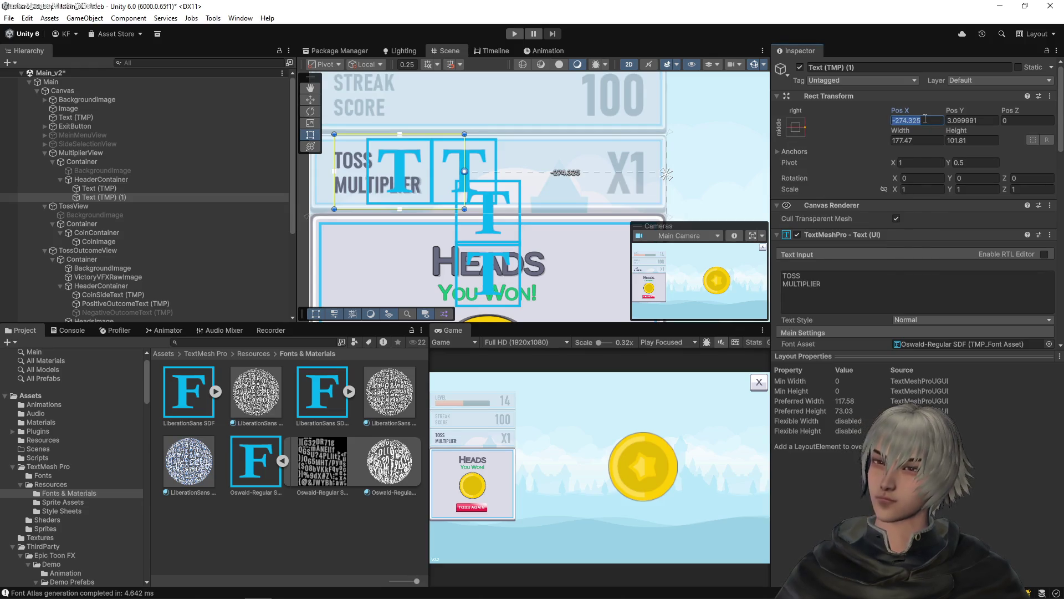
pyautogui.write('0')
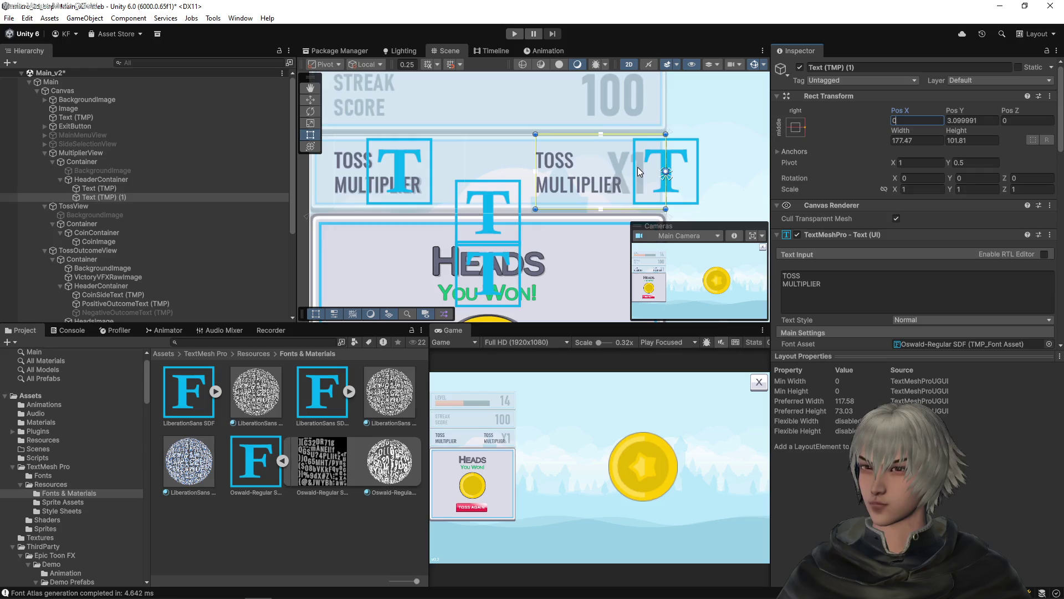
pyautogui.scroll(5, 637, 167)
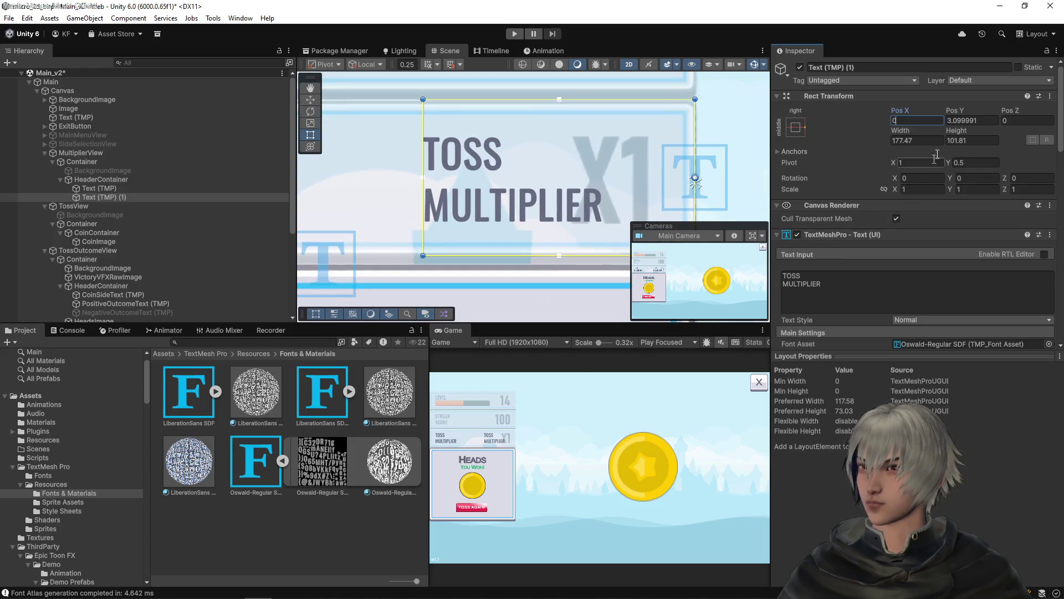
pyautogui.click(972, 120)
pyautogui.write('0')
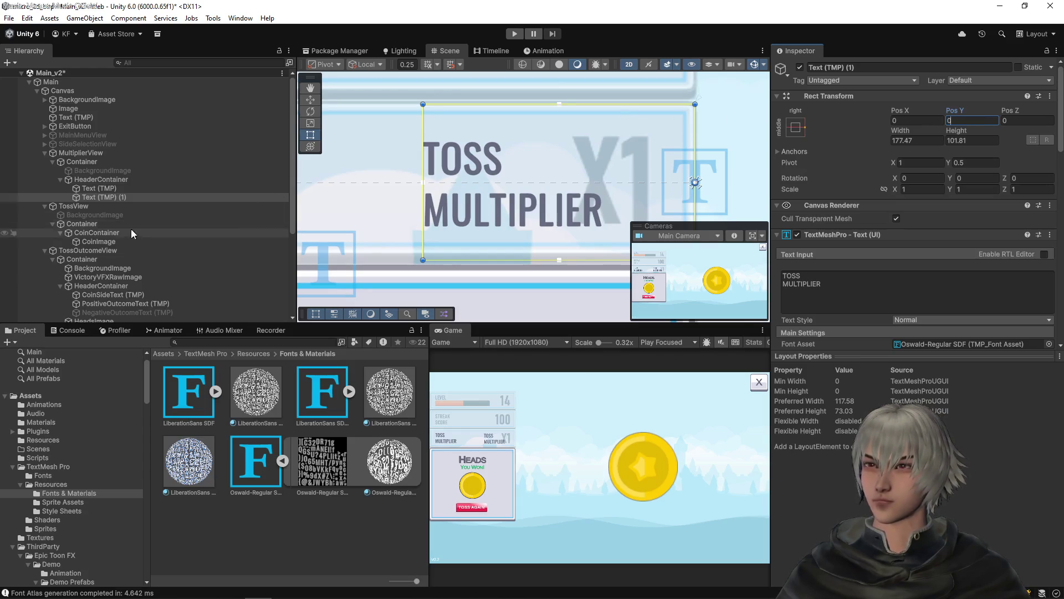
pyautogui.click(102, 179)
pyautogui.click(102, 188)
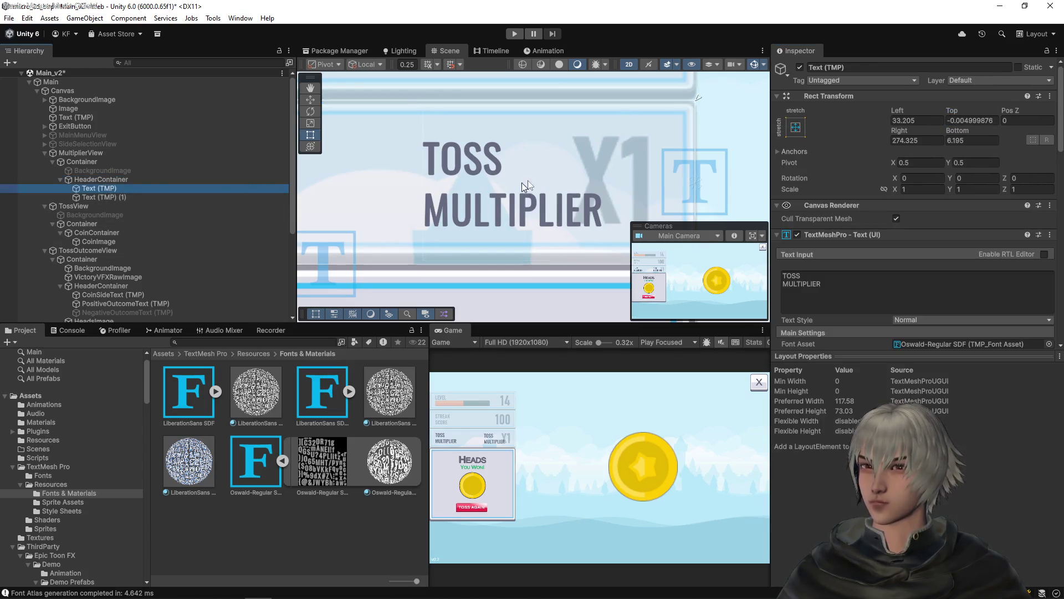
# - Anchor the original text middle-left with a left-edge pivot and Pos Y 0
pyautogui.scroll(-1, 549, 146)
pyautogui.click(796, 127)
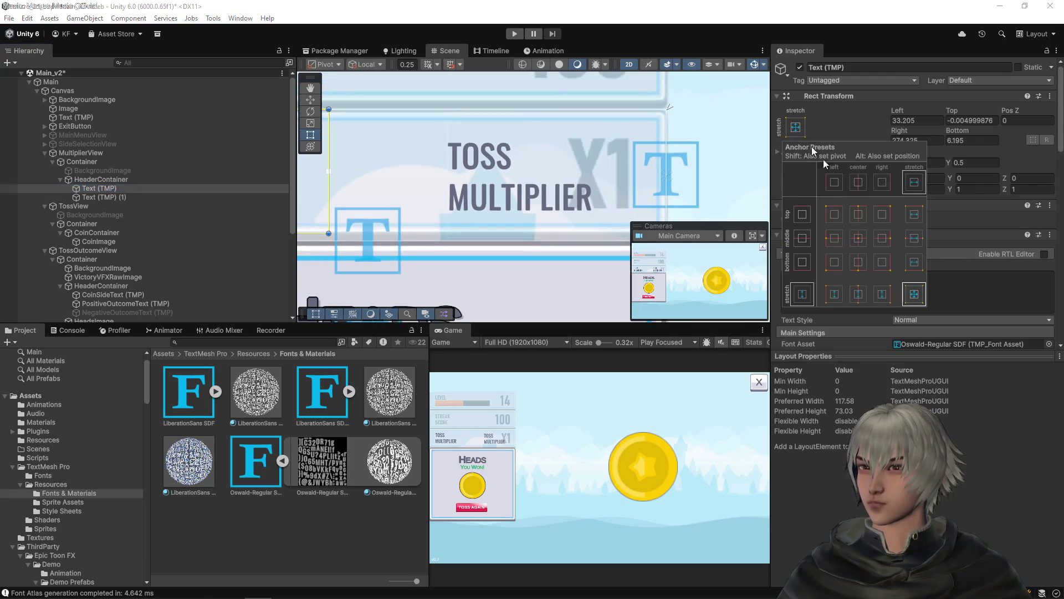
pyautogui.click(832, 245)
pyautogui.click(931, 121)
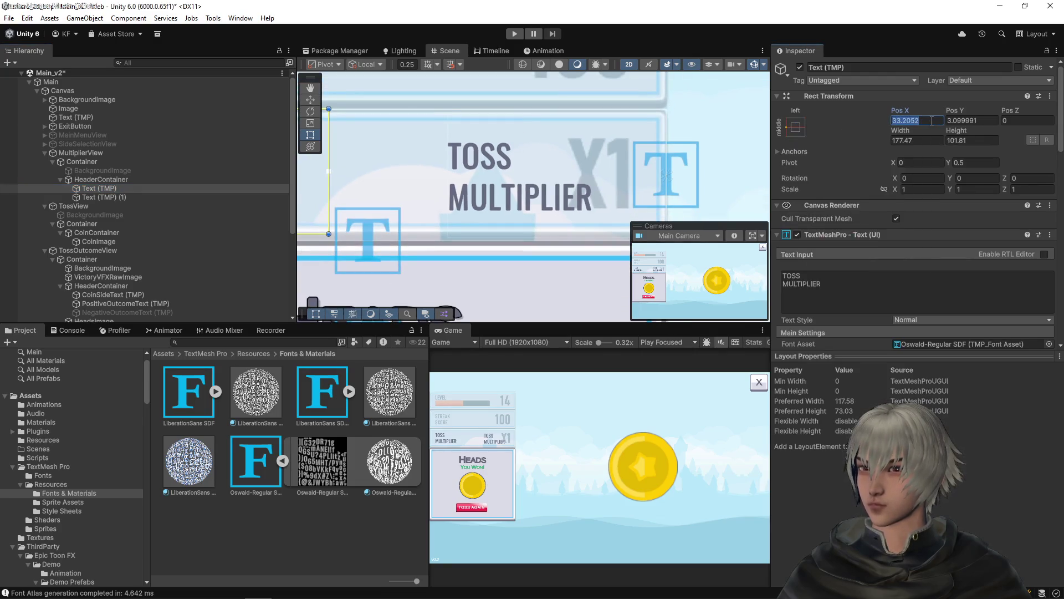
pyautogui.press('f')
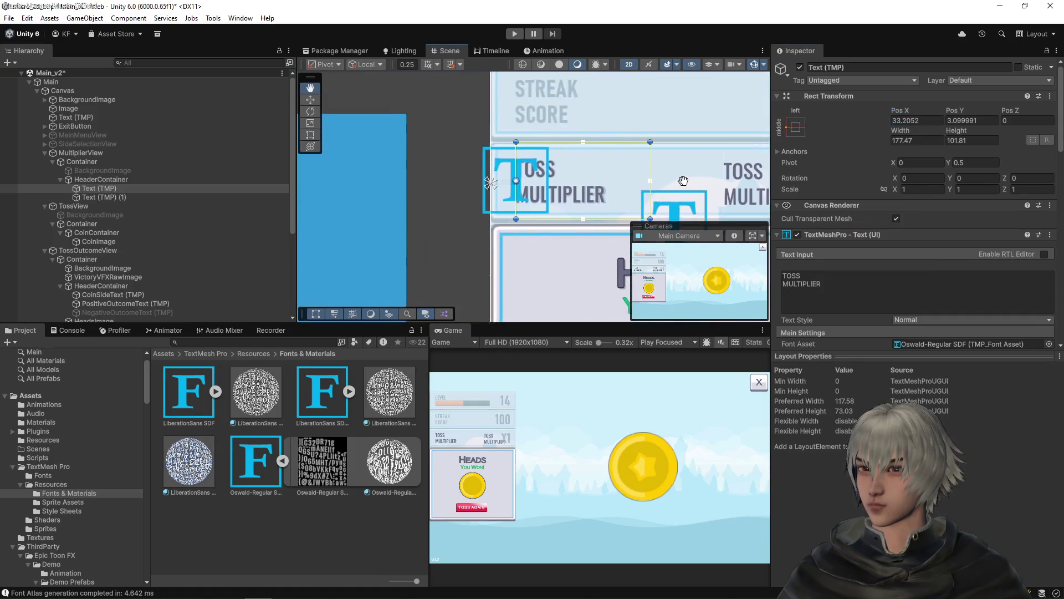
pyautogui.scroll(3, 433, 173)
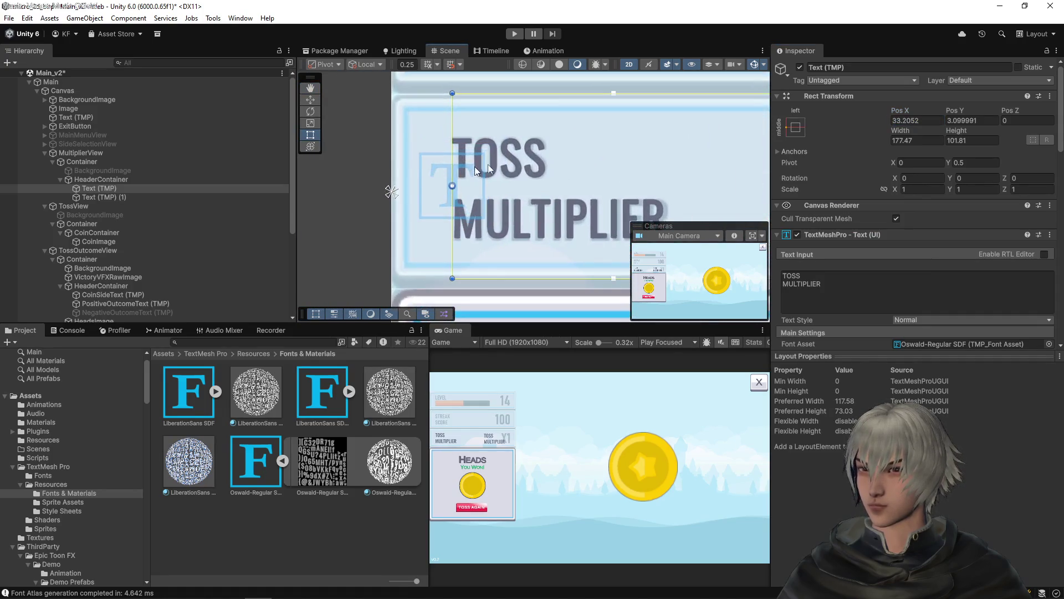
pyautogui.click(976, 122)
pyautogui.write('0')
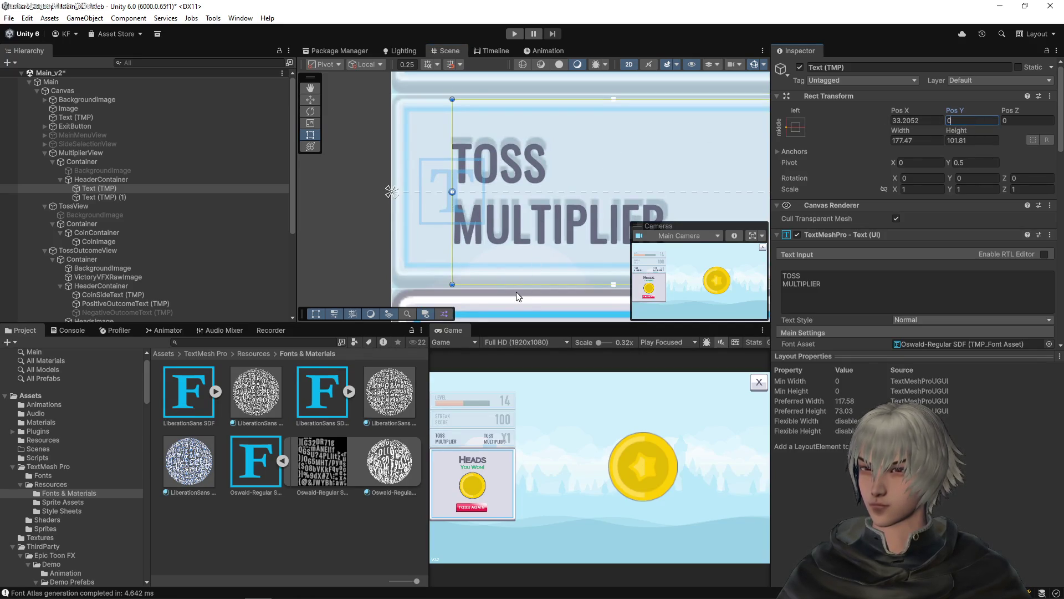
pyautogui.moveTo(519, 286); pyautogui.dragTo(526, 275)
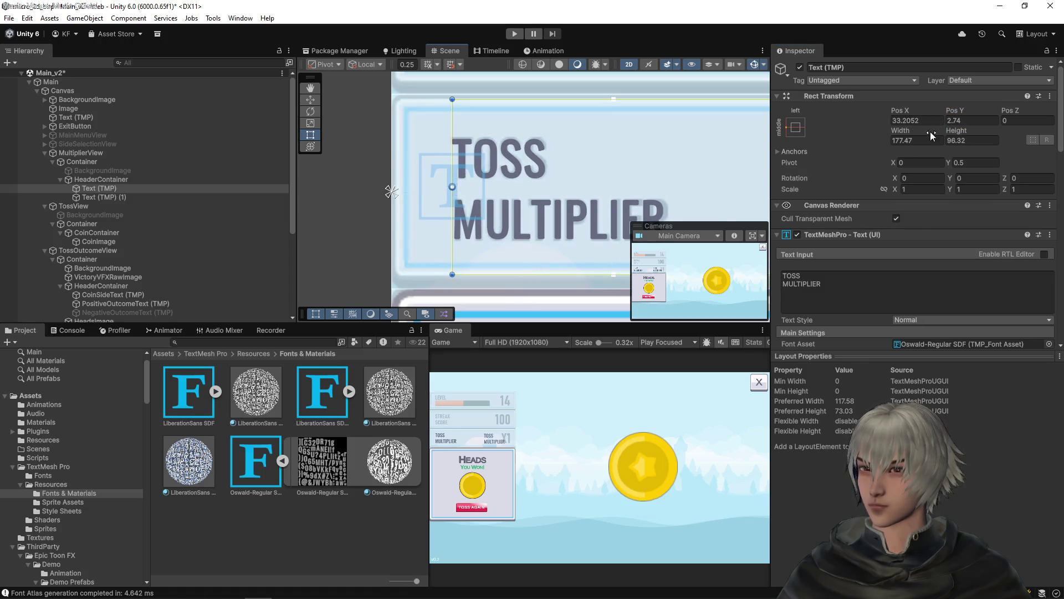
# - Set height 96, Pos Y 3, Pos X 33, width 200, and save the scene
pyautogui.click(979, 142)
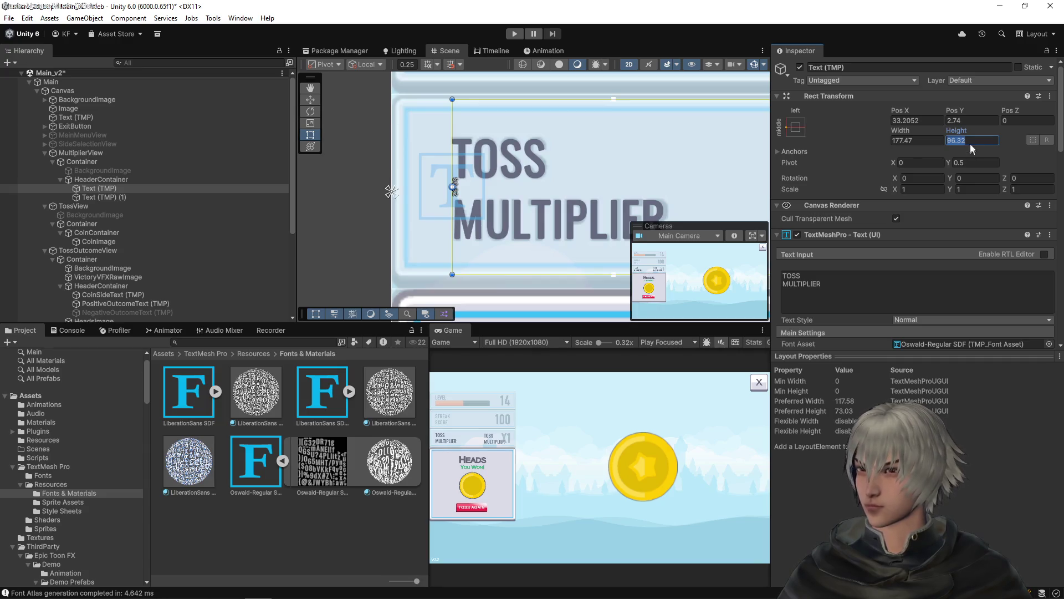
pyautogui.write('96.')
pyautogui.click(970, 122)
pyautogui.write('3')
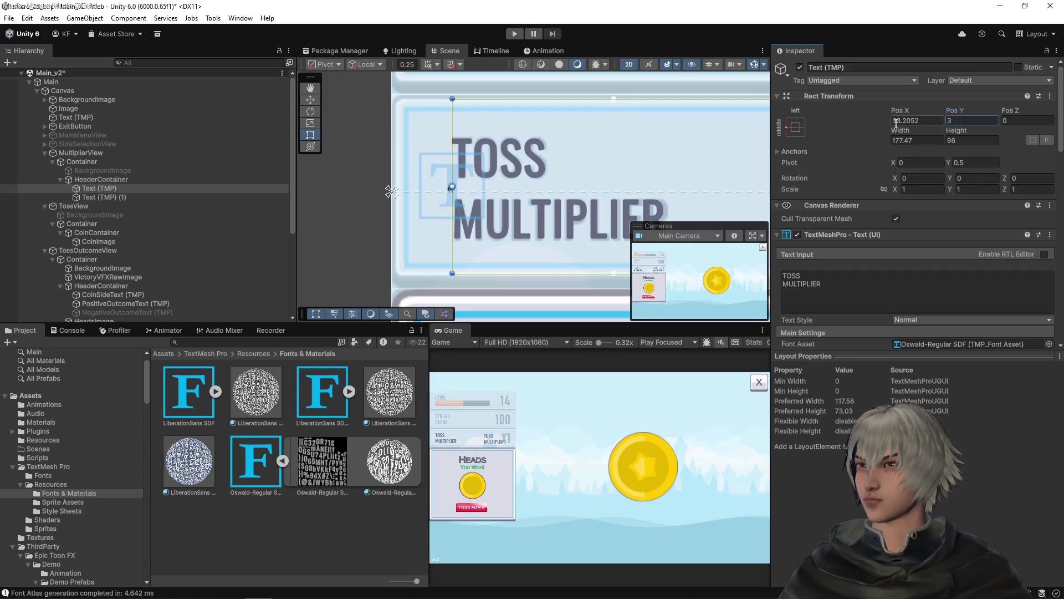
pyautogui.click(903, 121)
pyautogui.write('33')
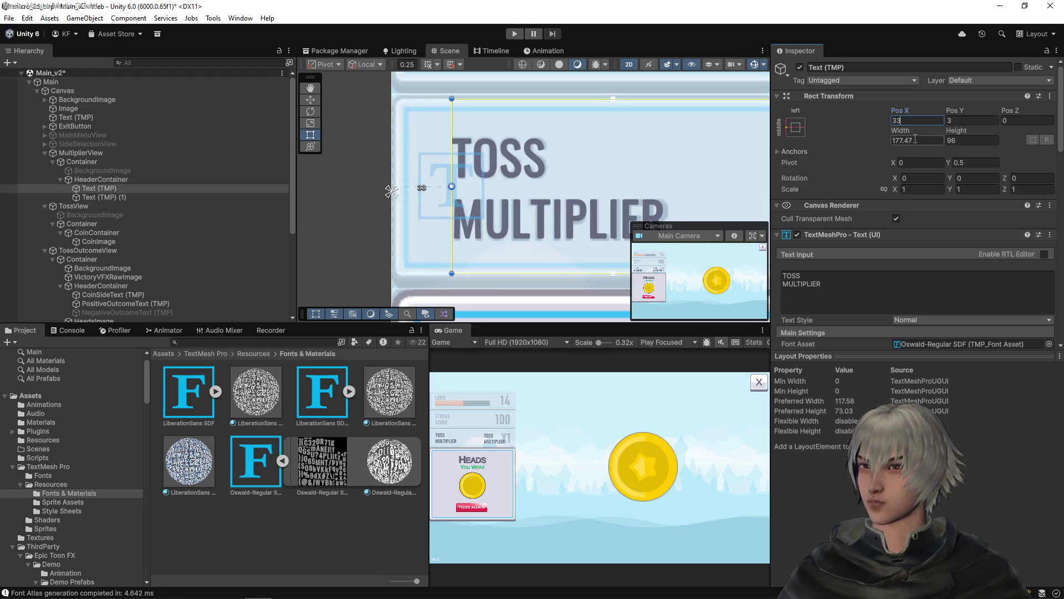
pyautogui.click(897, 141)
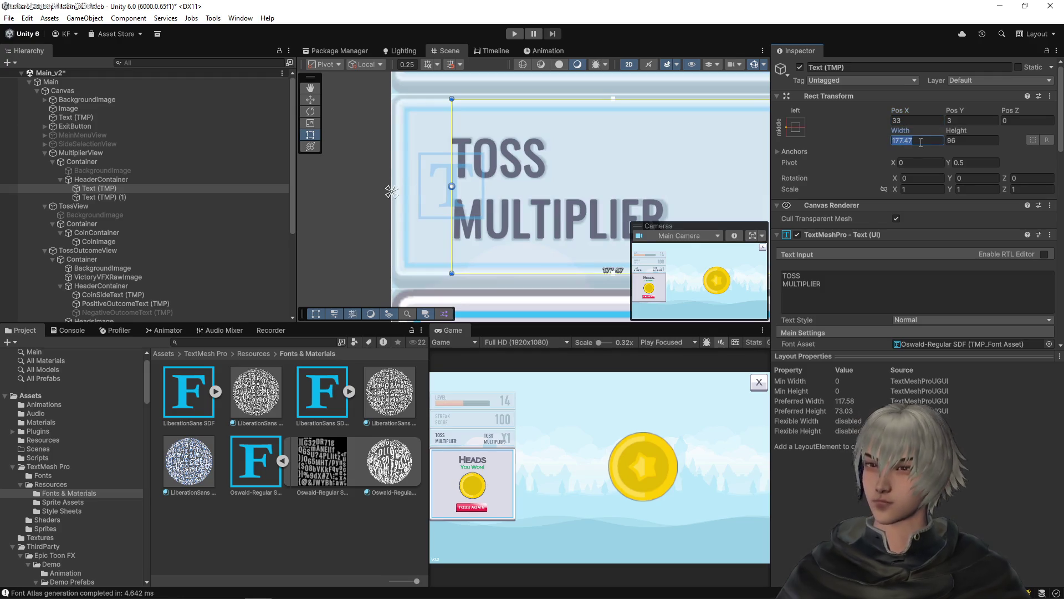
pyautogui.write('200')
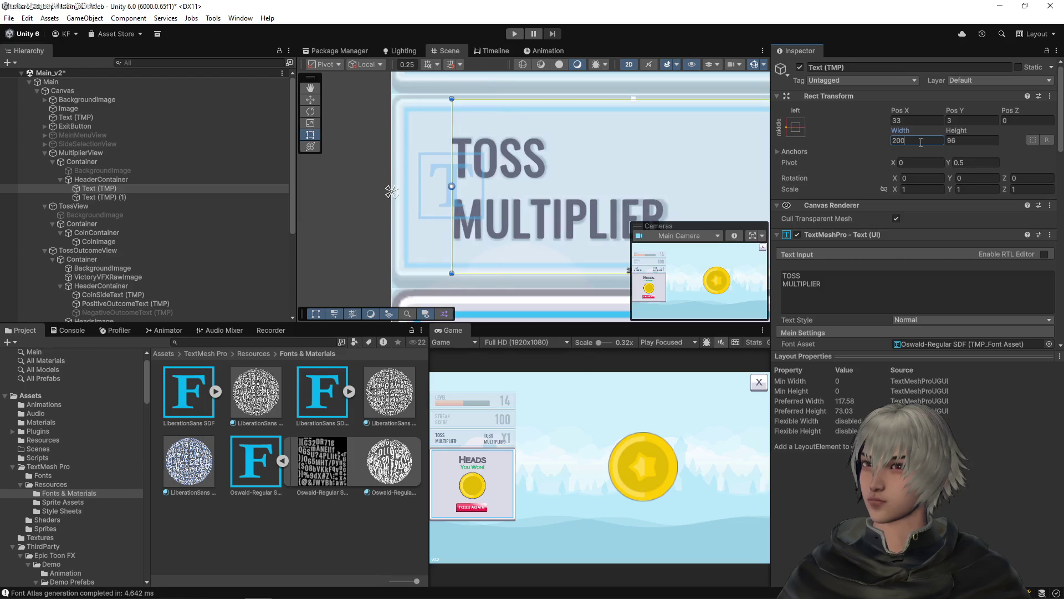
pyautogui.hotkey('ctrl', 's')
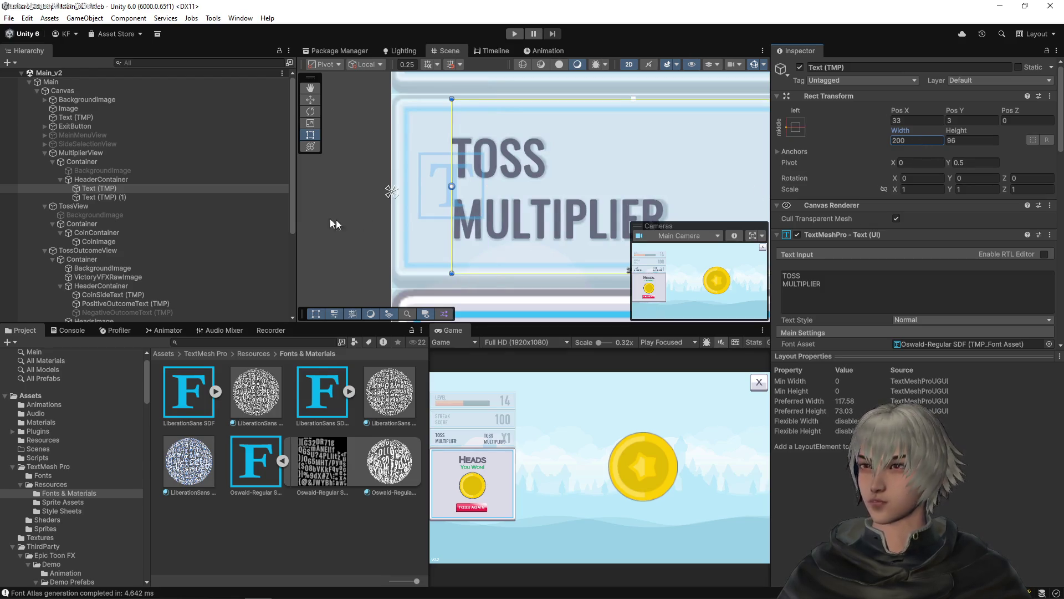
pyautogui.click(116, 200)
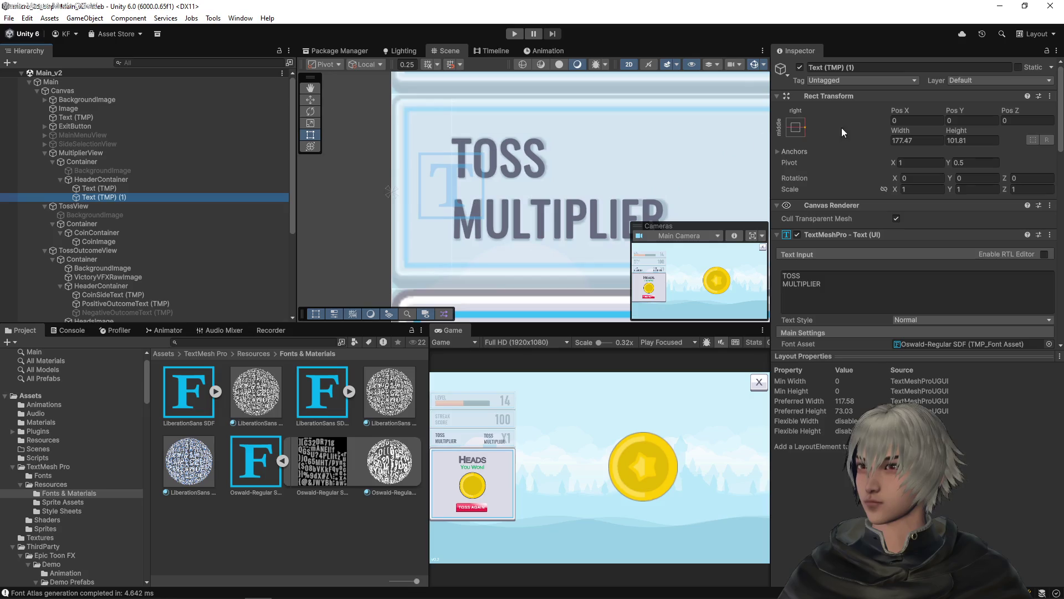
# - Place the duplicate label at Pos X -30, Pos Y 3 with height 96, and select its text
pyautogui.press('f')
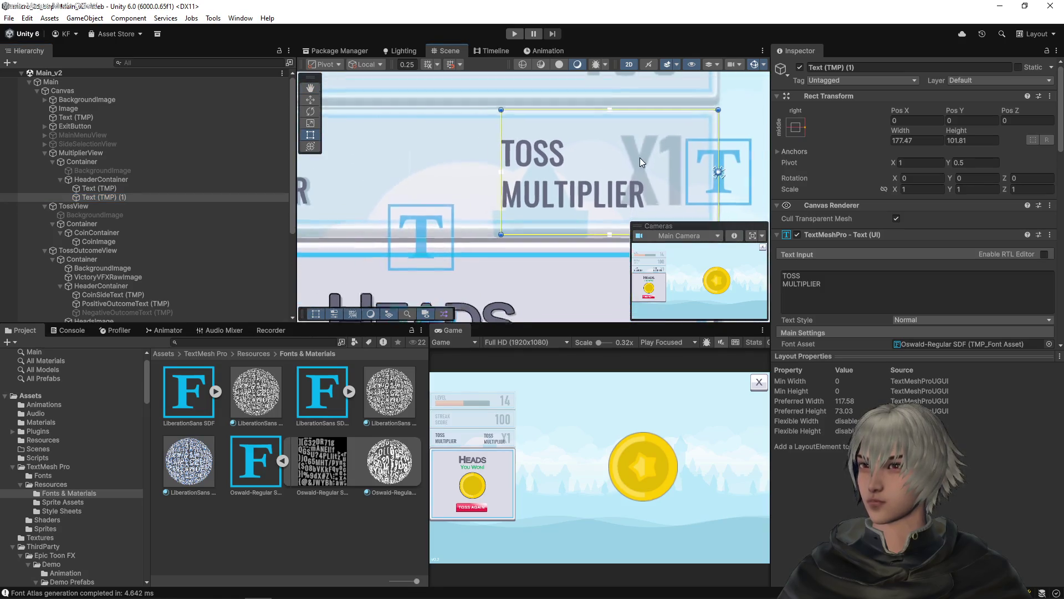
pyautogui.moveTo(713, 196); pyautogui.dragTo(681, 195)
pyautogui.click(896, 120)
pyautogui.write('-30')
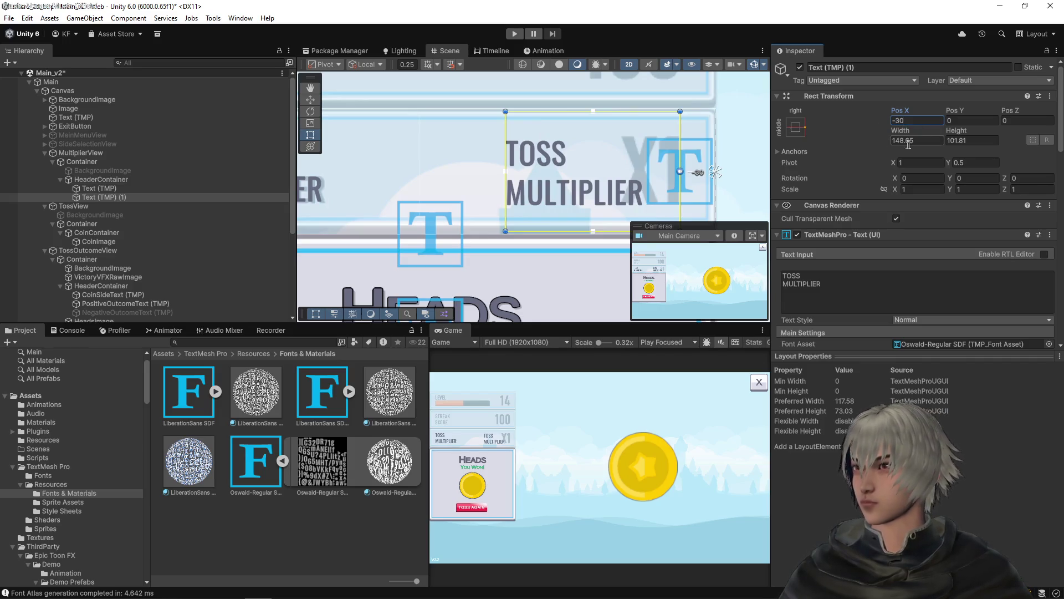
pyautogui.click(951, 141)
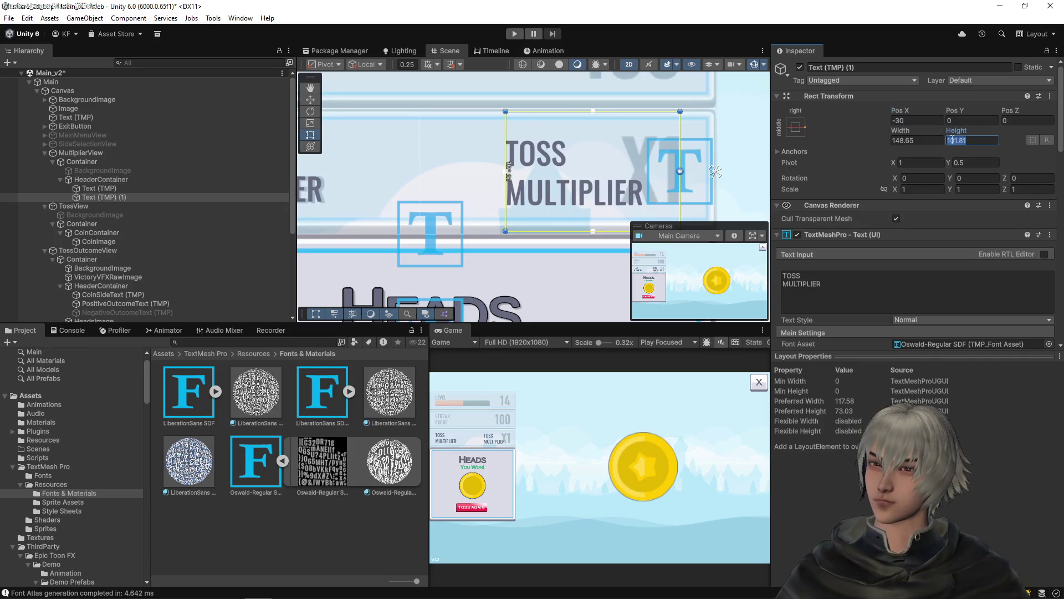
pyautogui.write('96')
pyautogui.click(982, 121)
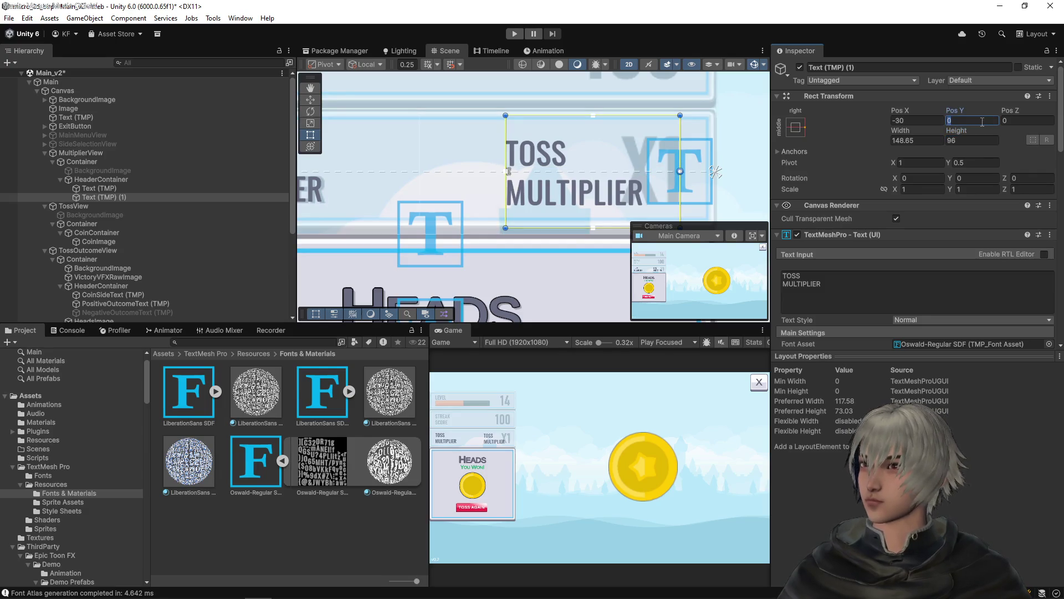
pyautogui.write('3')
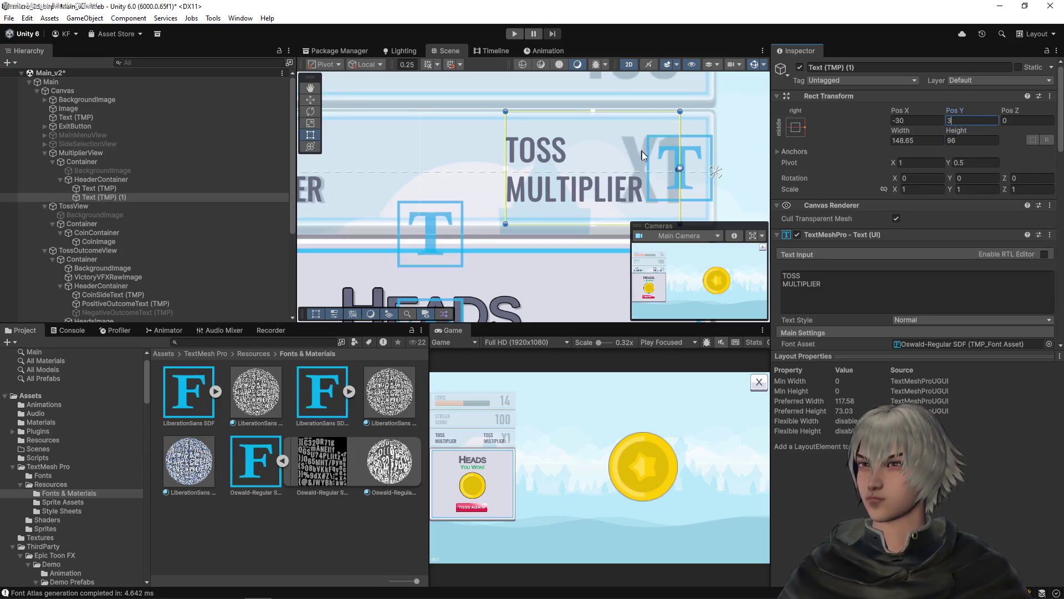
pyautogui.click(841, 288)
pyautogui.hotkey('ctrl', 'a')
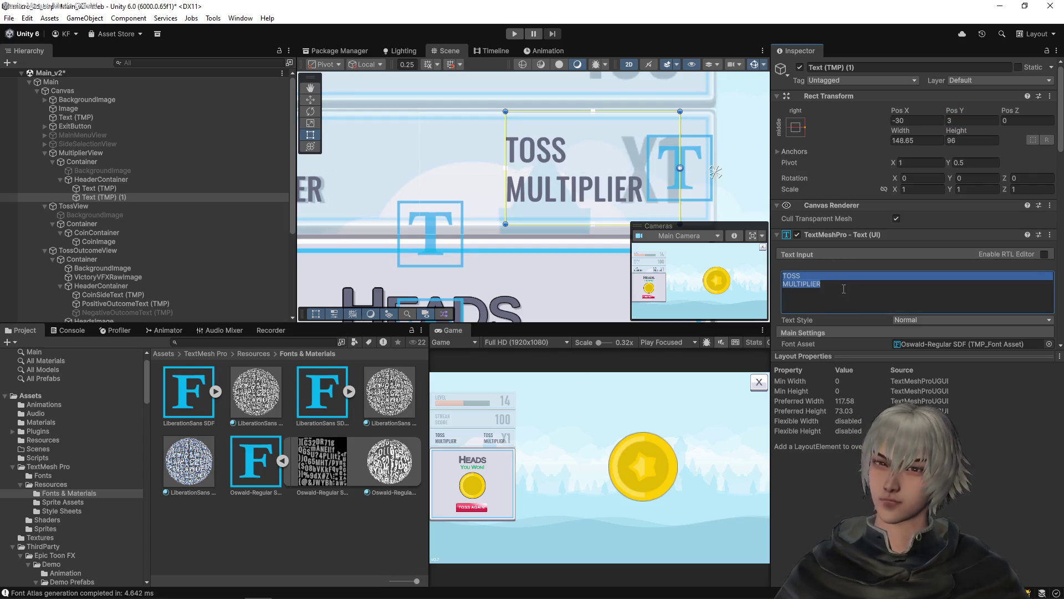
# - Change the duplicate label's text to x1 and right-align it
pyautogui.write('x1')
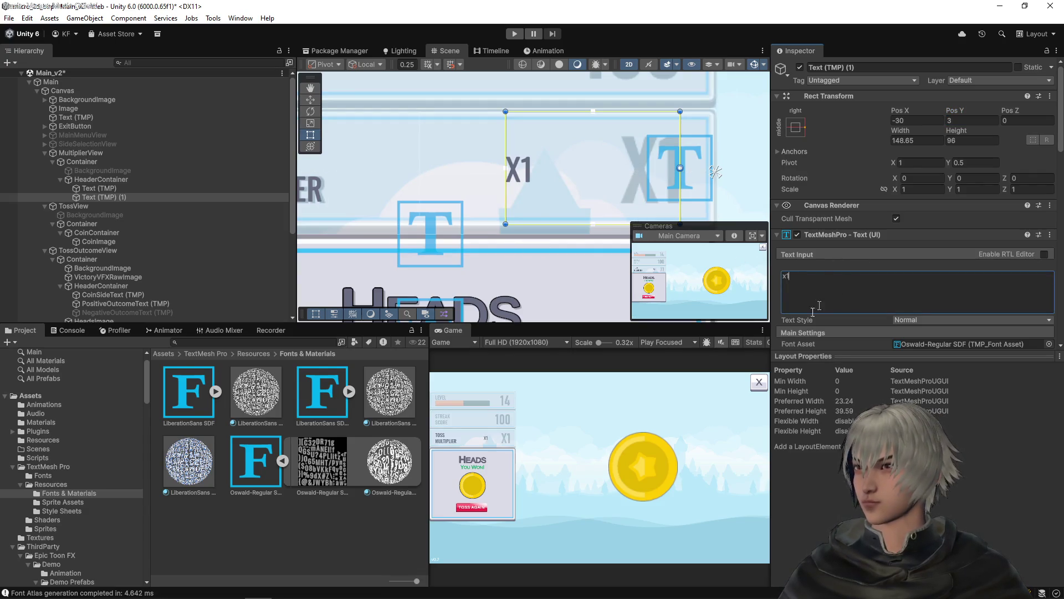
pyautogui.scroll(-8, 833, 291)
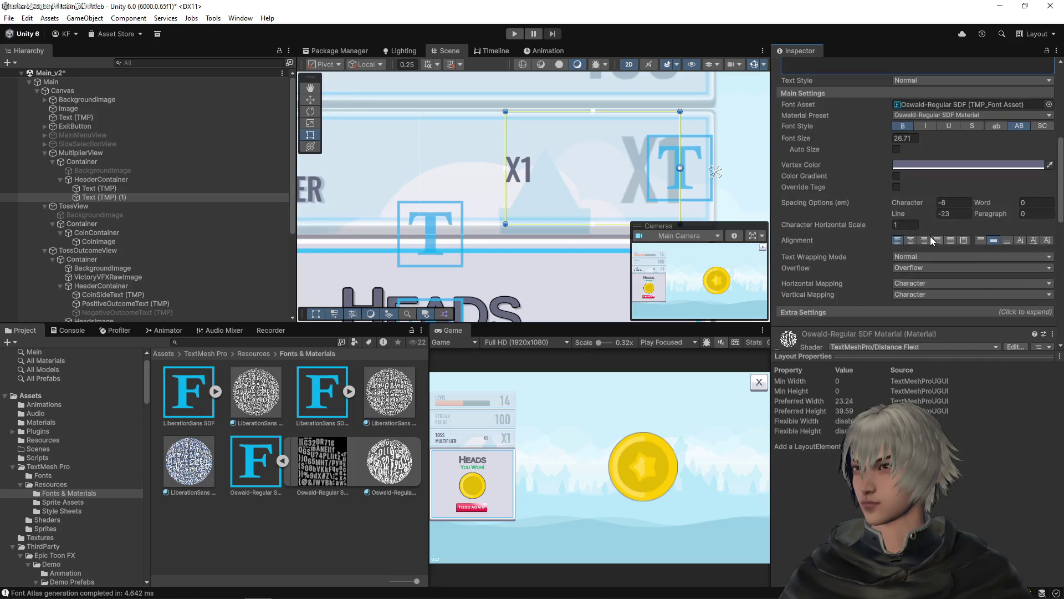
pyautogui.click(924, 240)
pyautogui.moveTo(648, 153); pyautogui.dragTo(564, 140)
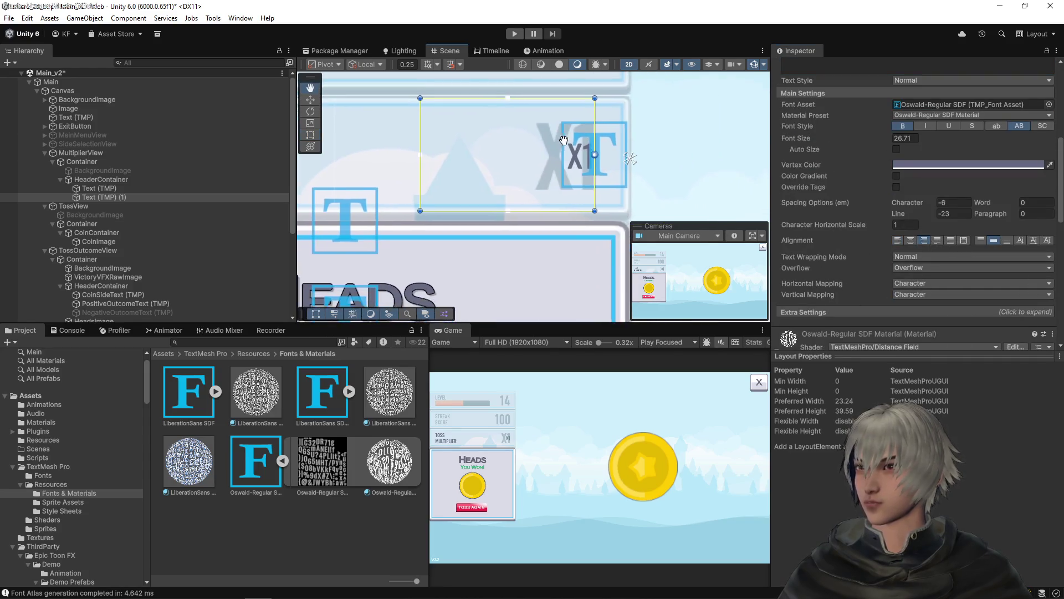
pyautogui.scroll(5, 564, 140)
# - Raise the x1 font size to 69.6, set line spacing to 0, and try vertical alignments
pyautogui.moveTo(863, 133)
pyautogui.mouseDown()
pyautogui.moveTo(948, 139)
pyautogui.moveTo(93, 162)
pyautogui.moveTo(163, 165)
pyautogui.moveTo(112, 166)
pyautogui.mouseUp()
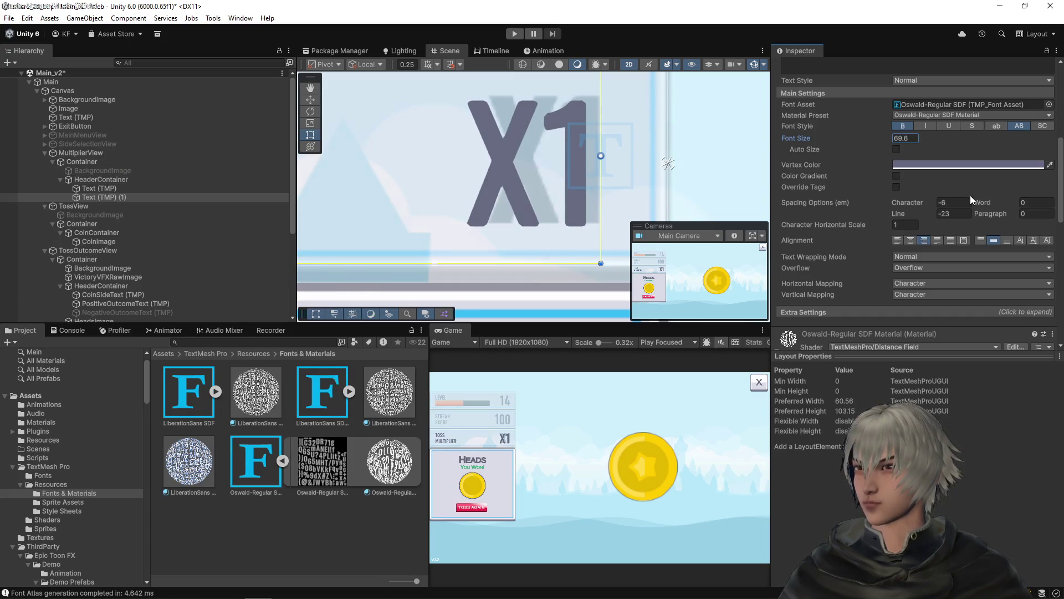
pyautogui.click(961, 213)
pyautogui.write('0')
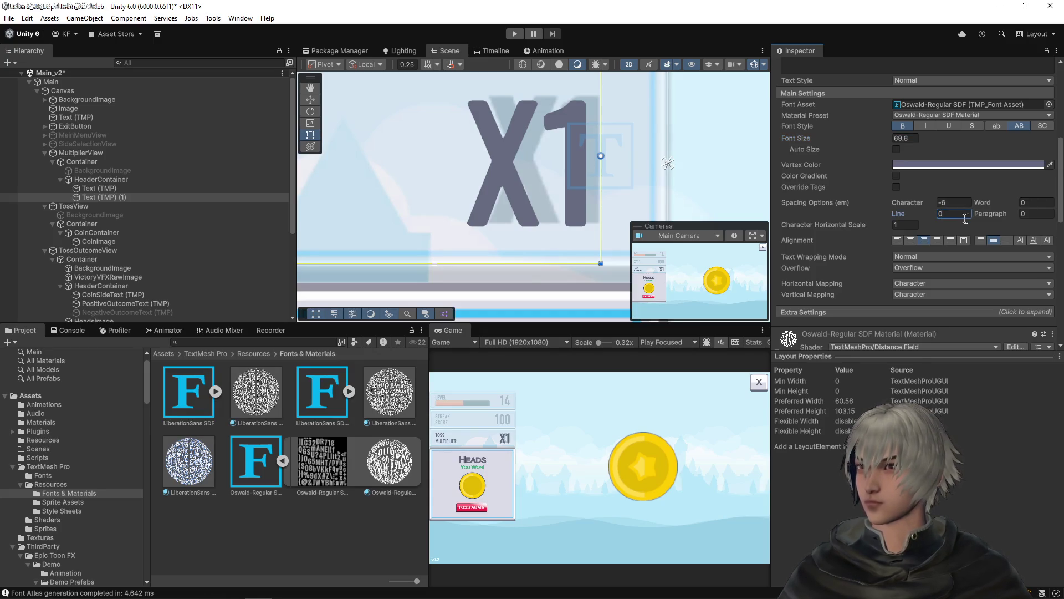
pyautogui.click(984, 237)
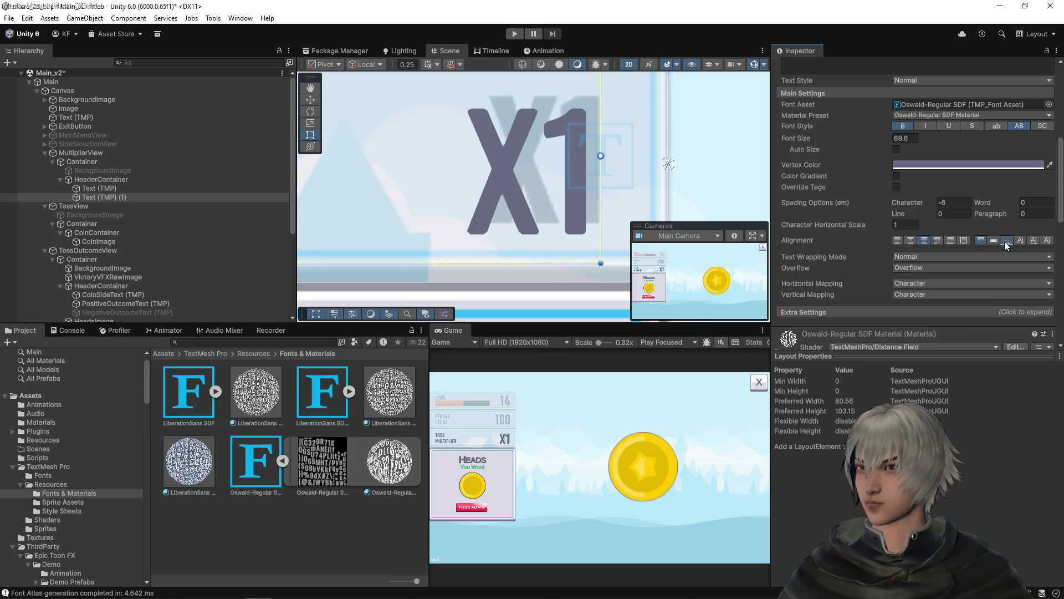
pyautogui.click(1005, 241)
pyautogui.click(1009, 241)
pyautogui.click(985, 238)
pyautogui.click(1004, 241)
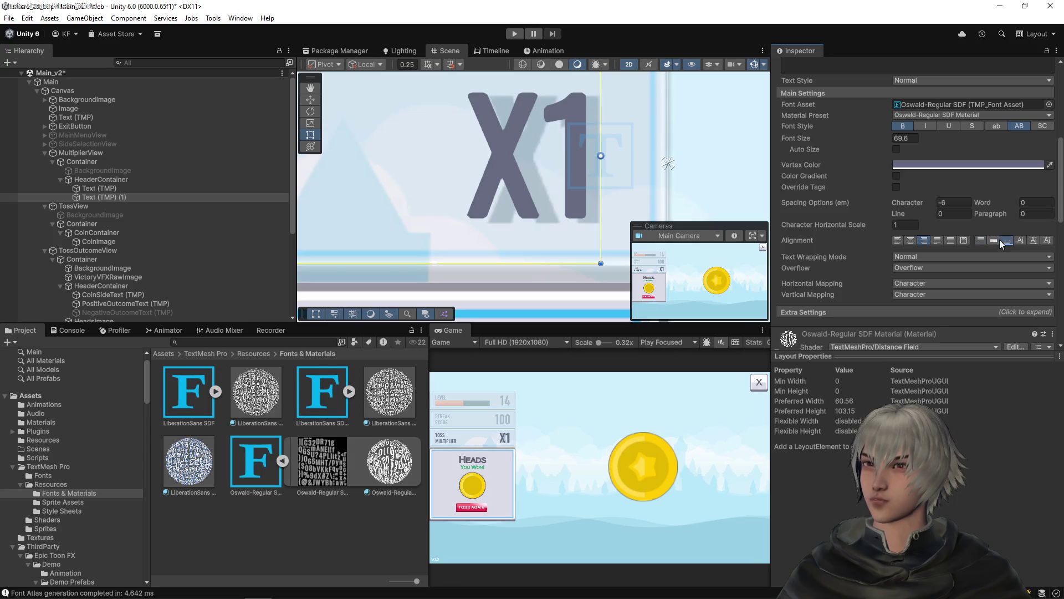
pyautogui.click(1003, 241)
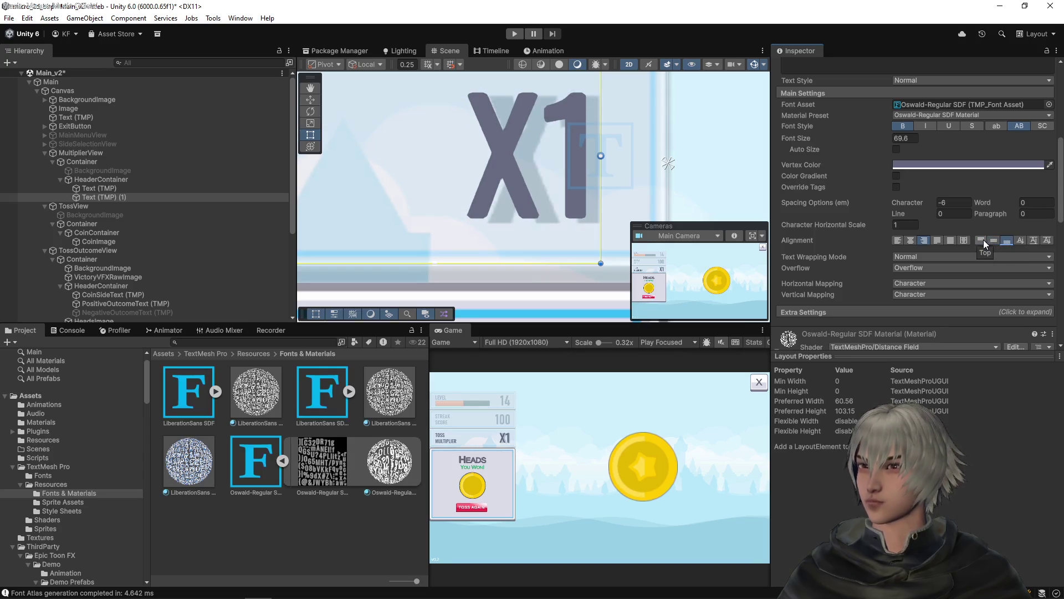
pyautogui.click(981, 240)
pyautogui.click(1010, 241)
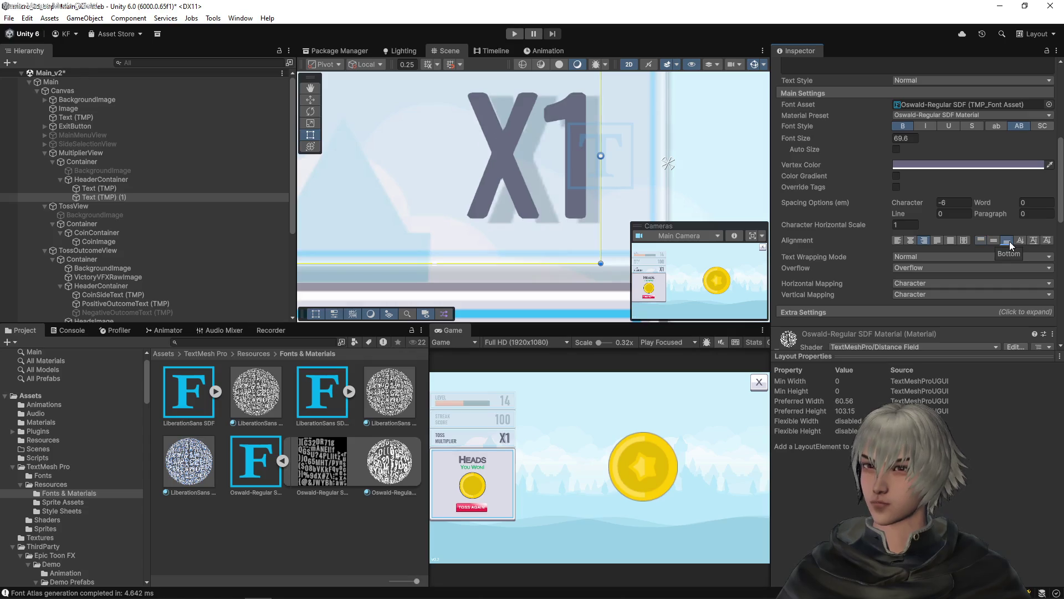
pyautogui.click(994, 240)
# - Widen the x1 label box to the right to a width of 155.2
pyautogui.scroll(-3, 549, 134)
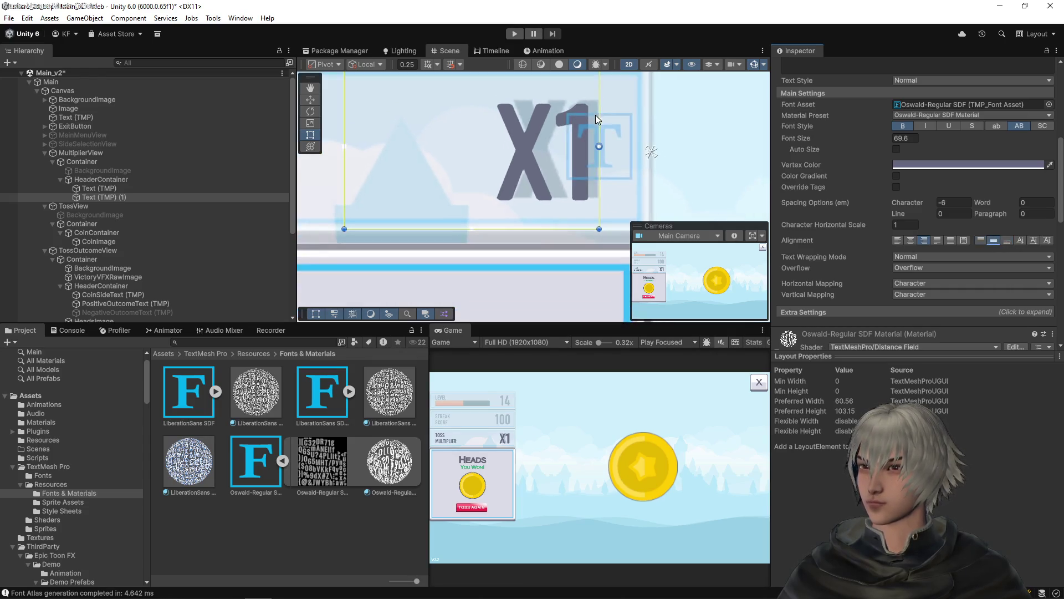
pyautogui.scroll(4, 574, 194)
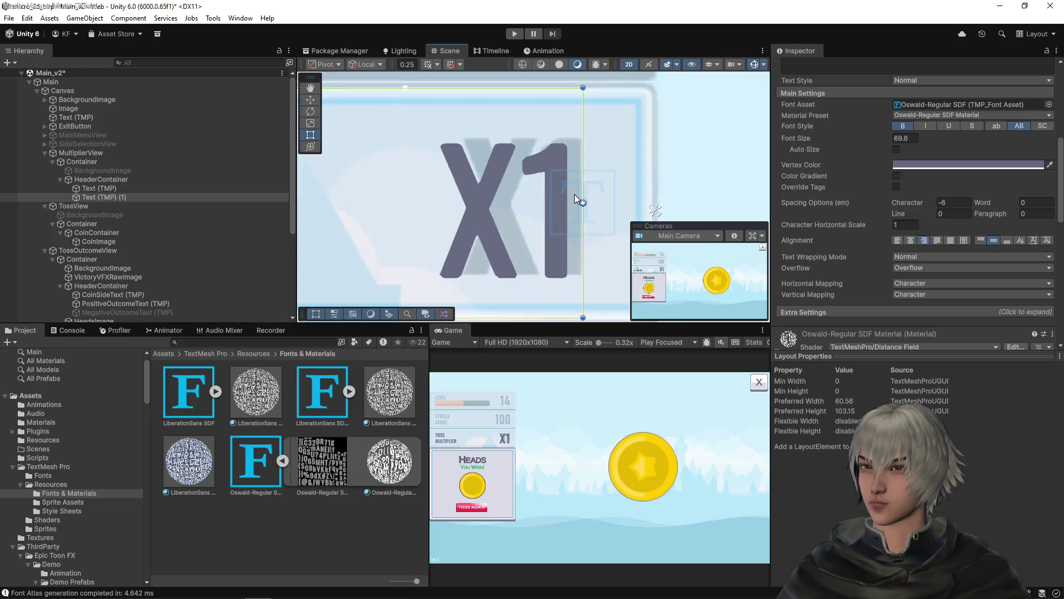
pyautogui.scroll(-3, 568, 191)
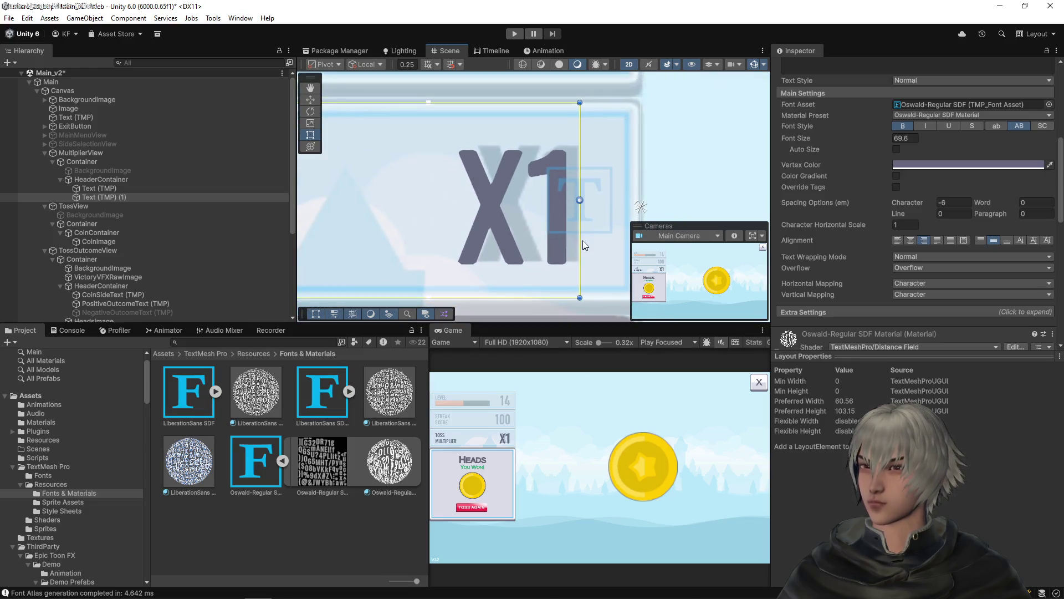
pyautogui.moveTo(578, 238); pyautogui.dragTo(593, 238)
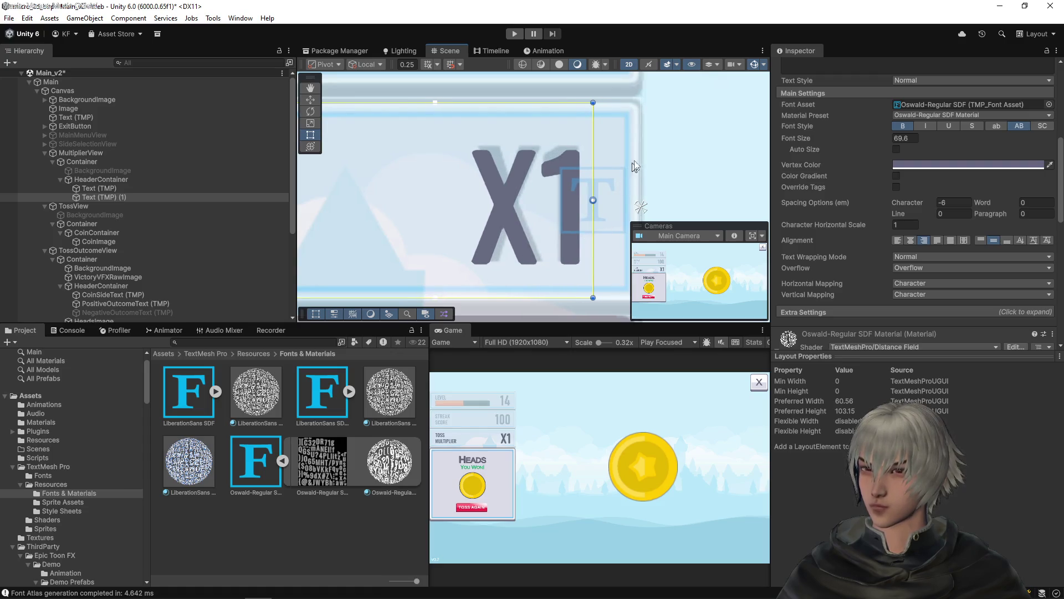
pyautogui.scroll(10, 883, 146)
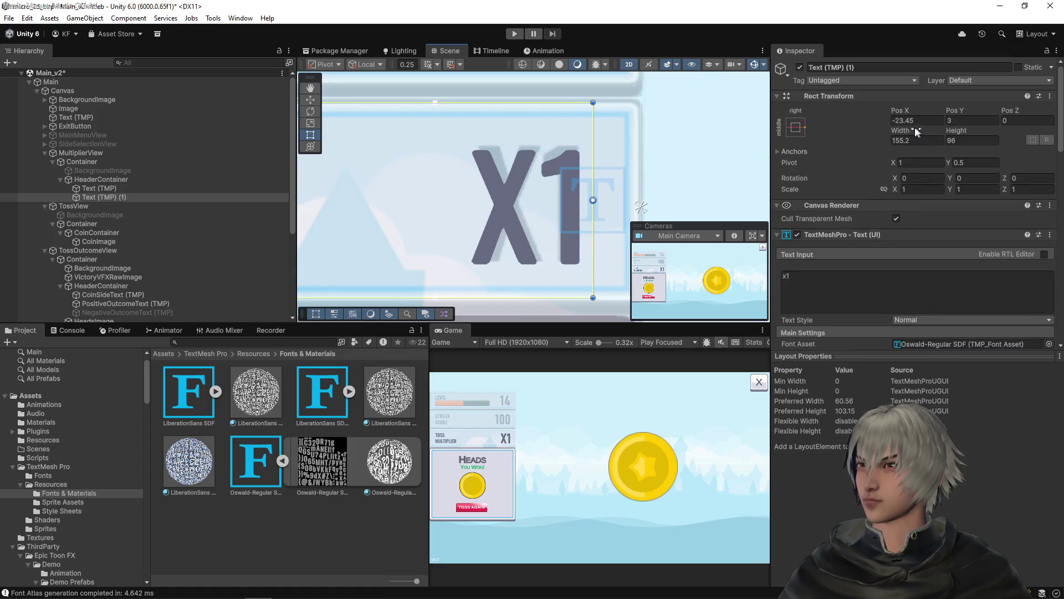
# - Set the x1 label's Pos X to -24 and save the scene
pyautogui.click(903, 122)
pyautogui.doubleClick(902, 120)
pyautogui.write('24')
pyautogui.hotkey('ctrl', 's')
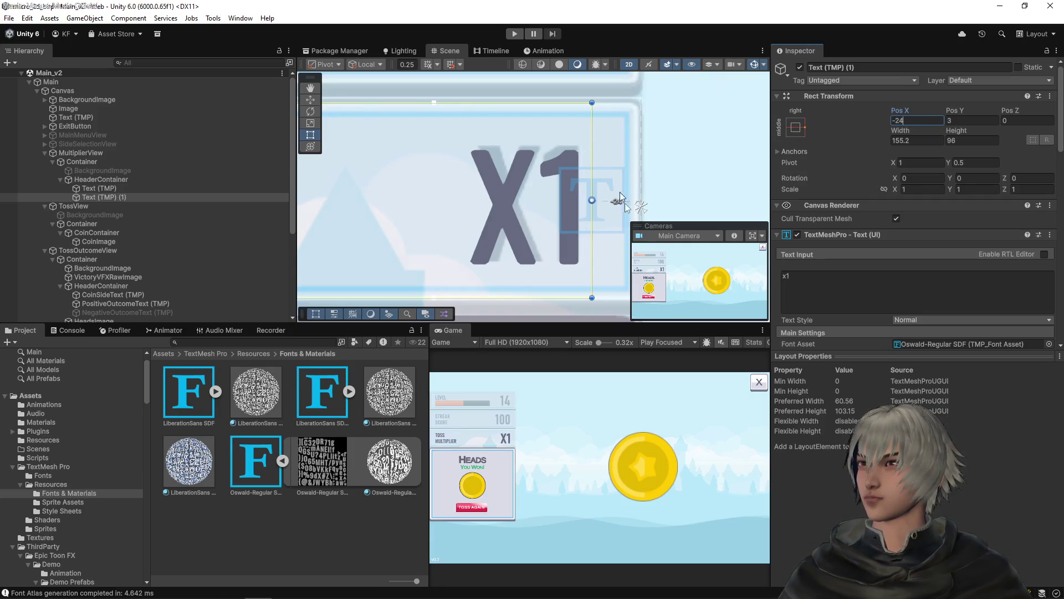
# - Set the x1 label's width to 175 and save the scene again
pyautogui.scroll(-5, 579, 185)
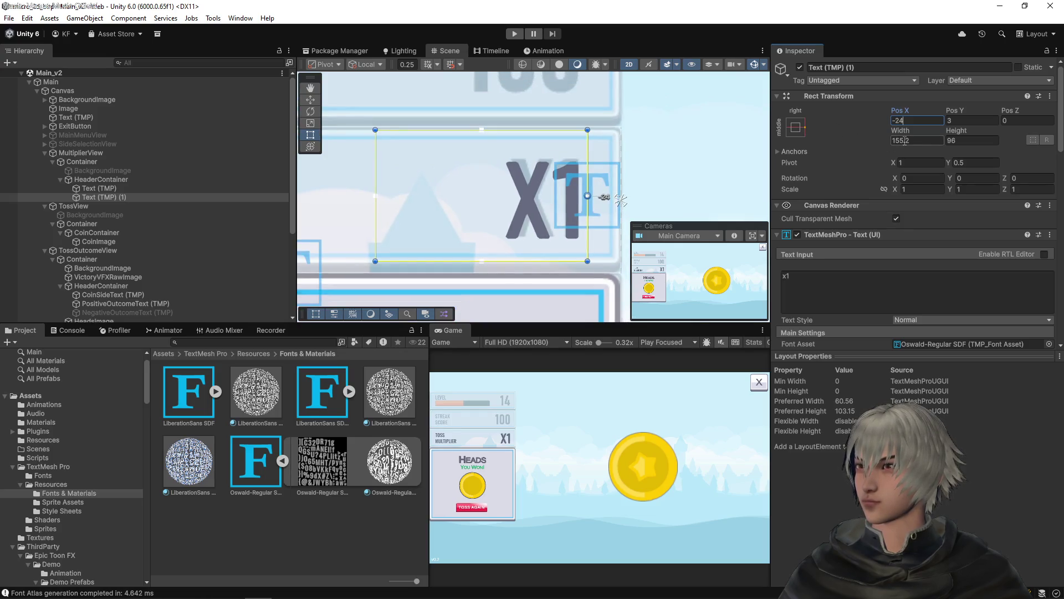
pyautogui.moveTo(903, 141); pyautogui.dragTo(925, 141)
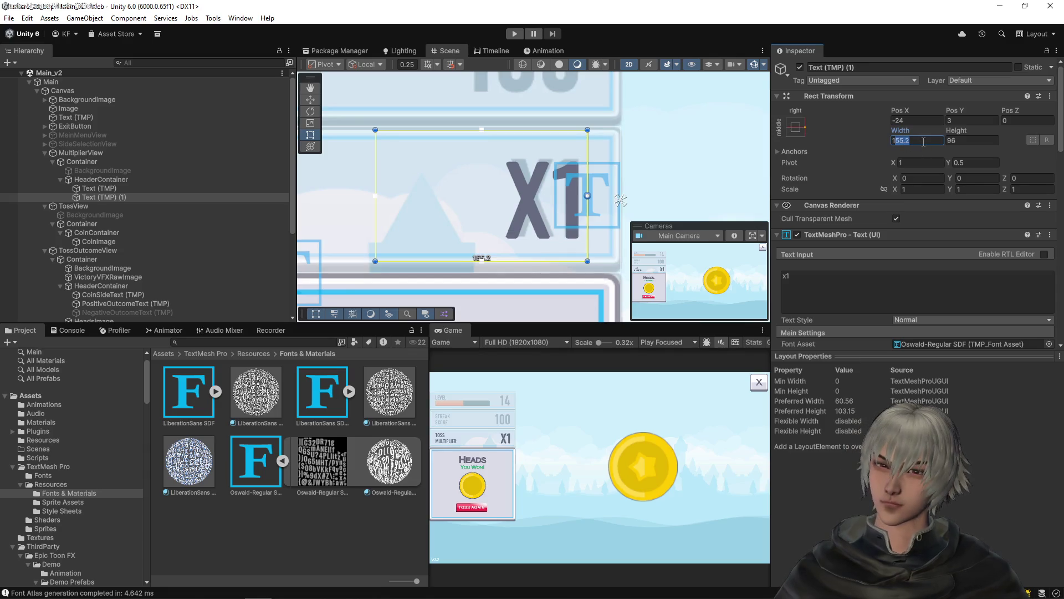
pyautogui.write('175')
pyautogui.scroll(-4, 470, 143)
pyautogui.hotkey('ctrl', 's')
pyautogui.scroll(3, 430, 155)
pyautogui.scroll(1, 554, 165)
pyautogui.scroll(3, 554, 165)
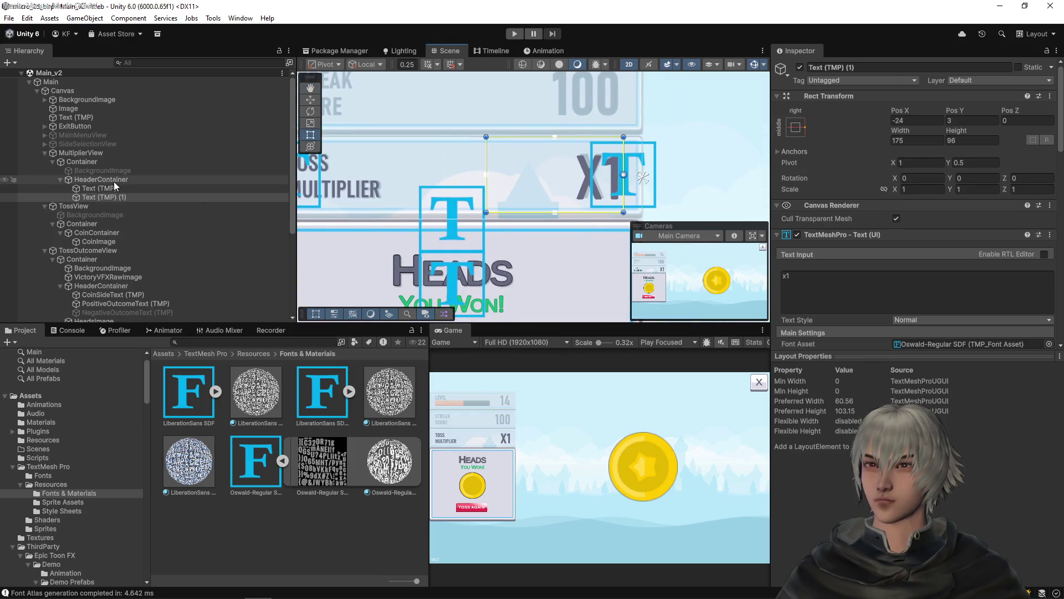
# - Select MultiplierView's Container/BackgroundImage and pan the scene around the X1 panel
pyautogui.click(102, 171)
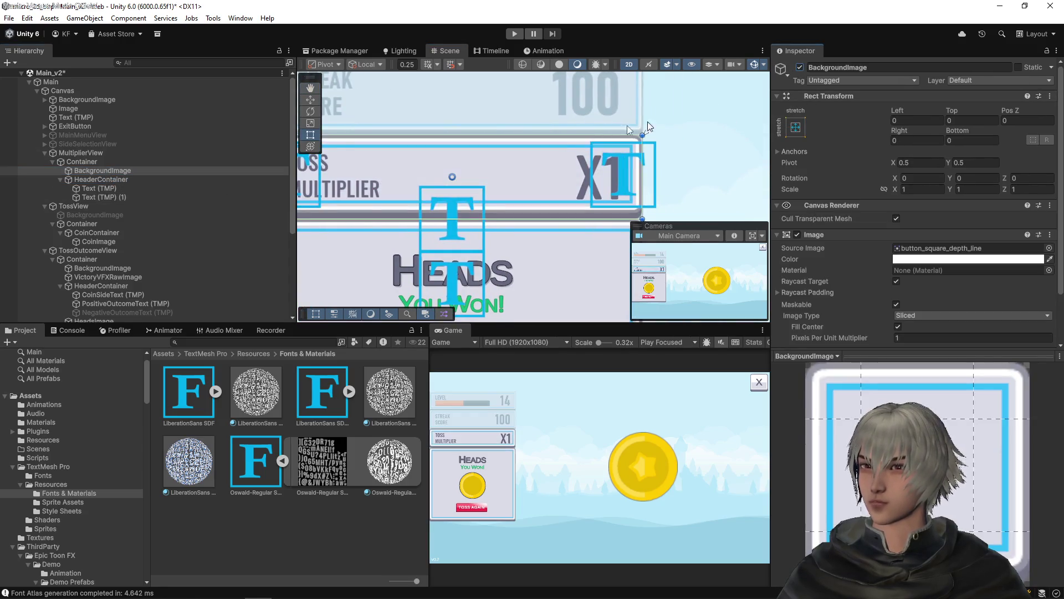
pyautogui.scroll(3, 554, 166)
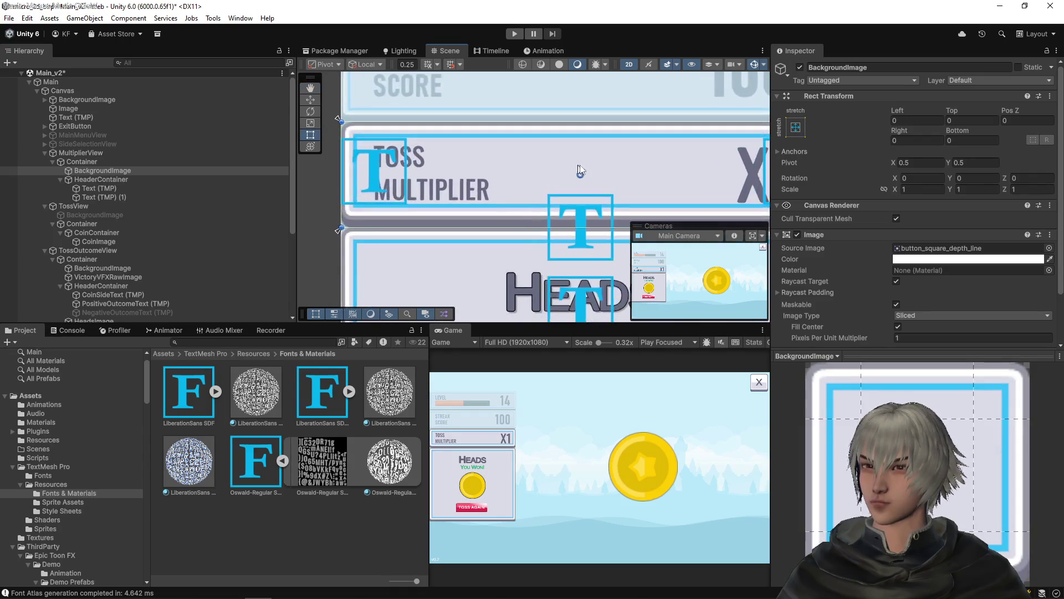
pyautogui.scroll(2, 574, 169)
pyautogui.moveTo(582, 171)
pyautogui.mouseDown()
pyautogui.moveTo(492, 206)
pyautogui.moveTo(380, 207)
pyautogui.mouseUp()
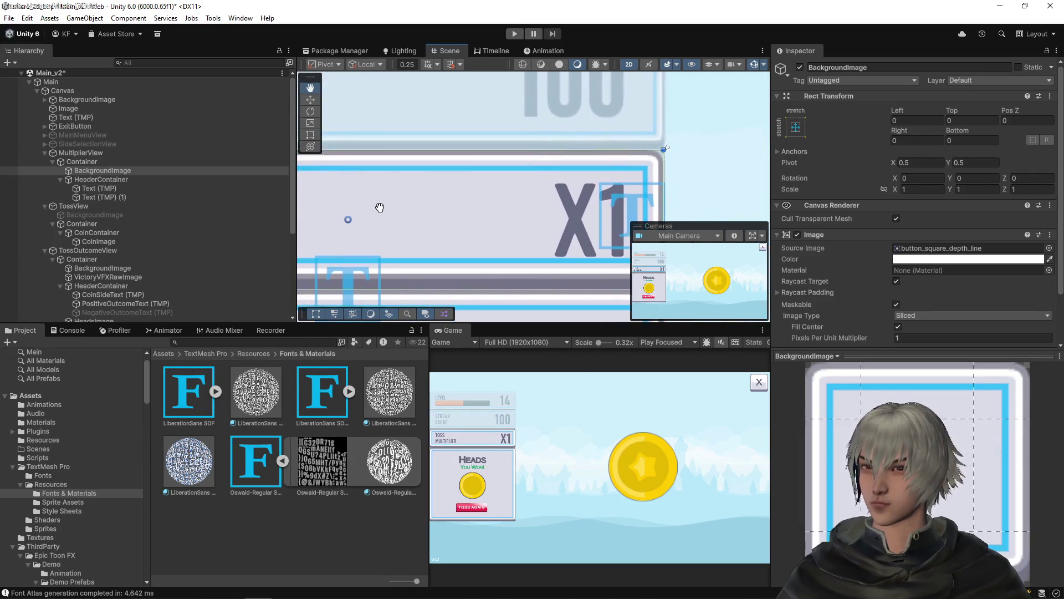
pyautogui.scroll(-3, 555, 125)
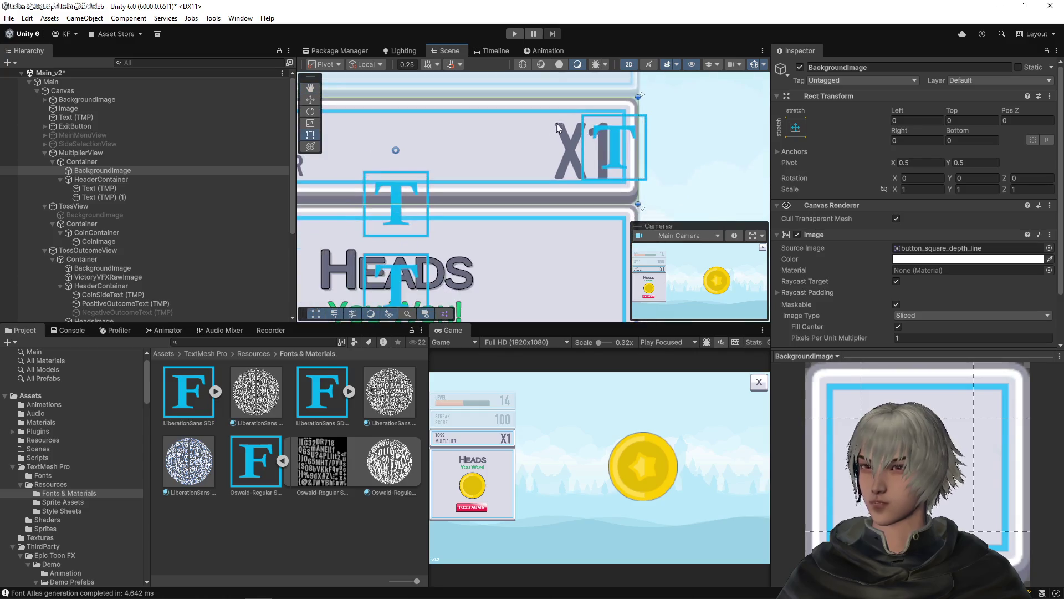
pyautogui.scroll(3, 554, 130)
pyautogui.scroll(-2, 579, 152)
pyautogui.scroll(4, 524, 111)
# - Reframe the X1 panel and locate the background's button_square_depth_line sprite in the Project window
pyautogui.scroll(-5, 523, 176)
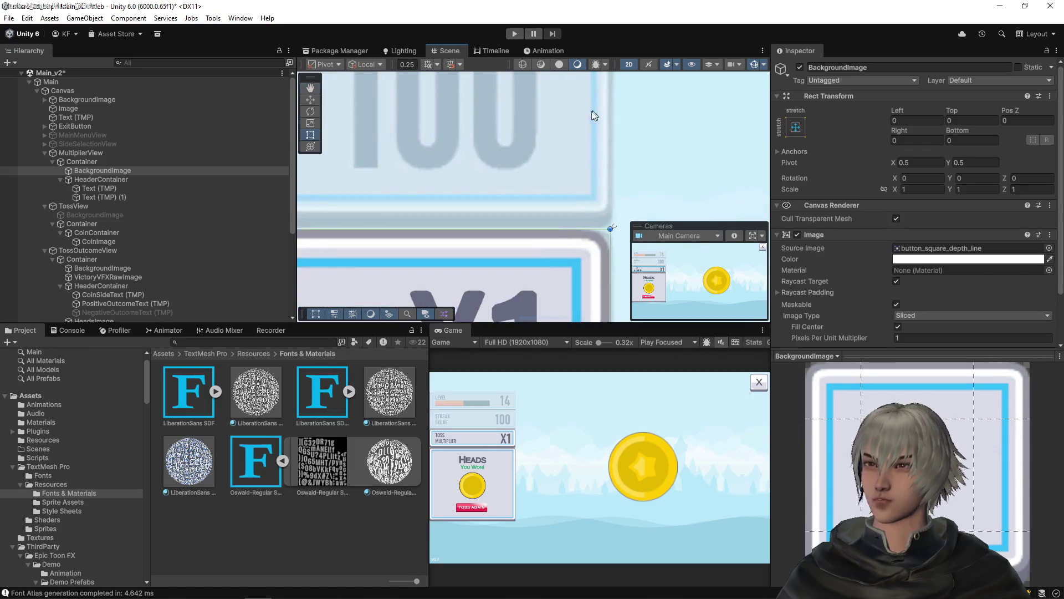
pyautogui.scroll(-5, 556, 192)
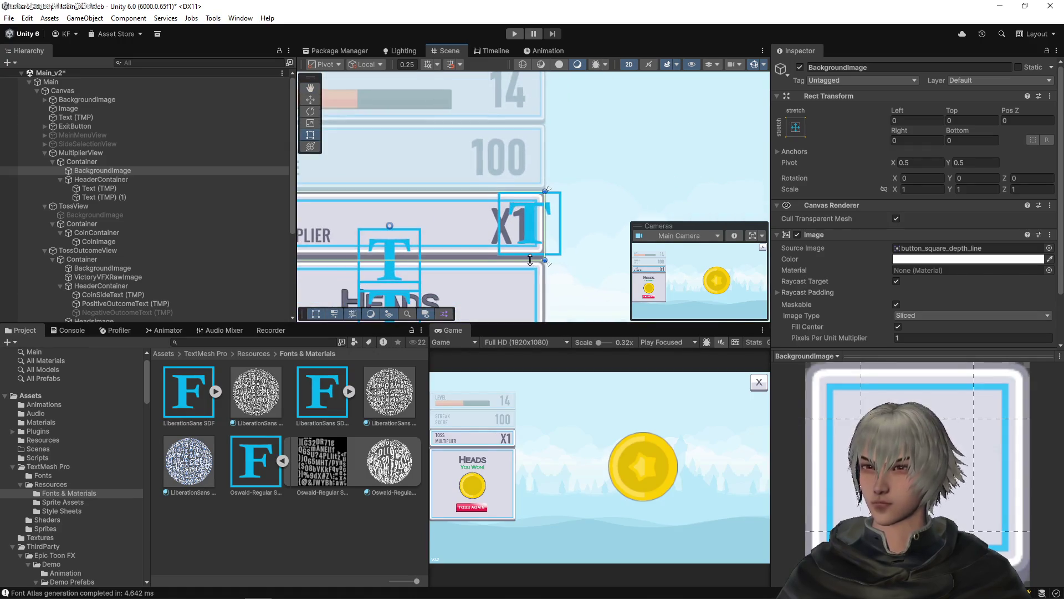
pyautogui.moveTo(557, 193)
pyautogui.mouseDown()
pyautogui.moveTo(555, 260)
pyautogui.moveTo(551, 233)
pyautogui.mouseUp()
pyautogui.scroll(3, 539, 143)
pyautogui.moveTo(539, 143); pyautogui.dragTo(547, 192)
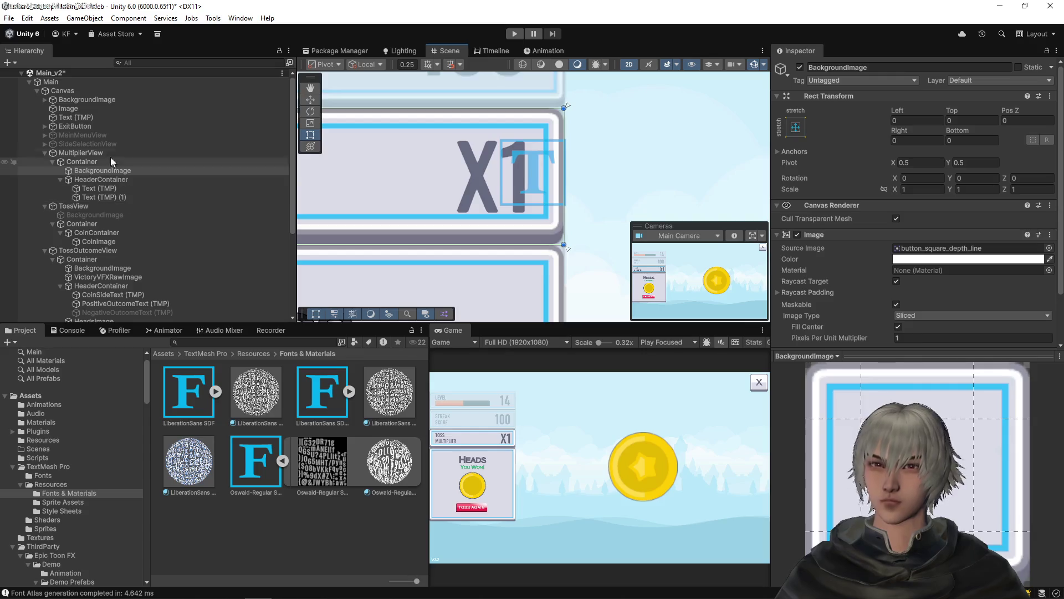
pyautogui.click(98, 173)
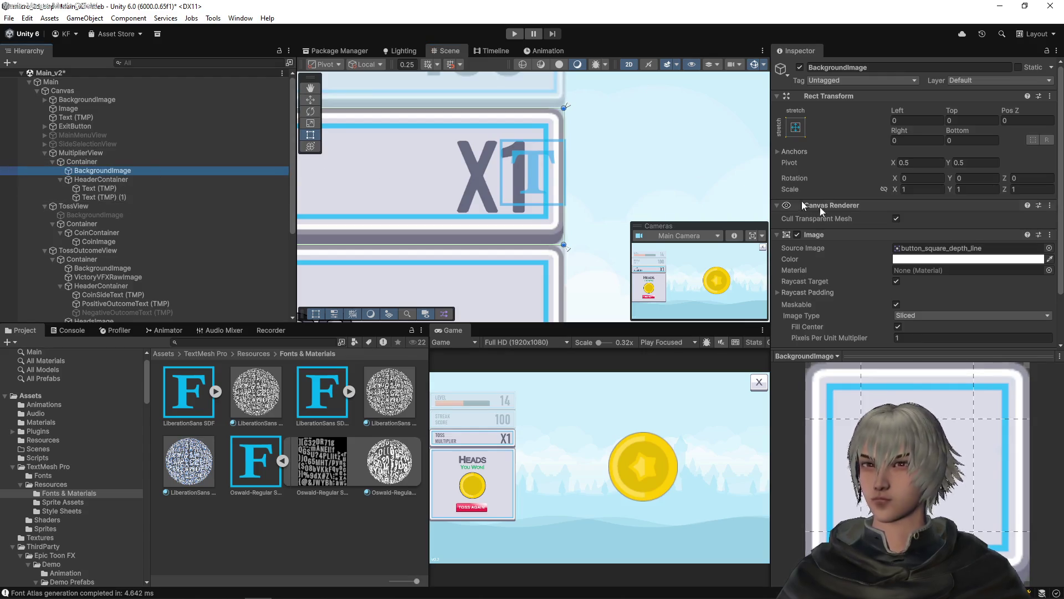
pyautogui.click(929, 245)
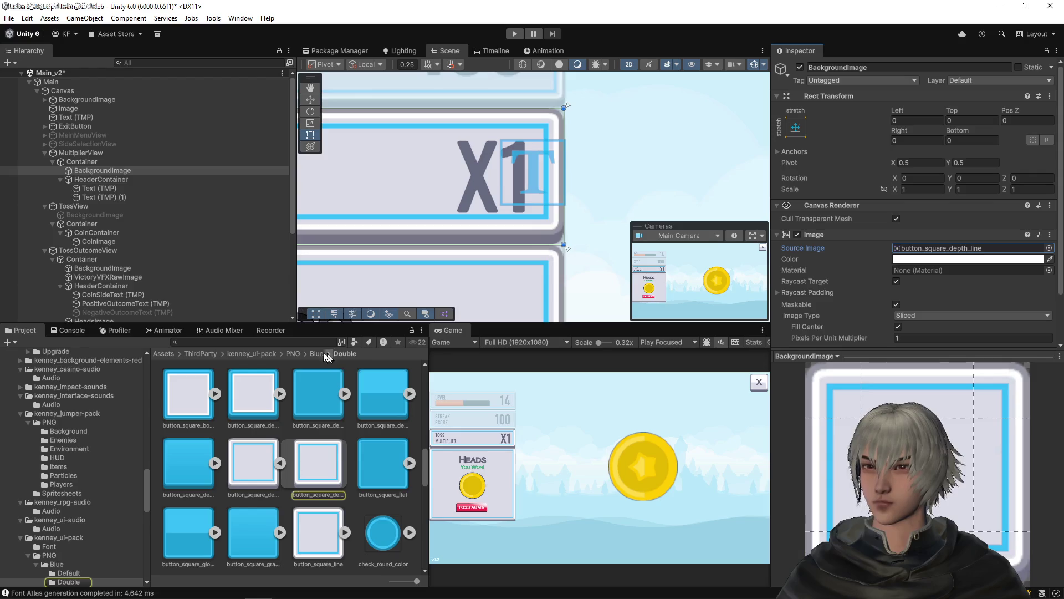
# - Browse from the Blue Double sprite folder to the kenney-ui-pack Blue/Default folder
pyautogui.click(252, 476)
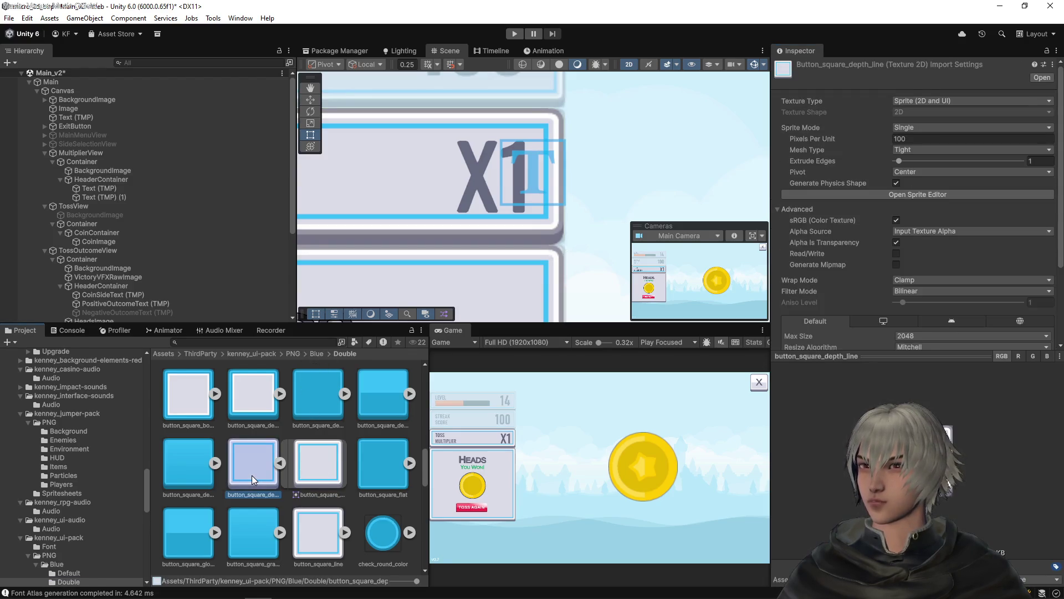
pyautogui.click(318, 354)
pyautogui.doubleClick(172, 397)
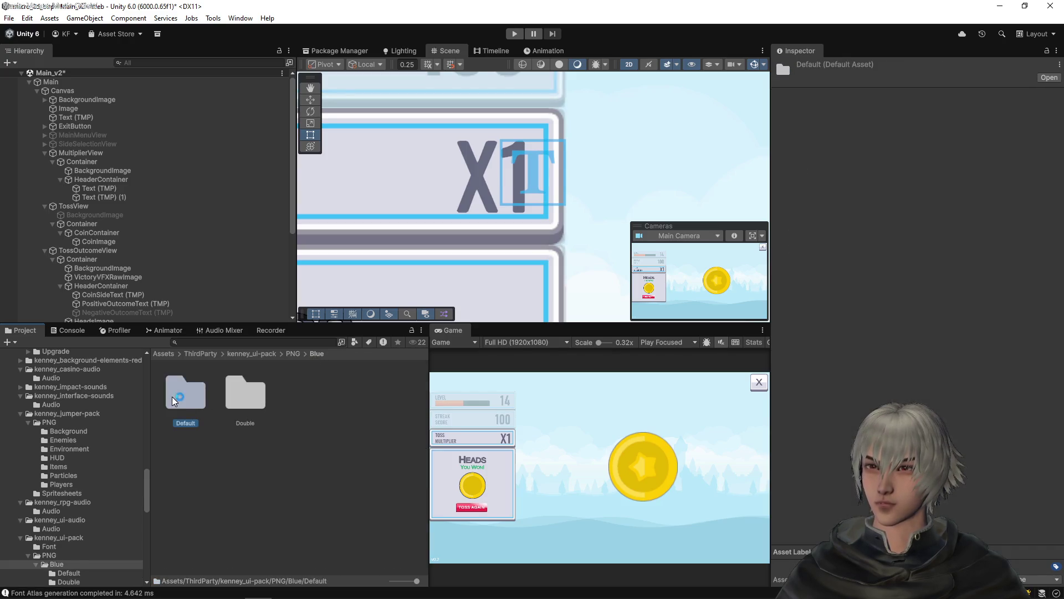
pyautogui.scroll(-3, 266, 433)
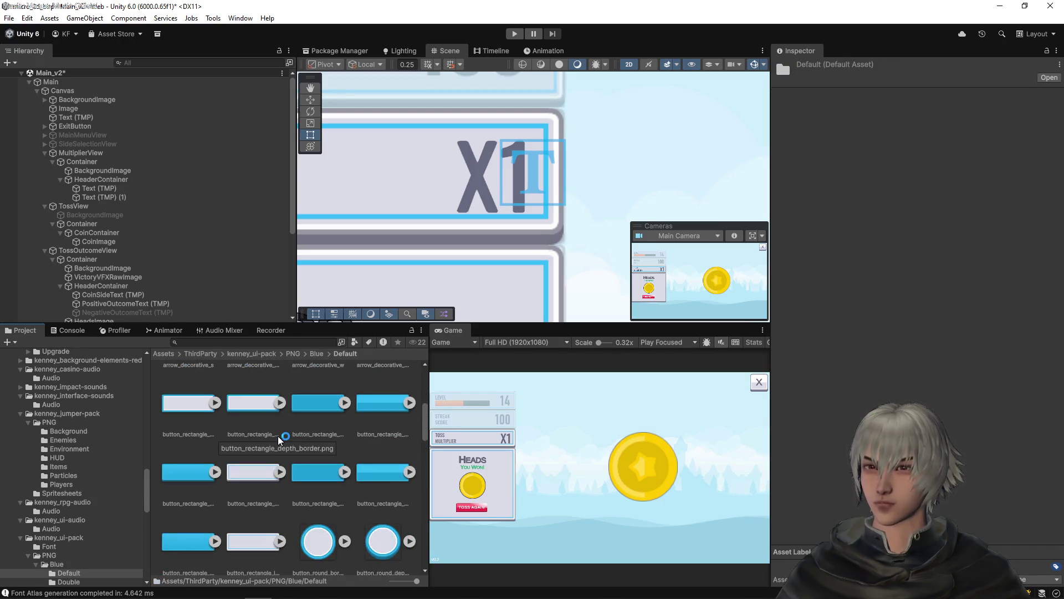
pyautogui.scroll(-6, 272, 460)
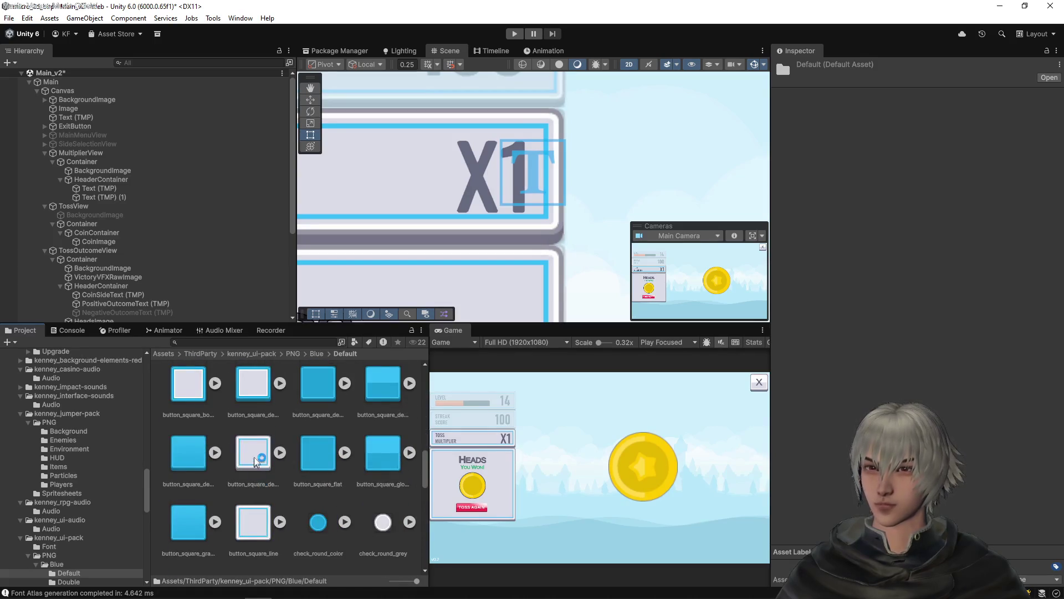
# - Check button_square_depth_line's nine-slice borders and assign it as BackgroundImage's Source Image
pyautogui.click(254, 460)
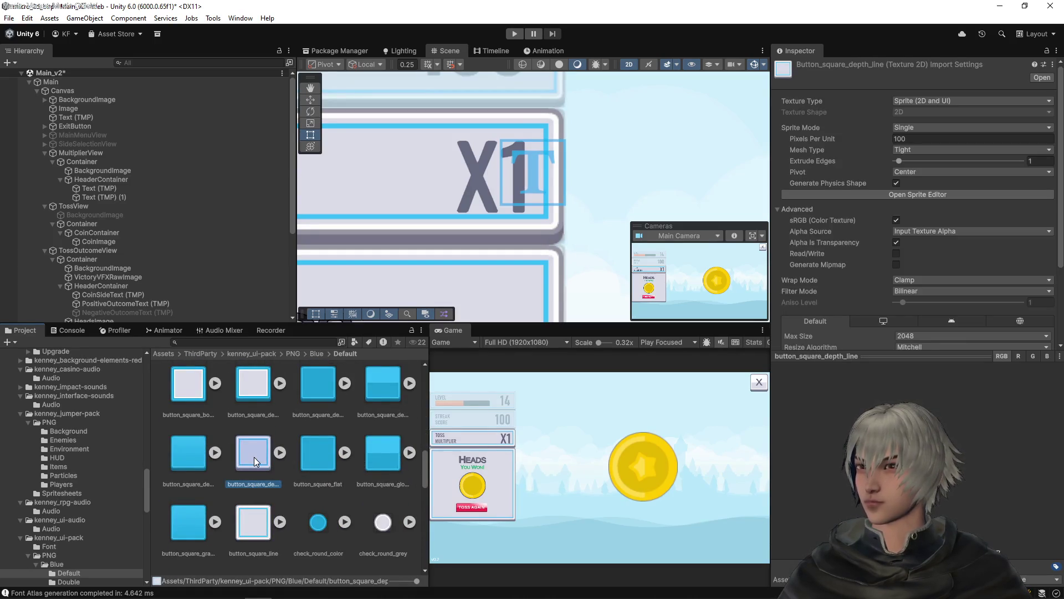
pyautogui.click(929, 194)
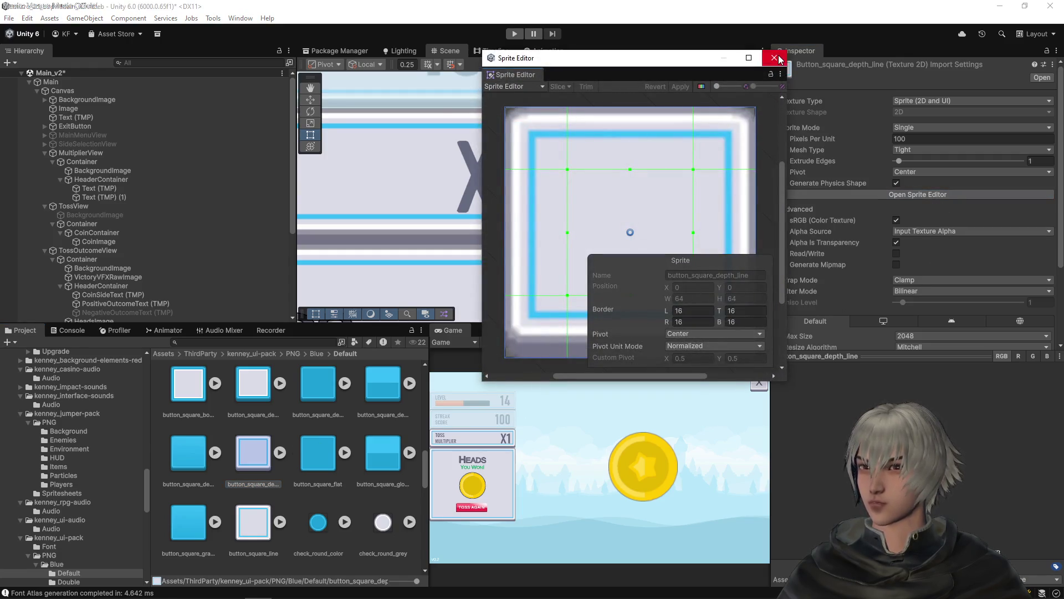
pyautogui.click(774, 58)
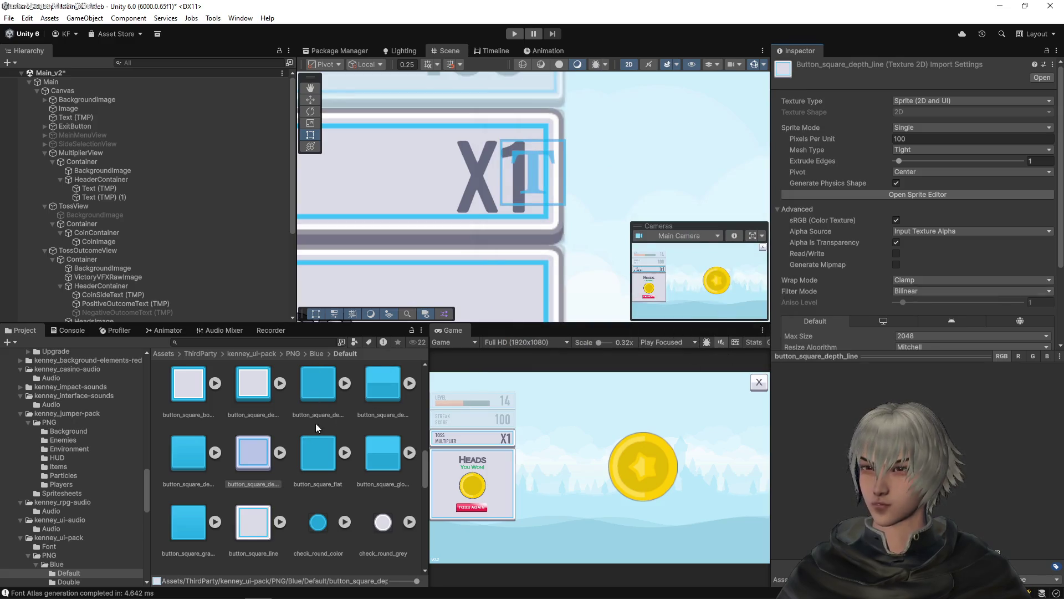
pyautogui.moveTo(258, 432)
pyautogui.mouseDown()
pyautogui.moveTo(111, 286)
pyautogui.moveTo(100, 171)
pyautogui.mouseUp()
pyautogui.moveTo(251, 444)
pyautogui.mouseDown()
pyautogui.moveTo(957, 256)
pyautogui.moveTo(940, 252)
pyautogui.mouseUp()
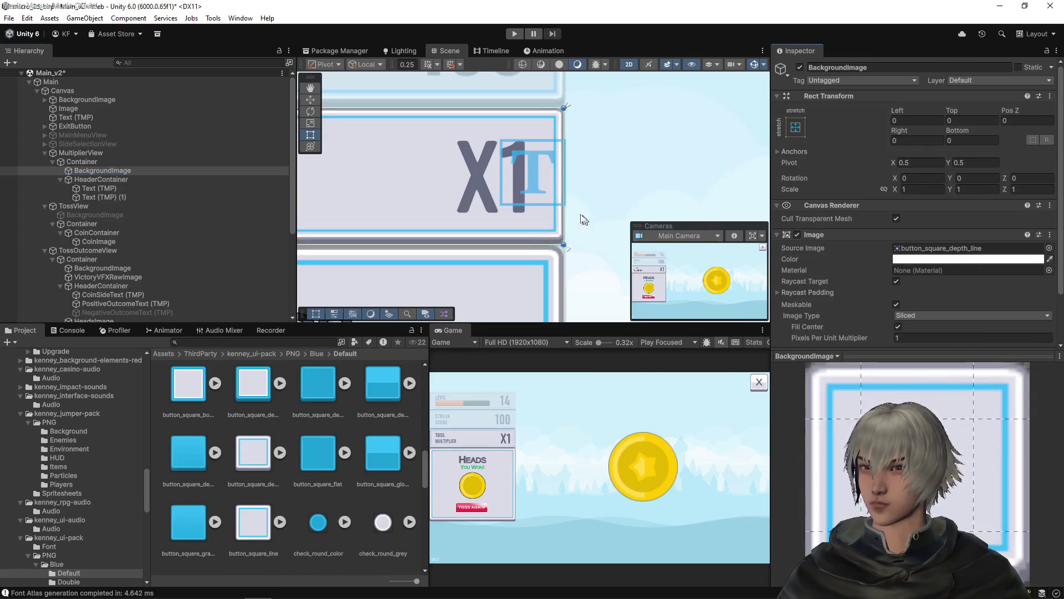
# - Apply the button_square_depth_line sprite to TossOutcomeView's container BackgroundImage
pyautogui.scroll(-2, 575, 192)
pyautogui.moveTo(508, 244)
pyautogui.mouseDown()
pyautogui.moveTo(532, 157)
pyautogui.moveTo(534, 166)
pyautogui.mouseUp()
pyautogui.click(536, 166)
pyautogui.scroll(-3, 174, 192)
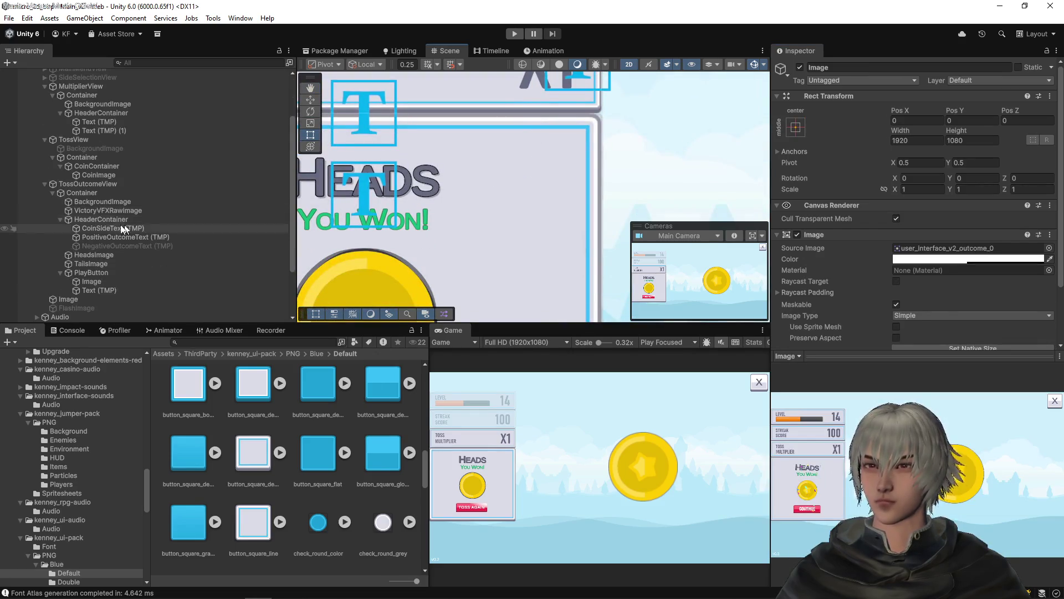
pyautogui.click(91, 204)
pyautogui.moveTo(252, 452)
pyautogui.mouseDown()
pyautogui.moveTo(1013, 226)
pyautogui.moveTo(959, 250)
pyautogui.mouseUp()
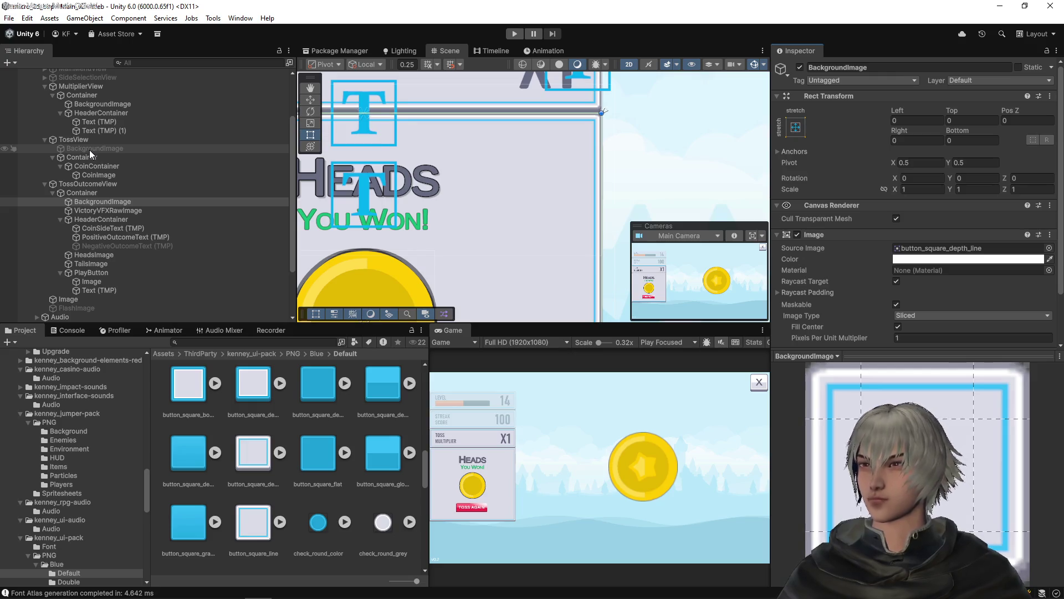
# - Apply the button_square_depth_line sprite to SideSelectionView's container BackgroundImage
pyautogui.scroll(3, 89, 149)
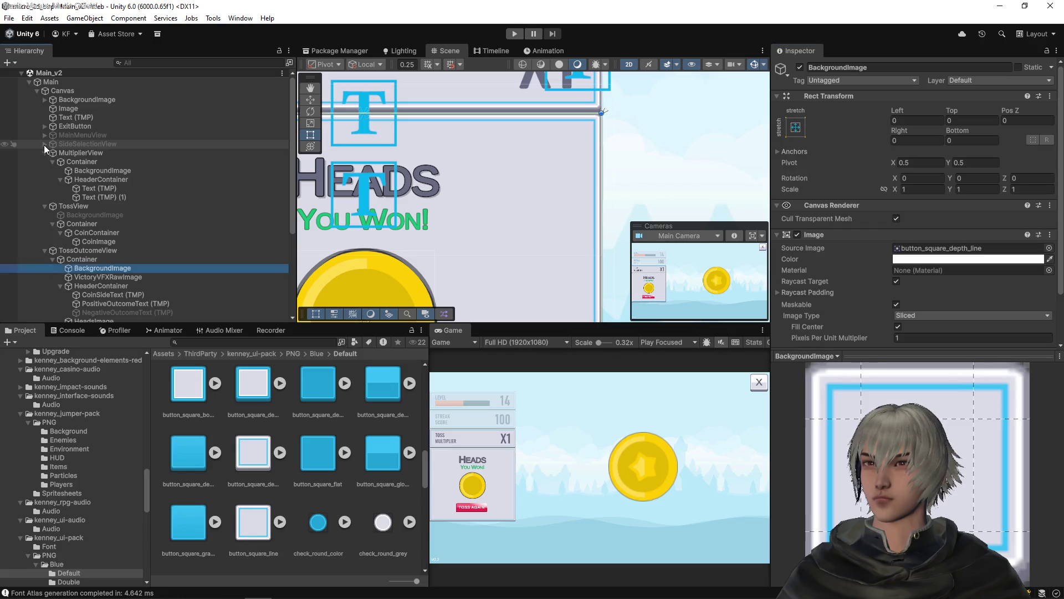
pyautogui.click(45, 144)
pyautogui.click(78, 161)
pyautogui.moveTo(246, 448)
pyautogui.mouseDown()
pyautogui.moveTo(615, 387)
pyautogui.moveTo(945, 256)
pyautogui.mouseUp()
pyautogui.scroll(-1, 625, 167)
pyautogui.scroll(-2, 615, 161)
# - Save the Main_v2 scene and select the MultiplierView object
pyautogui.hotkey('ctrl', 's')
pyautogui.scroll(-1, 557, 203)
pyautogui.scroll(-2, 557, 203)
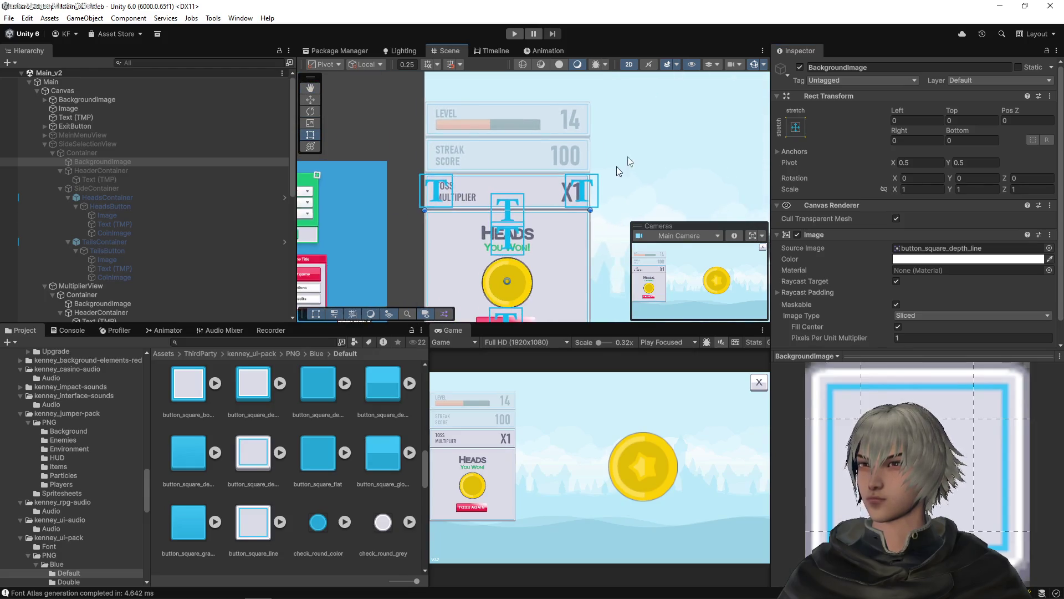
pyautogui.scroll(-1, 546, 133)
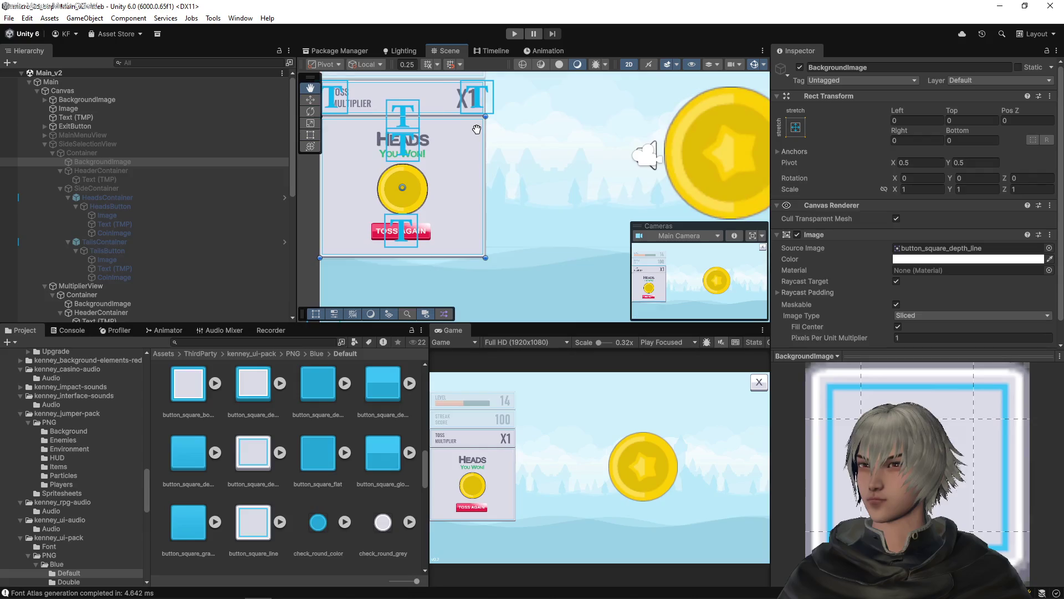
pyautogui.scroll(5, 451, 192)
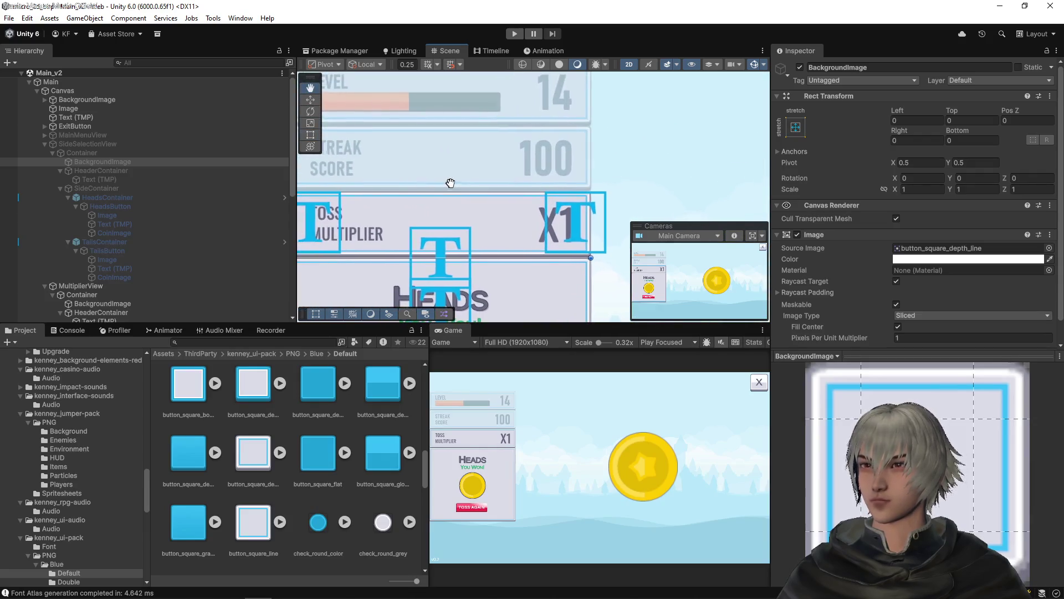
pyautogui.click(104, 285)
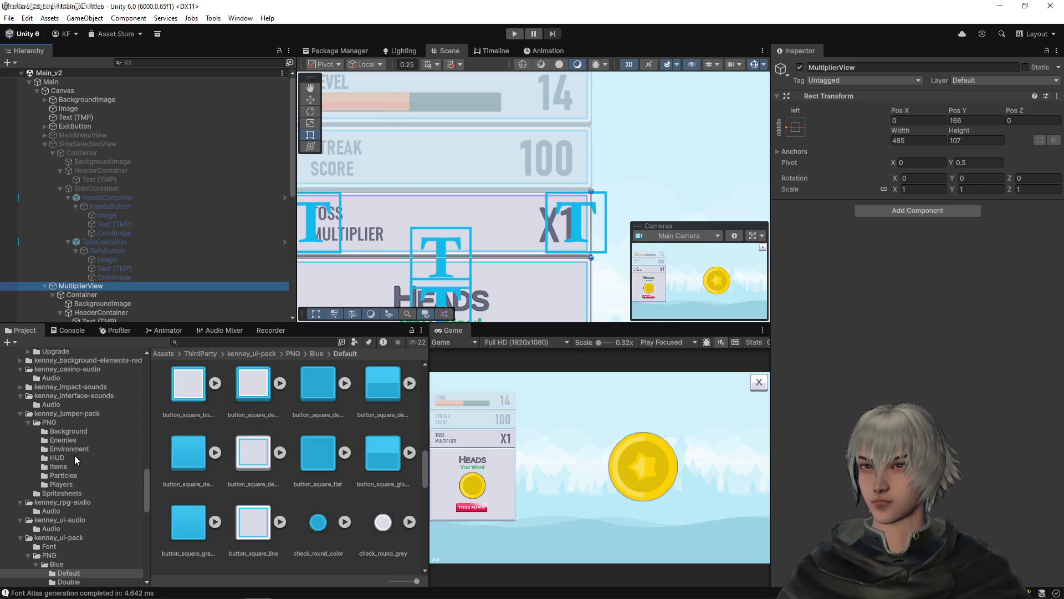
pyautogui.scroll(10, 75, 455)
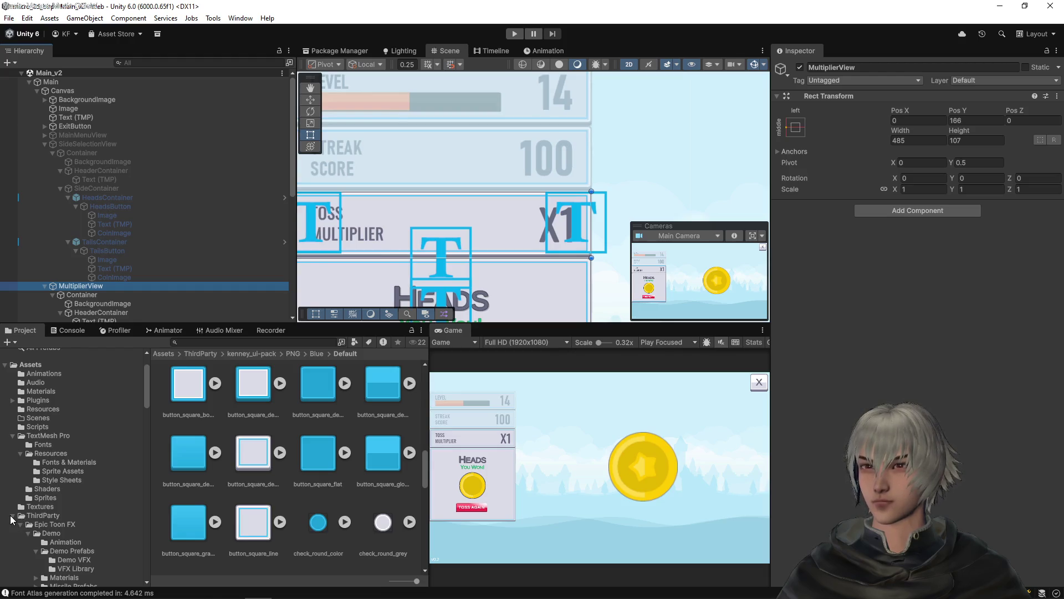
# - Collapse the ThirdParty folder and open the Assets/v2/Scripts folder
pyautogui.click(12, 516)
pyautogui.scroll(-3, 47, 504)
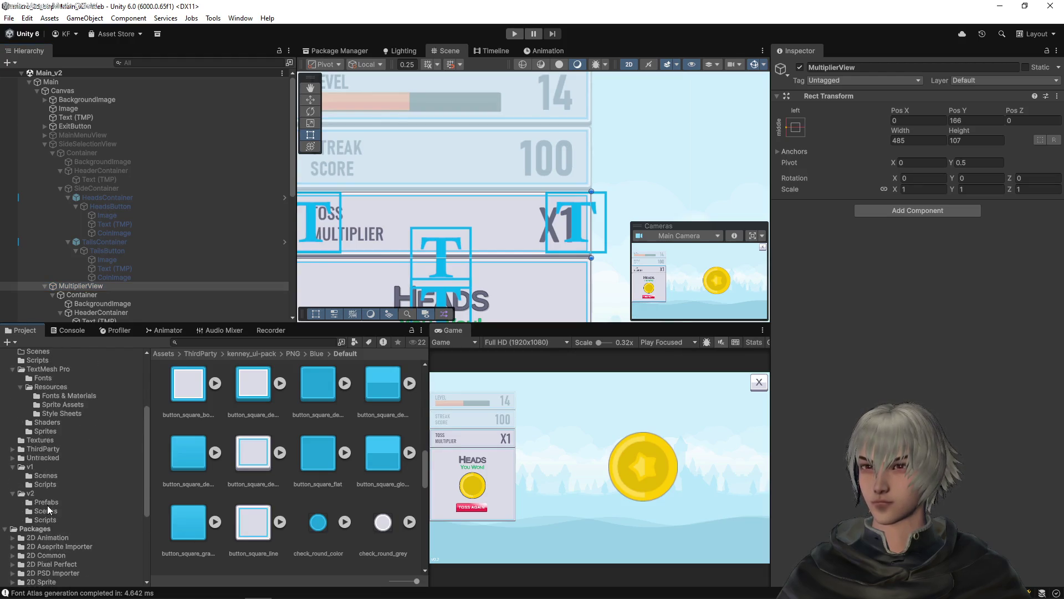
pyautogui.moveTo(58, 403)
pyautogui.mouseDown()
pyautogui.moveTo(53, 485)
pyautogui.moveTo(58, 406)
pyautogui.mouseUp()
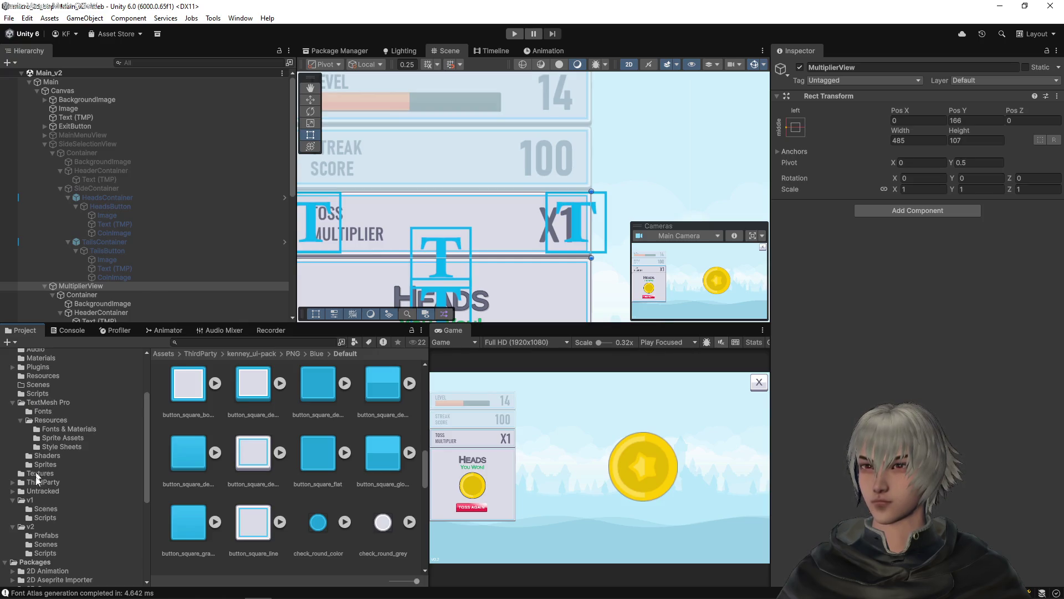
pyautogui.scroll(-6, 45, 497)
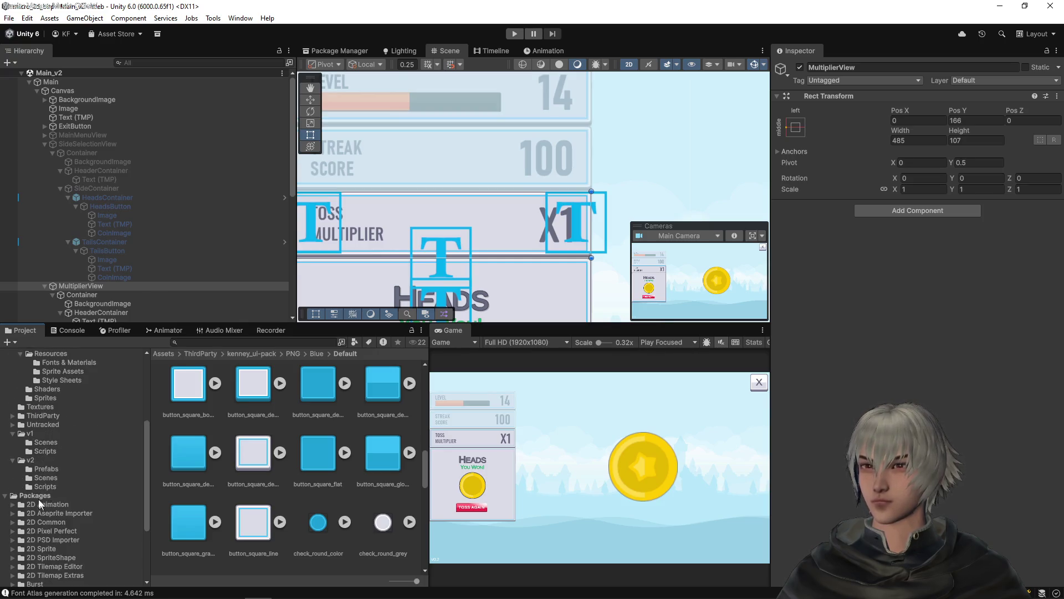
pyautogui.click(46, 487)
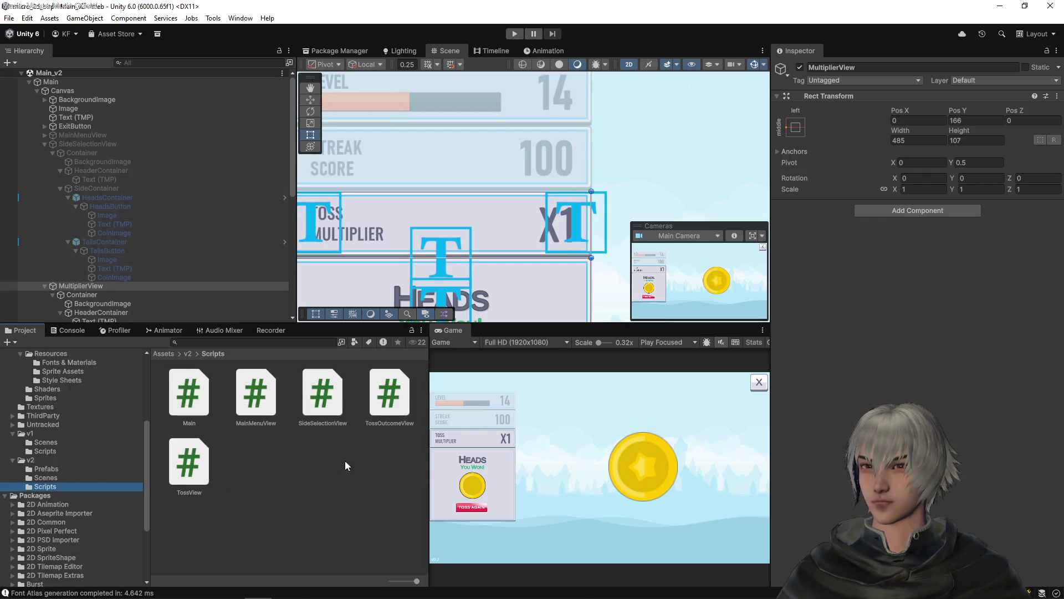
# - Duplicate SideSelectionView, abandon the rename, and delete the SideSelectionView1 copy
pyautogui.click(330, 394)
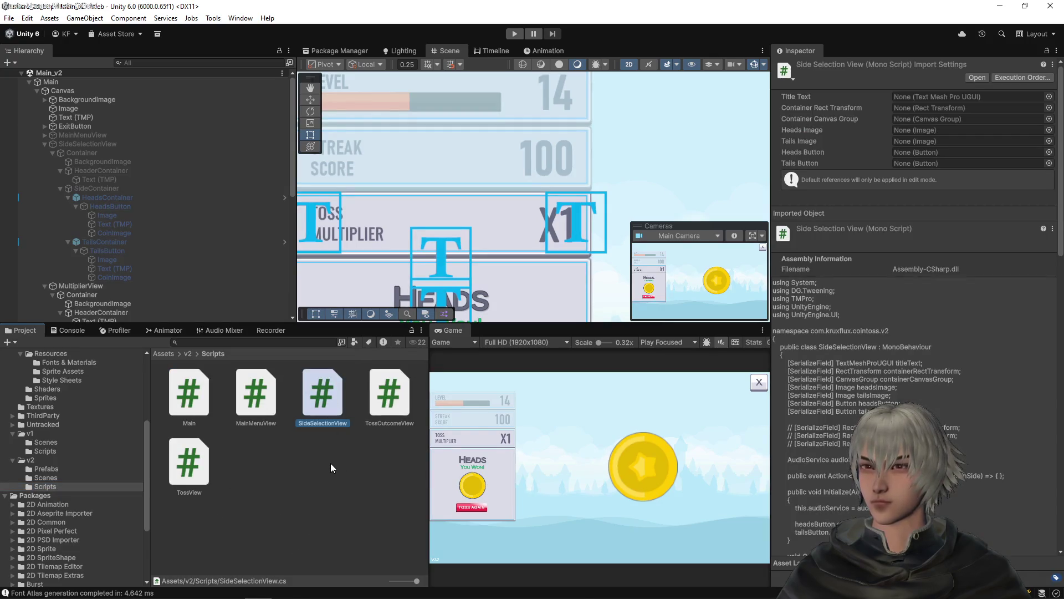
pyautogui.hotkey('ctrl', 'd')
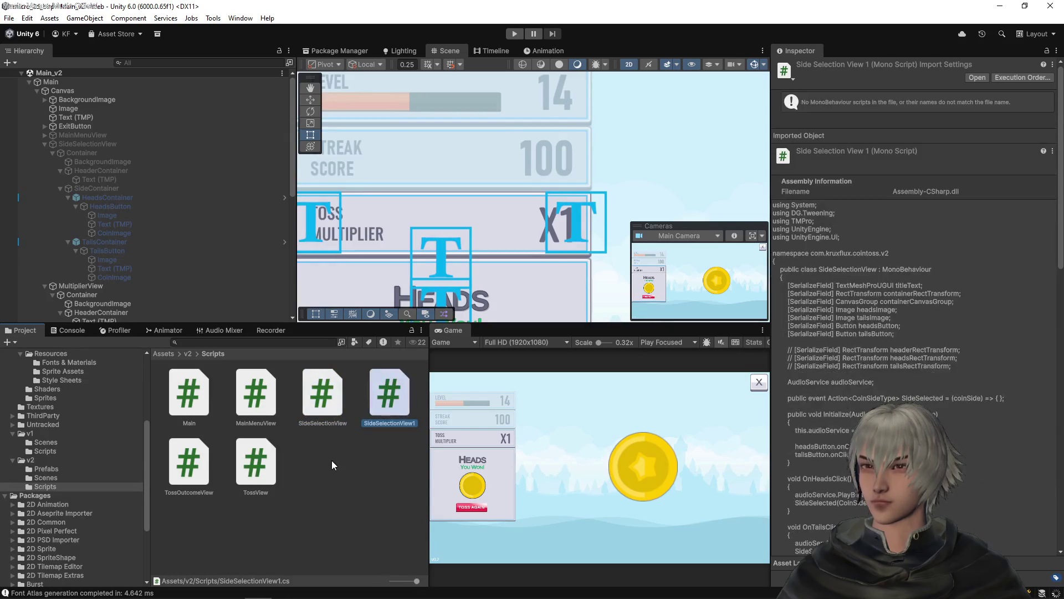
pyautogui.press('F2')
pyautogui.press('End')
pyautogui.press('BackSpace')
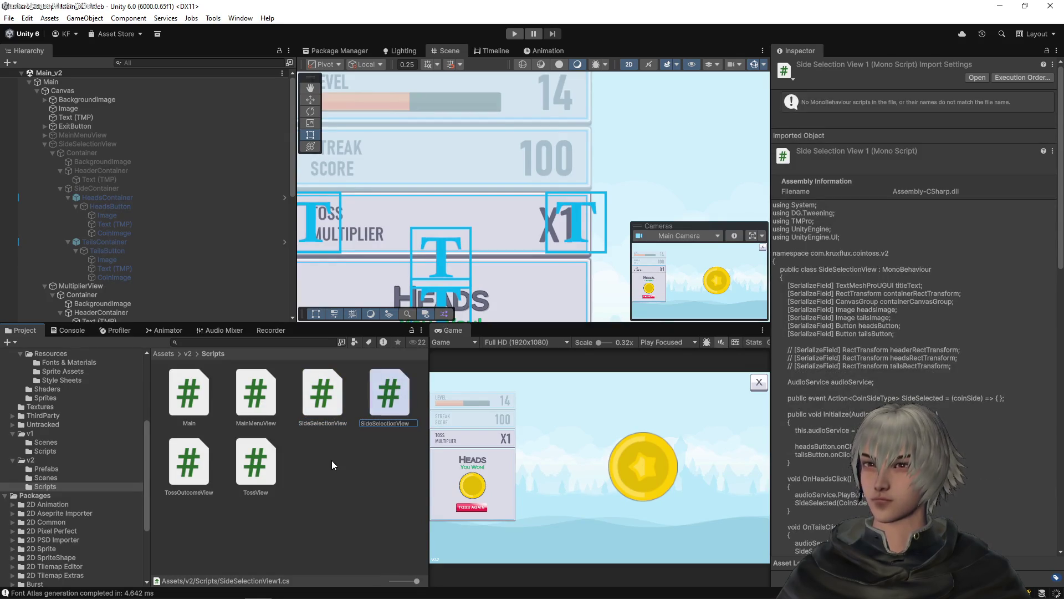
pyautogui.hotkey('shift', 'Home')
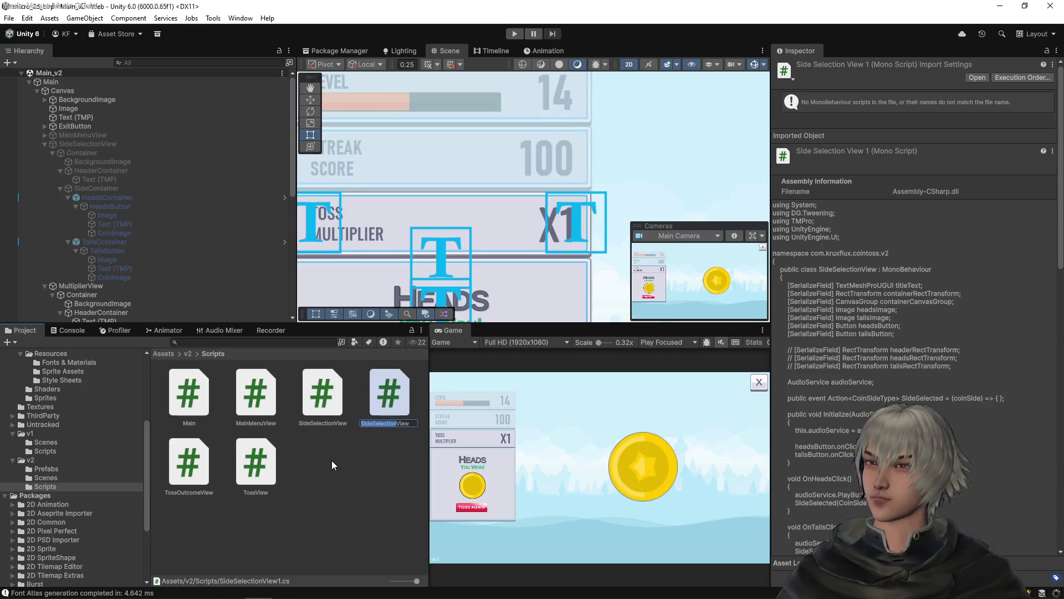
pyautogui.press('Escape')
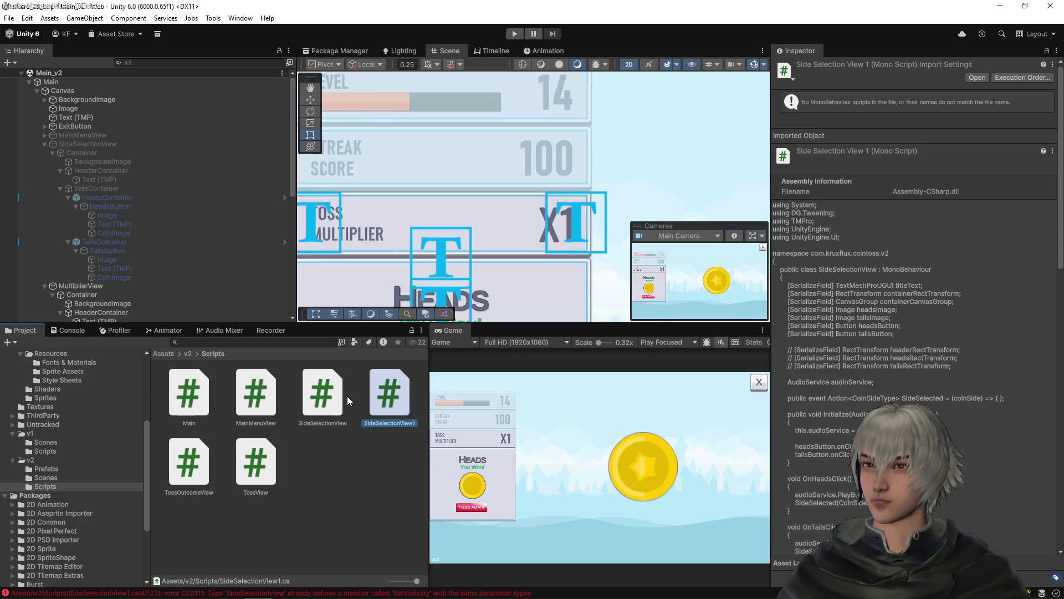
pyautogui.press('Delete')
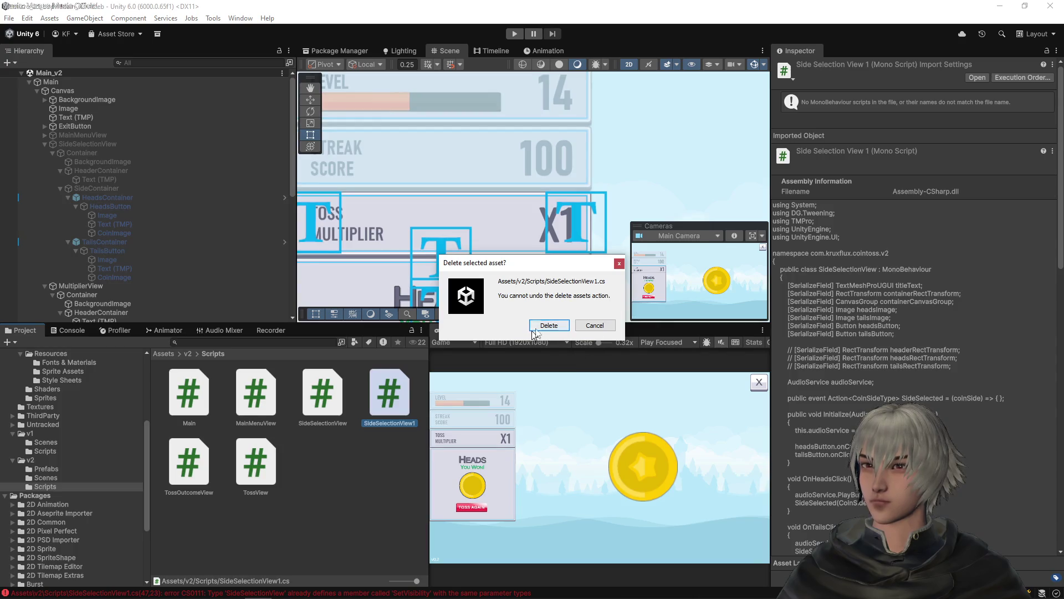
pyautogui.click(534, 327)
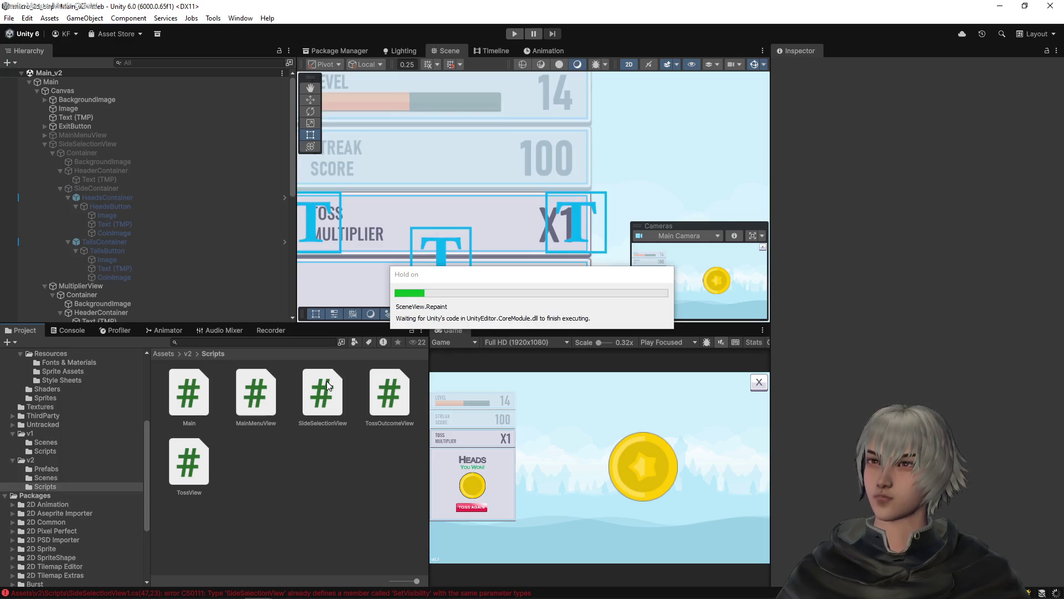
pyautogui.click(382, 390)
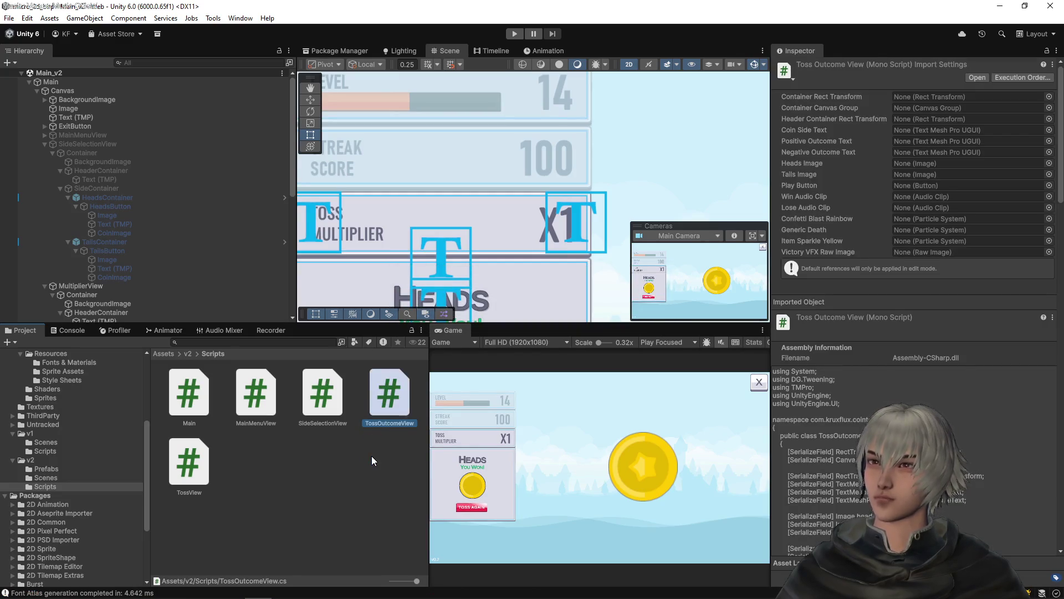
# - Duplicate the TossOutcomeView script and rename the copy MultiplierView
pyautogui.hotkey('ctrl', 'd')
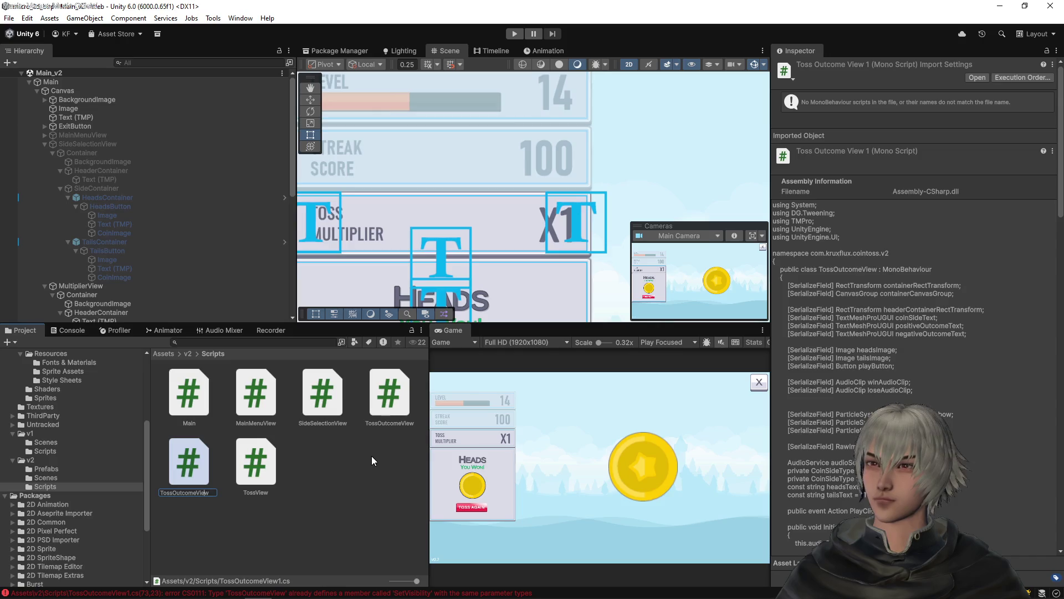
pyautogui.hotkey('shift', 'Home')
pyautogui.write('Multi')
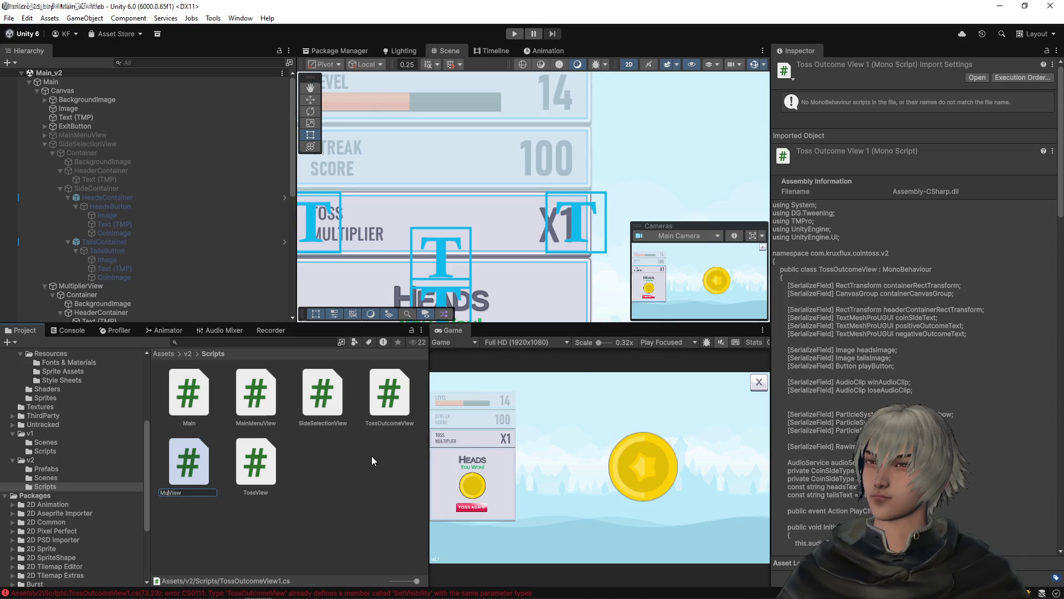
pyautogui.write('plier')
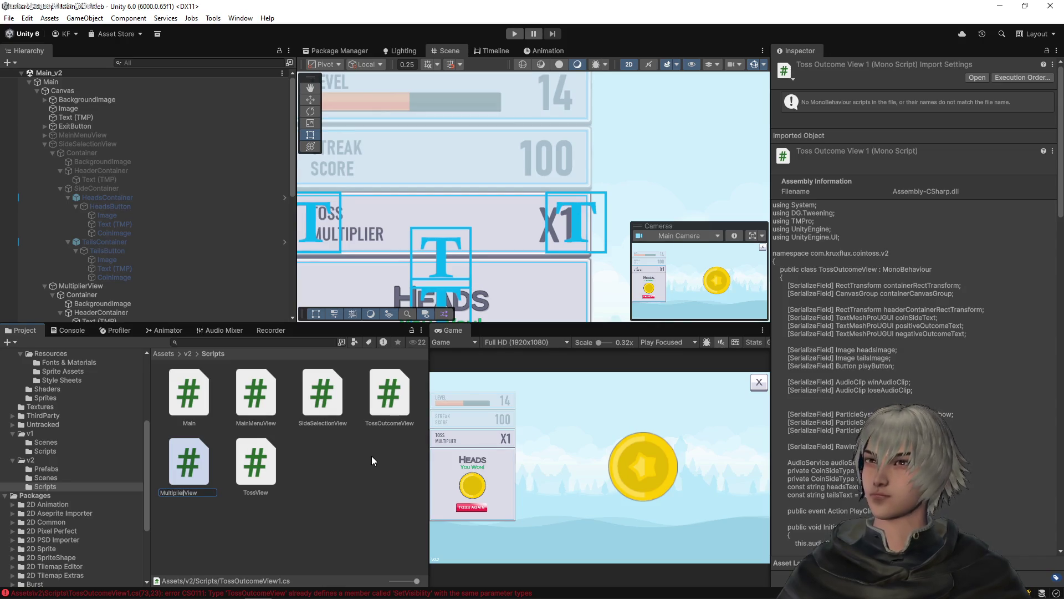
pyautogui.press('Return')
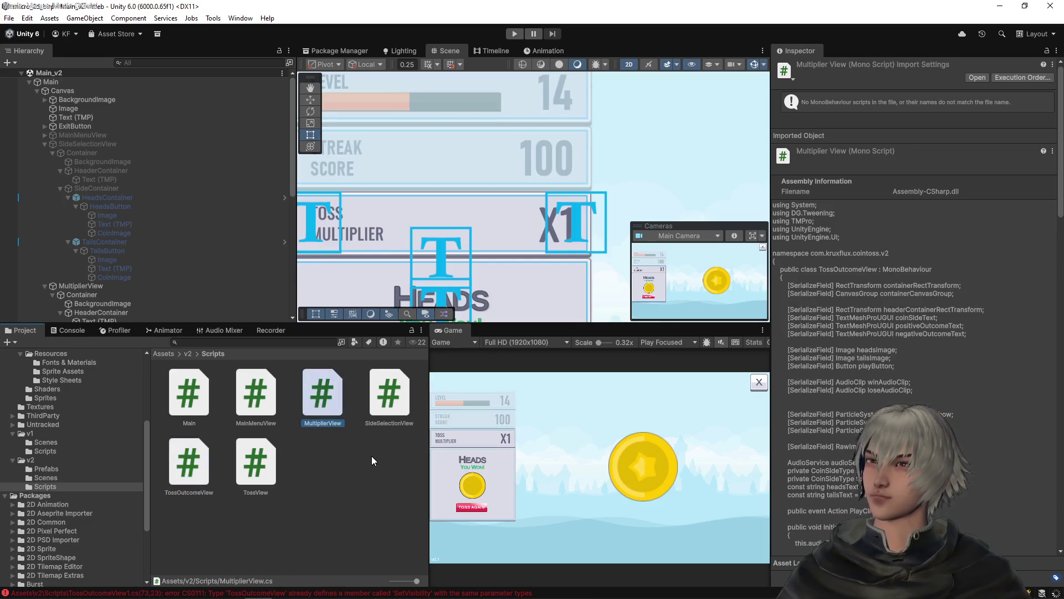
pyautogui.hotkey('alt', 'Tab')
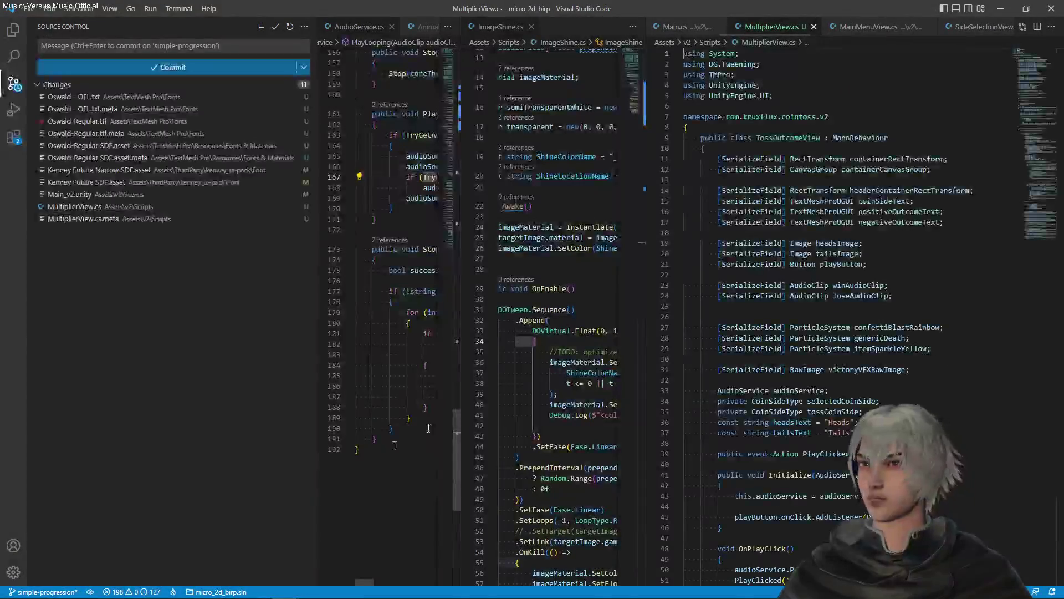
# - Rename the class to MultiplierView : MonoBehaviour and save the script
pyautogui.doubleClick(804, 147)
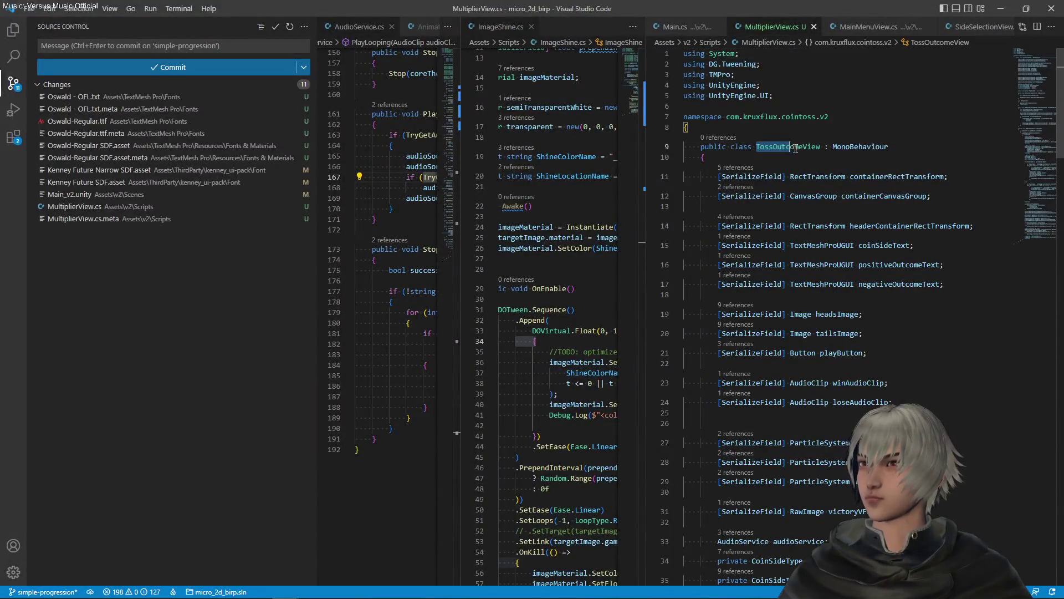
pyautogui.write('MultiplierView : MonoB')
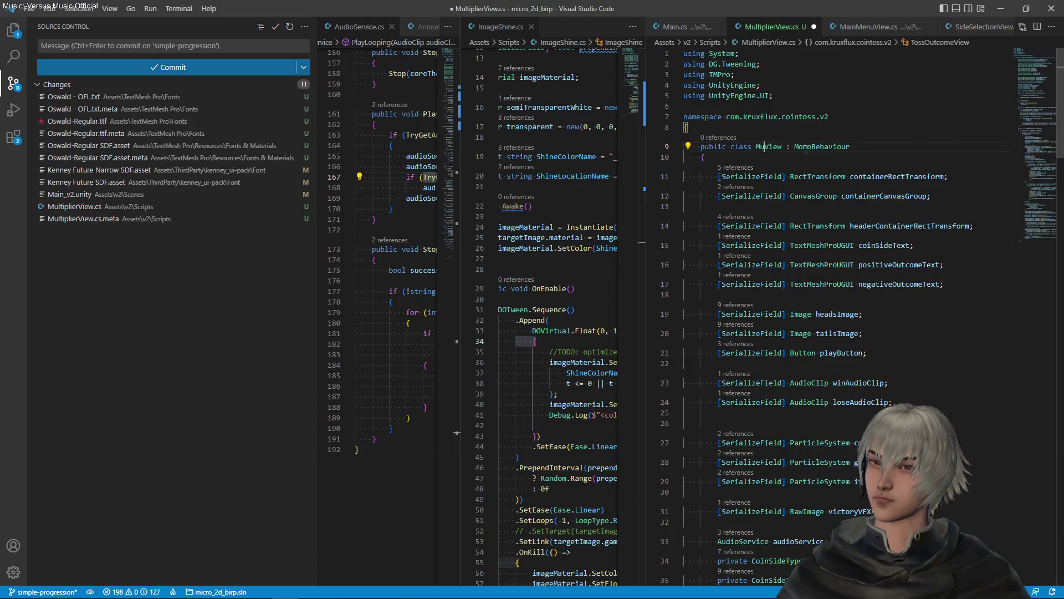
pyautogui.write('ehaviour')
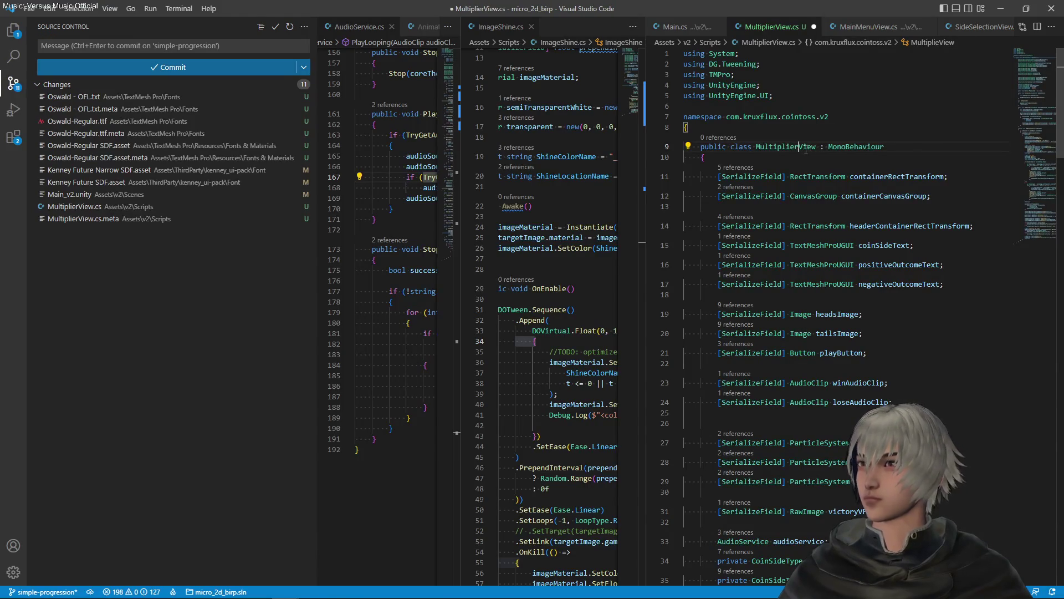
pyautogui.hotkey('ctrl', 's')
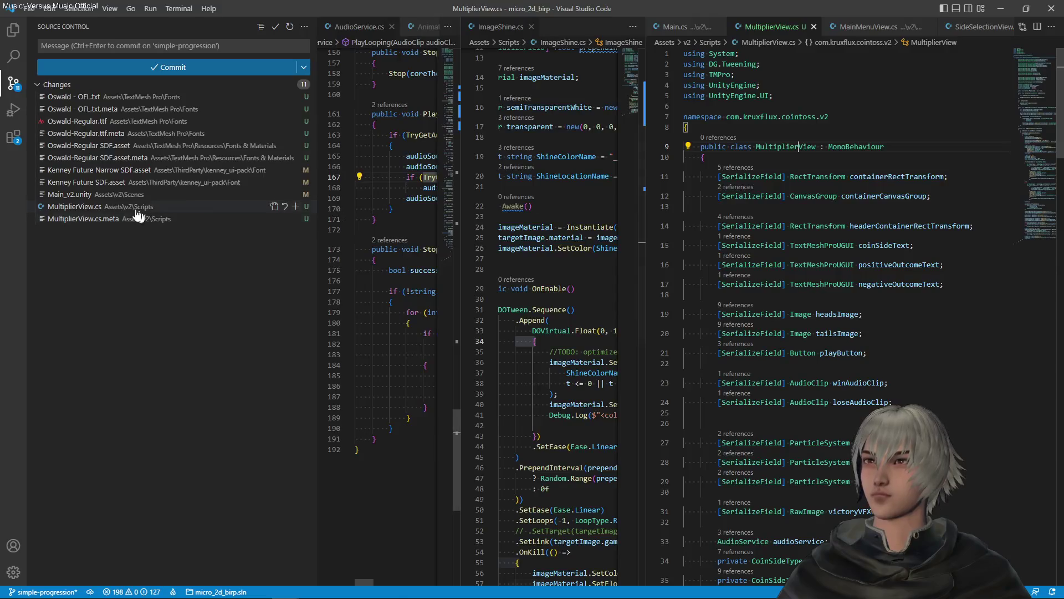
# - Stage the six Oswald font files and write the commit message 'added new font Oswald Regular'
pyautogui.click(125, 158)
pyautogui.keyDown('shift'); pyautogui.click(116, 97); pyautogui.keyUp('shift')
pyautogui.click(296, 96)
pyautogui.click(194, 49)
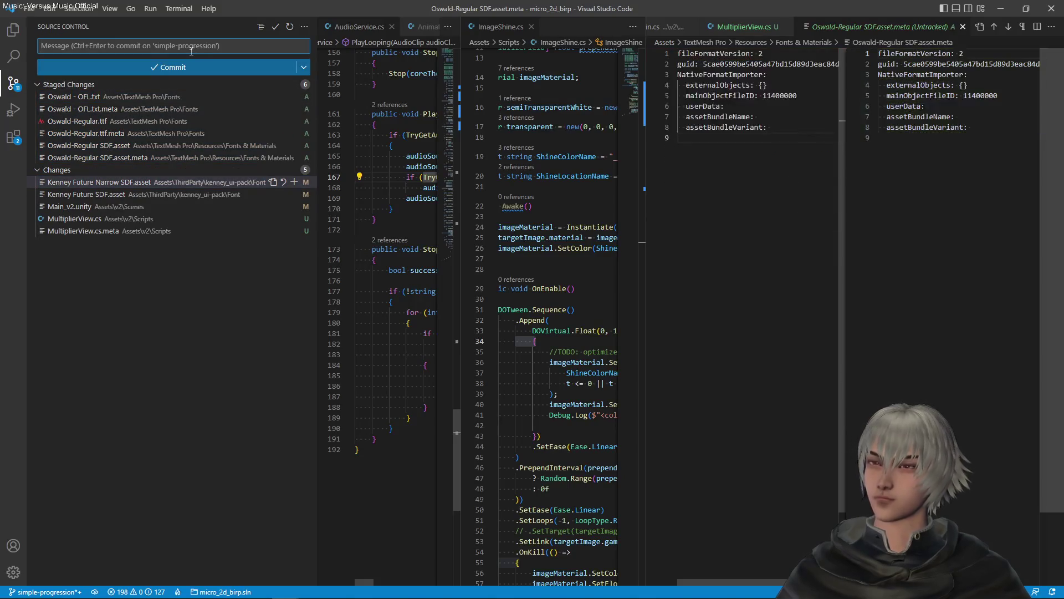
pyautogui.write('added new font Oswald Regular')
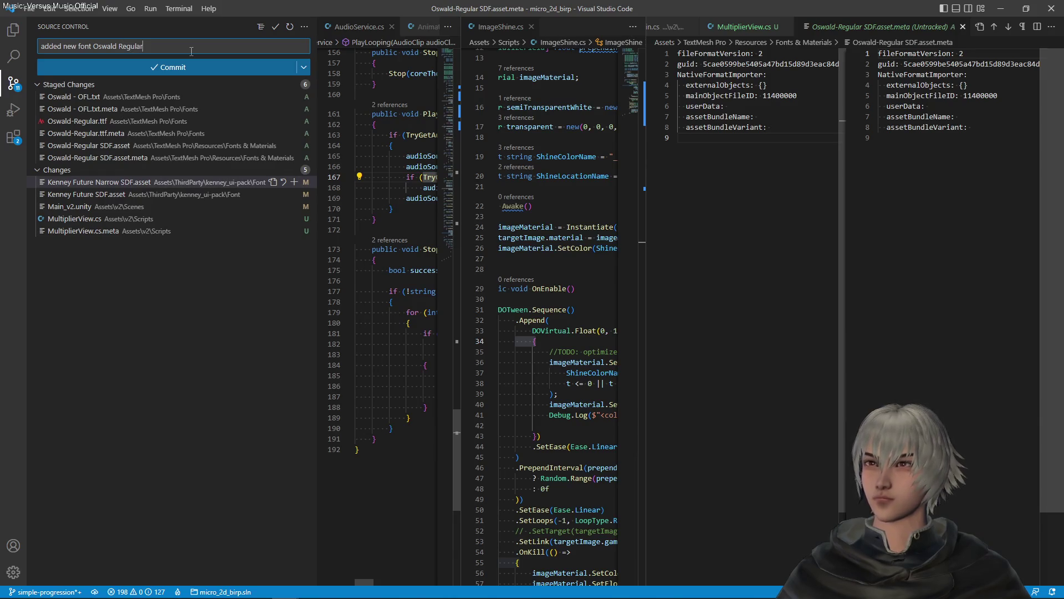
# - Commit the staged Oswald font files and review the Kenney Future Narrow SDF changes
pyautogui.click(189, 68)
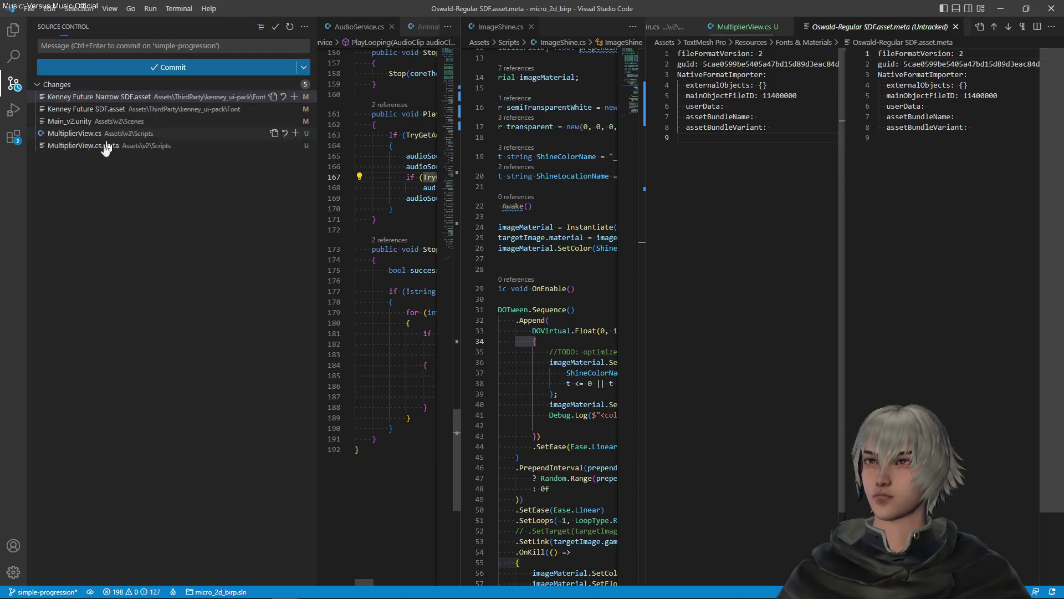
pyautogui.click(93, 99)
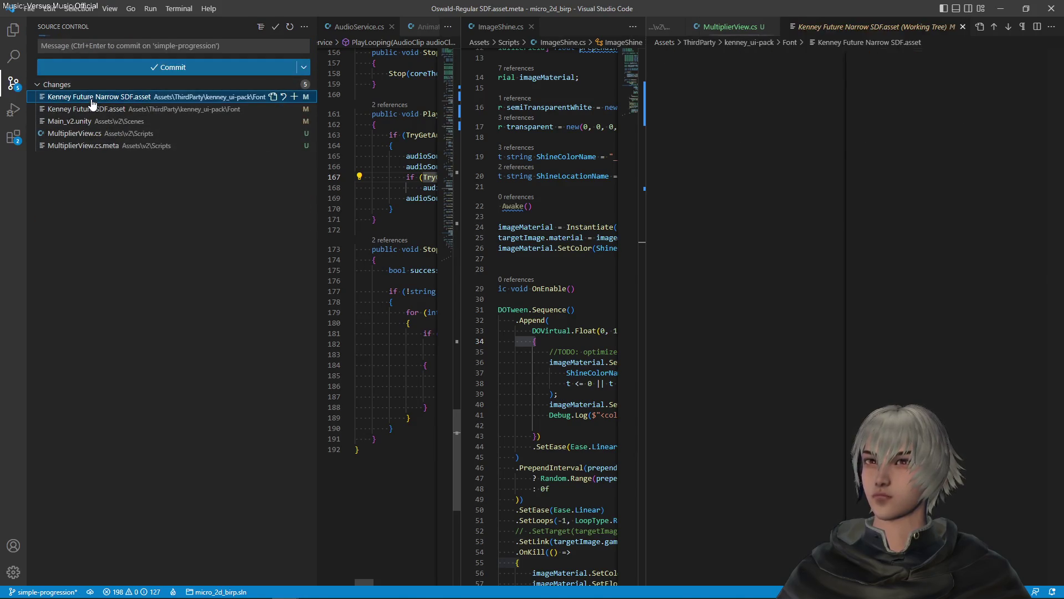
pyautogui.click(295, 96)
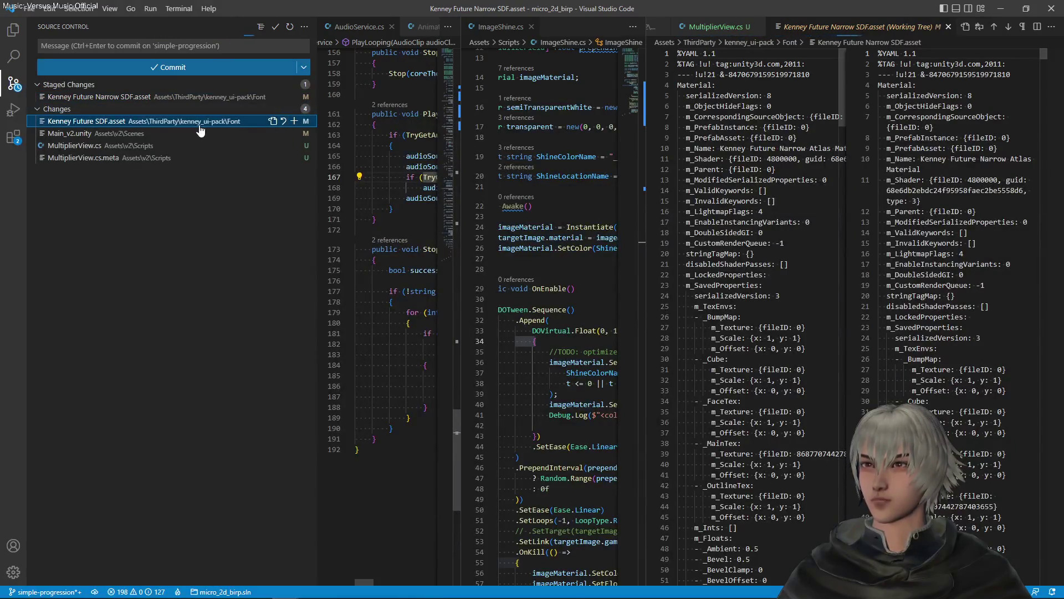
# - Discard the changes to both Kenney Future SDF font assets, leaving three pending files
pyautogui.click(294, 121)
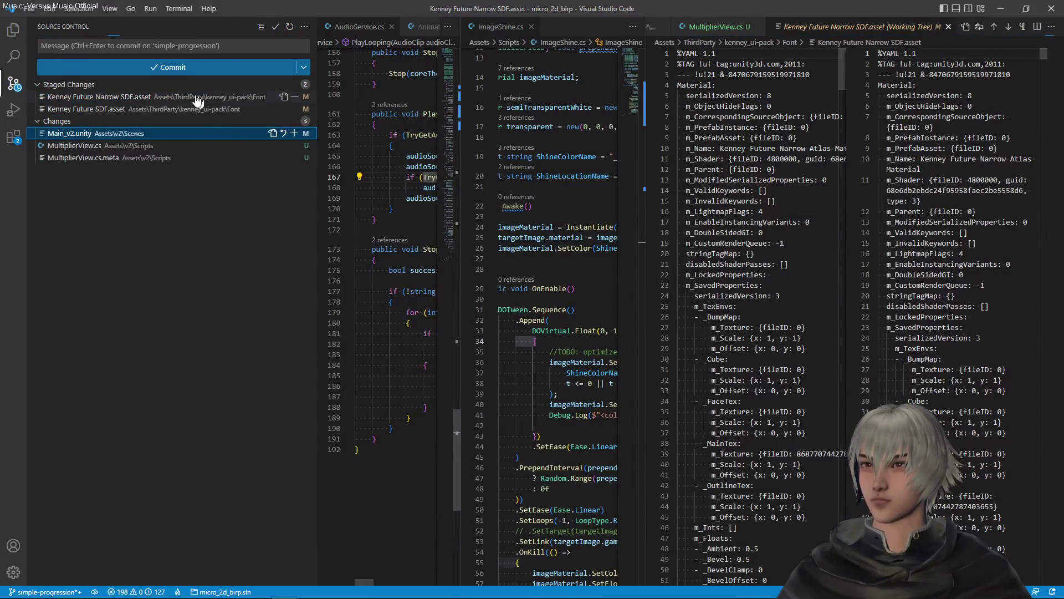
pyautogui.click(292, 85)
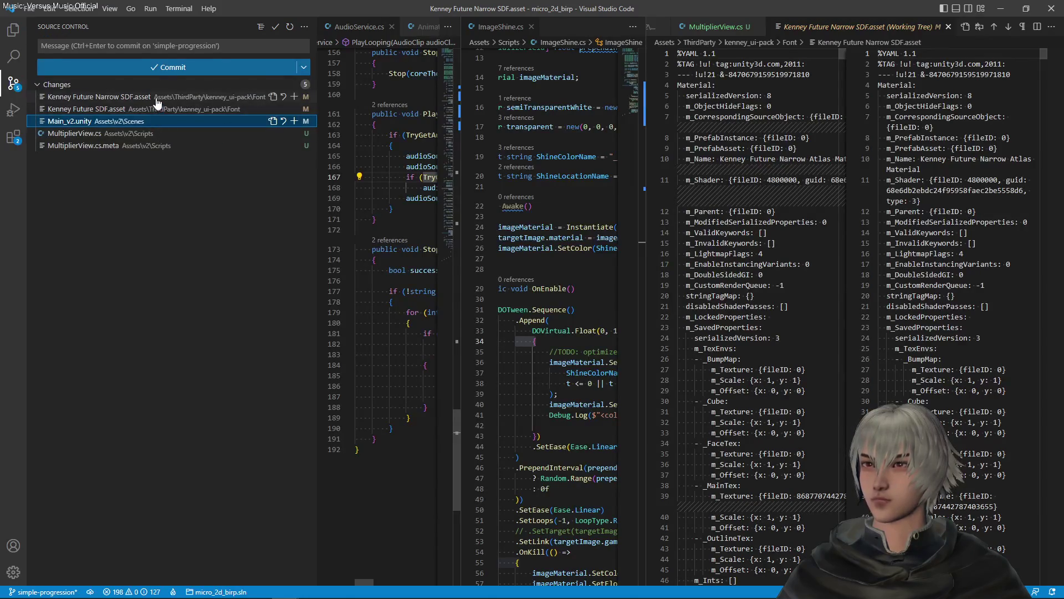
pyautogui.click(285, 98)
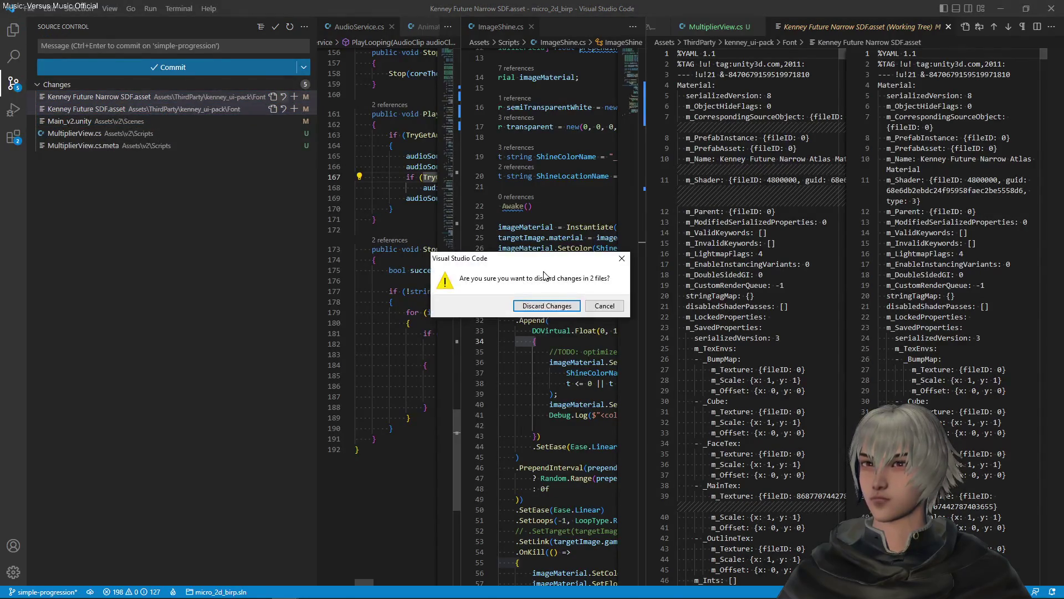
pyautogui.click(547, 302)
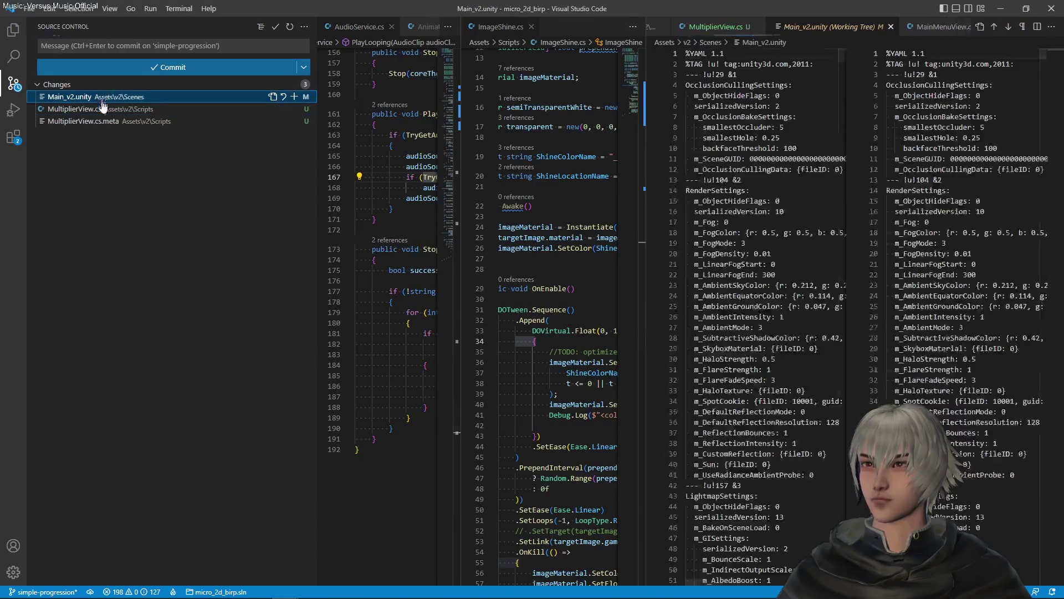
pyautogui.click(104, 109)
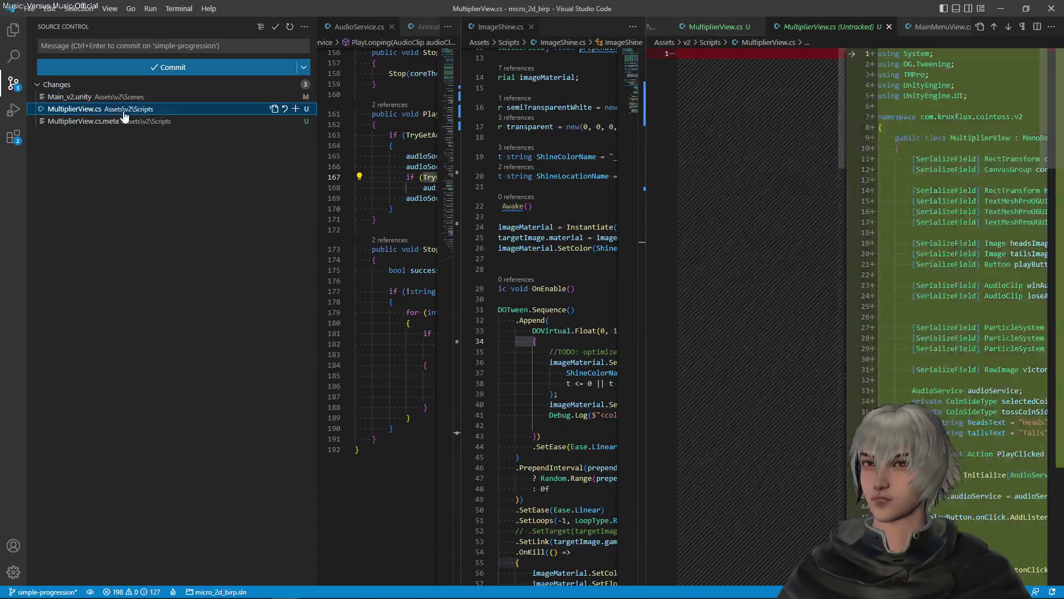
# - Open MultiplierView.cs for normal editing and review its fields and the uses of positiveOutcomeText
pyautogui.click(889, 28)
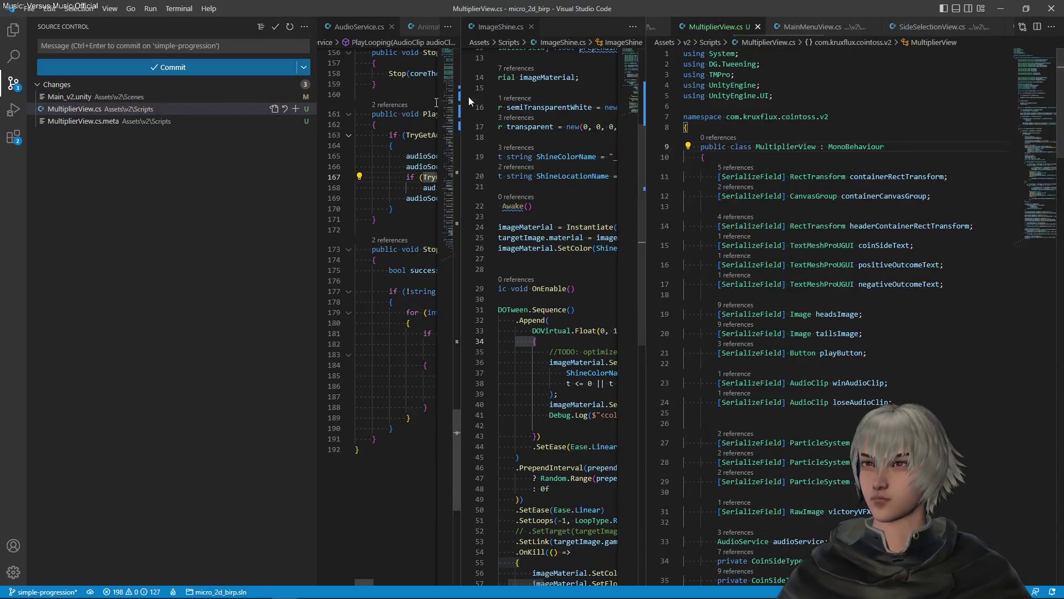
pyautogui.scroll(-10, 849, 235)
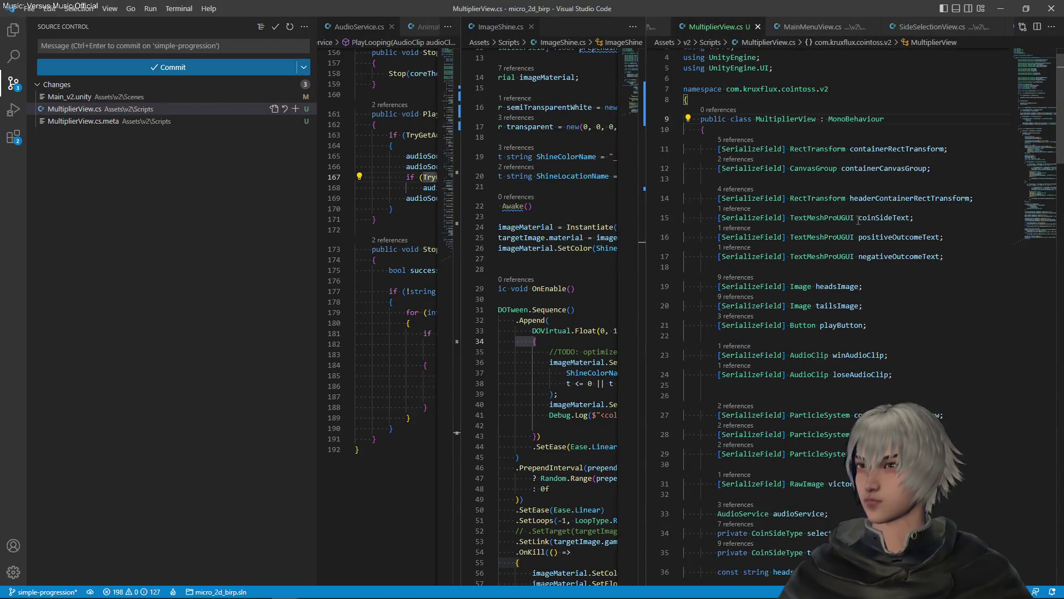
pyautogui.scroll(-6, 863, 221)
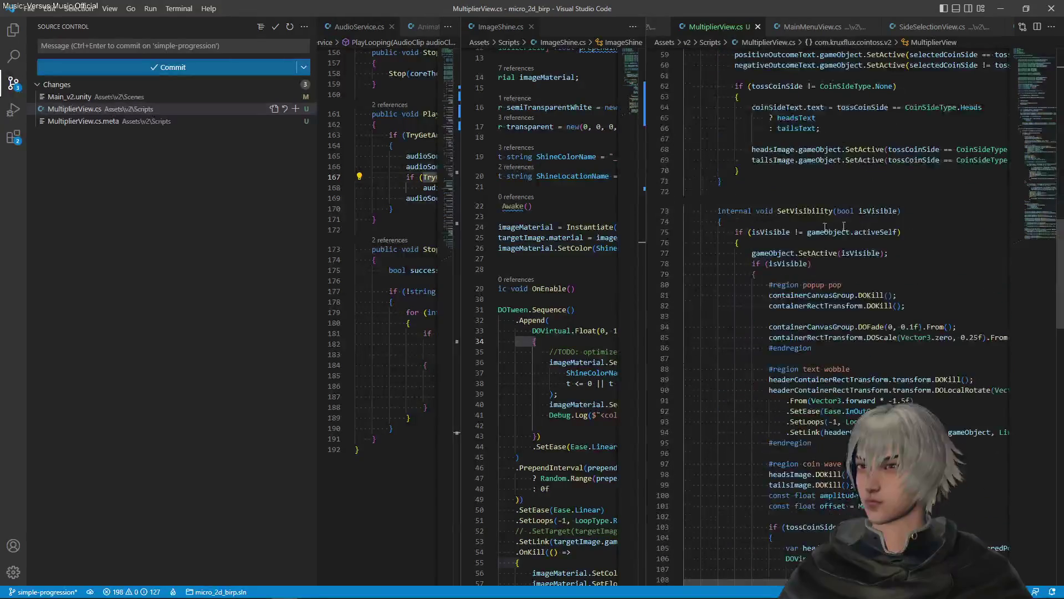
pyautogui.scroll(9, 843, 223)
pyautogui.scroll(9, 843, 222)
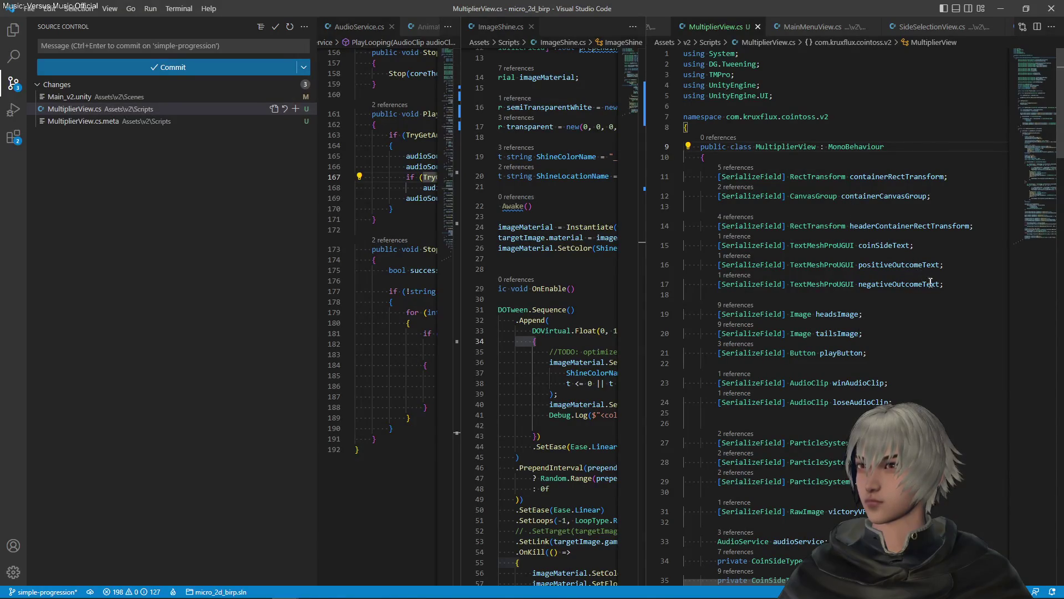
pyautogui.click(925, 250)
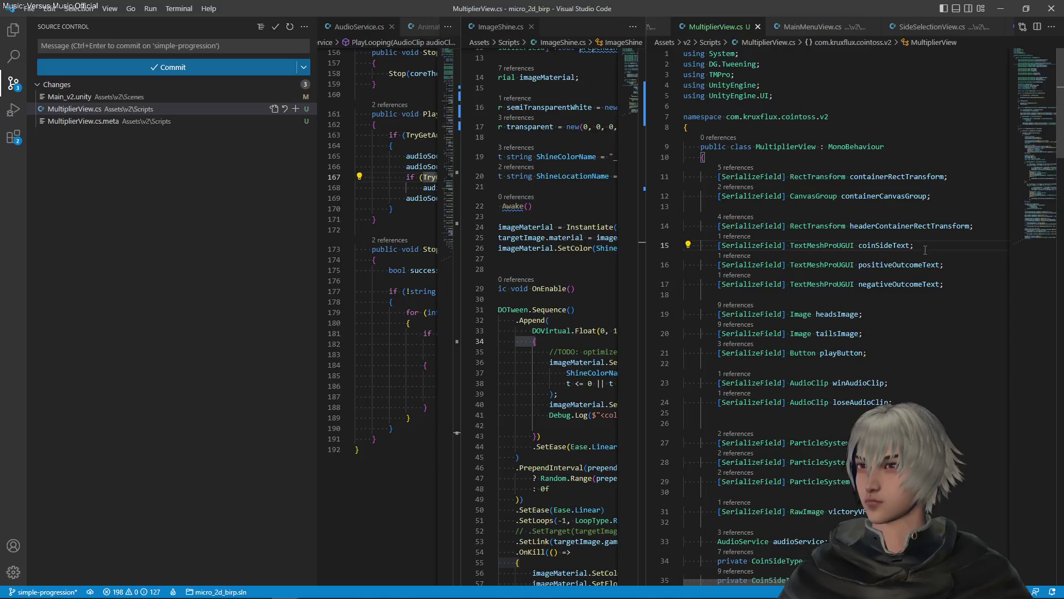
pyautogui.click(957, 286)
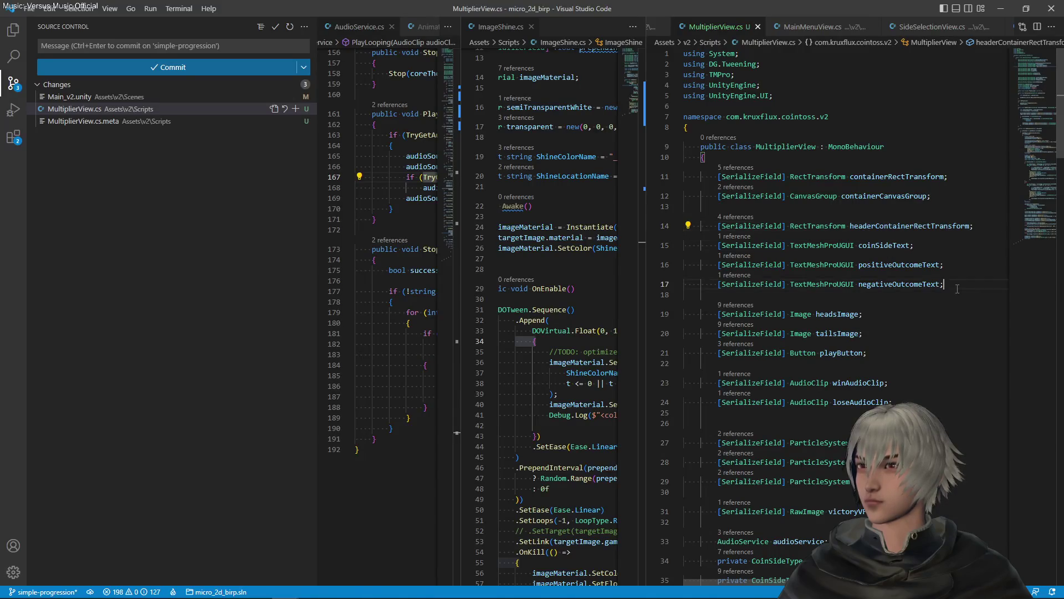
pyautogui.click(877, 265)
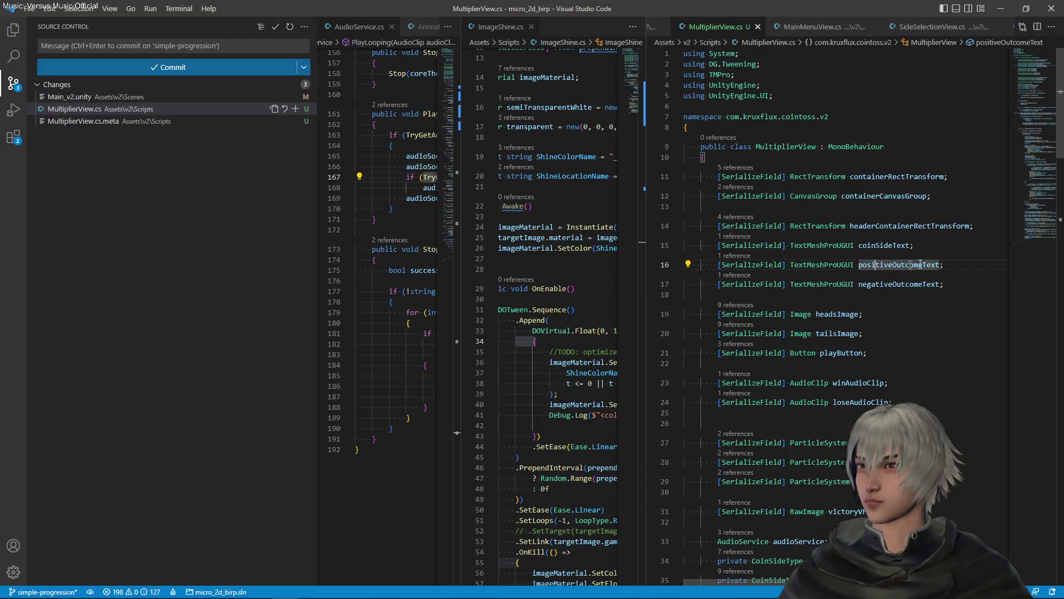
pyautogui.click(942, 285)
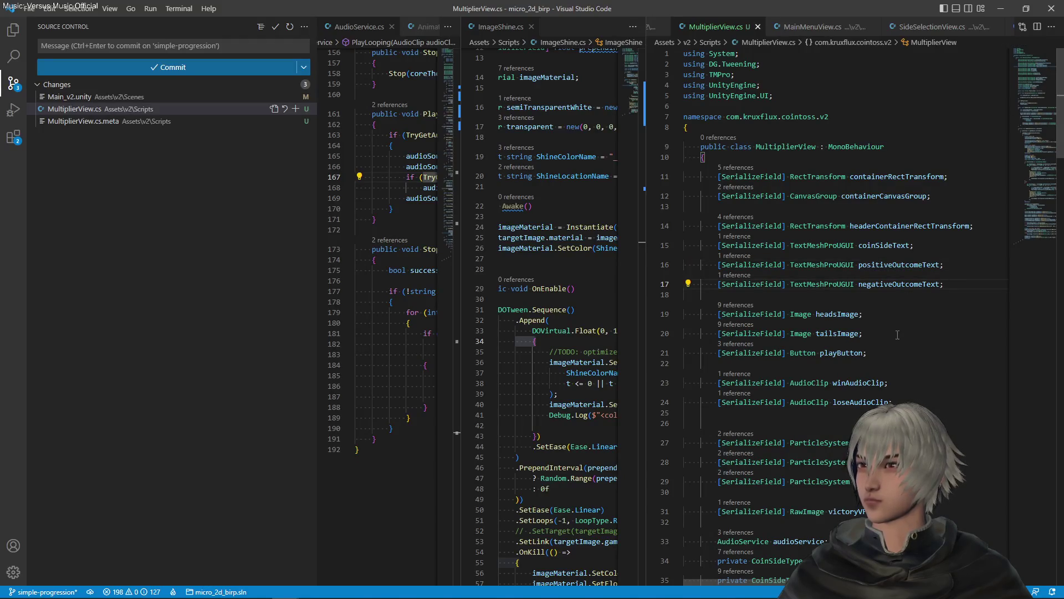
# - Delete the unused field declarations after negativeOutcomeText through the coin-side fields
pyautogui.scroll(-2, 897, 339)
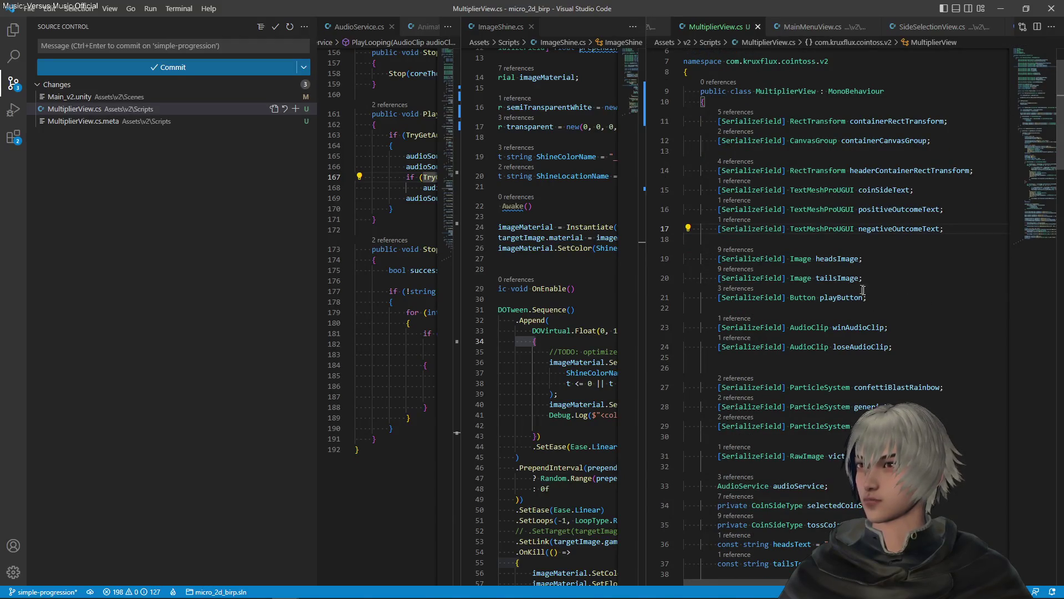
pyautogui.moveTo(876, 298); pyautogui.dragTo(950, 222)
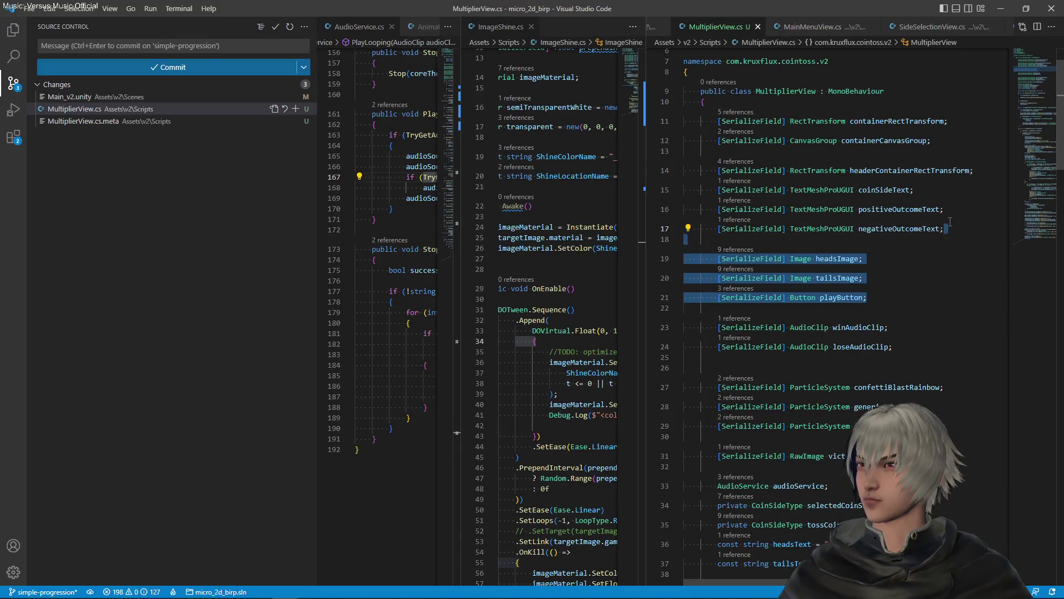
pyautogui.click(901, 347)
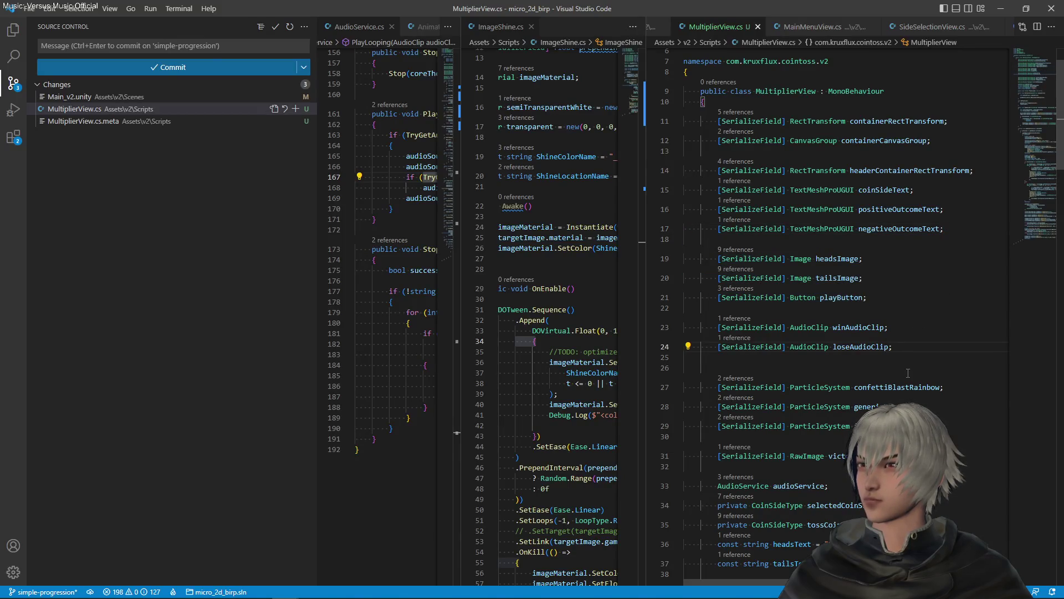
pyautogui.scroll(-2, 907, 373)
pyautogui.moveTo(921, 372); pyautogui.dragTo(927, 304)
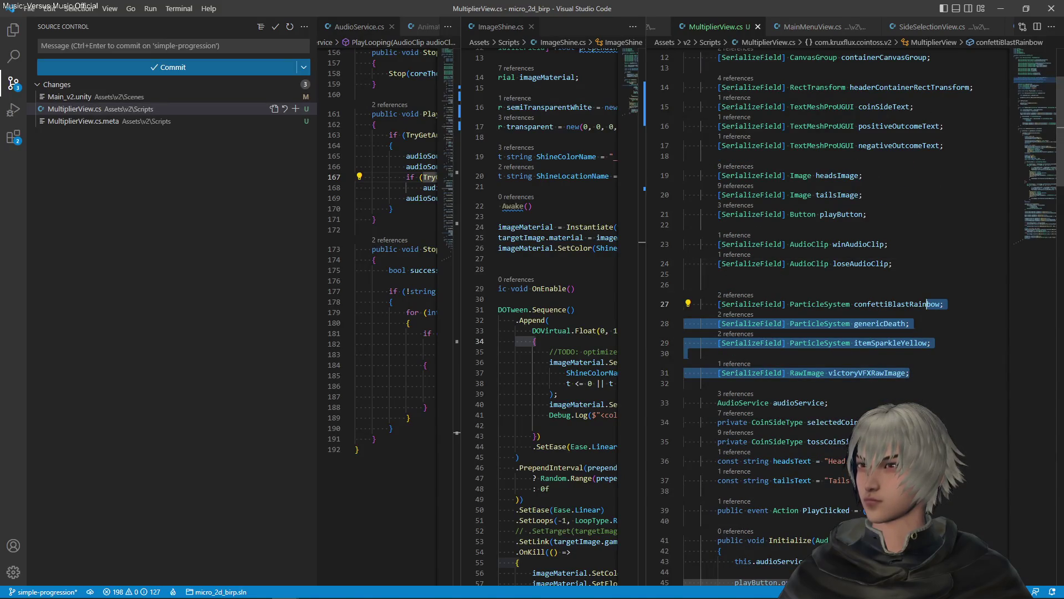
pyautogui.click(820, 441)
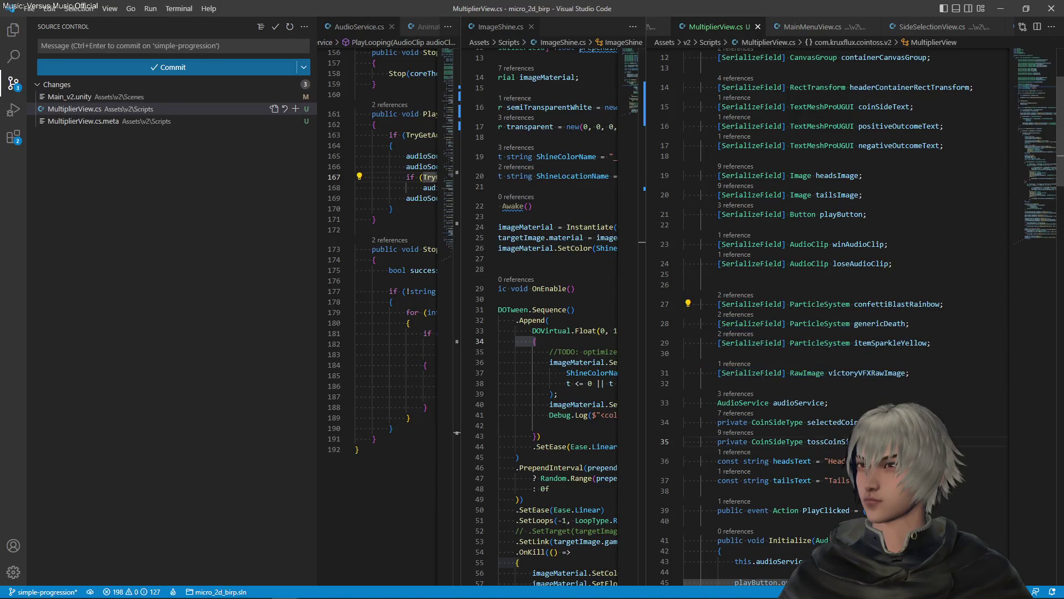
pyautogui.moveTo(820, 441)
pyautogui.mouseDown()
pyautogui.moveTo(898, 296)
pyautogui.moveTo(958, 144)
pyautogui.mouseUp()
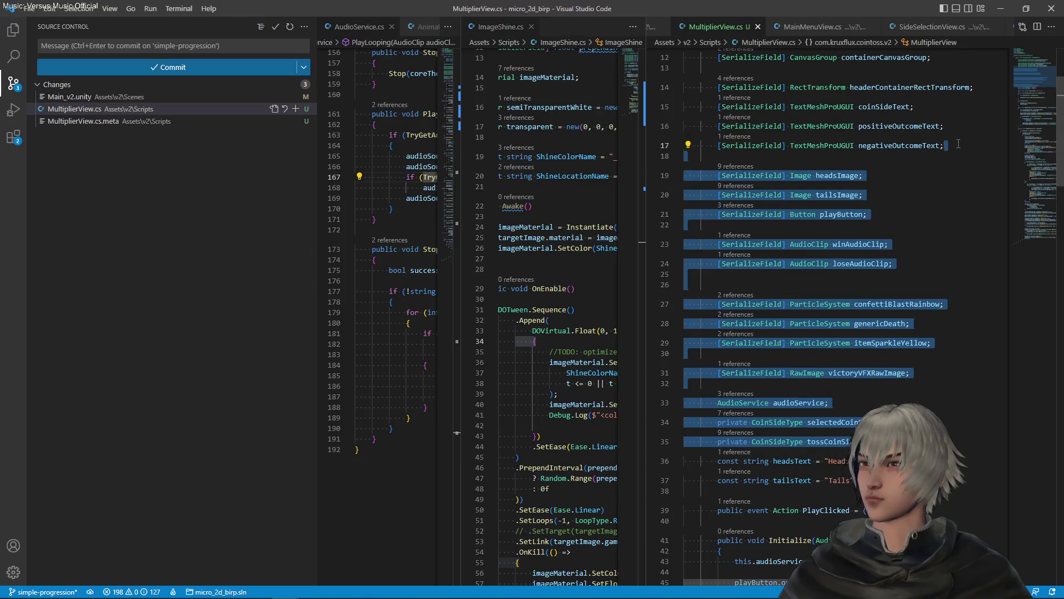
pyautogui.press('BackSpace')
# - Remove the negativeOutcomeText field line, leaving a blank line below positiveOutcomeText
pyautogui.hotkey('shift', 'Up')
pyautogui.press('BackSpace')
pyautogui.press('Return')
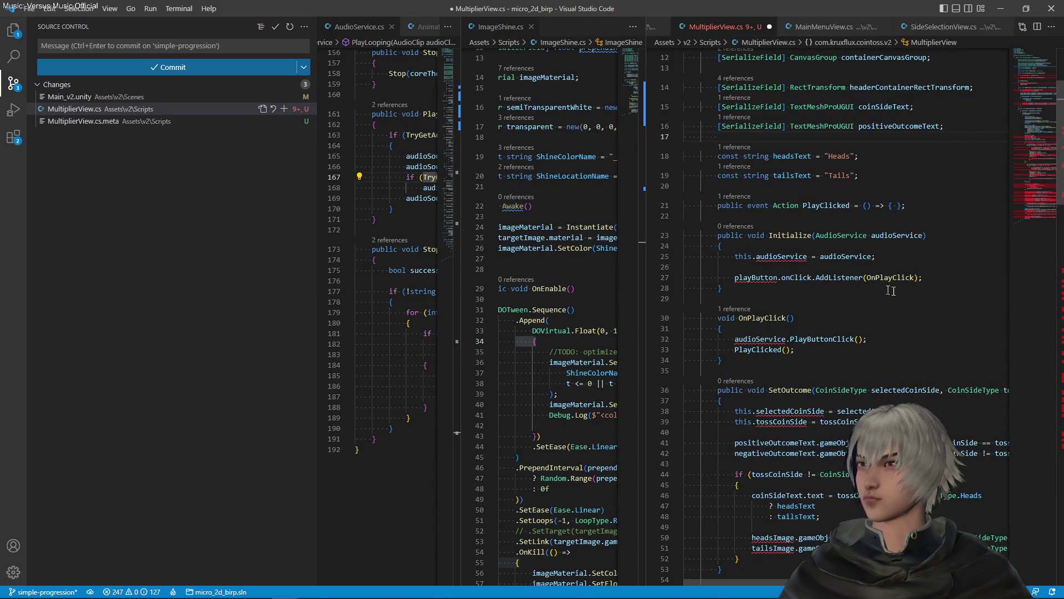
# - Empty Initialize's body, remove OnPlayClick, add a closing brace, and widen the MultiplierView editor
pyautogui.moveTo(934, 281)
pyautogui.mouseDown()
pyautogui.moveTo(775, 269)
pyautogui.moveTo(720, 246)
pyautogui.mouseUp()
pyautogui.press('BackSpace')
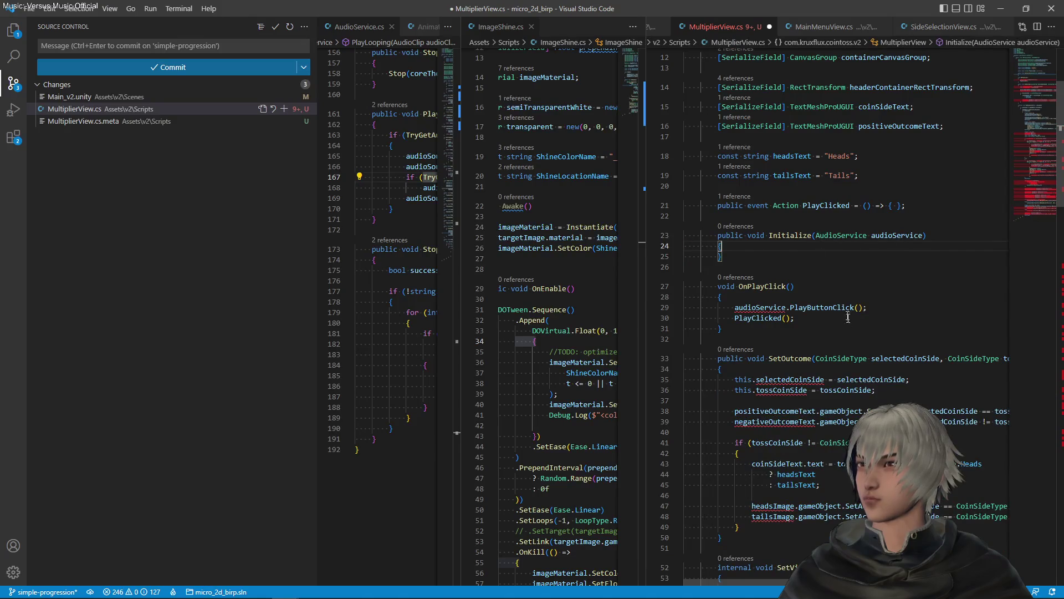
pyautogui.moveTo(871, 308); pyautogui.dragTo(876, 297)
pyautogui.moveTo(724, 329); pyautogui.dragTo(721, 246)
pyautogui.press('BackSpace')
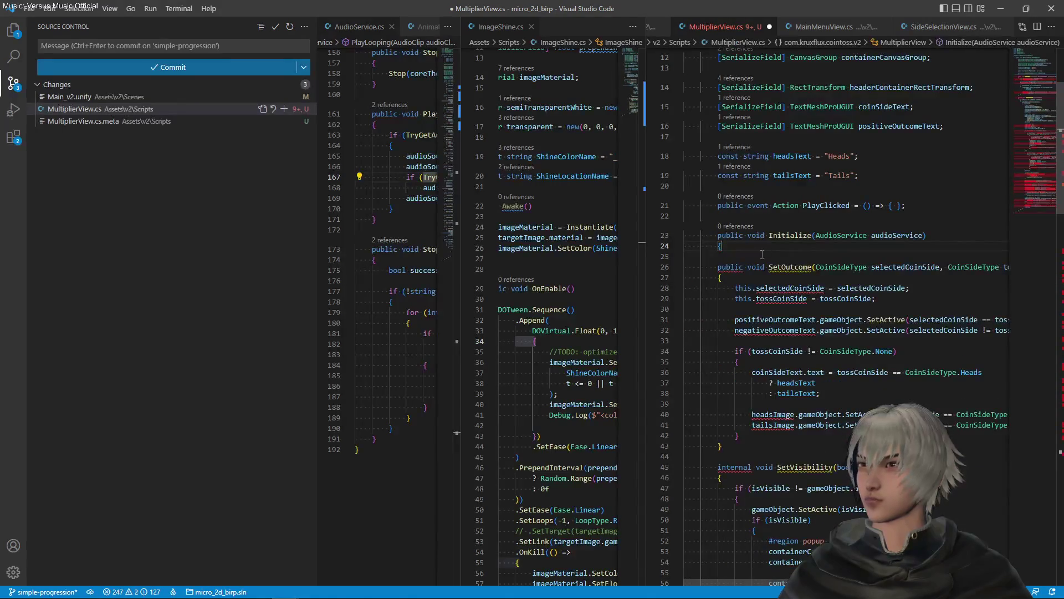
pyautogui.hotkey('ctrl', 'z')
pyautogui.write('}')
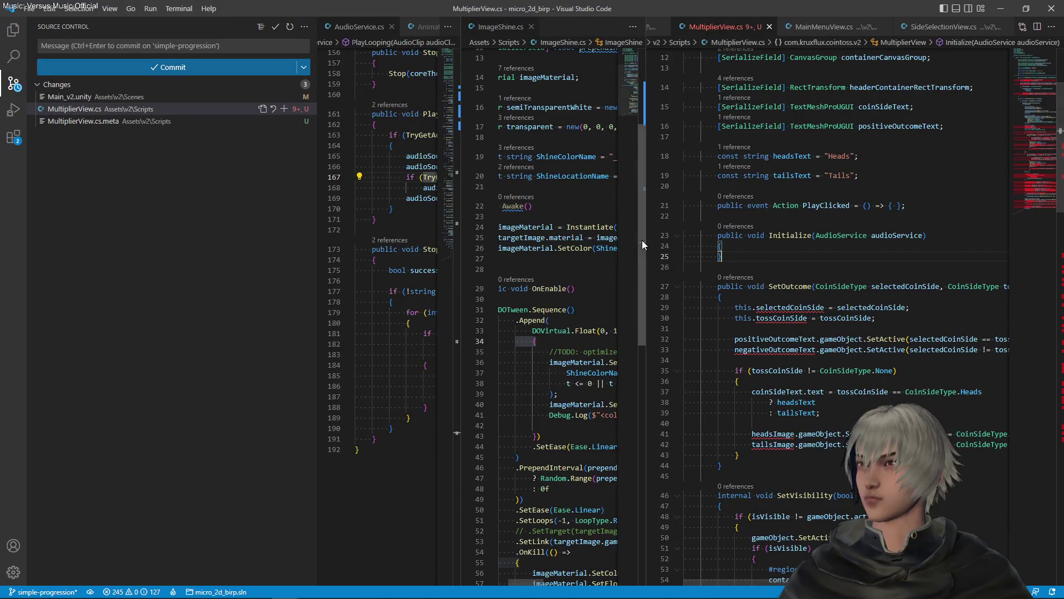
pyautogui.moveTo(645, 261); pyautogui.dragTo(486, 227)
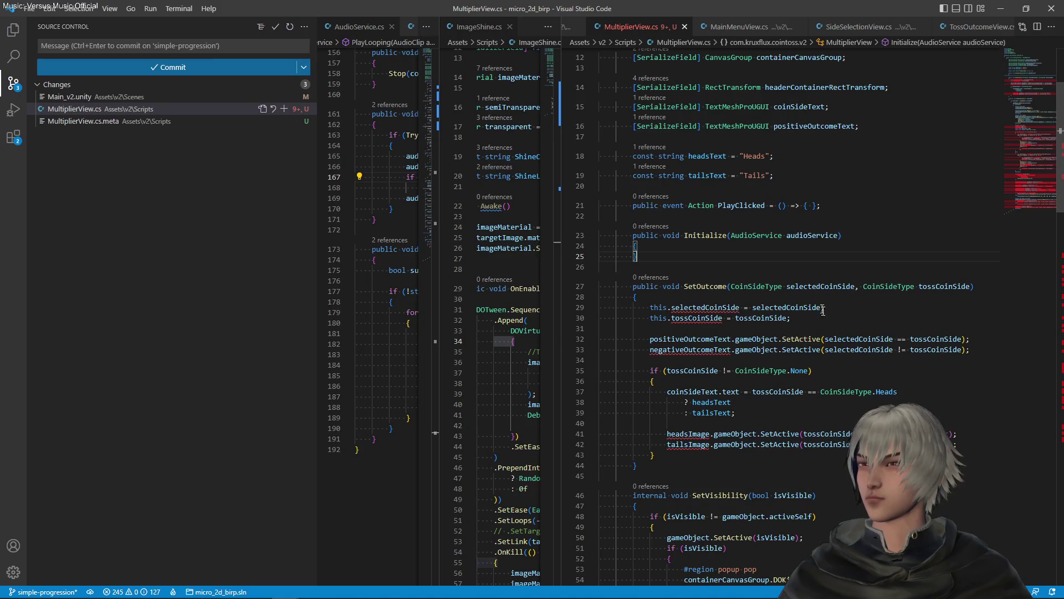
pyautogui.scroll(3, 749, 302)
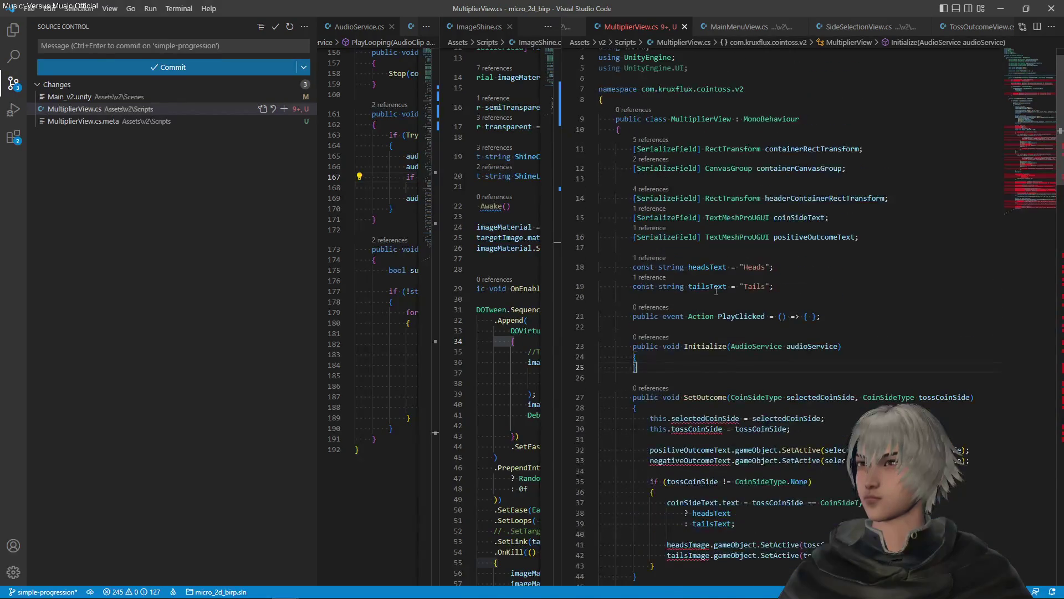
# - Rename SetOutcome to SetMultiplier with F2 and replace its parameters with int multiplier
pyautogui.click(690, 397)
pyautogui.scroll(-5, 709, 397)
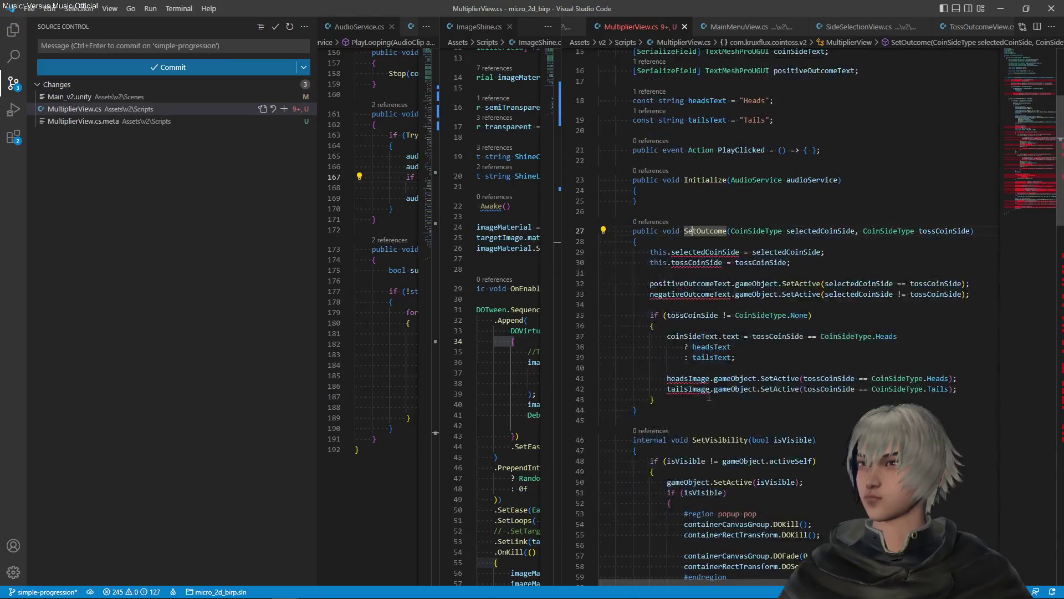
pyautogui.scroll(2, 710, 395)
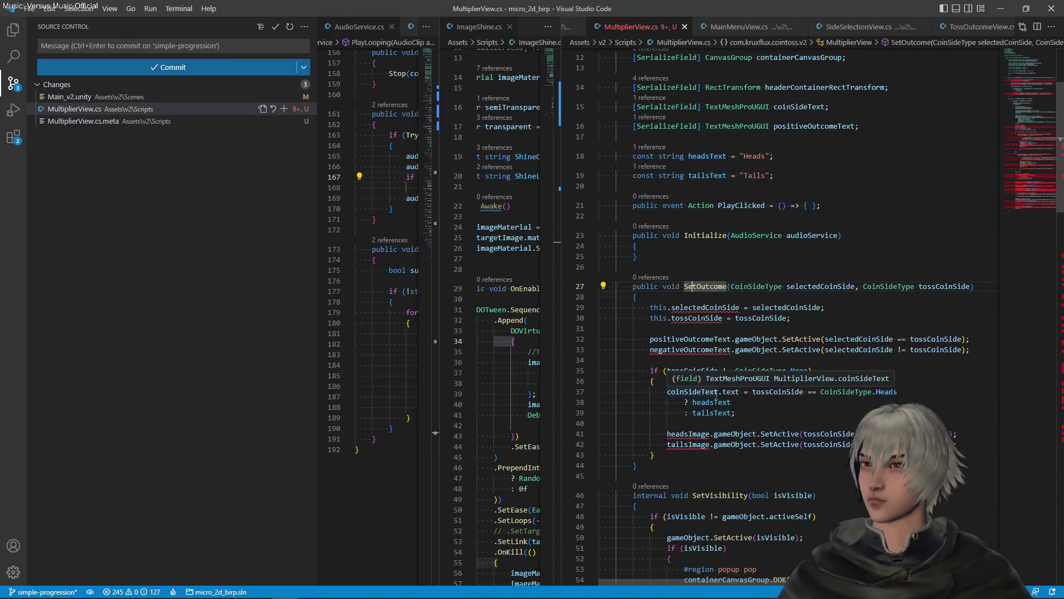
pyautogui.press('F2')
pyautogui.write('SetMultiplier')
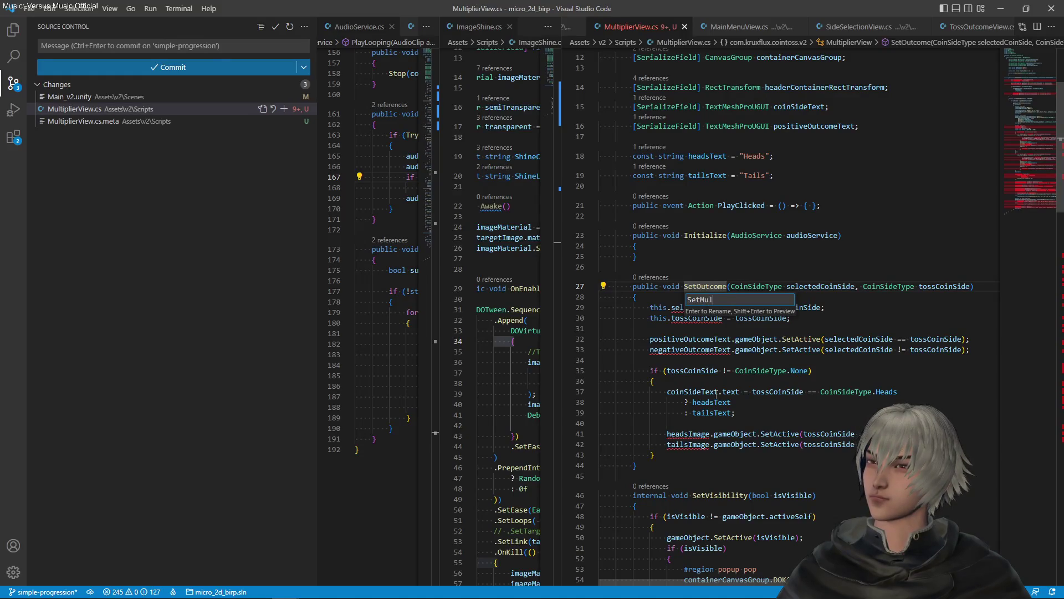
pyautogui.press('Return')
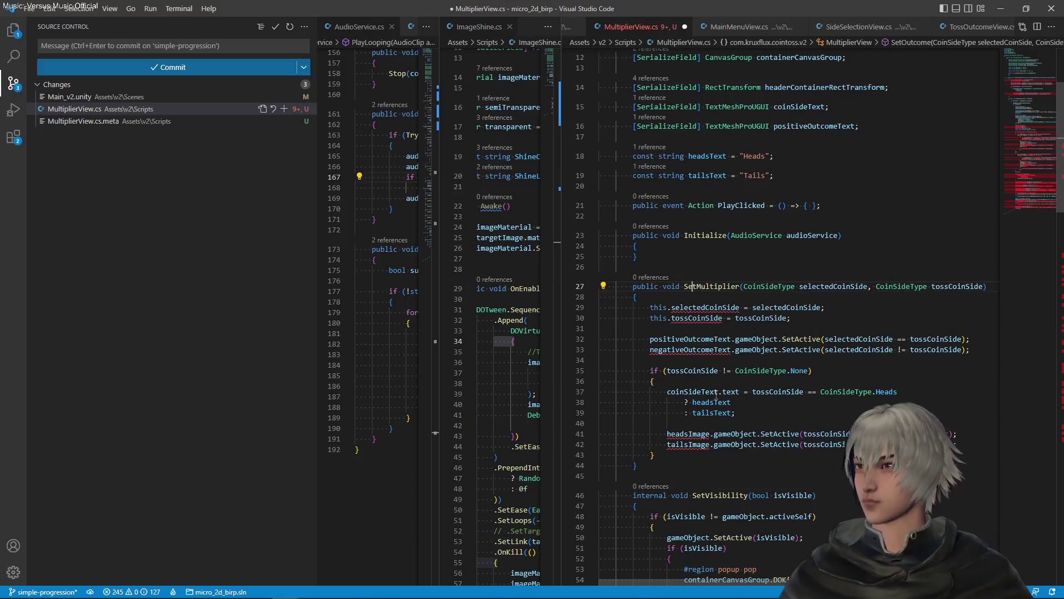
pyautogui.hotkey('shift', 'alt', 'Right')
pyautogui.hotkey('shift', 'alt', 'Right')
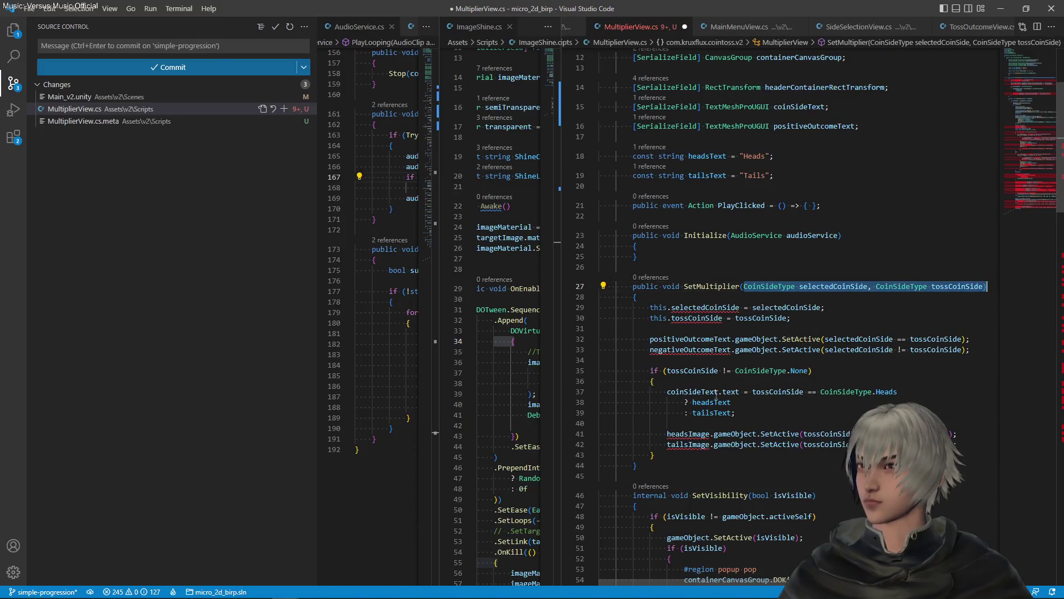
pyautogui.write('int ')
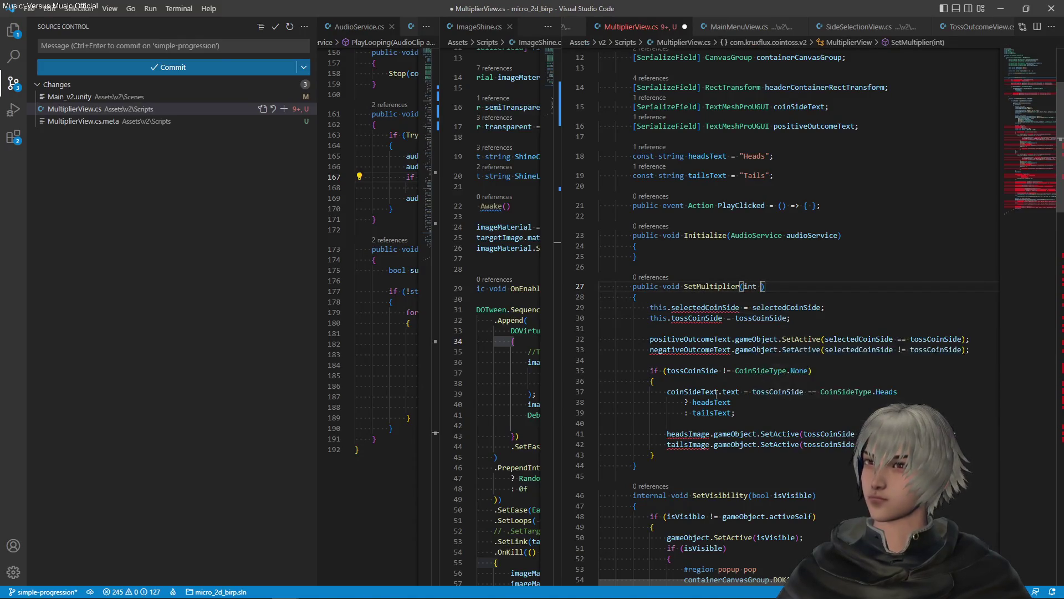
pyautogui.write('multiplier')
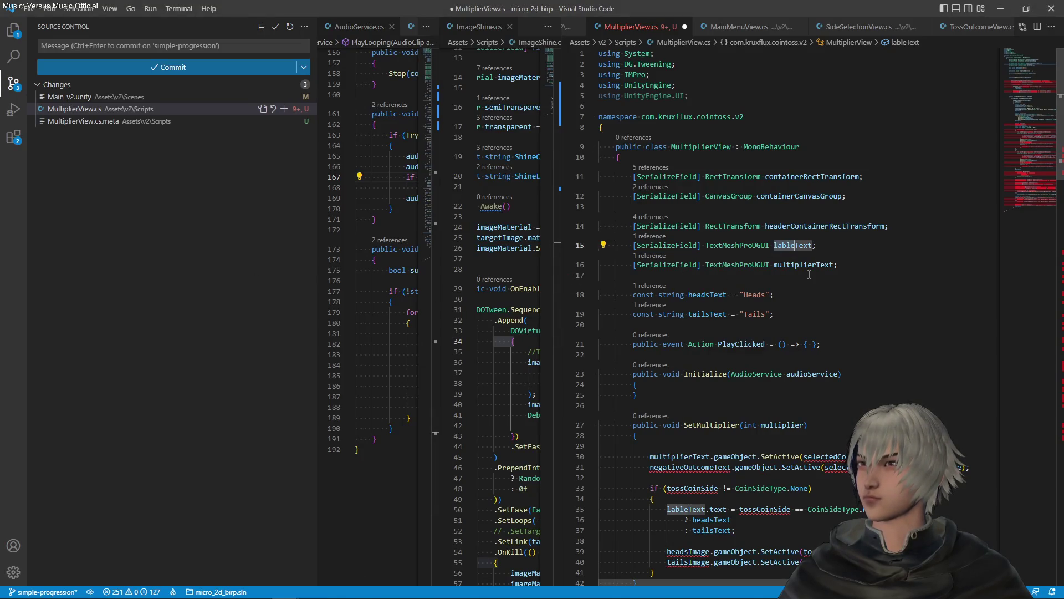
# - Correct lableText to labelText, save, and delete the negativeOutcomeText line
pyautogui.write('e')
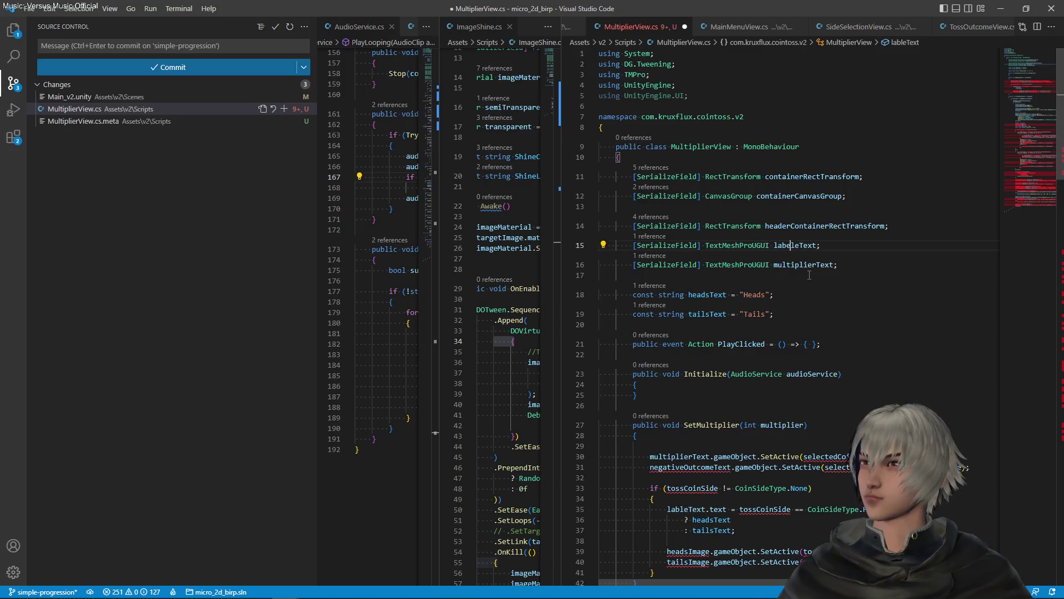
pyautogui.press('Delete')
pyautogui.hotkey('ctrl', 's')
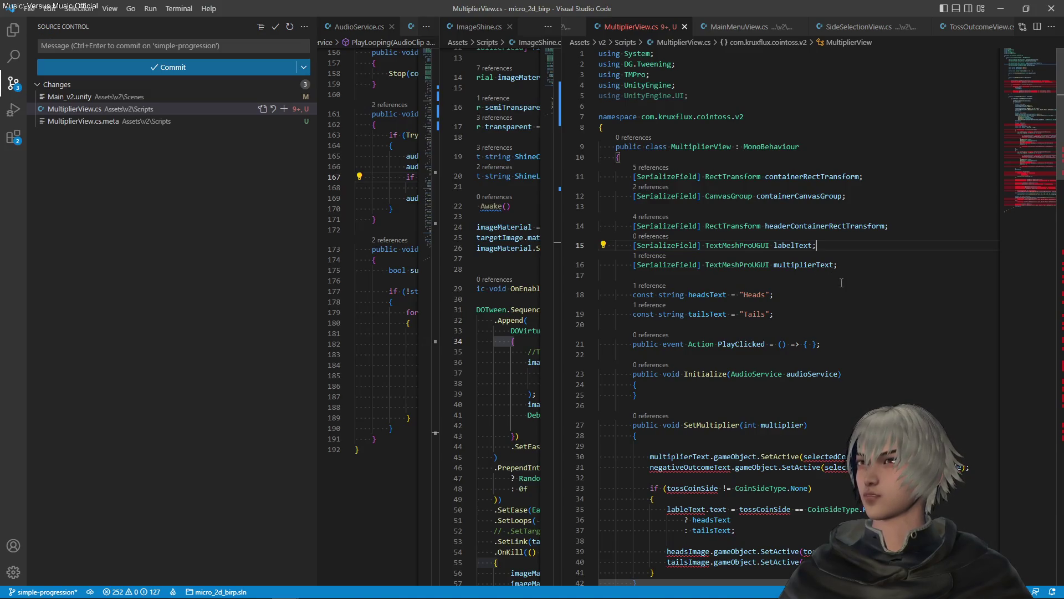
pyautogui.scroll(-2, 824, 295)
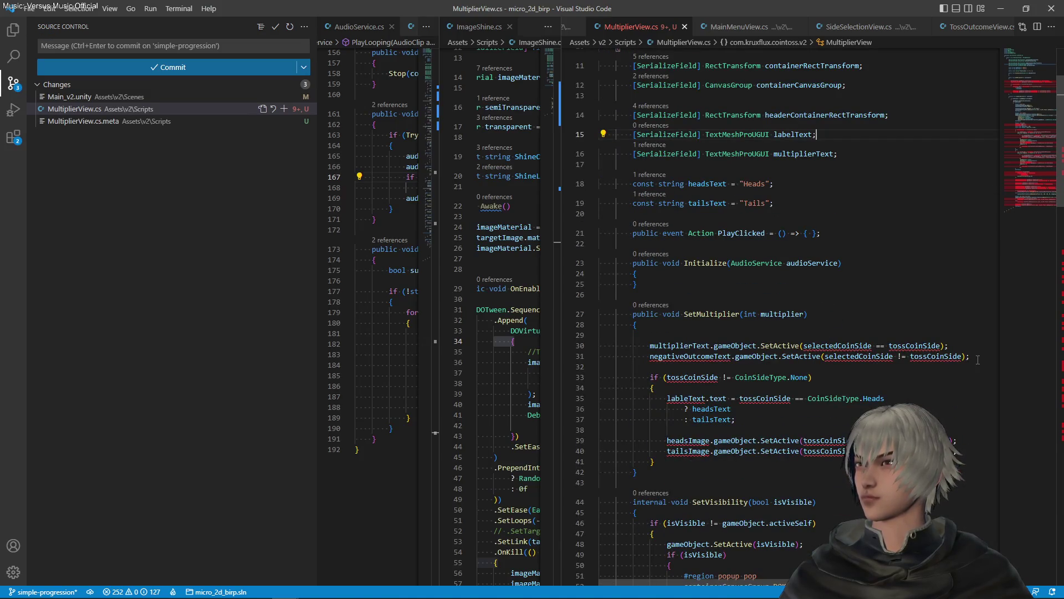
pyautogui.moveTo(977, 359); pyautogui.dragTo(963, 343)
pyautogui.press('BackSpace')
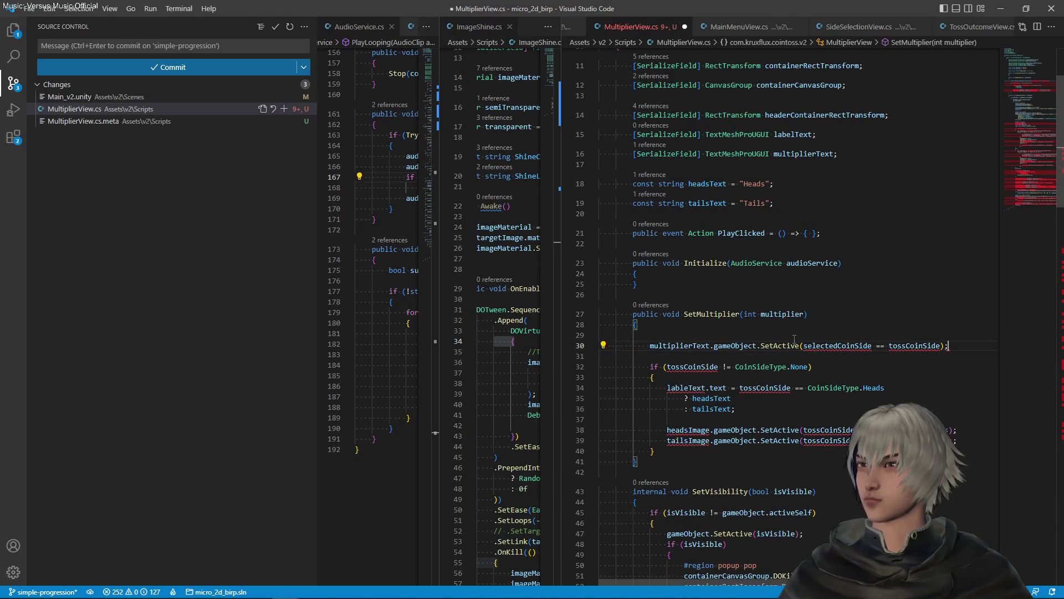
# - Turn the headsText constant into multiplierTextFormat with the value "x{0}"
pyautogui.doubleClick(756, 185)
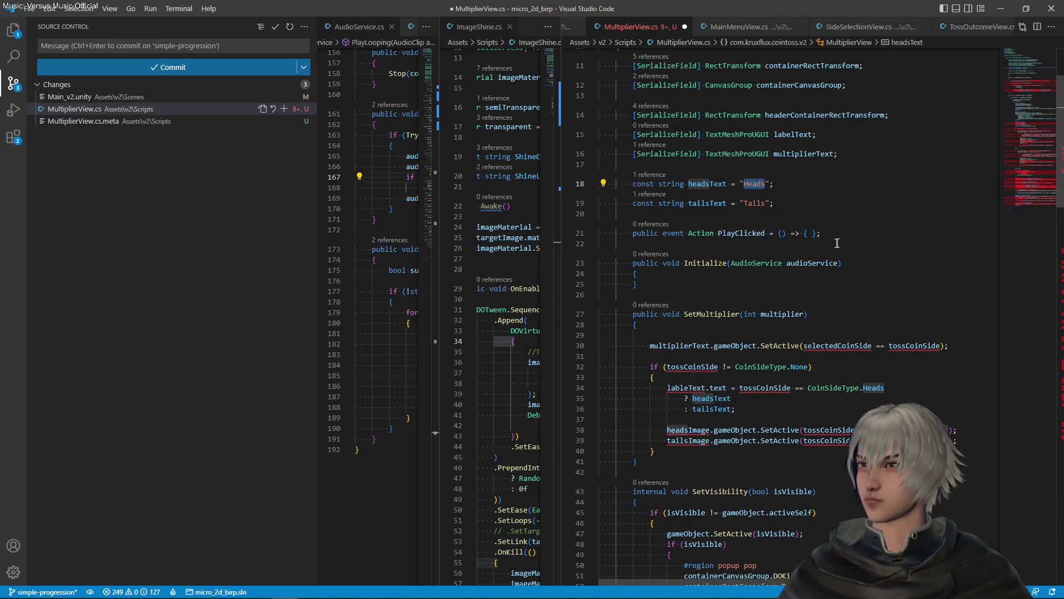
pyautogui.write('x')
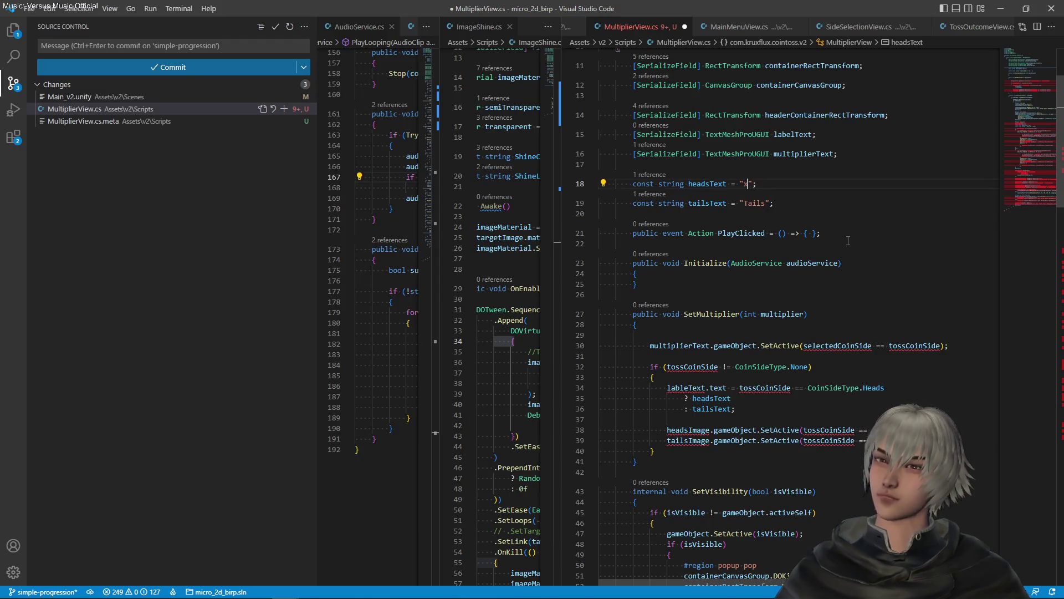
pyautogui.write('{0}')
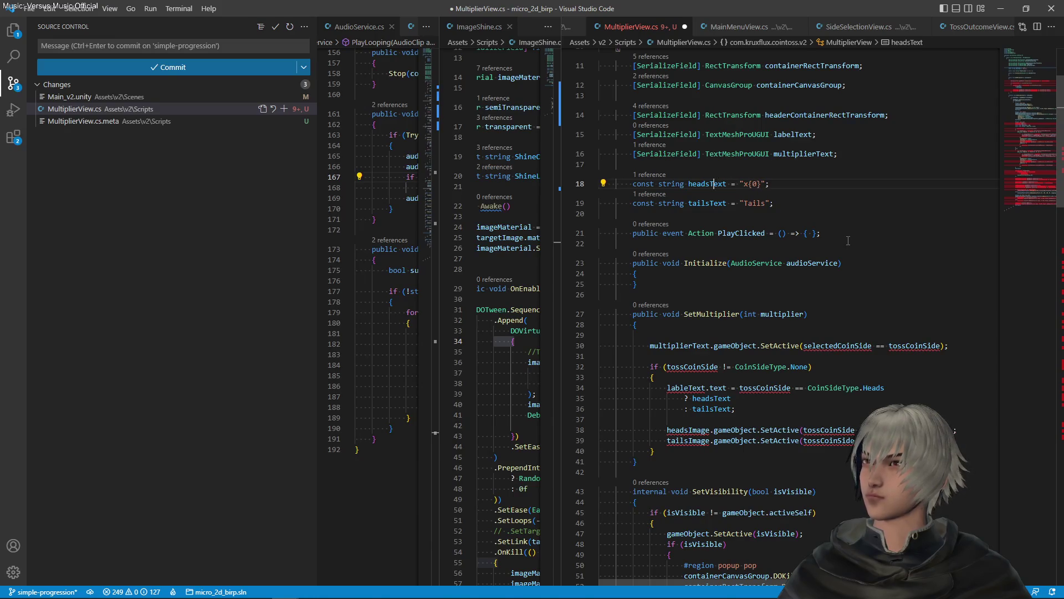
pyautogui.press('BackSpace')
pyautogui.press('BackSpace')
pyautogui.press('BackSpace')
pyautogui.write('multiplierText')
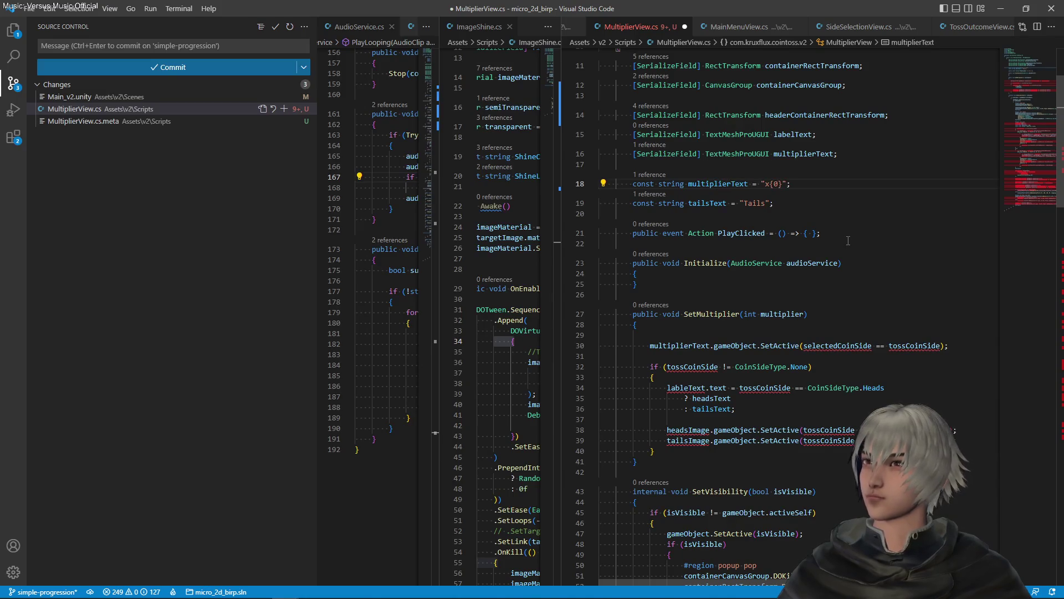
pyautogui.write('Format')
# - Delete the tailsText constant line and the PlayClicked event line
pyautogui.hotkey('shift', 'Down')
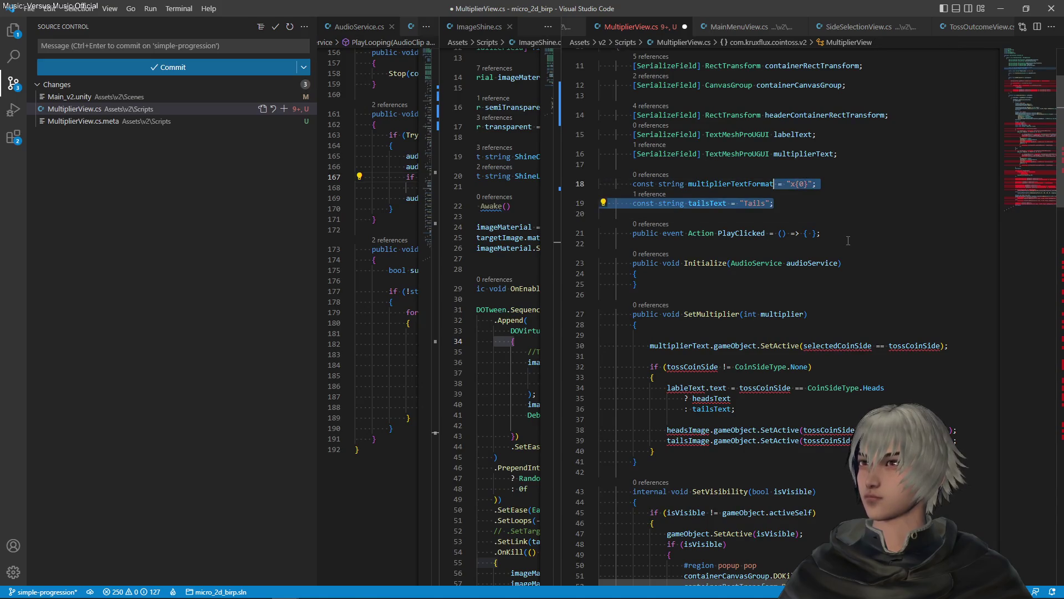
pyautogui.press('Escape')
pyautogui.press('Down')
pyautogui.hotkey('ctrl', 'shift', 'k')
pyautogui.hotkey('shift', 'Down')
pyautogui.hotkey('shift', 'End')
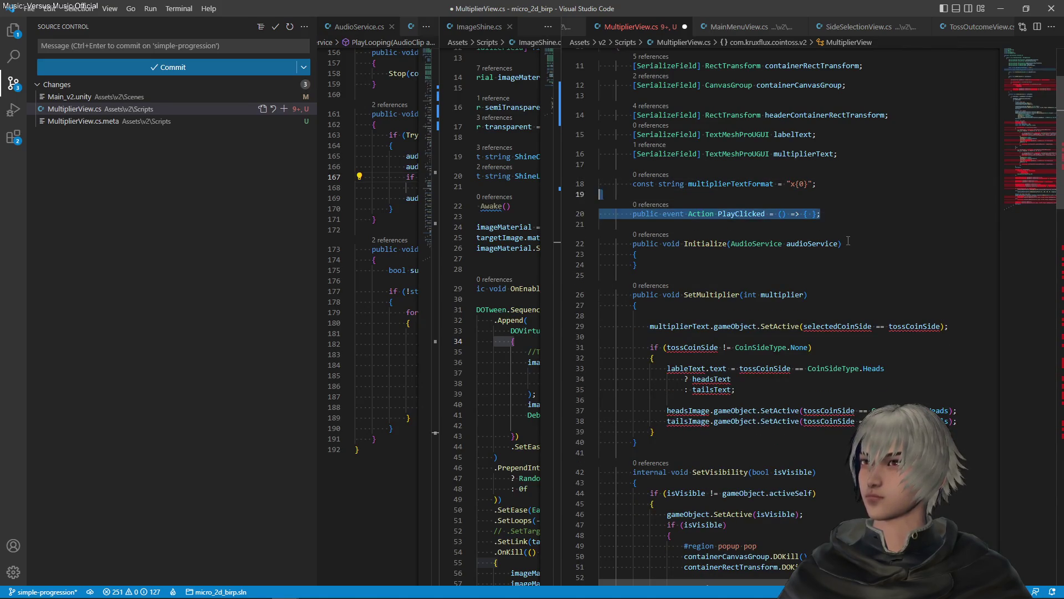
pyautogui.press('BackSpace')
pyautogui.press('BackSpace')
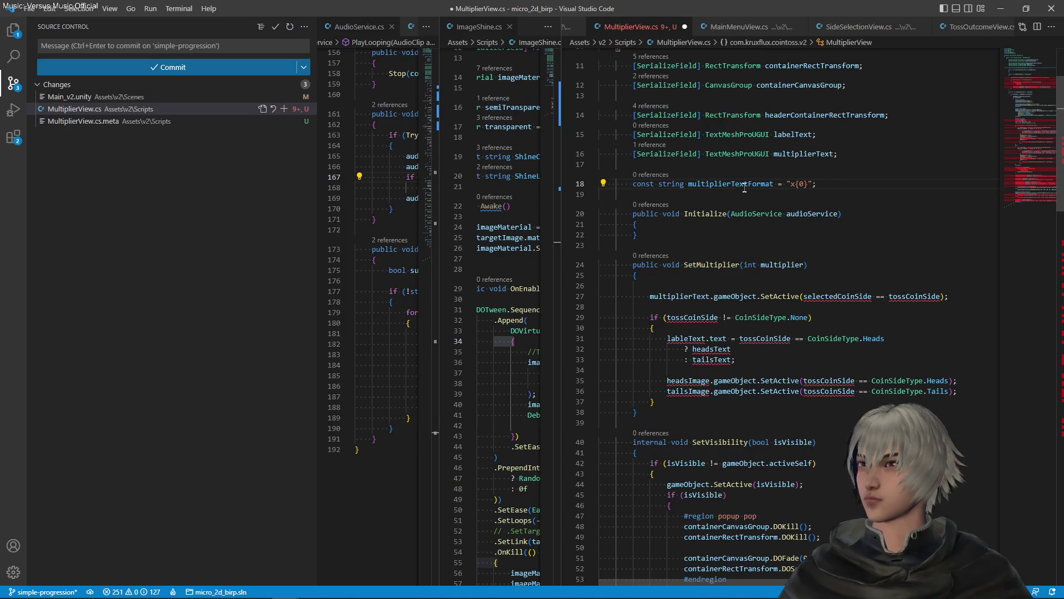
# - Select gameObject.SetActive on line 27 so it can be replaced
pyautogui.doubleClick(732, 183)
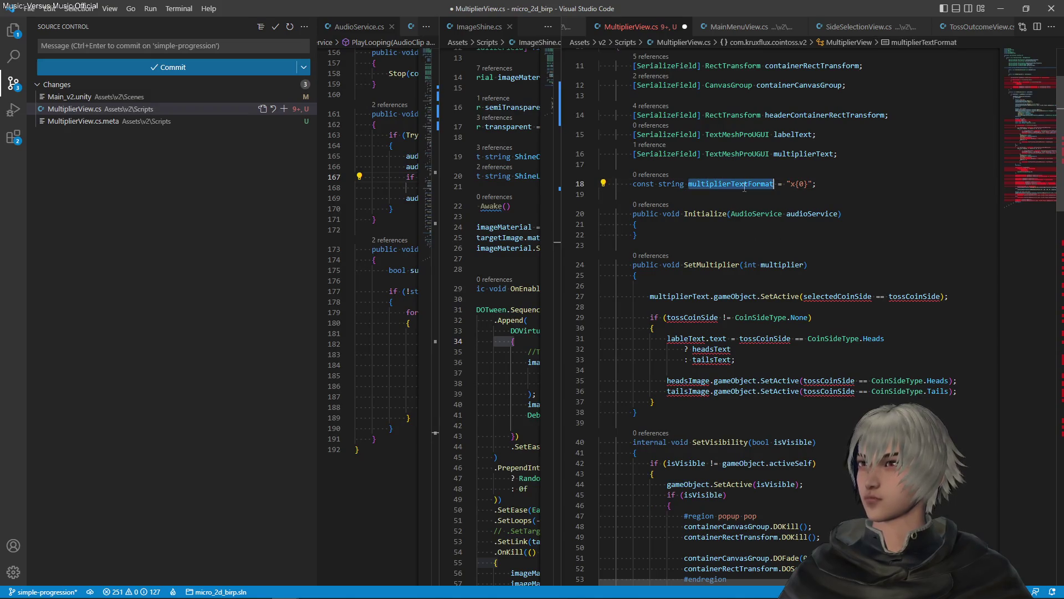
pyautogui.click(717, 296)
pyautogui.moveTo(715, 296); pyautogui.dragTo(800, 296)
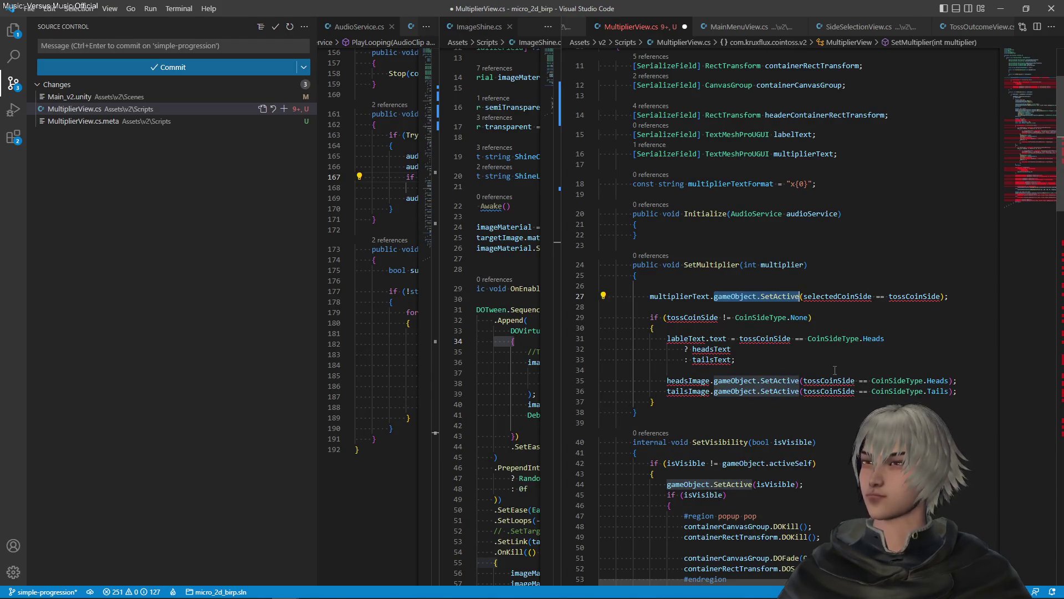
# - Replace line 27 with multiplierText.text = string.Format(multiplierTextFormat, multiplier)
pyautogui.press('BackSpace')
pyautogui.write('te')
pyautogui.press('Tab')
pyautogui.write('= ')
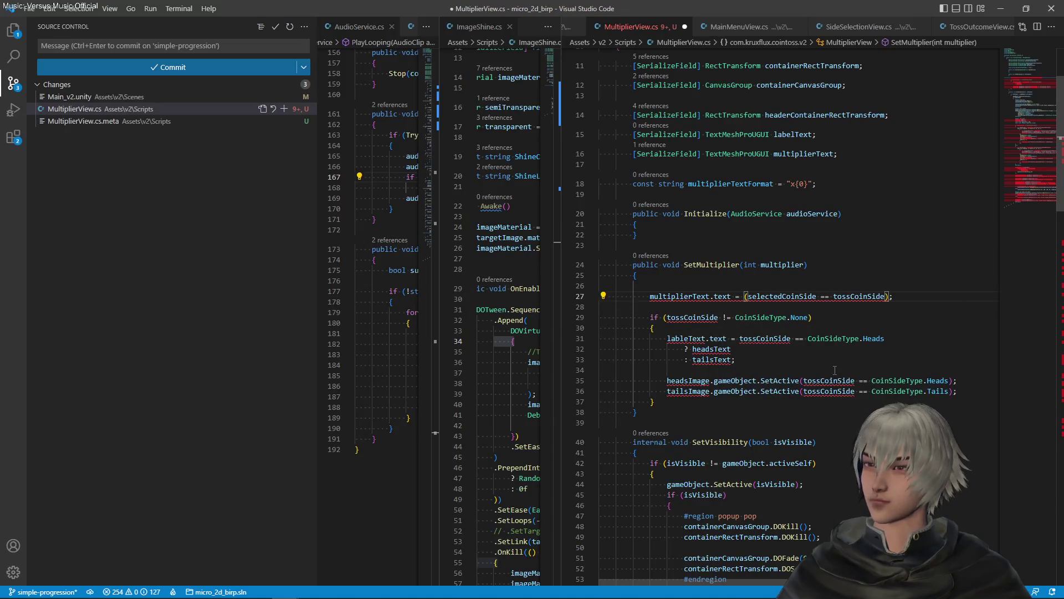
pyautogui.write('string.')
pyautogui.press('BackSpace')
pyautogui.write('.')
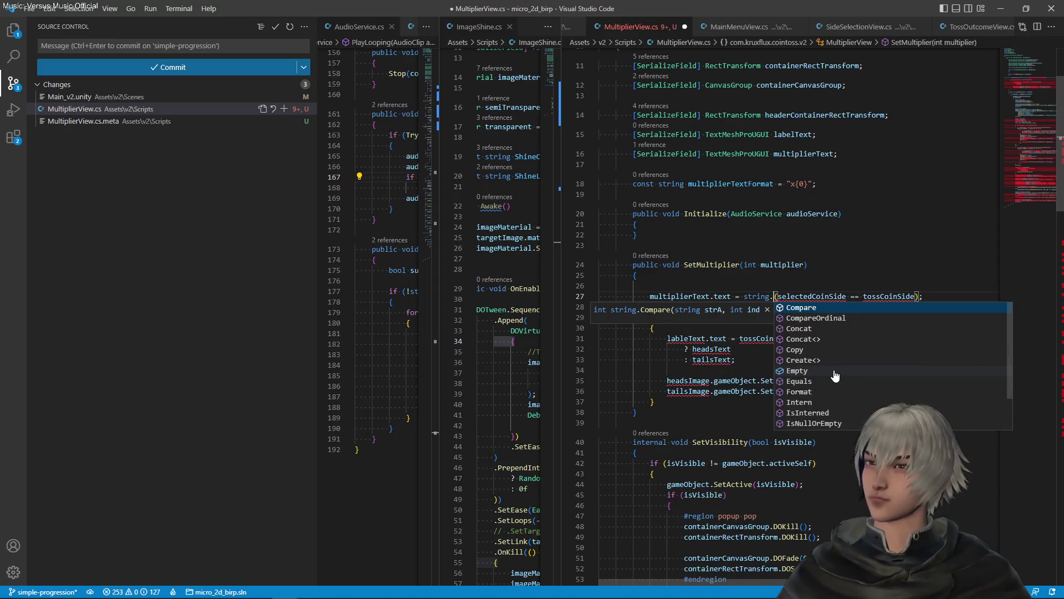
pyautogui.write('Fo')
pyautogui.press('Tab')
pyautogui.press('Right')
pyautogui.write('mul')
pyautogui.press('Tab')
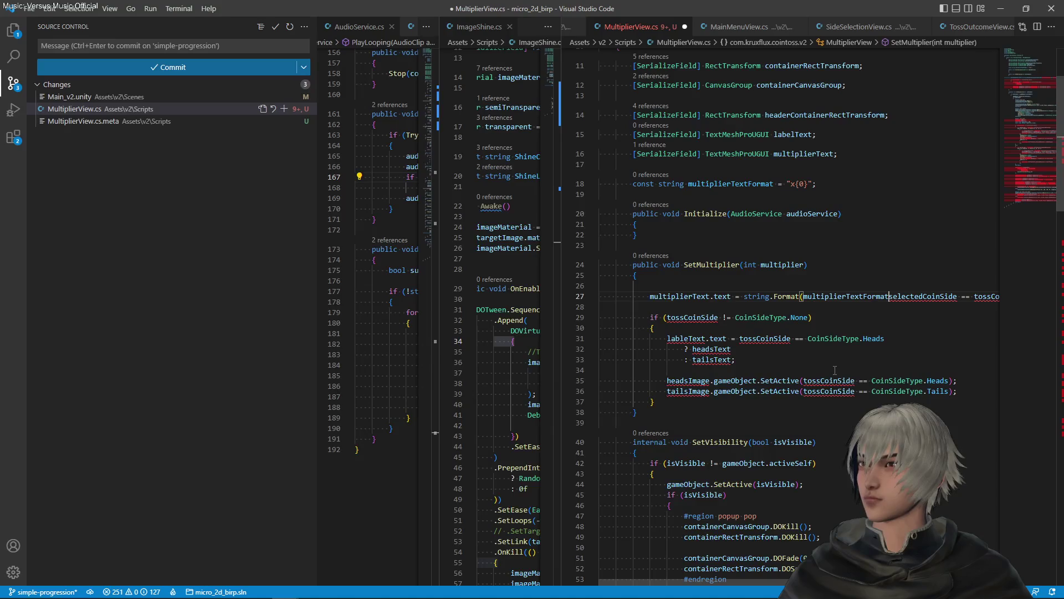
pyautogui.write(',')
pyautogui.press('Escape')
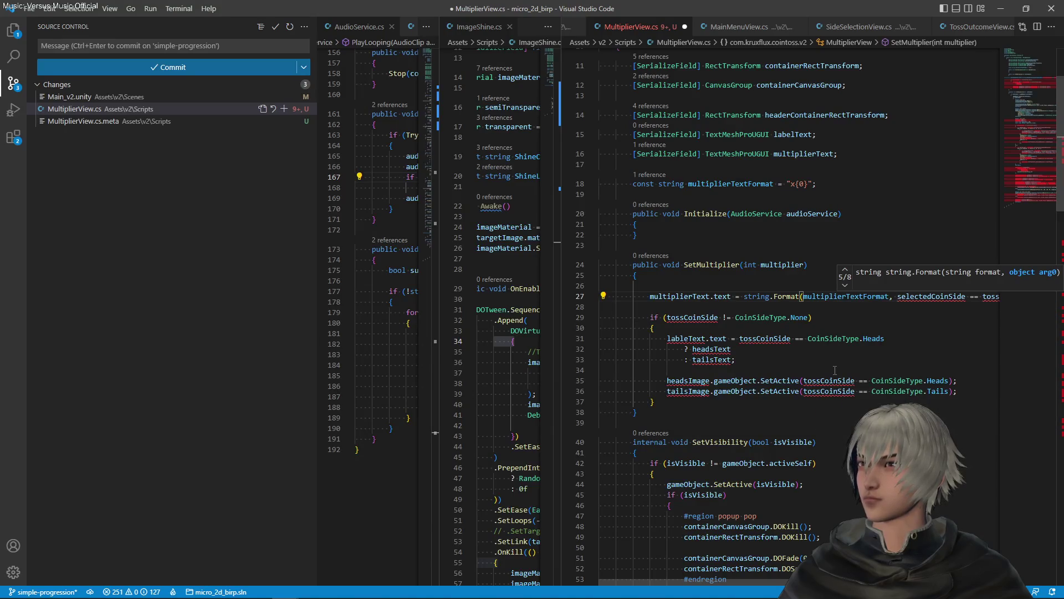
pyautogui.hotkey('ctrl', 'shift', 'Right')
pyautogui.hotkey('ctrl', 'shift', 'Right')
pyautogui.hotkey('ctrl', 'shift', 'Right')
pyautogui.write('mul')
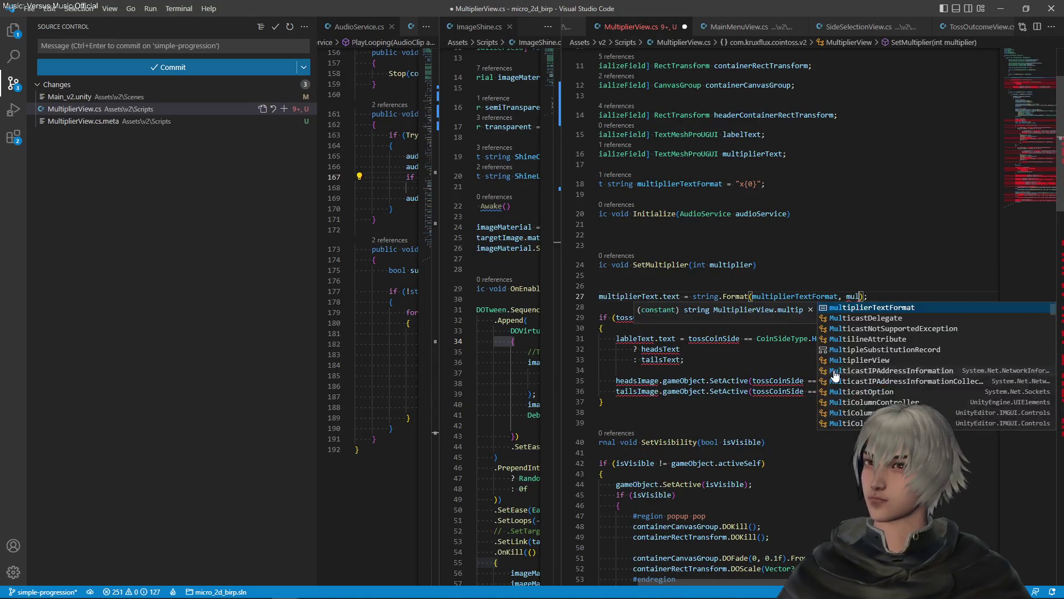
pyautogui.write('tiplie')
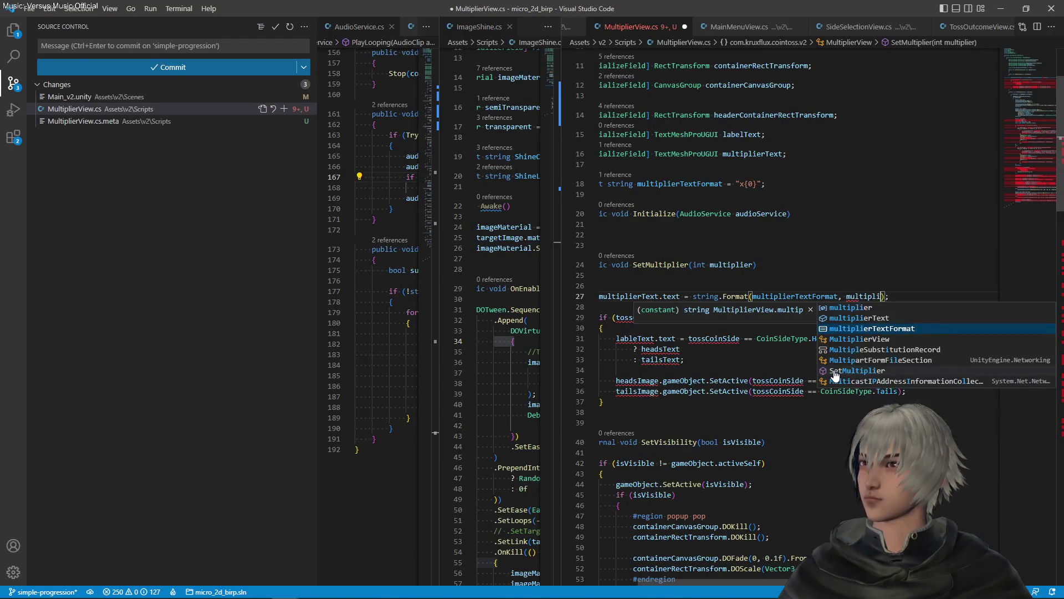
pyautogui.press('Down')
pyautogui.press('Up')
pyautogui.press('Up')
pyautogui.press('Up')
pyautogui.press('Tab')
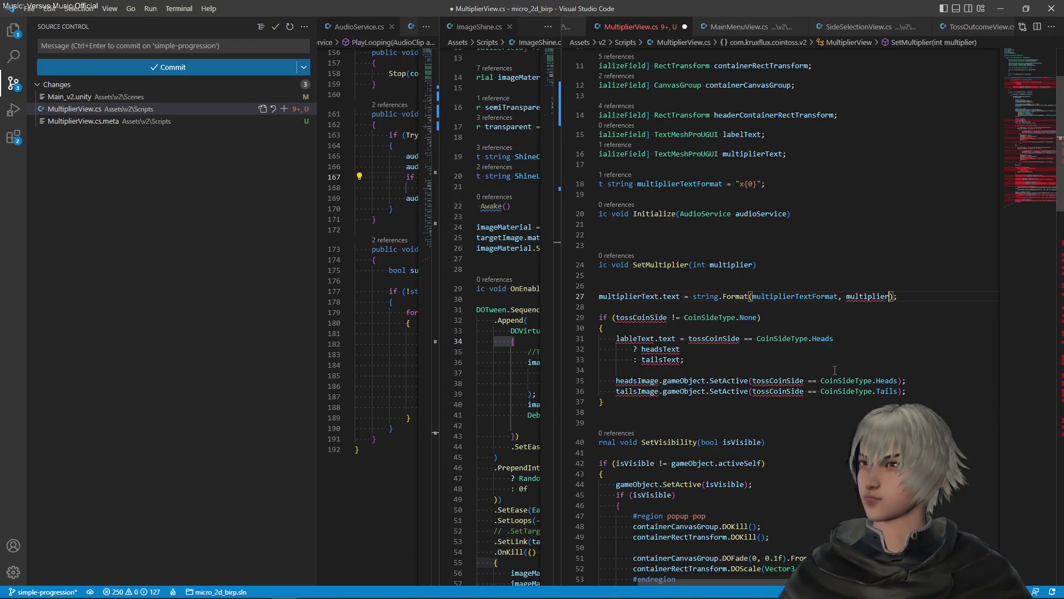
# - Delete the tossCoinSide if-block and its blank line from SetMultiplier, then save
pyautogui.click(912, 392)
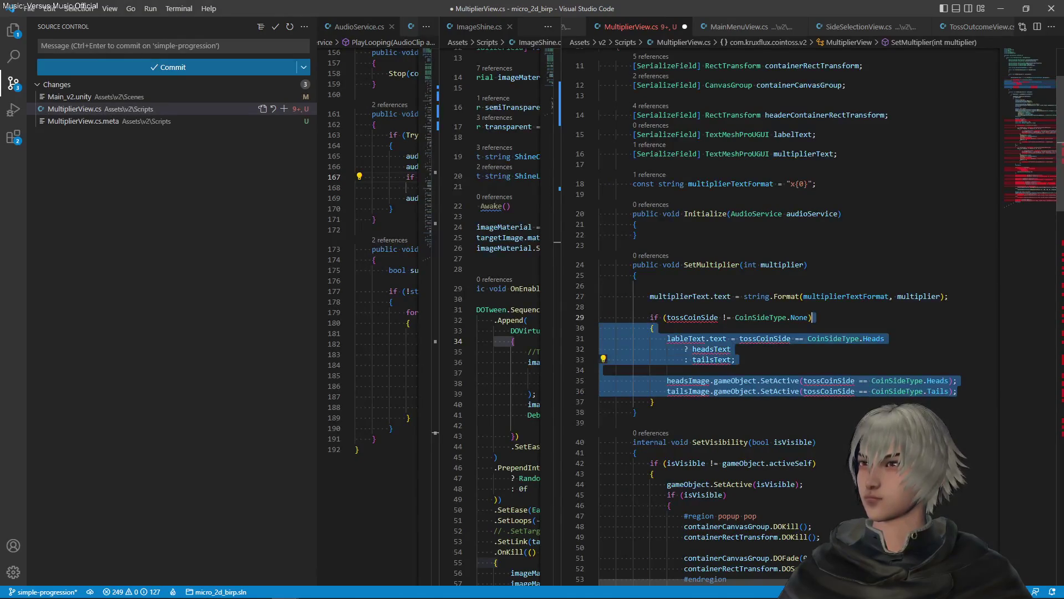
pyautogui.click(635, 412)
pyautogui.click(652, 401)
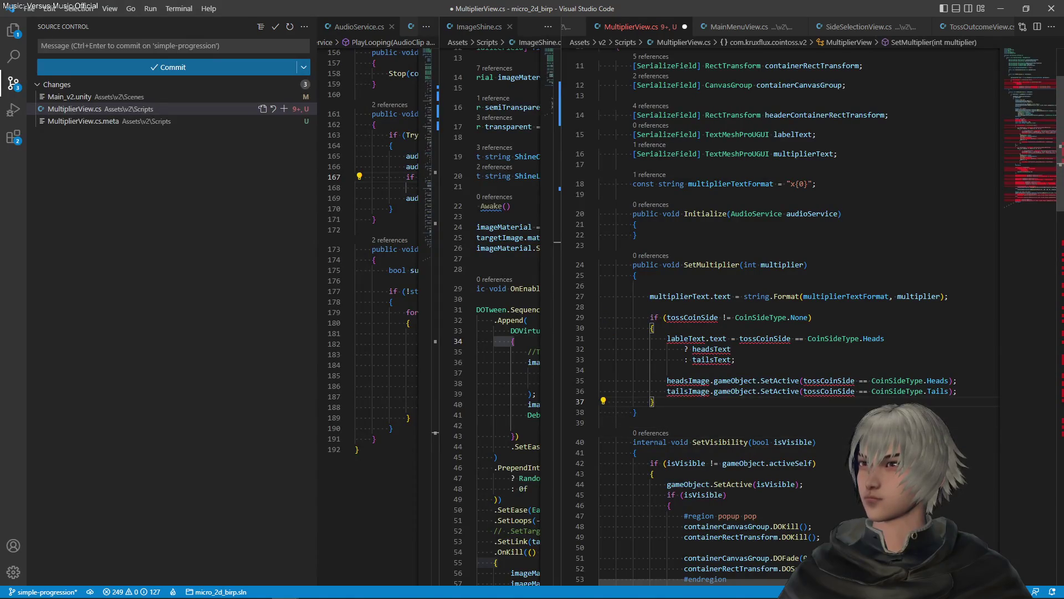
pyautogui.moveTo(655, 401)
pyautogui.mouseDown()
pyautogui.moveTo(887, 339)
pyautogui.moveTo(813, 317)
pyautogui.moveTo(950, 296)
pyautogui.mouseUp()
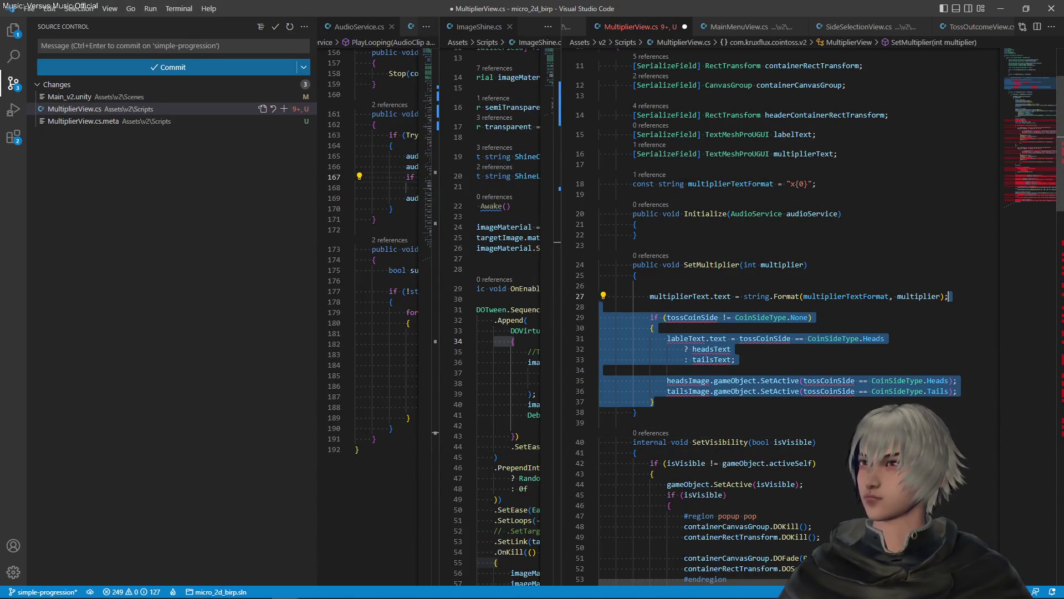
pyautogui.press('BackSpace')
pyautogui.press('Up')
pyautogui.press('BackSpace')
pyautogui.hotkey('ctrl', 's')
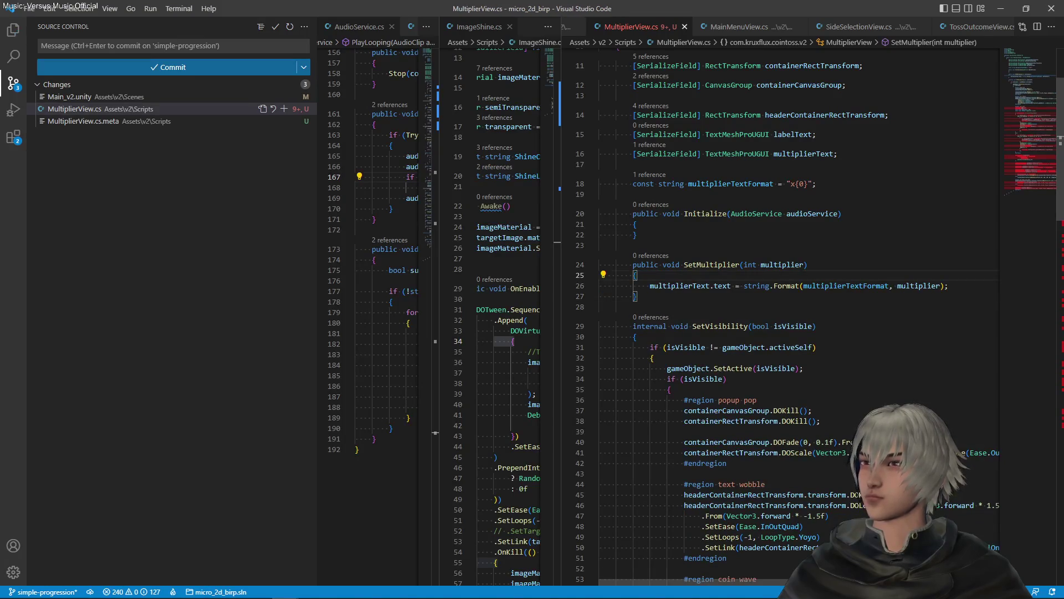
# - Delete the #region coin wave block from SetVisibility
pyautogui.scroll(-9, 728, 235)
pyautogui.scroll(-4, 728, 238)
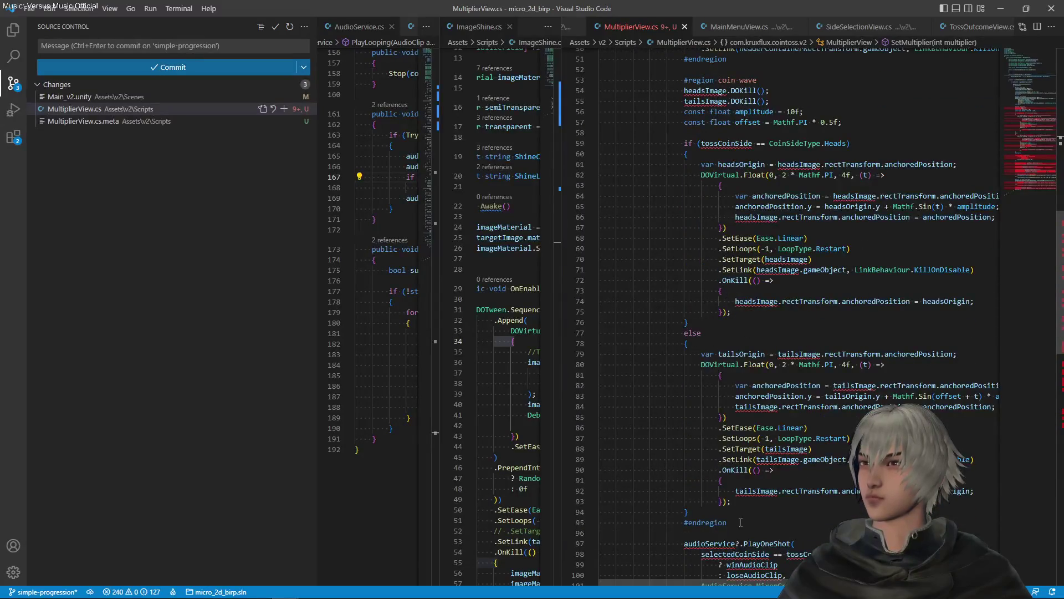
pyautogui.moveTo(731, 526)
pyautogui.mouseDown()
pyautogui.moveTo(700, 350)
pyautogui.moveTo(687, 102)
pyautogui.moveTo(696, 79)
pyautogui.moveTo(685, 78)
pyautogui.mouseUp()
pyautogui.press('Delete')
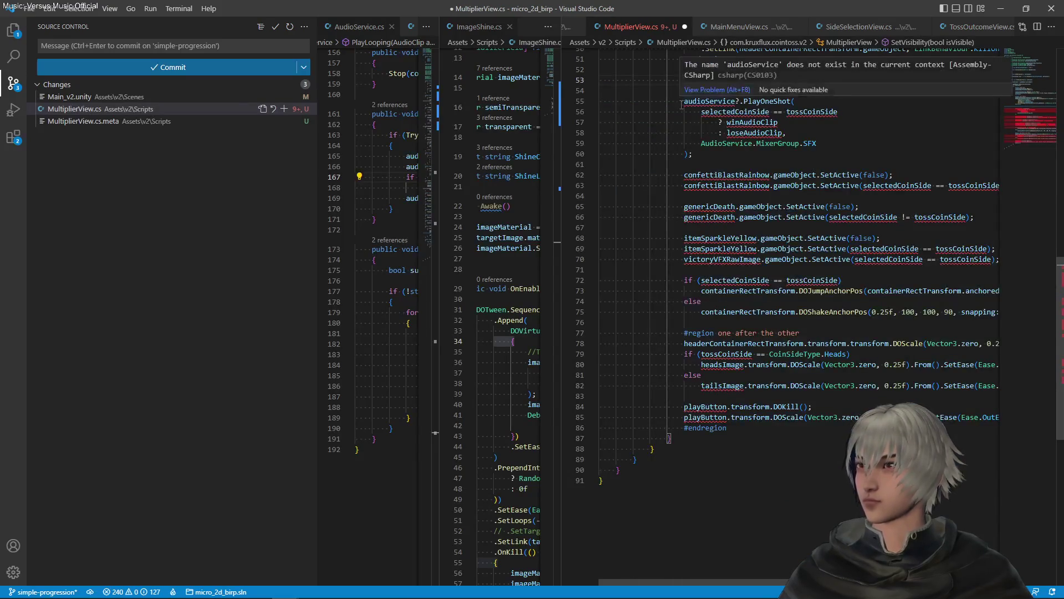
# - Delete the audio, confetti, death and sparkle effect lines and the leftover blank lines
pyautogui.scroll(7, 746, 287)
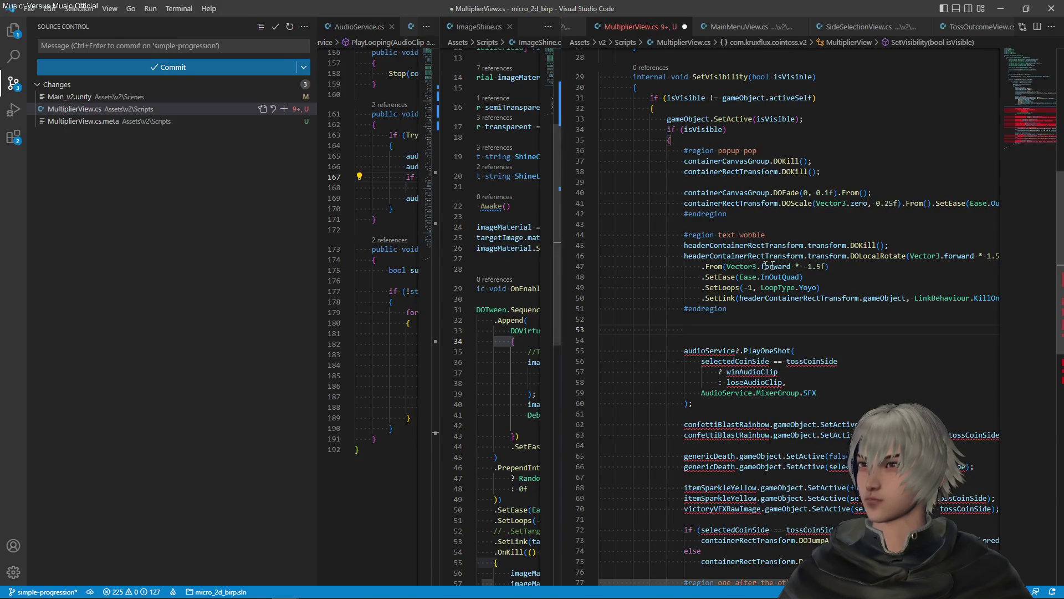
pyautogui.scroll(-3, 812, 267)
pyautogui.scroll(-3, 812, 267)
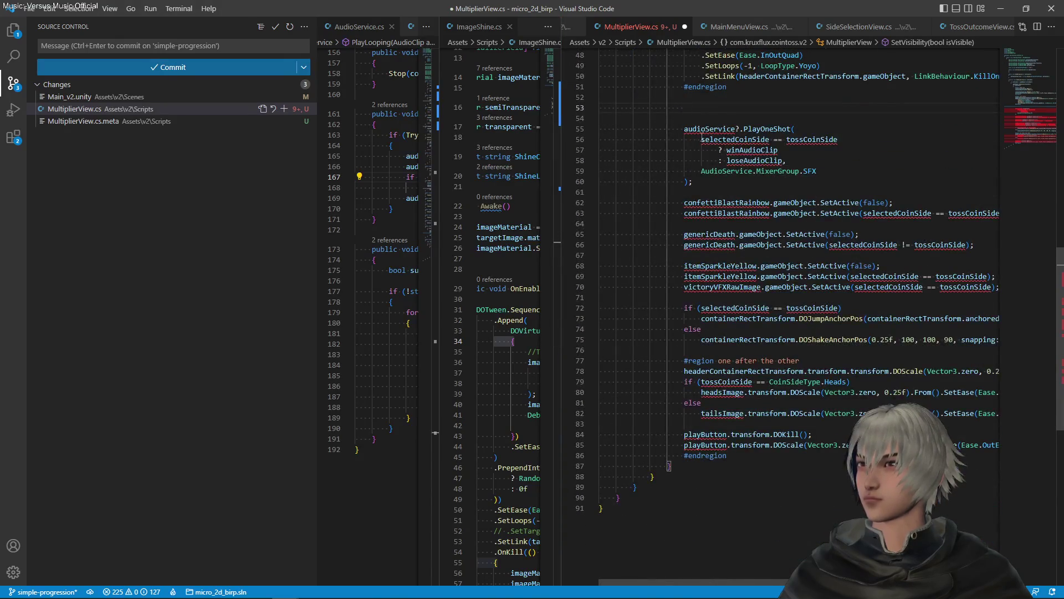
pyautogui.click(690, 129)
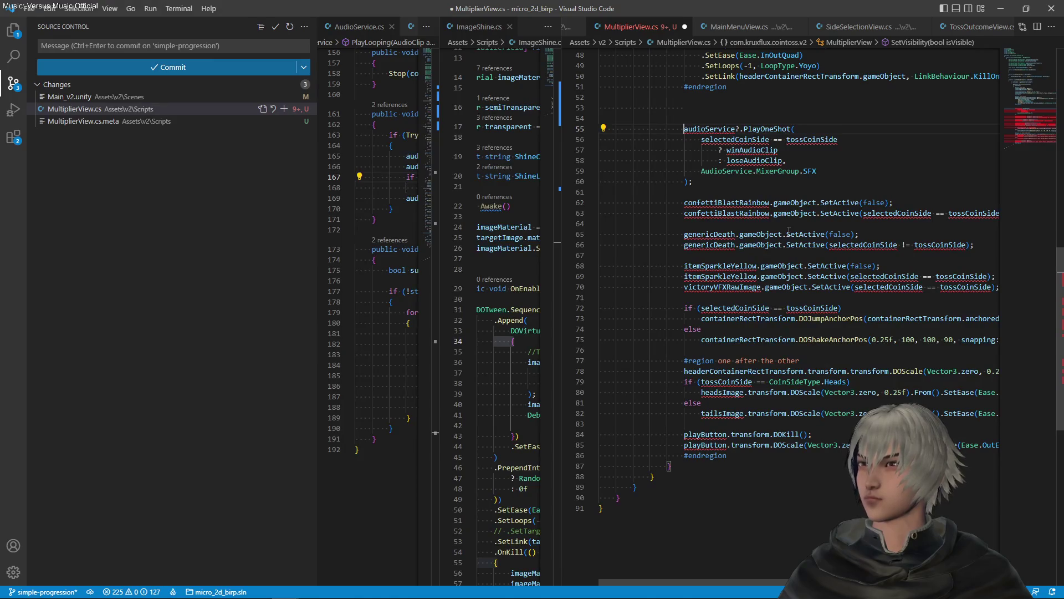
pyautogui.hotkey('shift', 'Down')
pyautogui.hotkey('shift', 'Down')
pyautogui.hotkey('shift', 'Down')
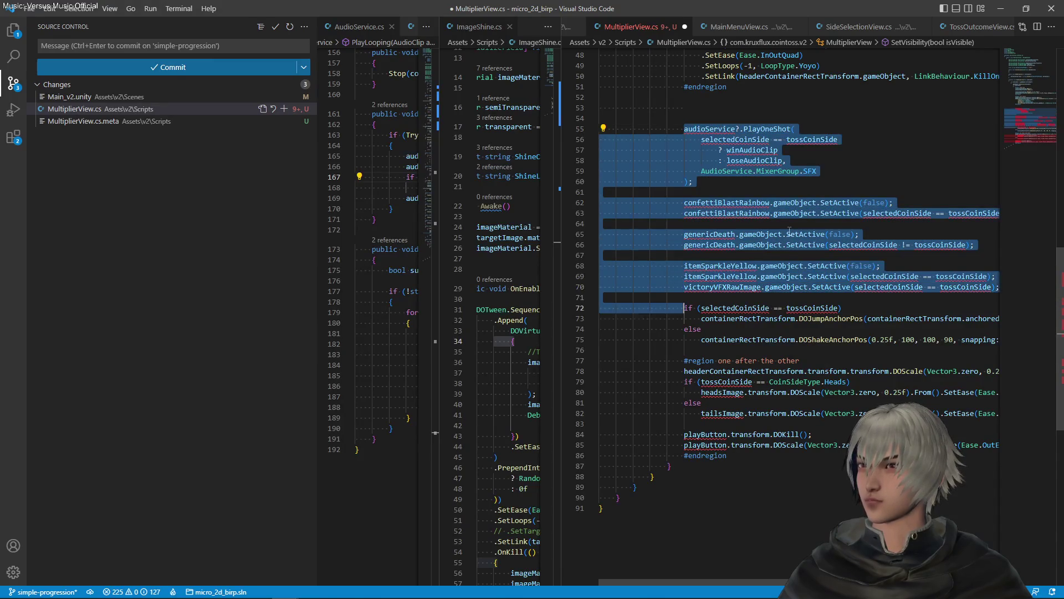
pyautogui.hotkey('shift', 'Down')
pyautogui.hotkey('shift', 'Down')
pyautogui.hotkey('shift', 'Down')
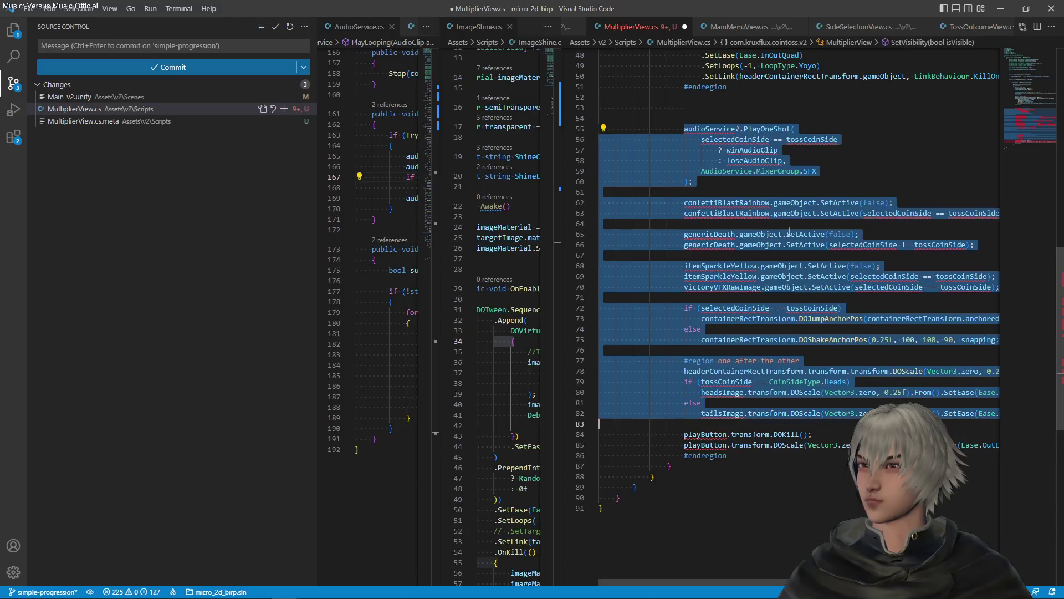
pyautogui.hotkey('shift', 'Up')
pyautogui.hotkey('shift', 'Up')
pyautogui.hotkey('shift', 'Up')
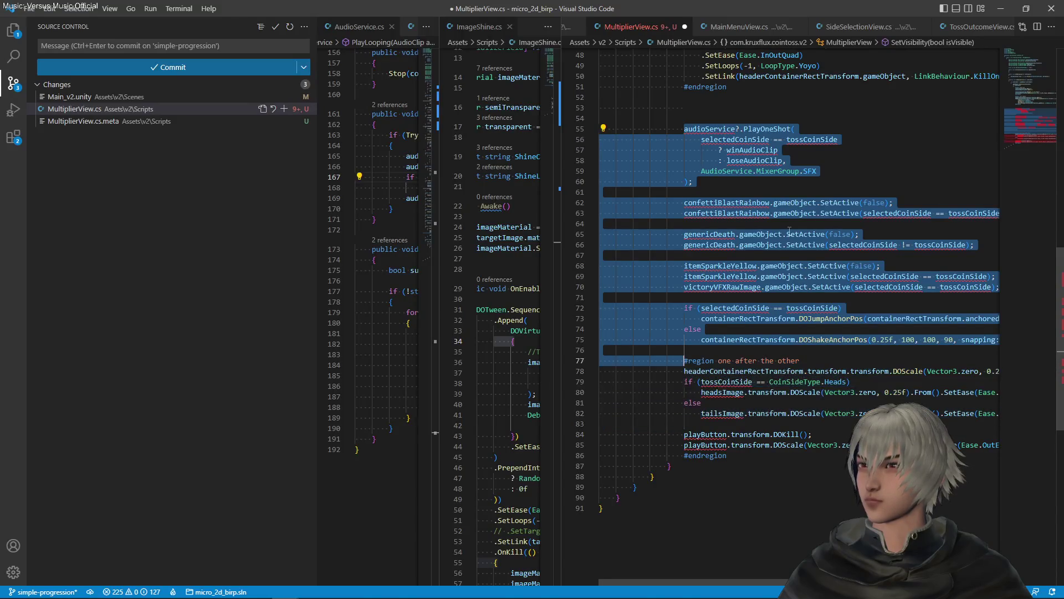
pyautogui.hotkey('shift', 'End')
pyautogui.press('Delete')
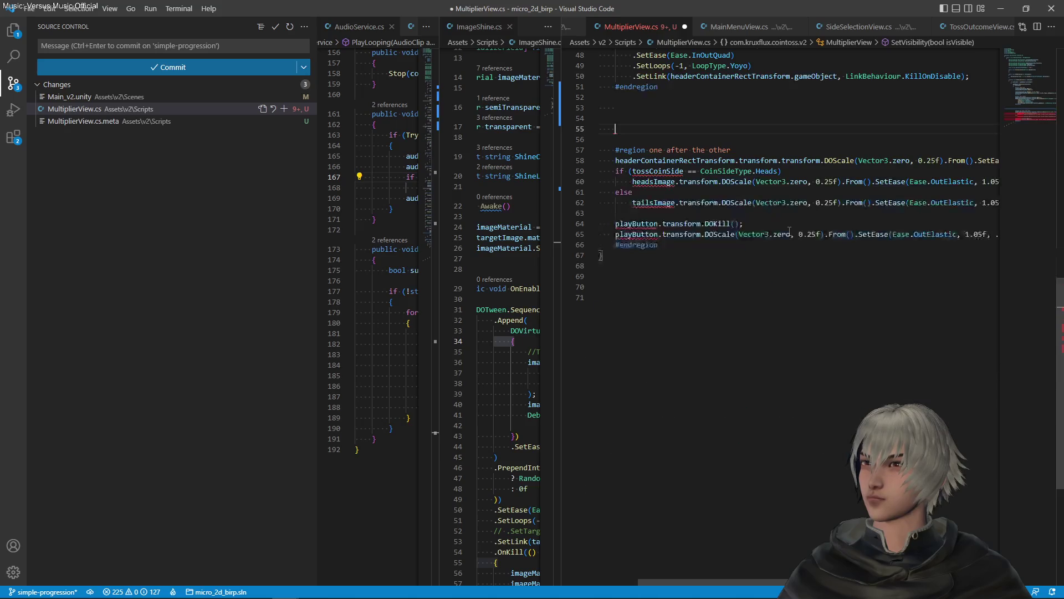
pyautogui.hotkey('shift', 'Up')
pyautogui.hotkey('shift', 'Up')
pyautogui.hotkey('shift', 'Up')
pyautogui.hotkey('shift', 'Down')
pyautogui.hotkey('shift', 'End')
pyautogui.press('Delete')
# - Delete the two playButton scale lines
pyautogui.scroll(6, 790, 231)
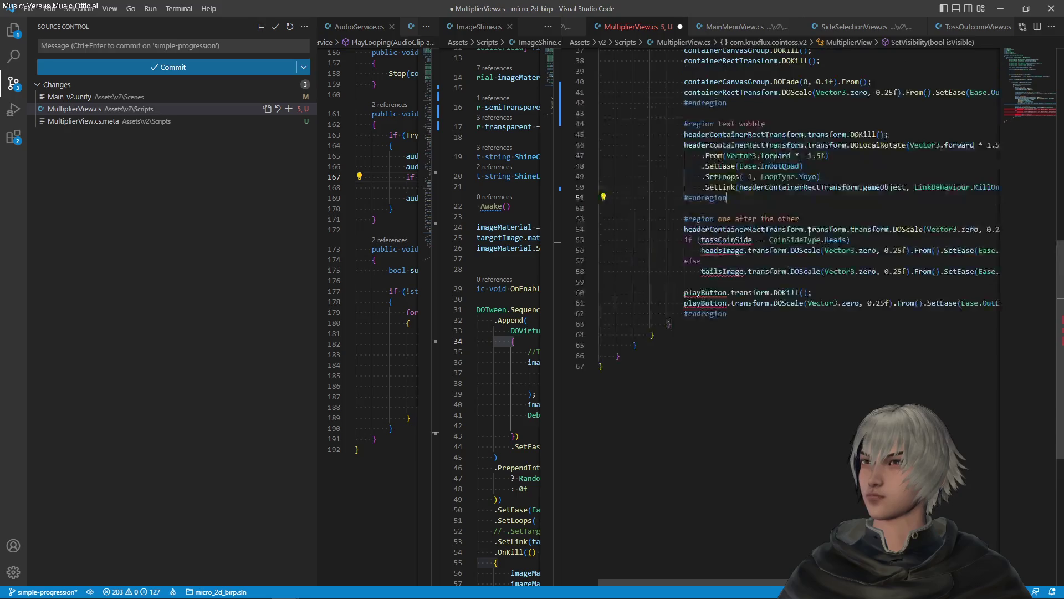
pyautogui.hscroll(3, 853, 300)
pyautogui.hscroll(3, 854, 301)
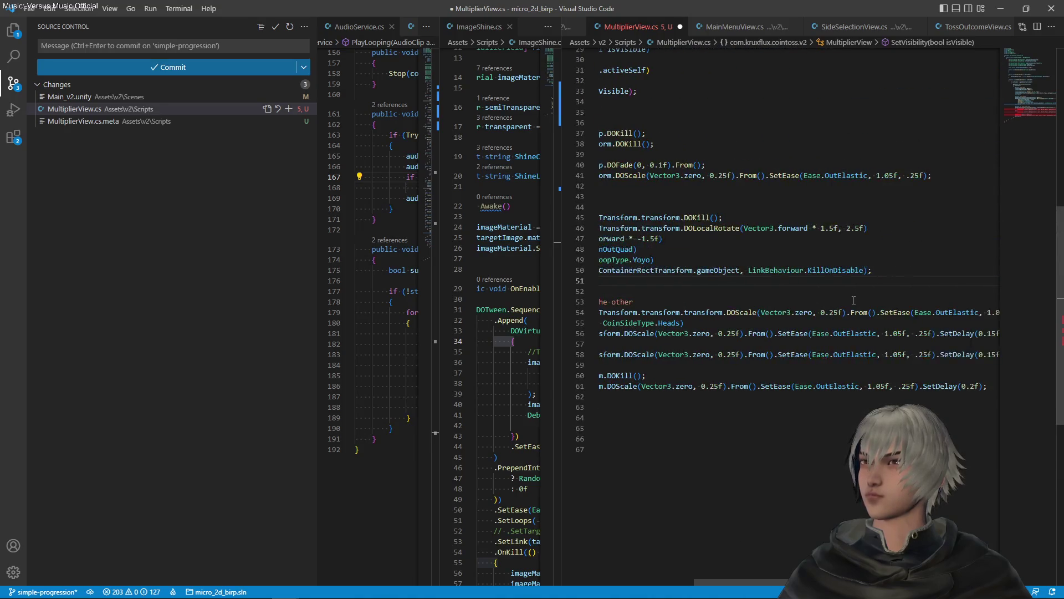
pyautogui.hscroll(-6, 853, 296)
pyautogui.click(777, 386)
pyautogui.press('End')
pyautogui.hotkey('shift', 'Up')
pyautogui.hotkey('shift', 'Up')
pyautogui.hotkey('shift', 'Up')
pyautogui.press('BackSpace')
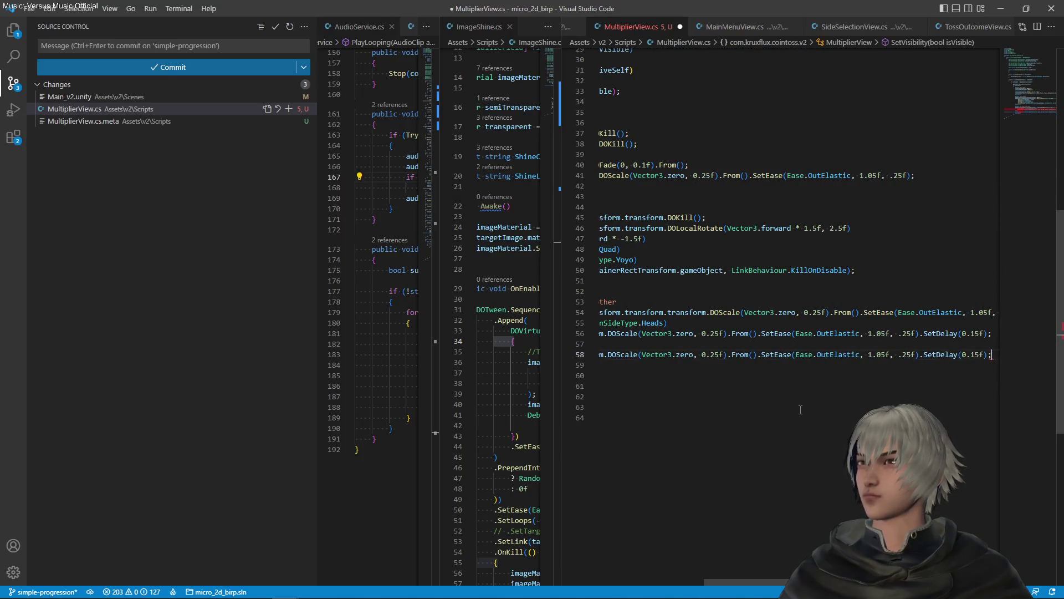
pyautogui.press('Home')
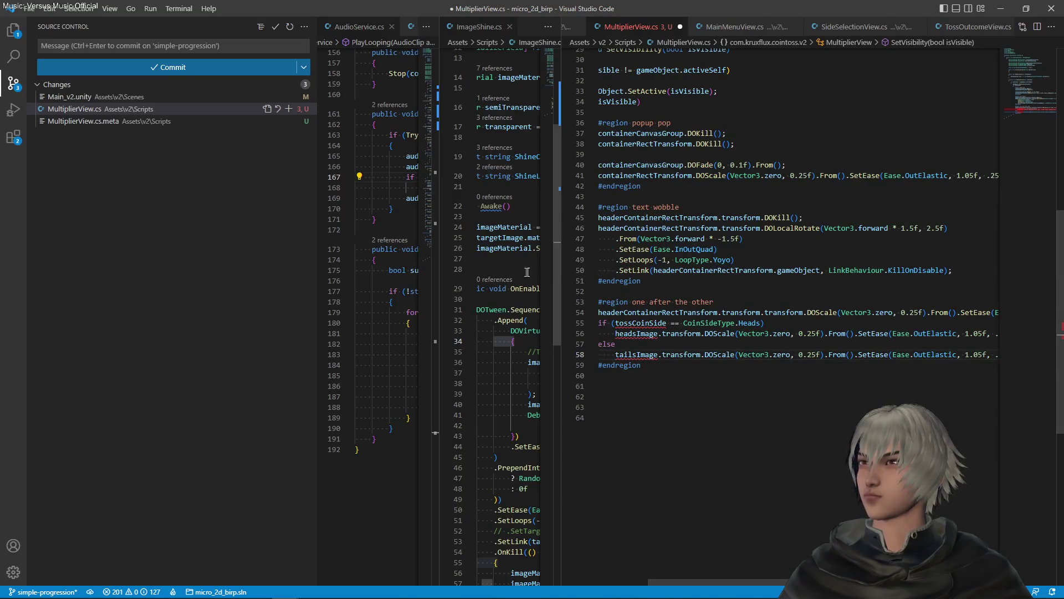
# - Undo to restore the playButton DOKill/DOScale lines, then move to the heads scale line
pyautogui.hscroll(-2, 728, 316)
pyautogui.click(740, 314)
pyautogui.hscroll(5, 824, 331)
pyautogui.hscroll(2, 825, 332)
pyautogui.hscroll(-5, 825, 332)
pyautogui.hscroll(3, 824, 331)
pyautogui.hscroll(-6, 825, 332)
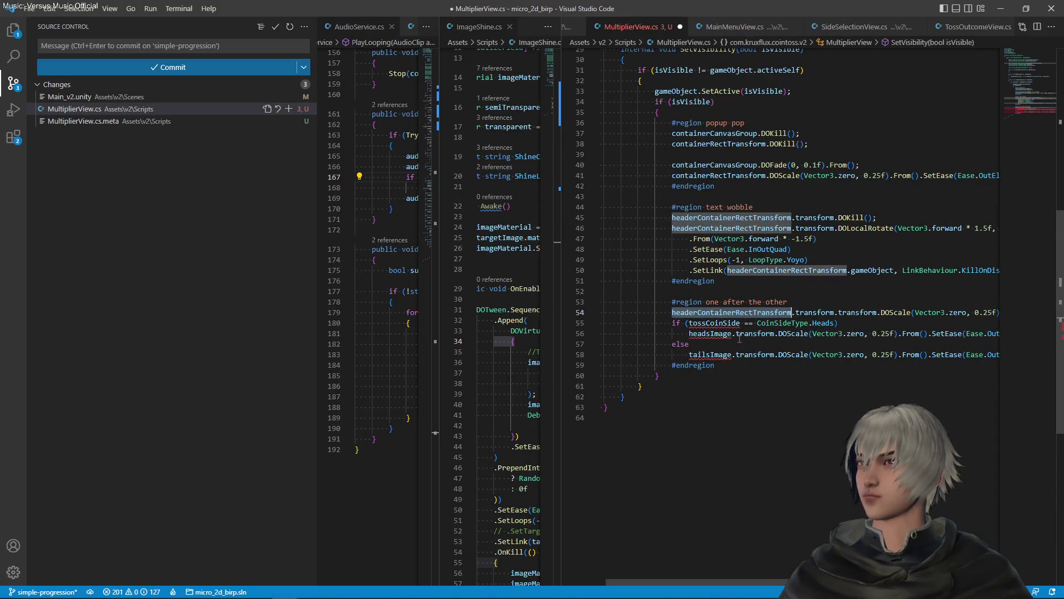
pyautogui.hscroll(5, 834, 346)
pyautogui.hscroll(1, 834, 346)
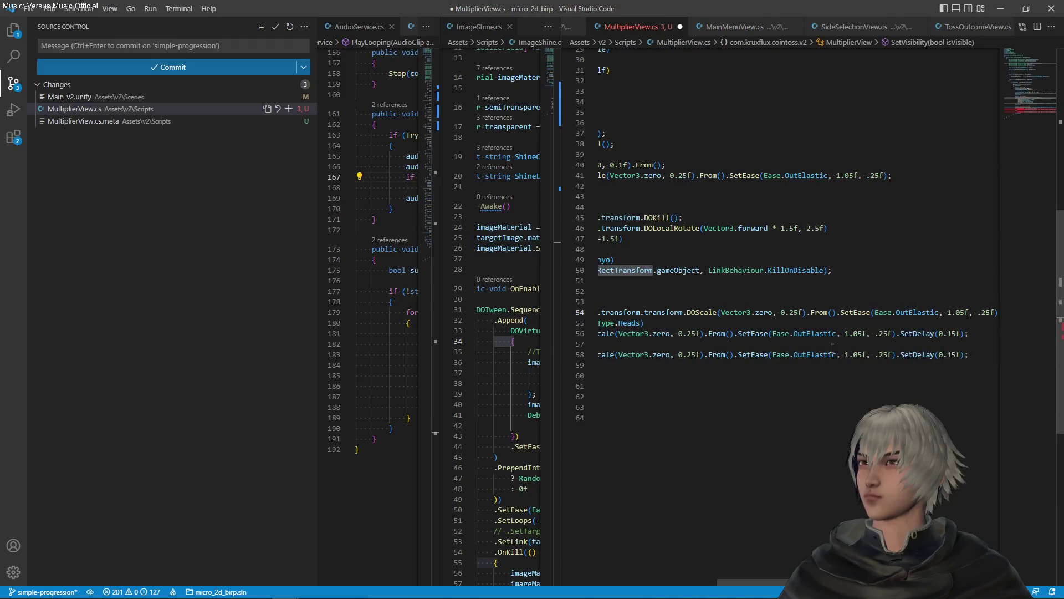
pyautogui.hotkey('ctrl', 'z')
pyautogui.hscroll(-6, 836, 348)
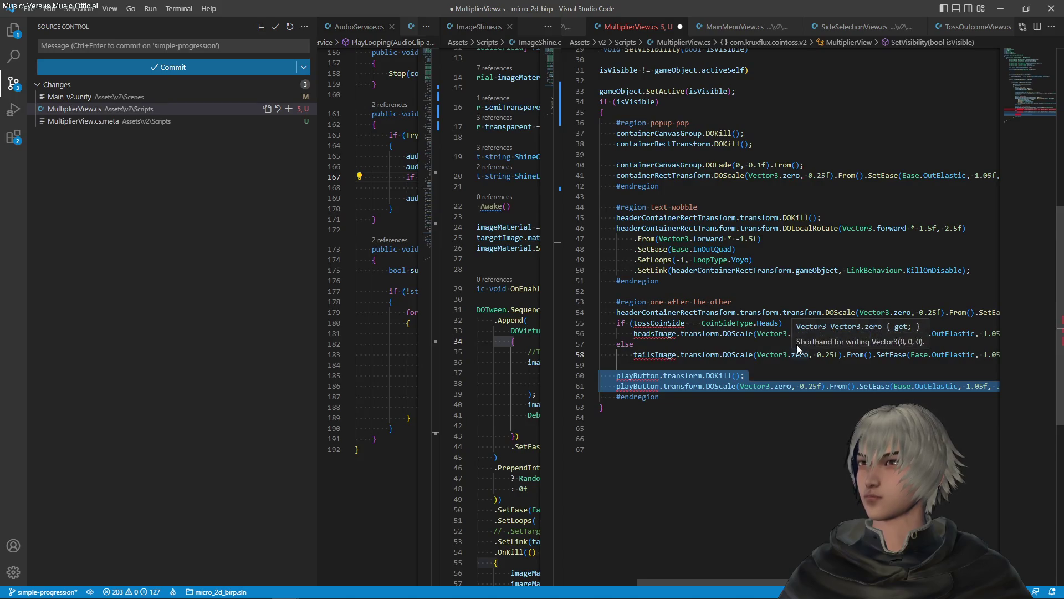
pyautogui.click(753, 333)
# - Delete the tossCoinSide if/else condition and the tails scale lines, keeping only the heads line
pyautogui.click(720, 355)
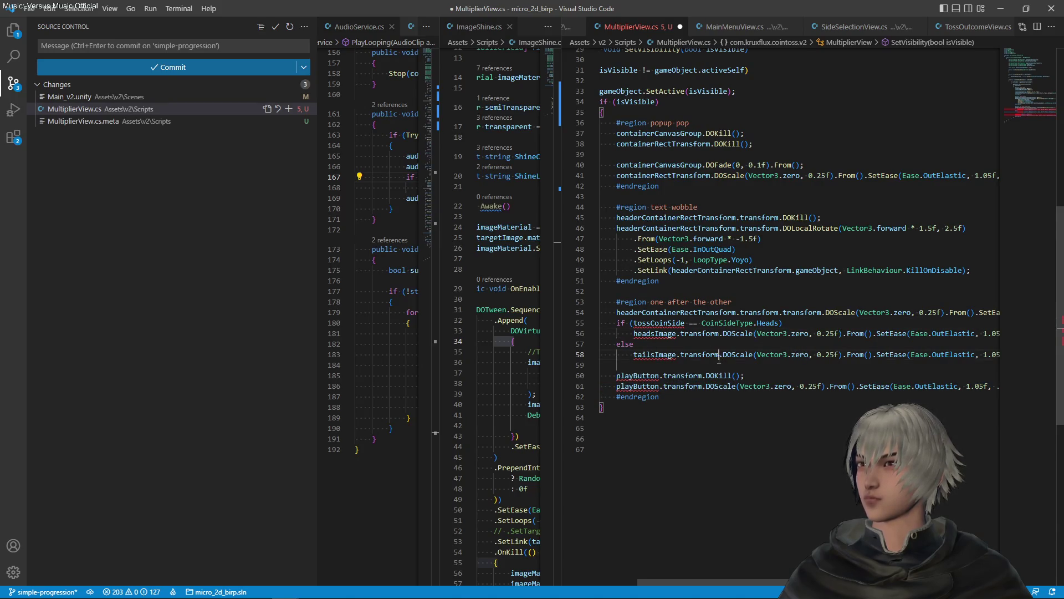
pyautogui.hotkey('shift', 'Up')
pyautogui.hotkey('shift', 'Up')
pyautogui.hotkey('shift', 'End')
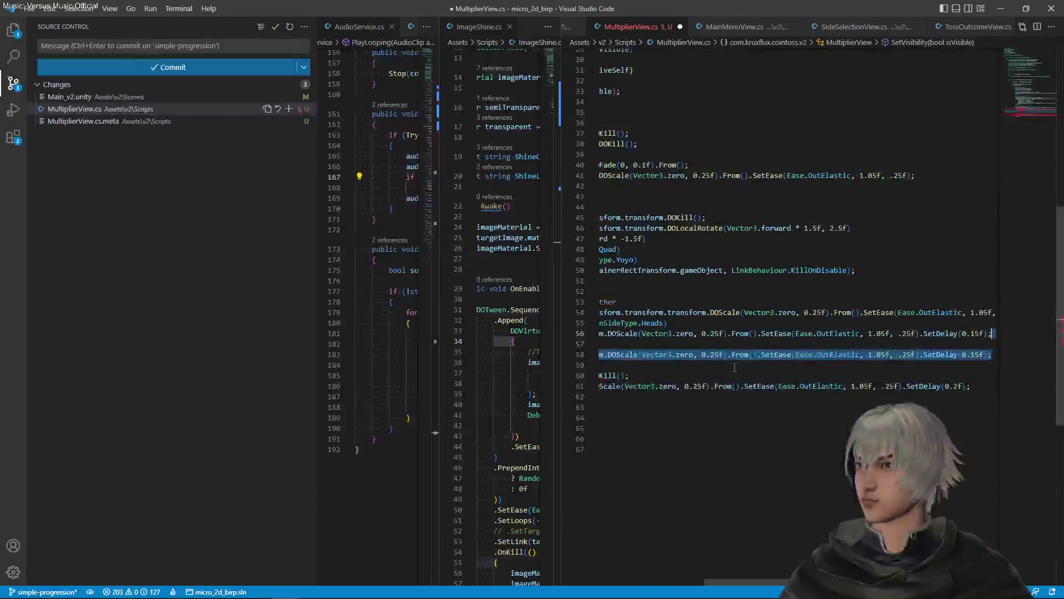
pyautogui.press('Delete')
pyautogui.press('Up')
pyautogui.hotkey('shift', 'Home')
pyautogui.press('Delete')
pyautogui.press('Down')
pyautogui.hotkey('shift', 'End')
pyautogui.press('Home')
pyautogui.press('BackSpace')
pyautogui.press('BackSpace')
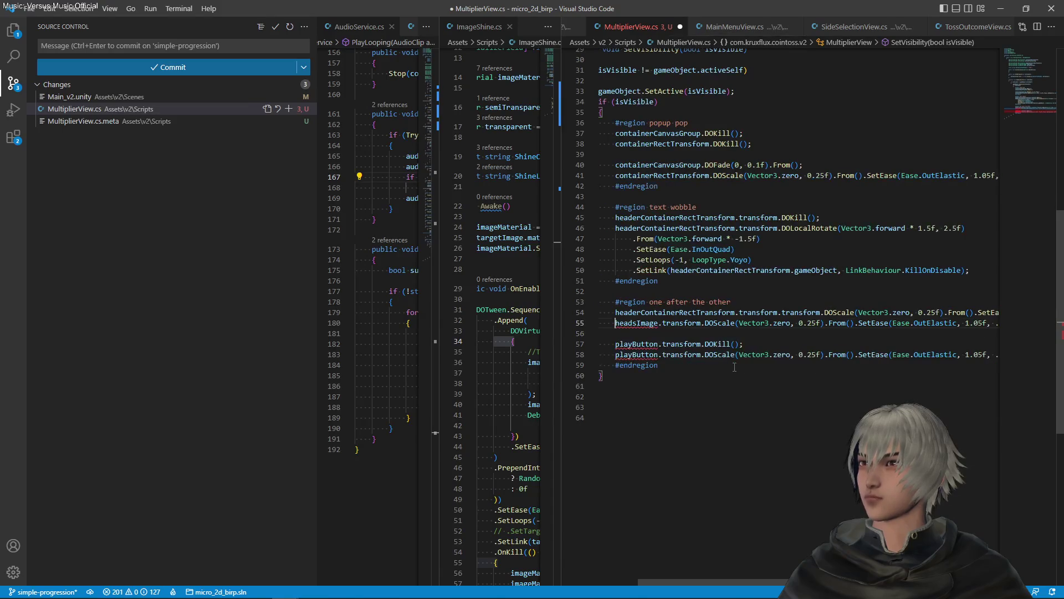
# - Rename headsImage to labelText on the remaining scale line and save MultiplierView.cs
pyautogui.hotkey('shift', 'Right')
pyautogui.hotkey('shift', 'Right')
pyautogui.hotkey('shift', 'Right')
pyautogui.write('label')
pyautogui.hotkey('shift', 'Right')
pyautogui.hotkey('shift', 'Right')
pyautogui.hotkey('shift', 'Right')
pyautogui.write('Tex')
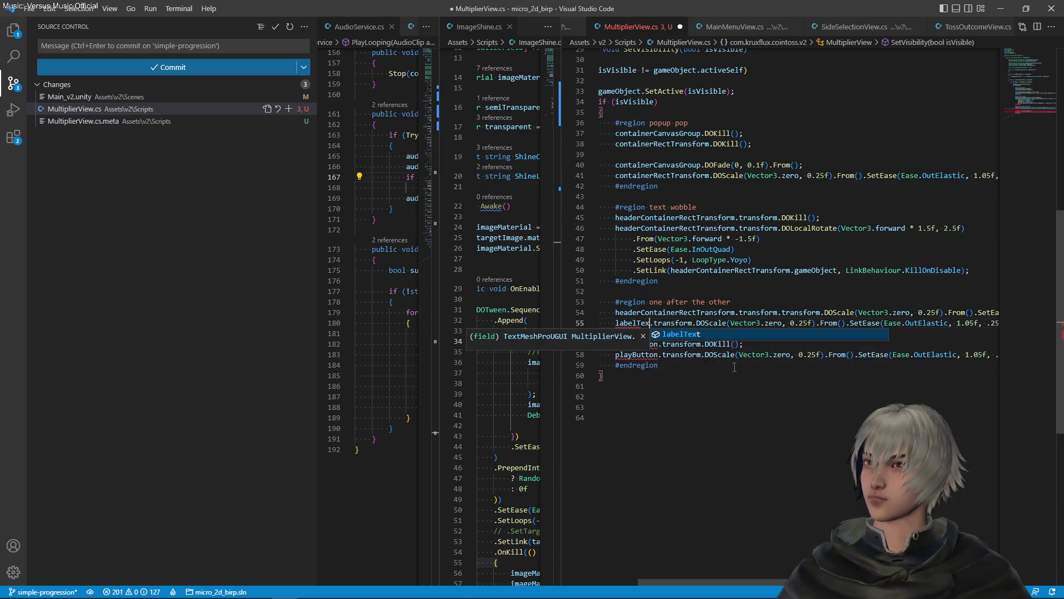
pyautogui.write('t')
pyautogui.press('End')
pyautogui.press('Home')
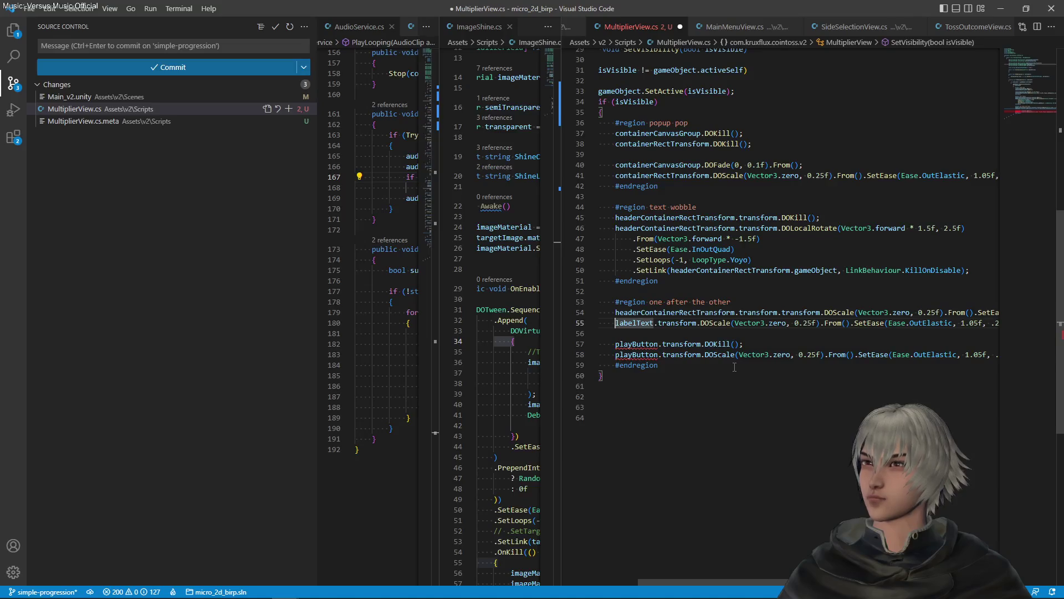
pyautogui.hotkey('ctrl', 's')
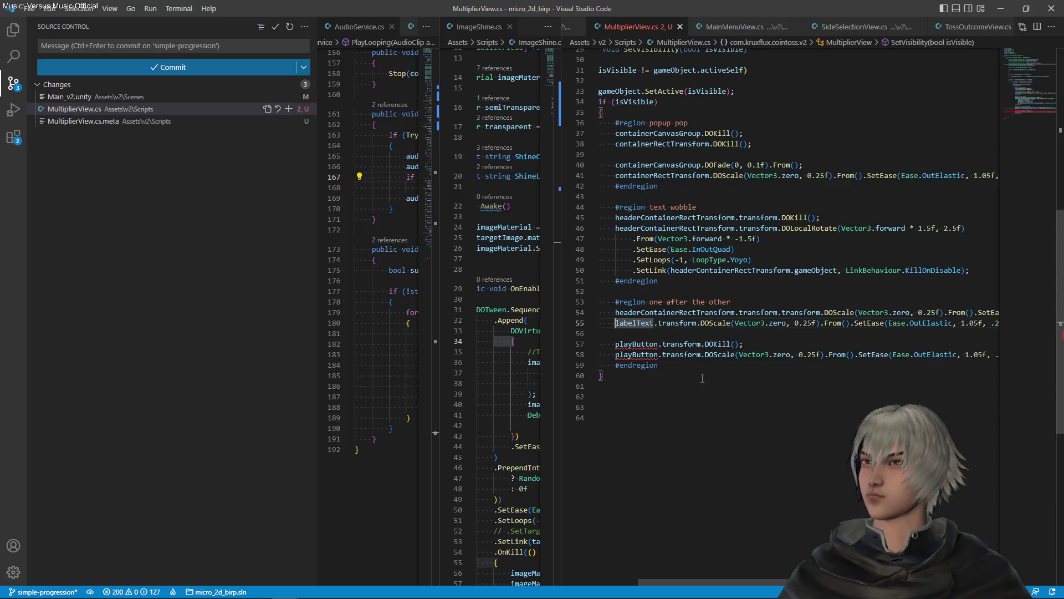
# - Replace both playButton references on lines 57 and 58 with multiplierText and save
pyautogui.click(658, 323)
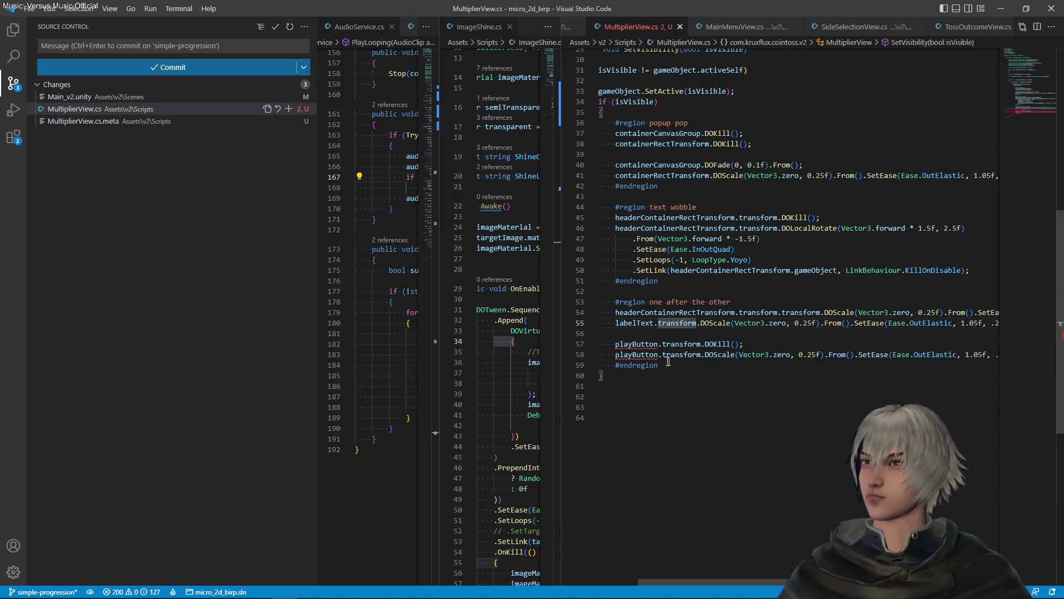
pyautogui.scroll(10, 654, 339)
pyautogui.click(732, 265)
pyautogui.scroll(-10, 654, 332)
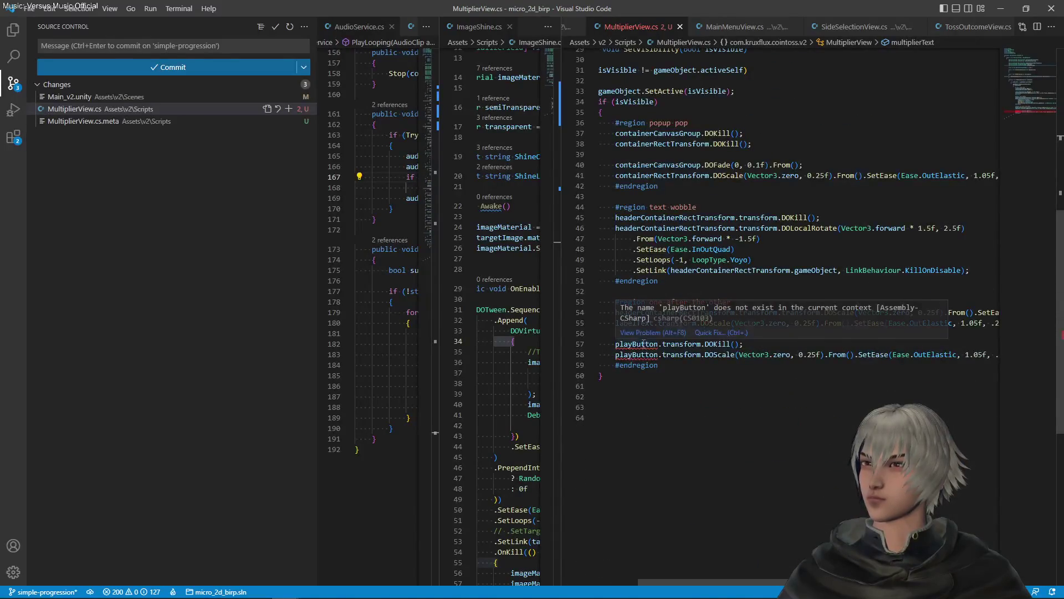
pyautogui.doubleClick(637, 354)
pyautogui.write('multiplierText')
pyautogui.doubleClick(640, 344)
pyautogui.write('multiplierText')
pyautogui.hotkey('ctrl', 's')
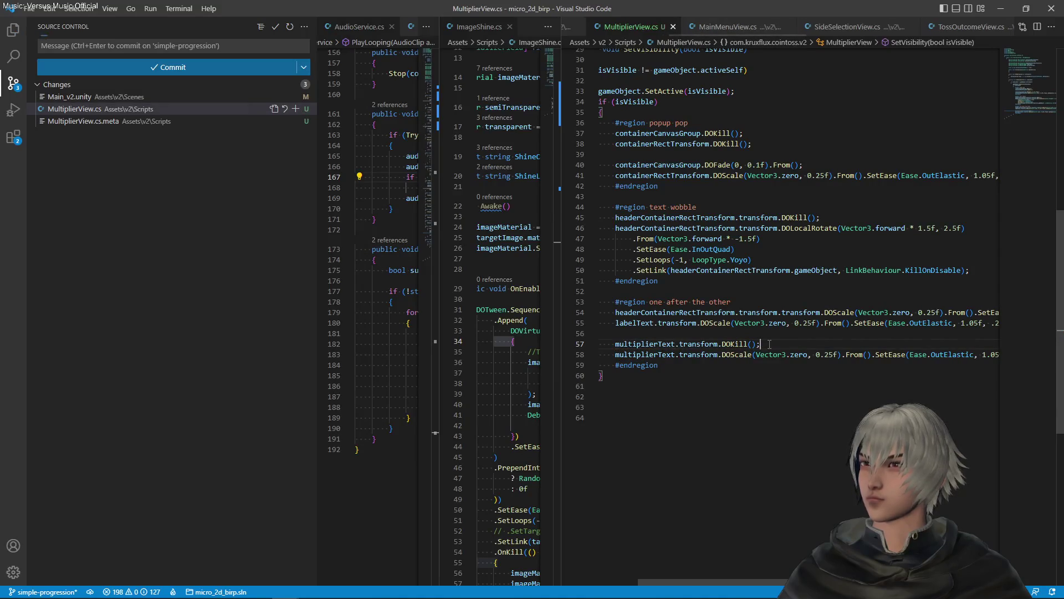
pyautogui.tripleClick(769, 343)
pyautogui.hotkey('ctrl', 'c')
pyautogui.click(793, 312)
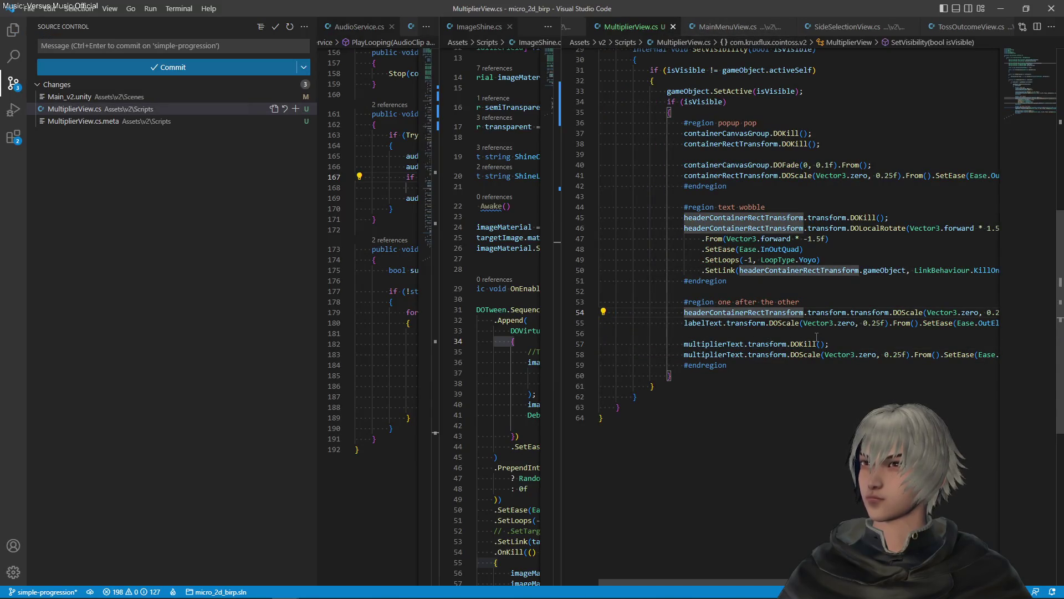
# - Paste the multiplierText DOKill line below line 54, add a blank line after the header scaling, and save
pyautogui.press('End')
pyautogui.press('Return')
pyautogui.hotkey('ctrl', 'v')
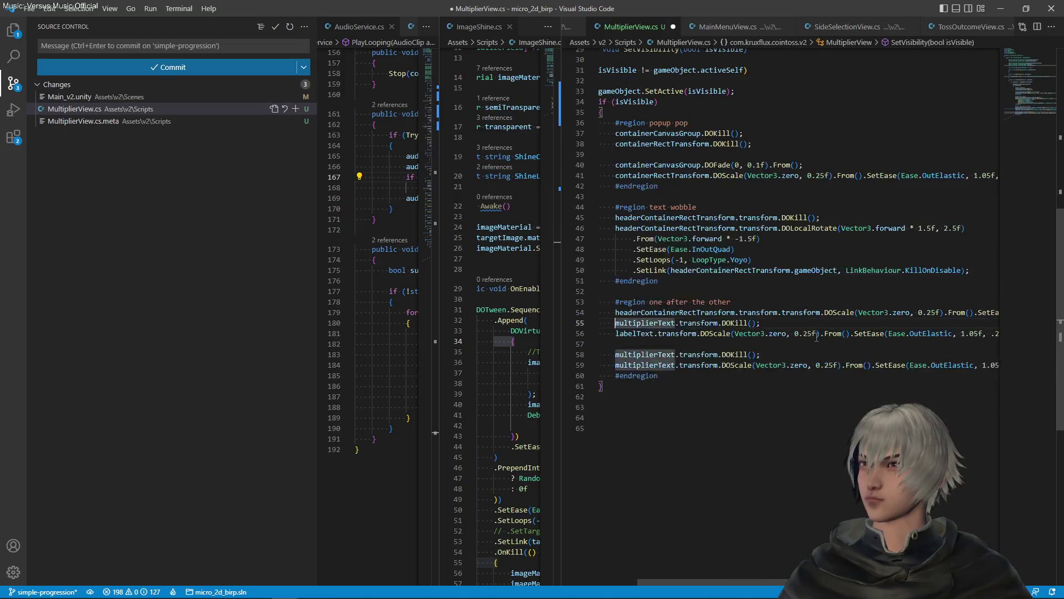
pyautogui.click(847, 312)
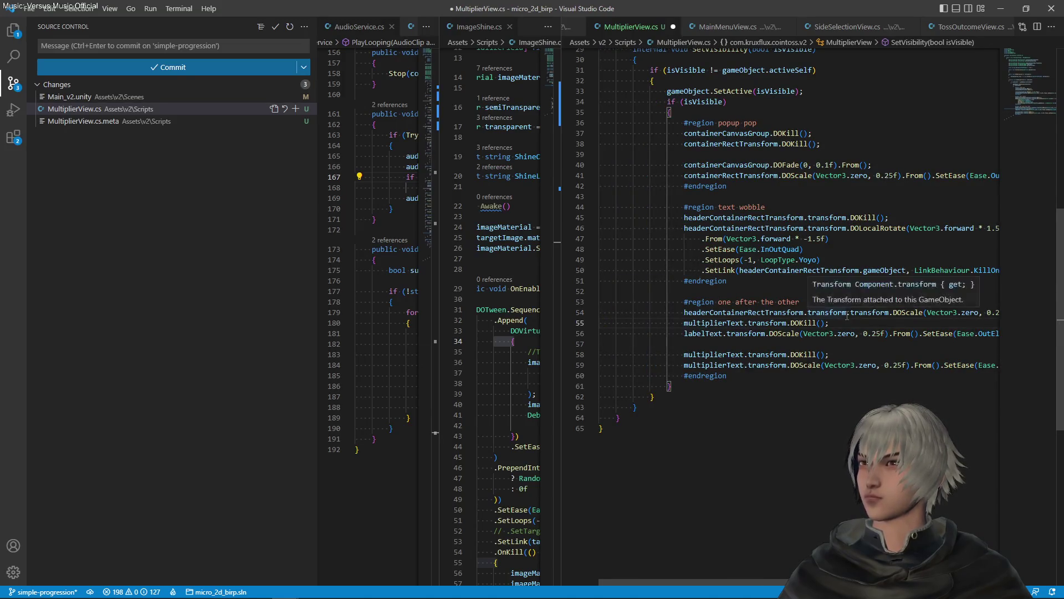
pyautogui.press('End')
pyautogui.press('Return')
pyautogui.hotkey('ctrl', 's')
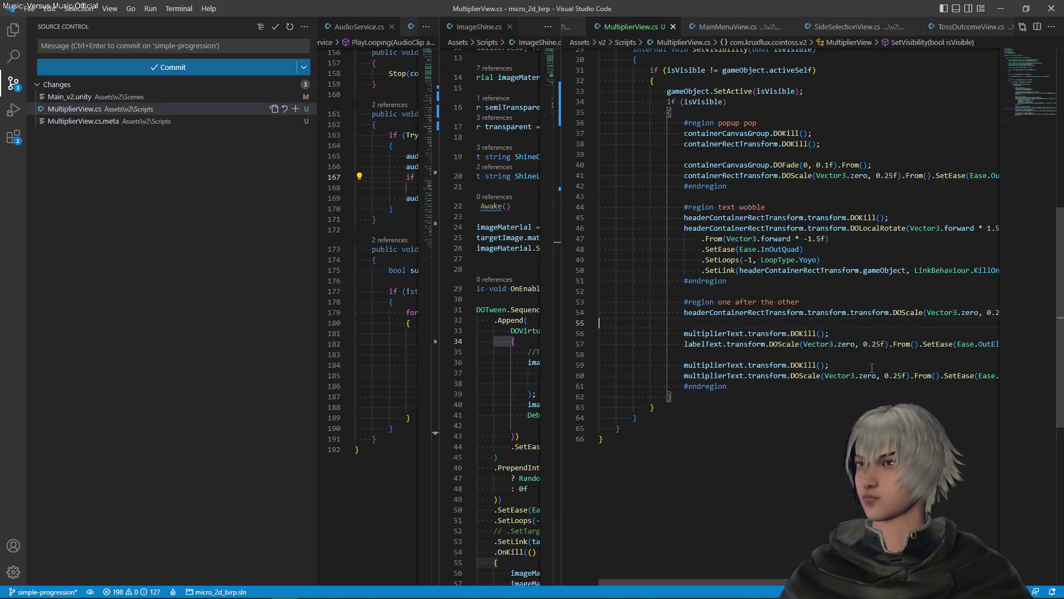
# - Change the DOKill target on line 56 from multiplierText to labelText
pyautogui.scroll(2, 870, 367)
pyautogui.doubleClick(699, 400)
pyautogui.hotkey('ctrl', 'c')
pyautogui.doubleClick(707, 389)
pyautogui.hotkey('ctrl', 'v')
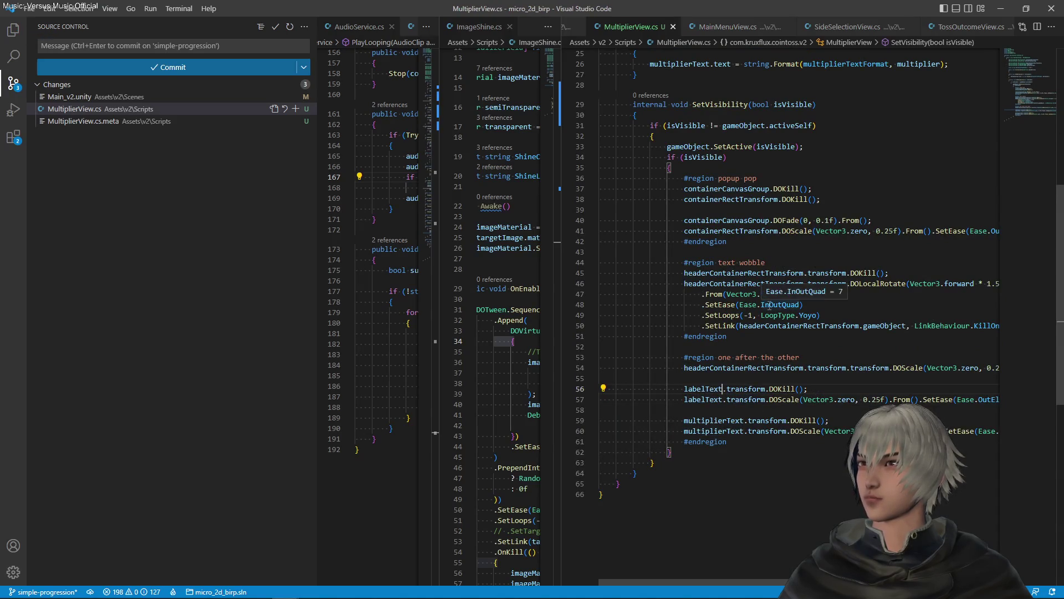
pyautogui.scroll(2, 770, 305)
pyautogui.scroll(5, 769, 305)
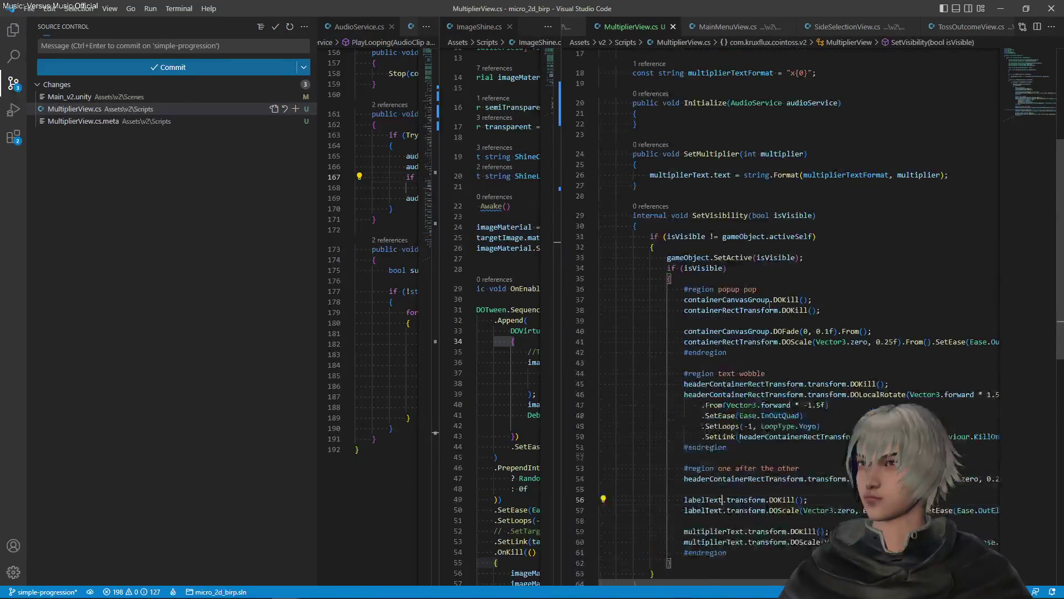
pyautogui.scroll(4, 766, 306)
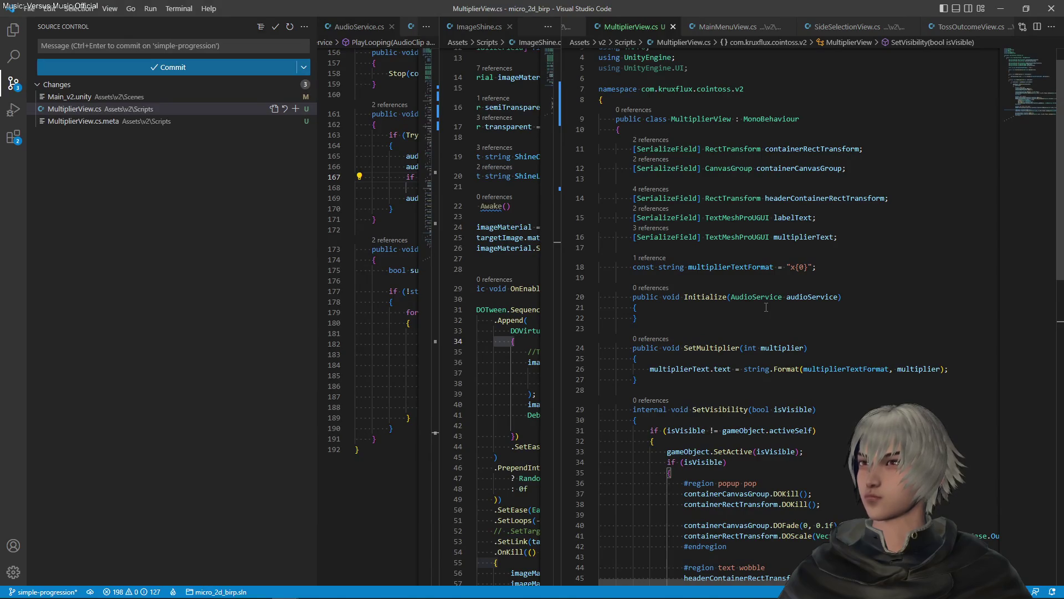
pyautogui.scroll(1, 763, 307)
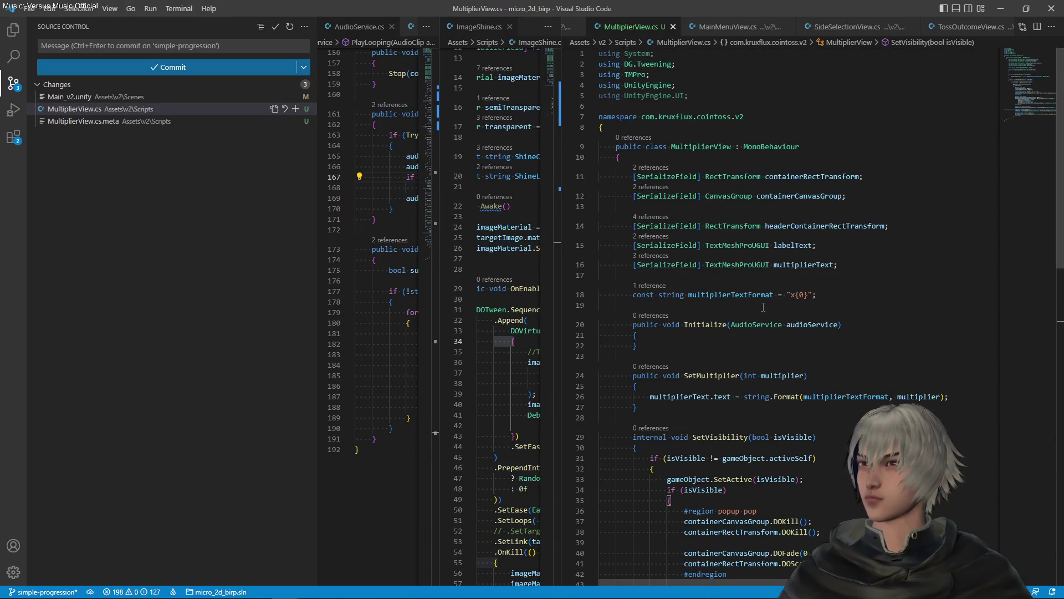
pyautogui.moveTo(730, 325); pyautogui.dragTo(835, 325)
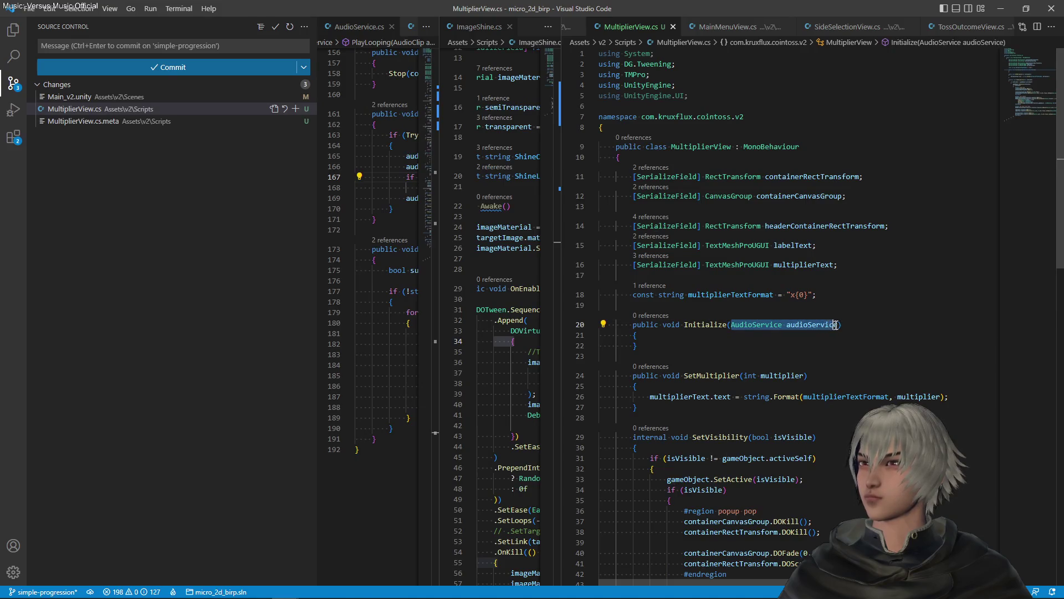
# - Remove the AudioService parameter so Initialize() takes no arguments, and save
pyautogui.hotkey('ctrl', 's')
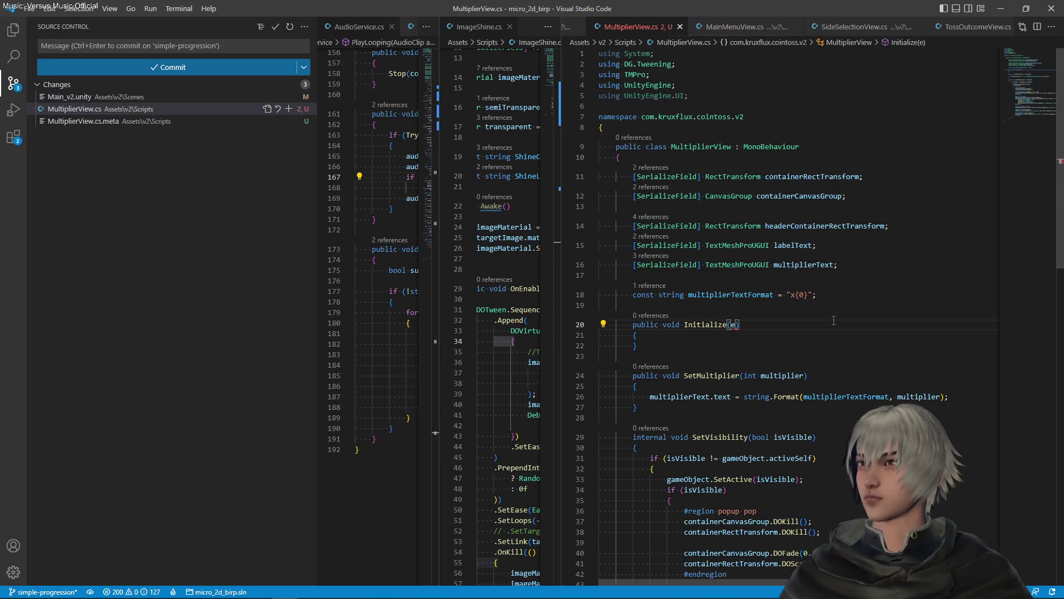
pyautogui.press('BackSpace')
pyautogui.hotkey('ctrl', 's')
# - Review the SetMultiplier method and using statements, then switch back to Unity
pyautogui.scroll(-8, 833, 318)
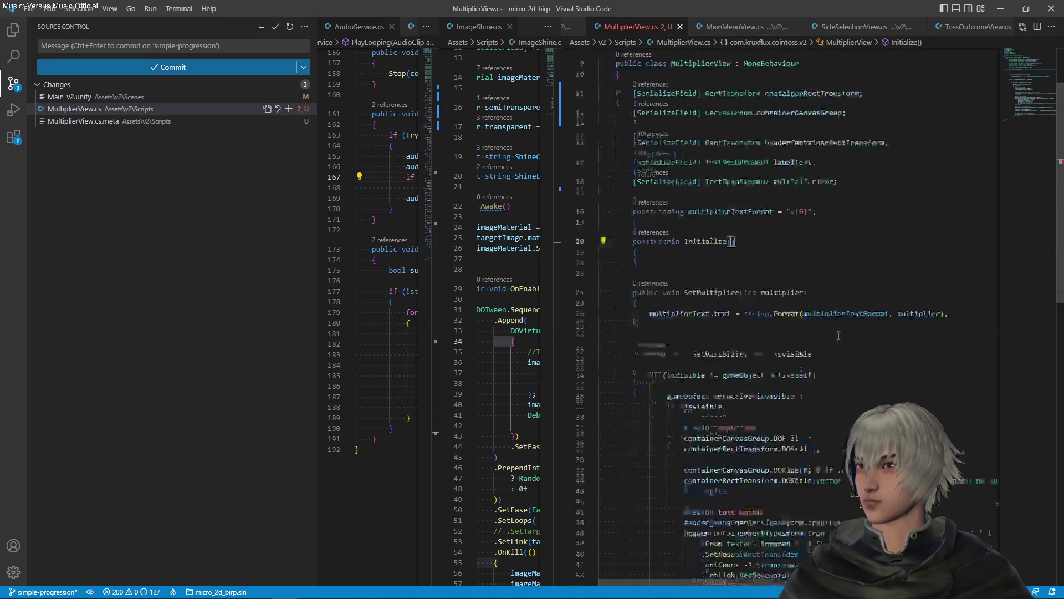
pyautogui.scroll(-1, 836, 347)
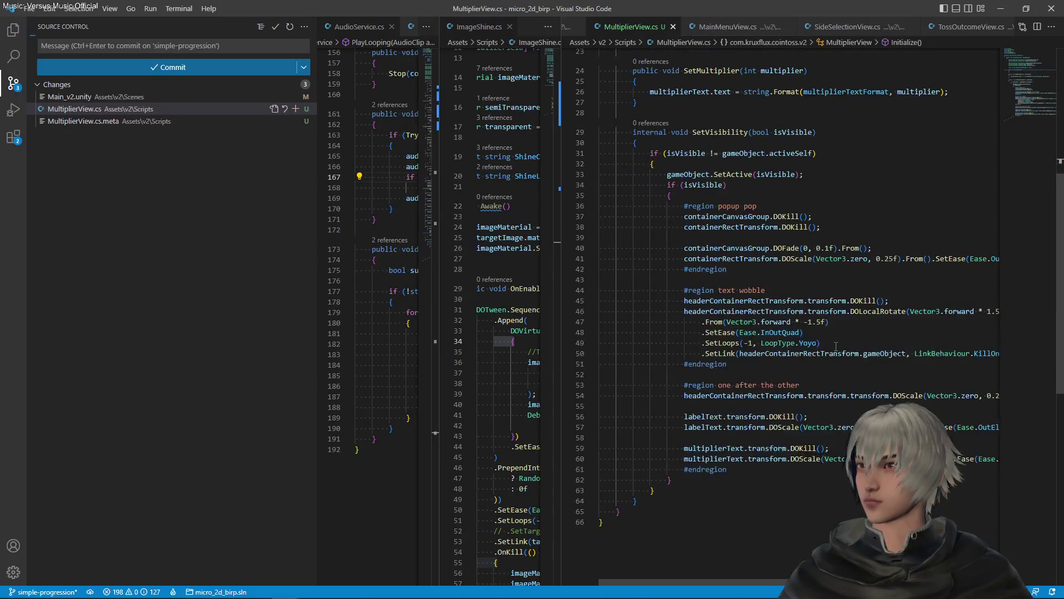
pyautogui.click(719, 73)
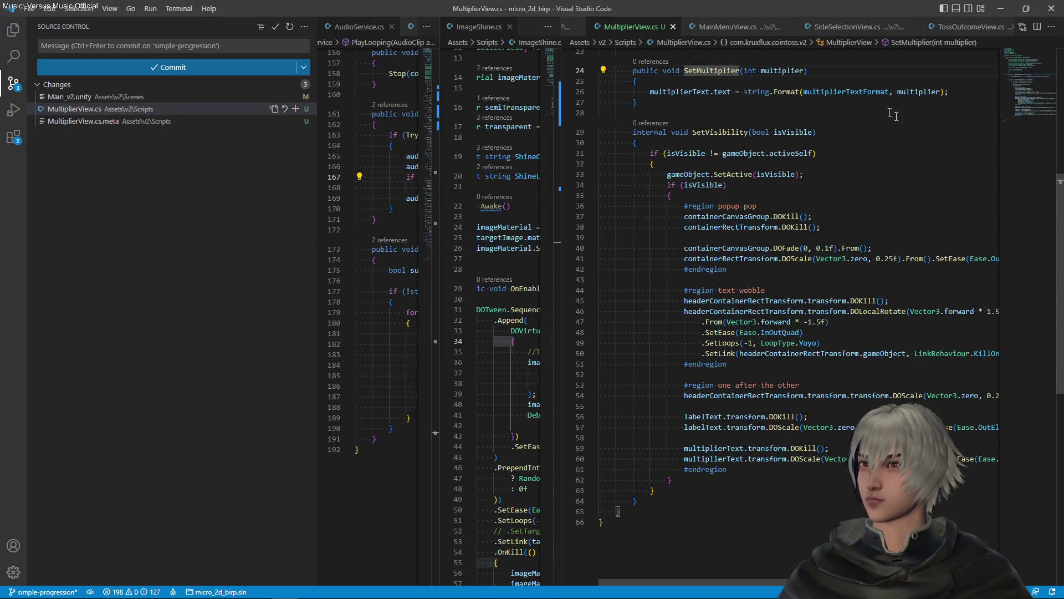
pyautogui.click(957, 93)
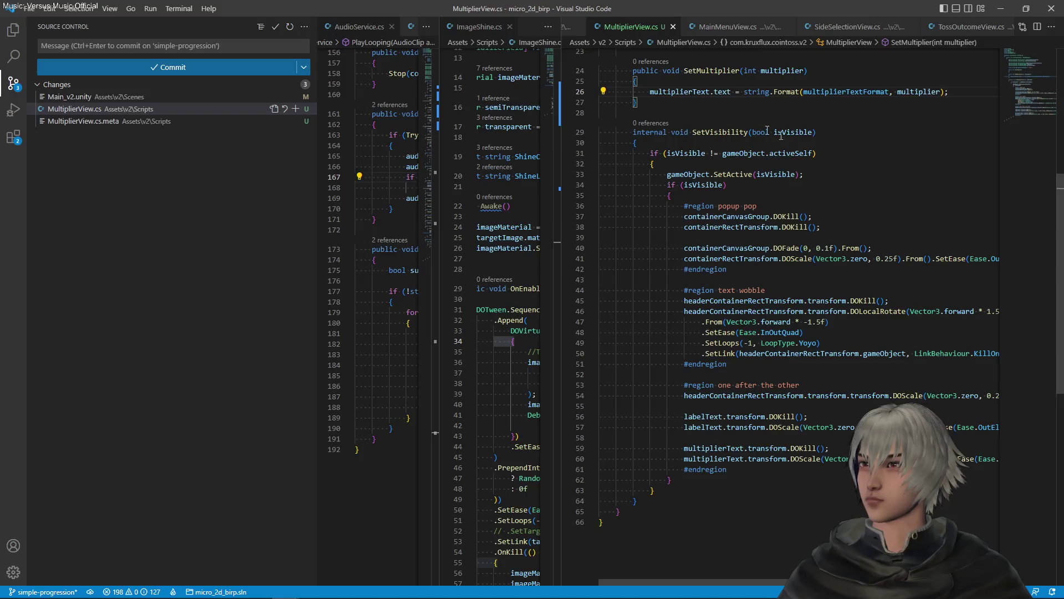
pyautogui.scroll(7, 822, 178)
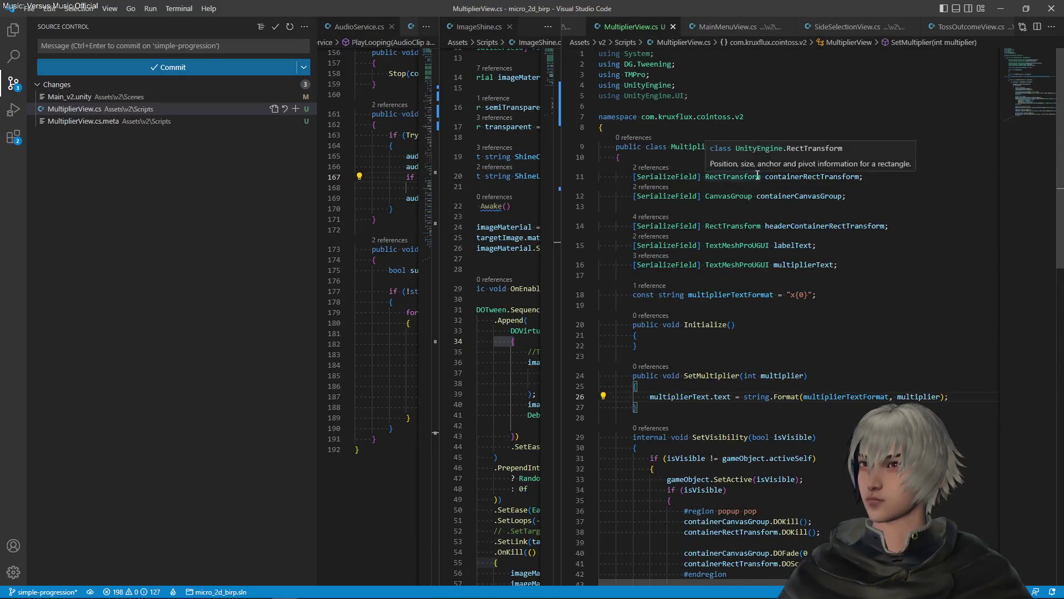
pyautogui.click(699, 98)
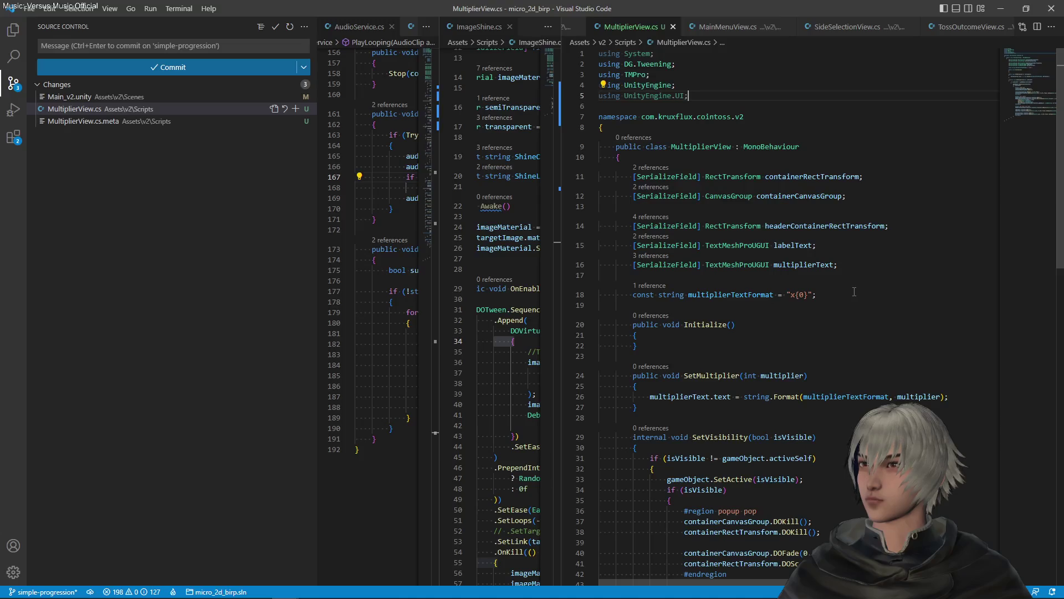
pyautogui.scroll(-10, 854, 291)
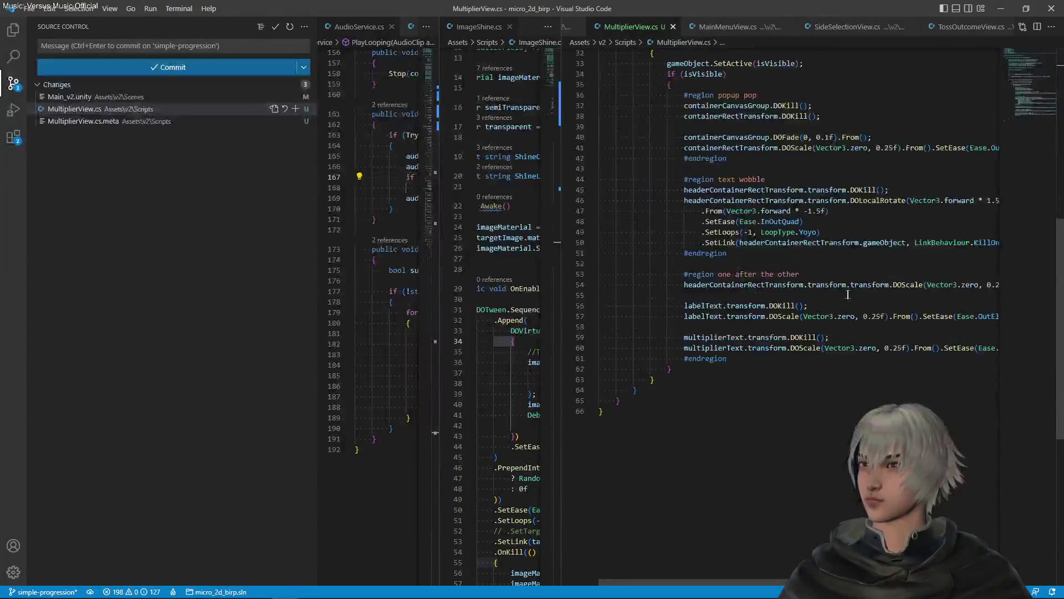
pyautogui.scroll(7, 823, 244)
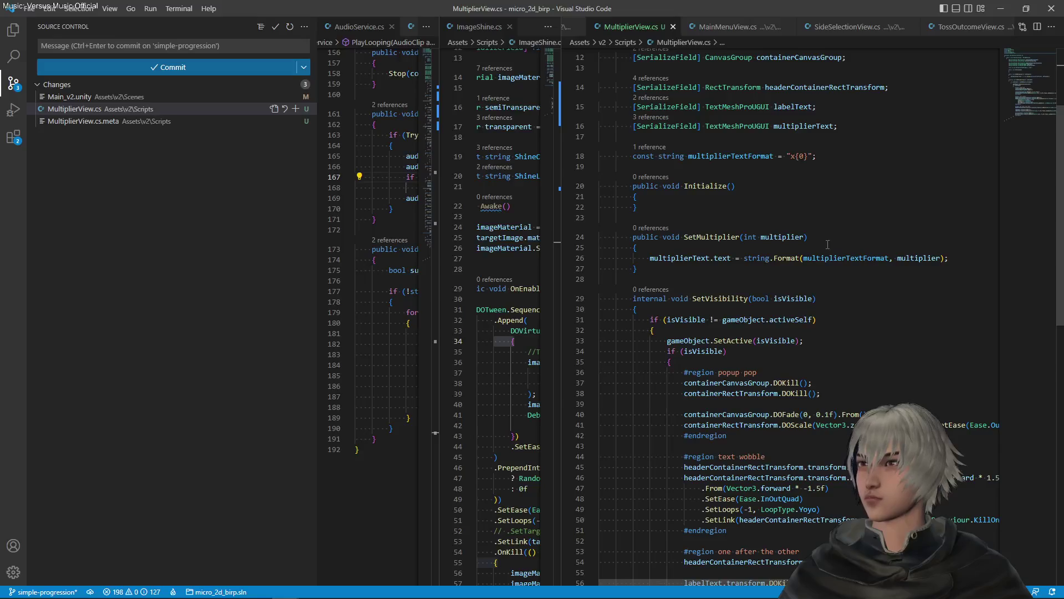
pyautogui.hotkey('alt', 'Tab')
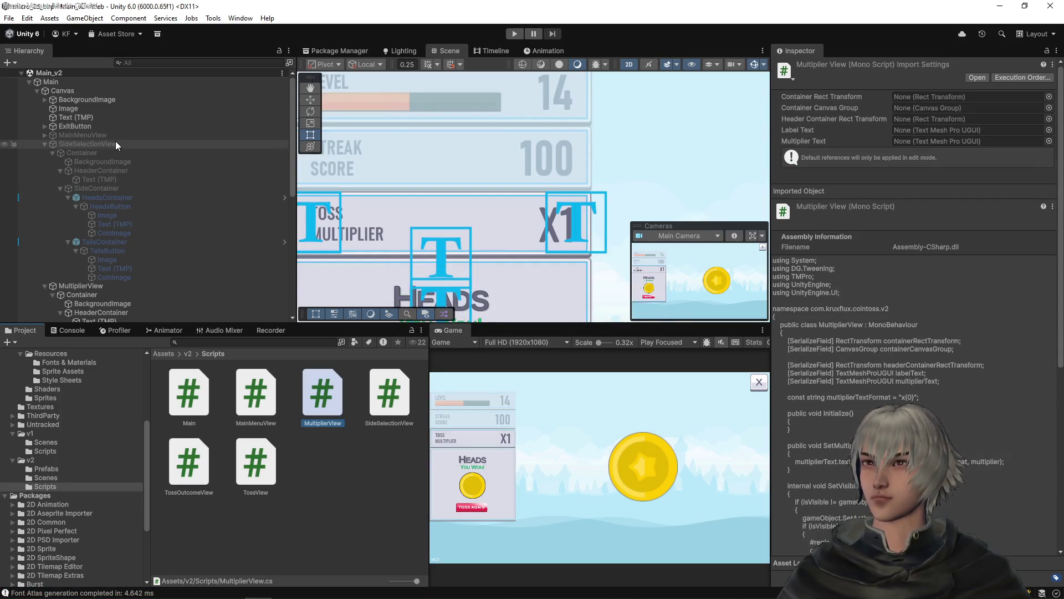
# - Attach the MultiplierView script as a component on the MultiplierView object
pyautogui.click(104, 285)
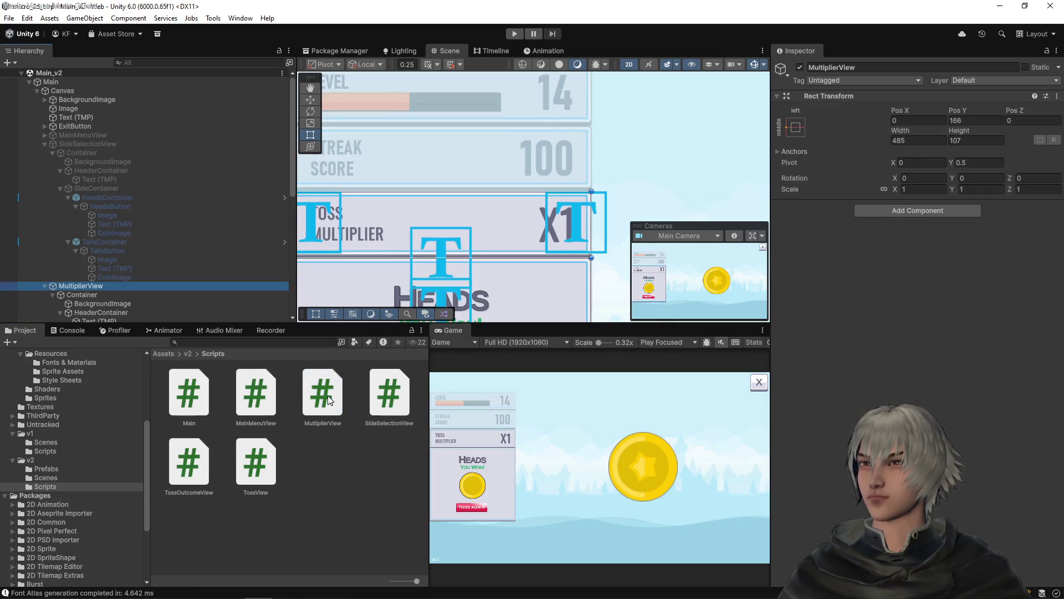
pyautogui.moveTo(328, 395); pyautogui.dragTo(826, 272)
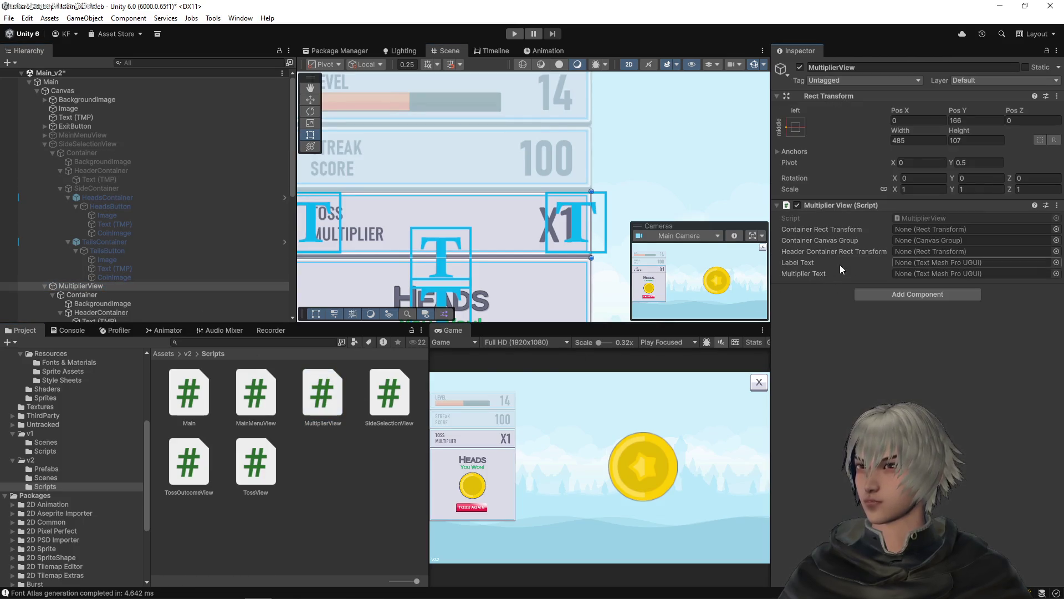
pyautogui.scroll(-3, 188, 251)
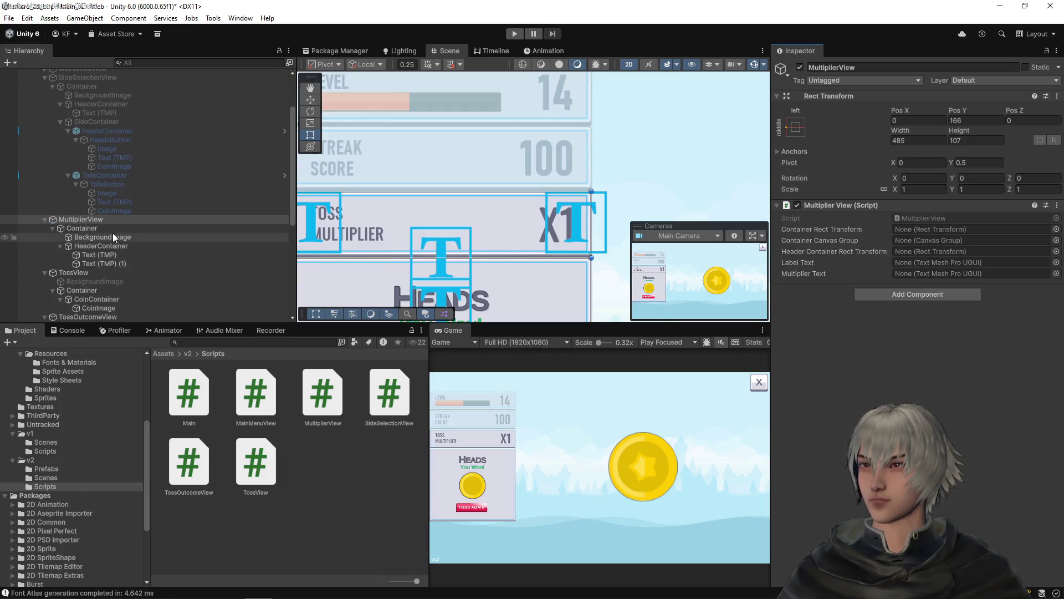
# - Assign Container to both container fields, HeaderContainer to header, Text (TMP) as label, Text (TMP) (1) as multiplier
pyautogui.moveTo(109, 231)
pyautogui.mouseDown()
pyautogui.moveTo(865, 211)
pyautogui.moveTo(937, 230)
pyautogui.mouseUp()
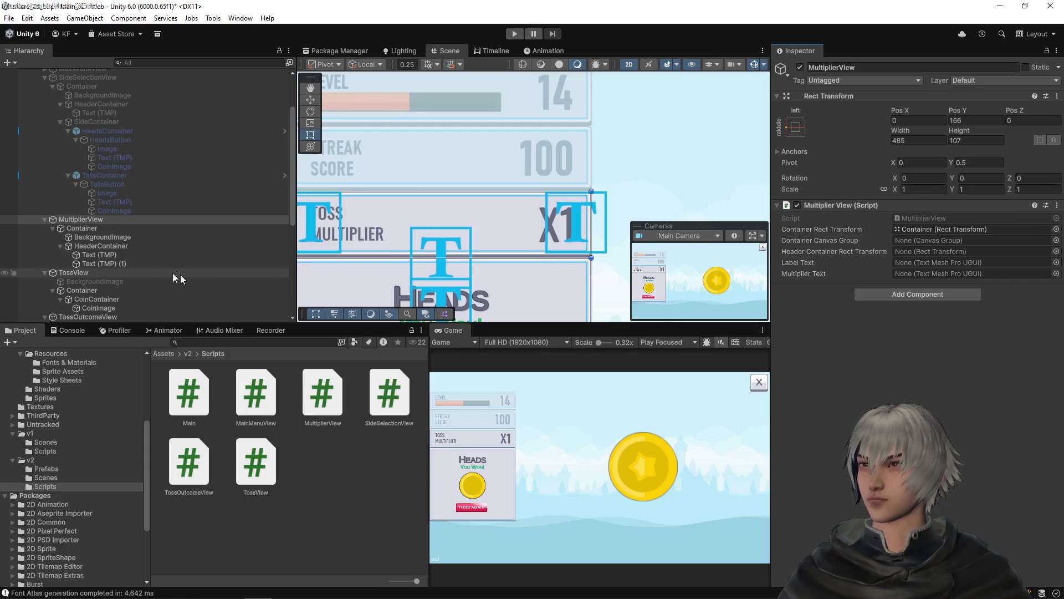
pyautogui.moveTo(105, 228)
pyautogui.mouseDown()
pyautogui.moveTo(931, 215)
pyautogui.moveTo(936, 241)
pyautogui.mouseUp()
pyautogui.moveTo(101, 246); pyautogui.dragTo(959, 259)
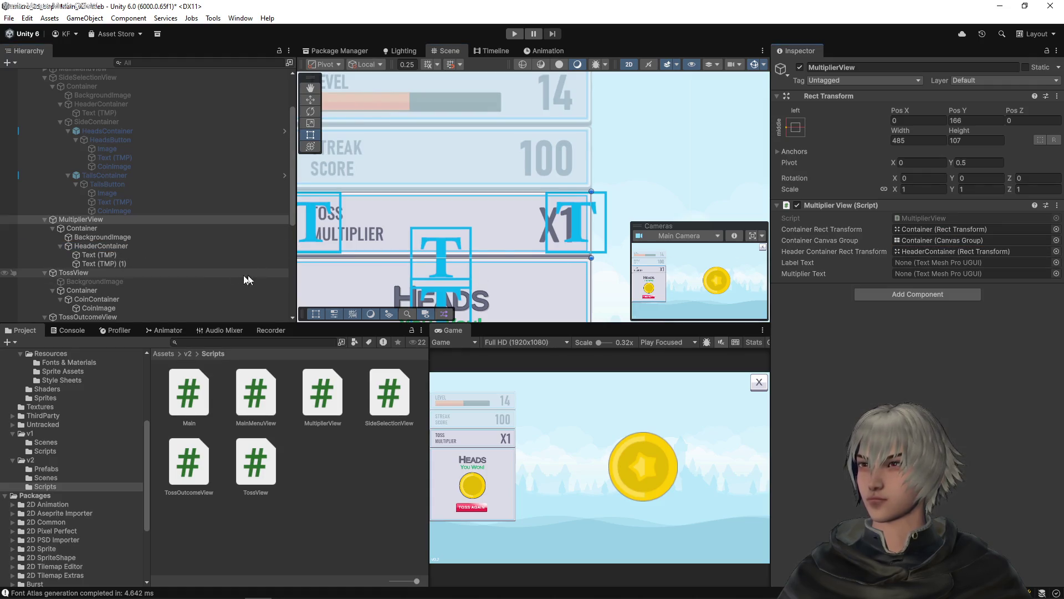
pyautogui.moveTo(98, 255)
pyautogui.mouseDown()
pyautogui.moveTo(351, 273)
pyautogui.moveTo(942, 277)
pyautogui.moveTo(943, 263)
pyautogui.mouseUp()
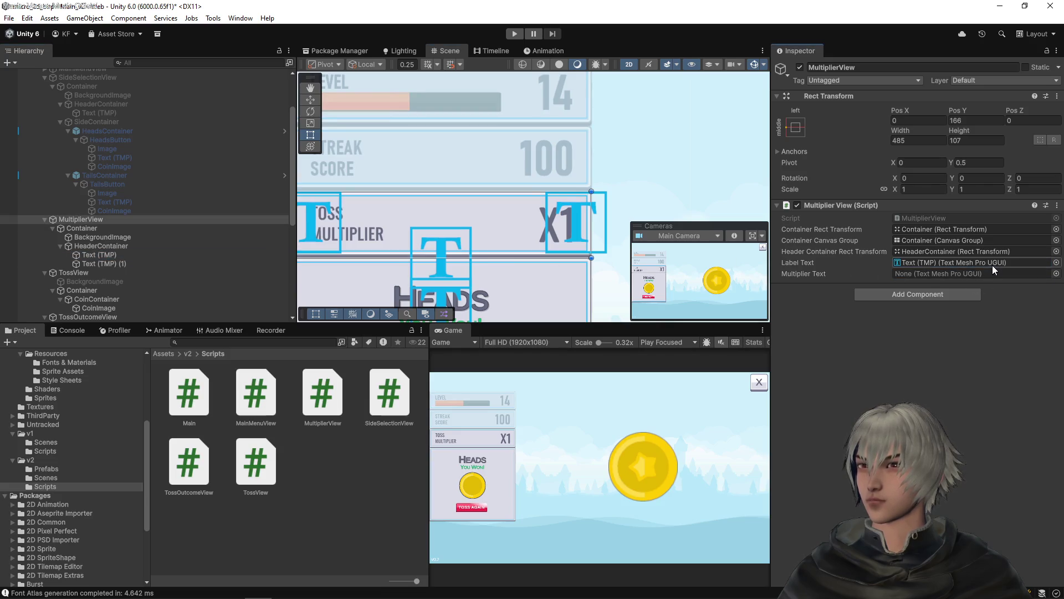
pyautogui.click(122, 264)
pyautogui.moveTo(123, 268)
pyautogui.mouseDown()
pyautogui.moveTo(940, 306)
pyautogui.moveTo(965, 275)
pyautogui.mouseUp()
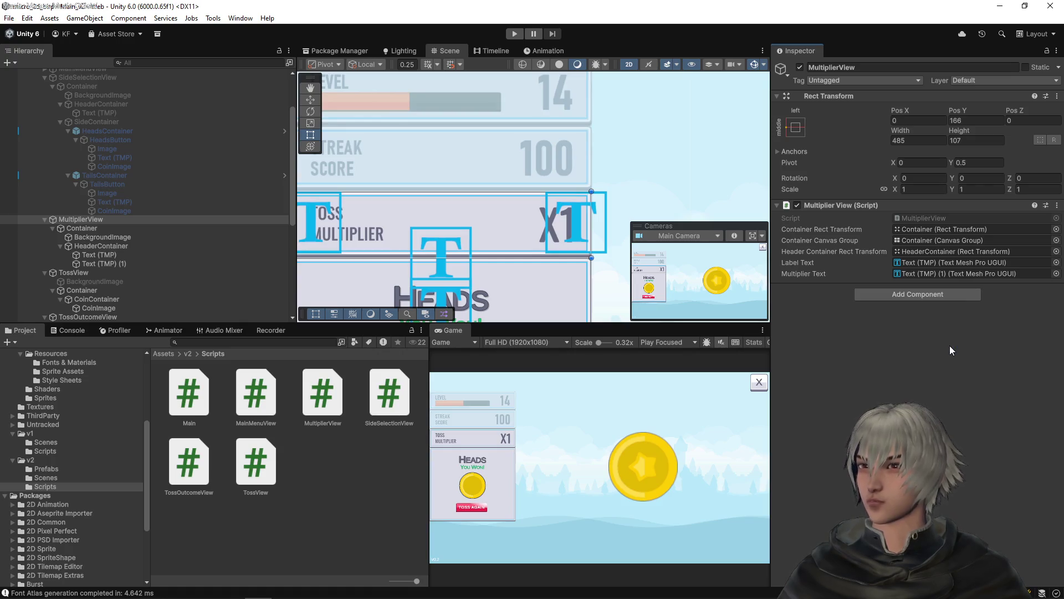
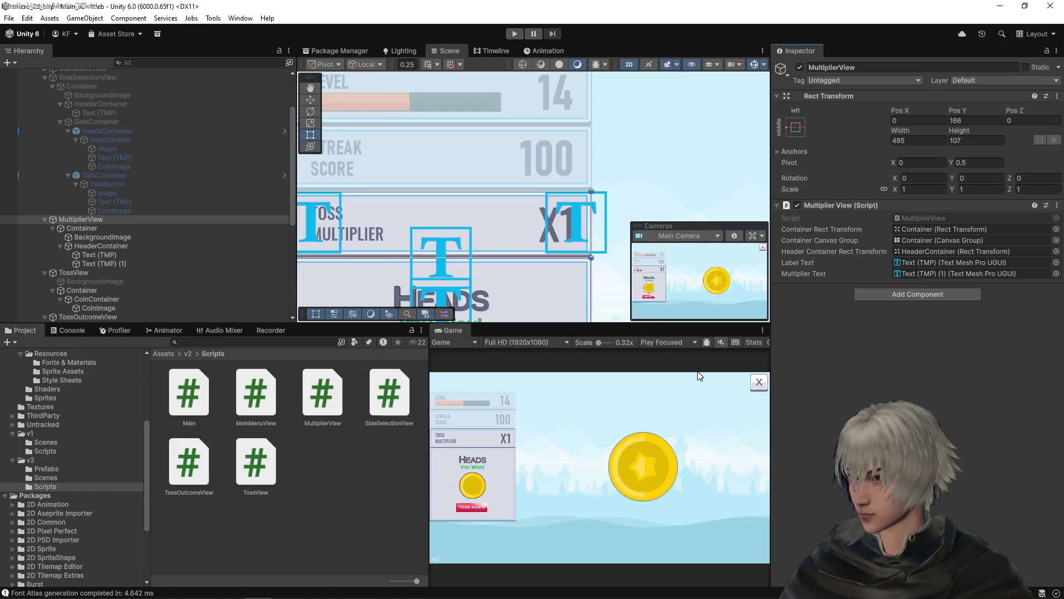
# - Select the Main object and open its Main.cs script in Visual Studio Code
pyautogui.scroll(3, 177, 172)
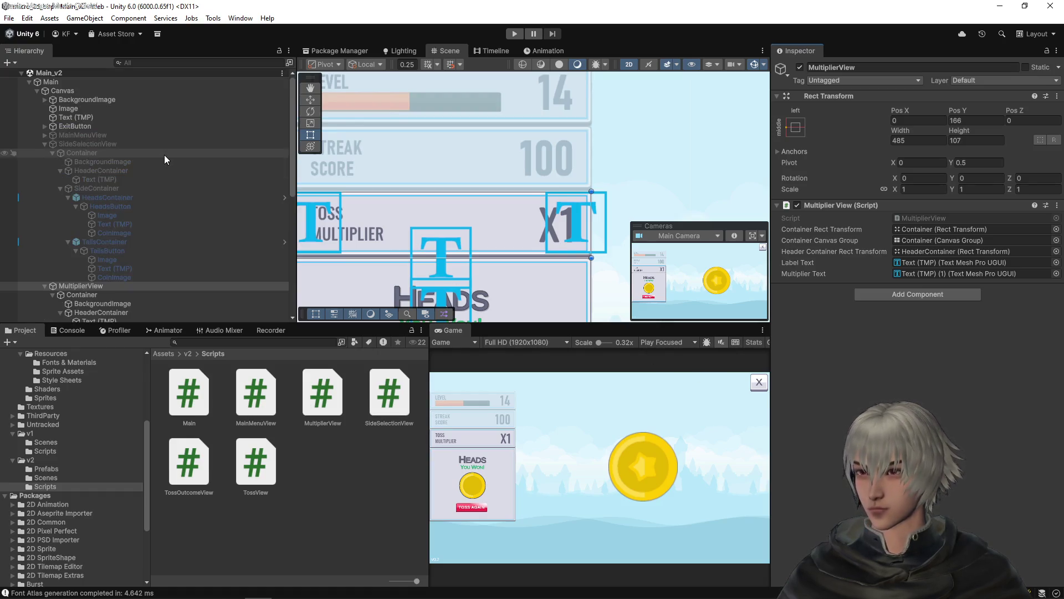
pyautogui.click(101, 81)
pyautogui.doubleClick(922, 159)
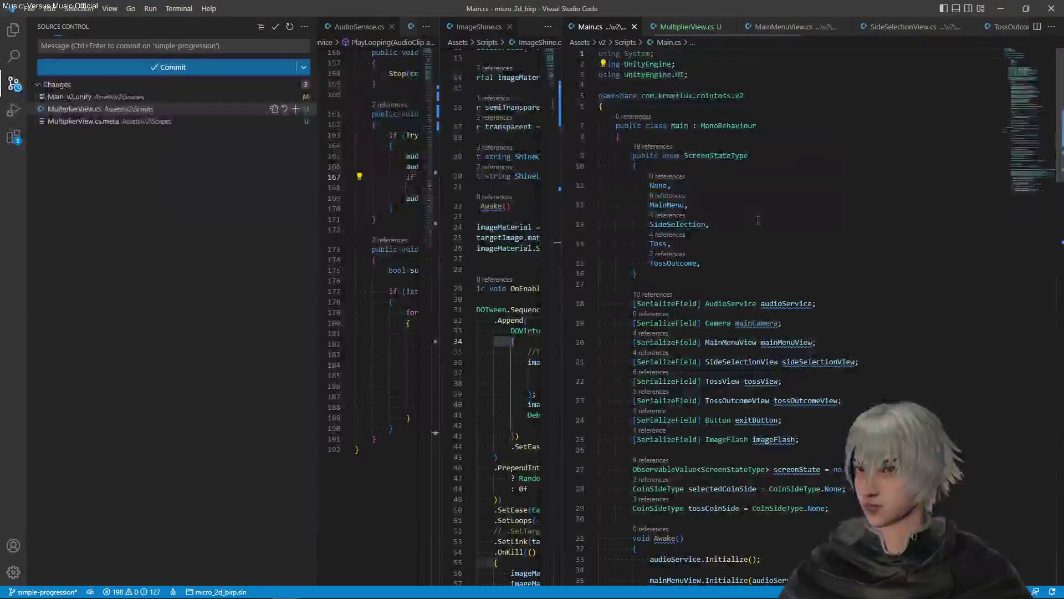
# - Duplicate the tossOutcomeView field as a MultiplierView multiplierView field and save
pyautogui.click(855, 402)
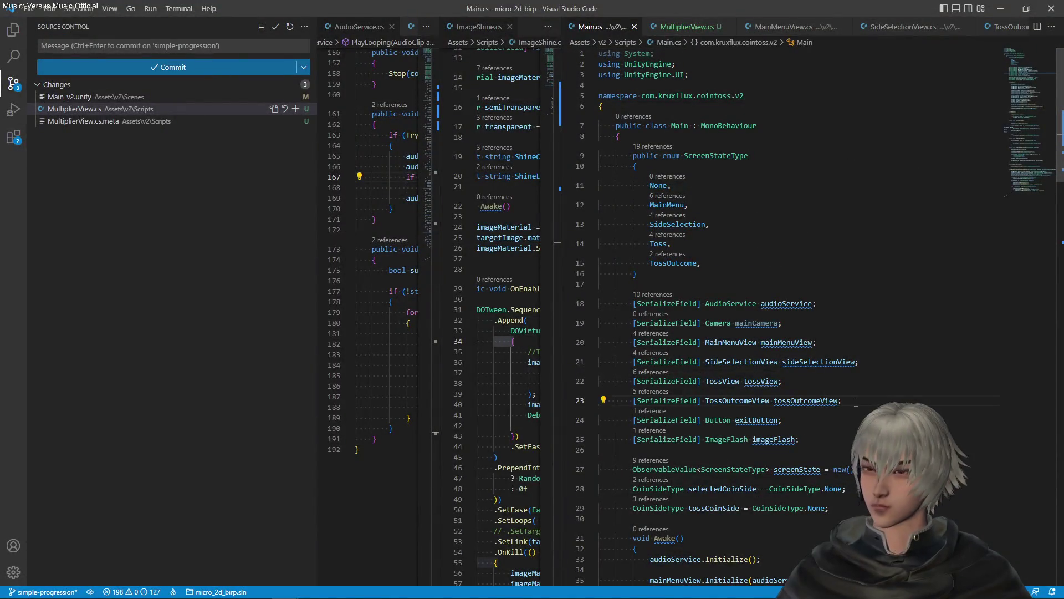
pyautogui.hotkey('shift', 'alt', 'Down')
pyautogui.click(748, 421)
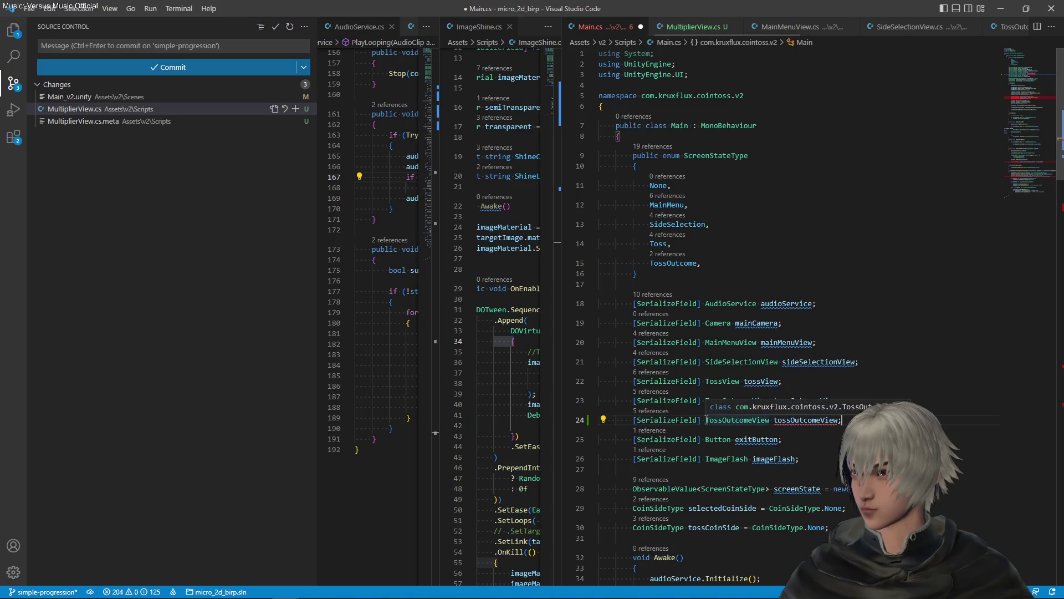
pyautogui.moveTo(705, 420); pyautogui.dragTo(757, 420)
pyautogui.write('Mul')
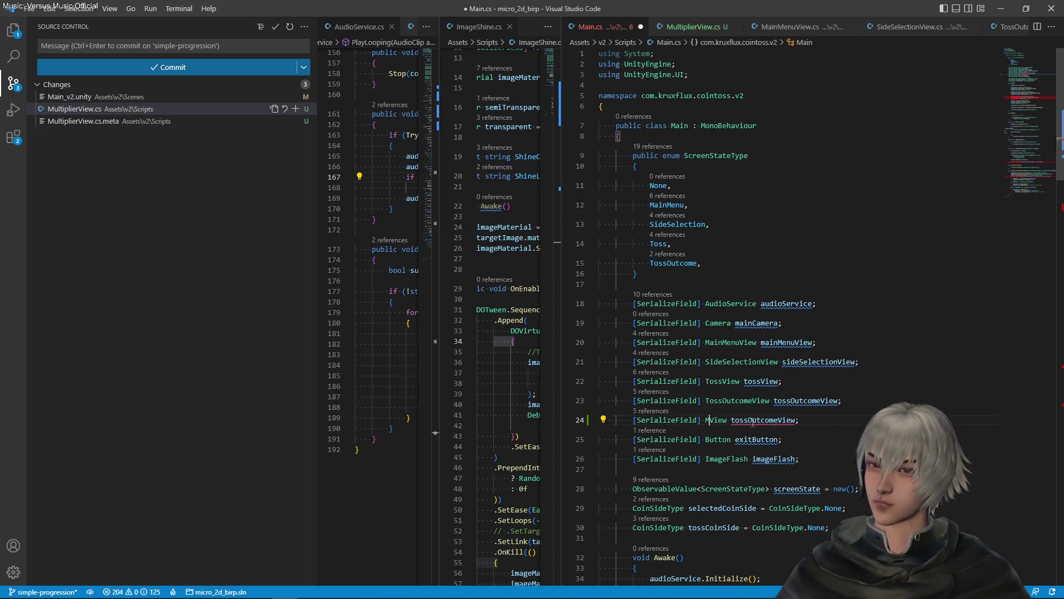
pyautogui.write('tiplier')
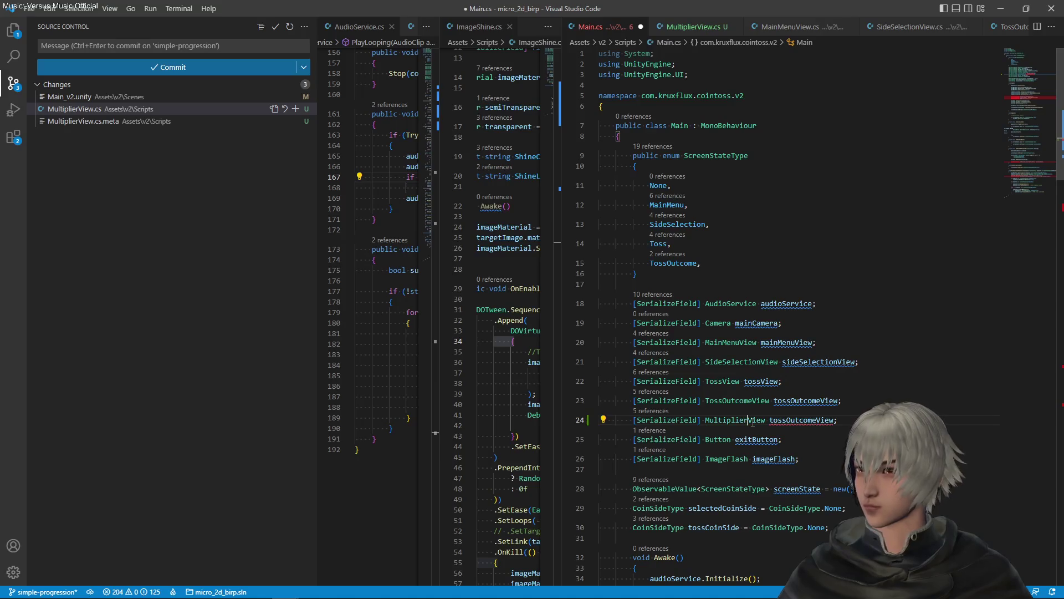
pyautogui.hotkey('shift', 'Right')
pyautogui.hotkey('shift', 'Right')
pyautogui.hotkey('shift', 'Right')
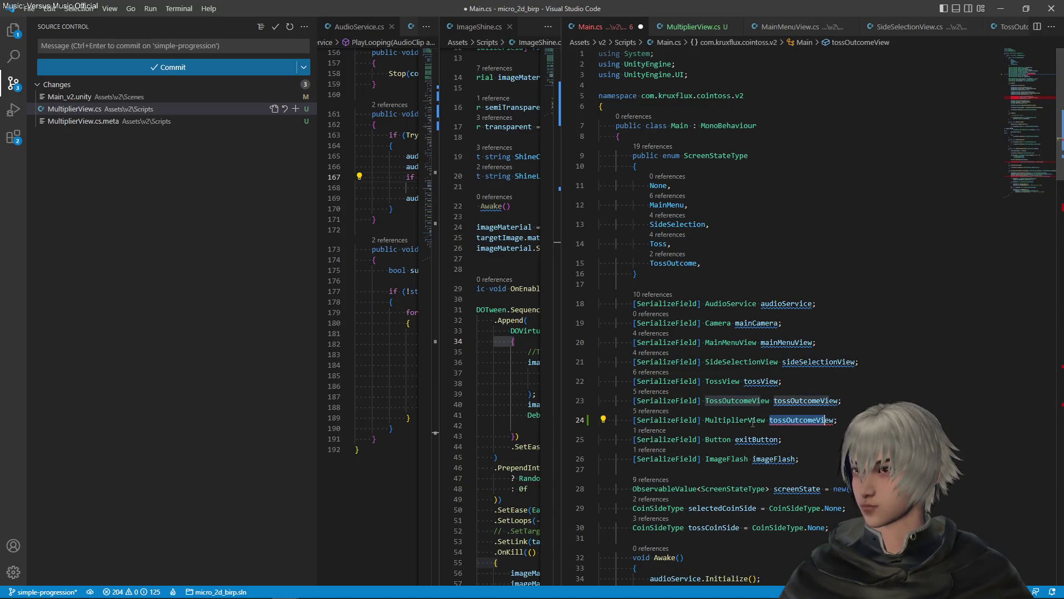
pyautogui.write('multiplier')
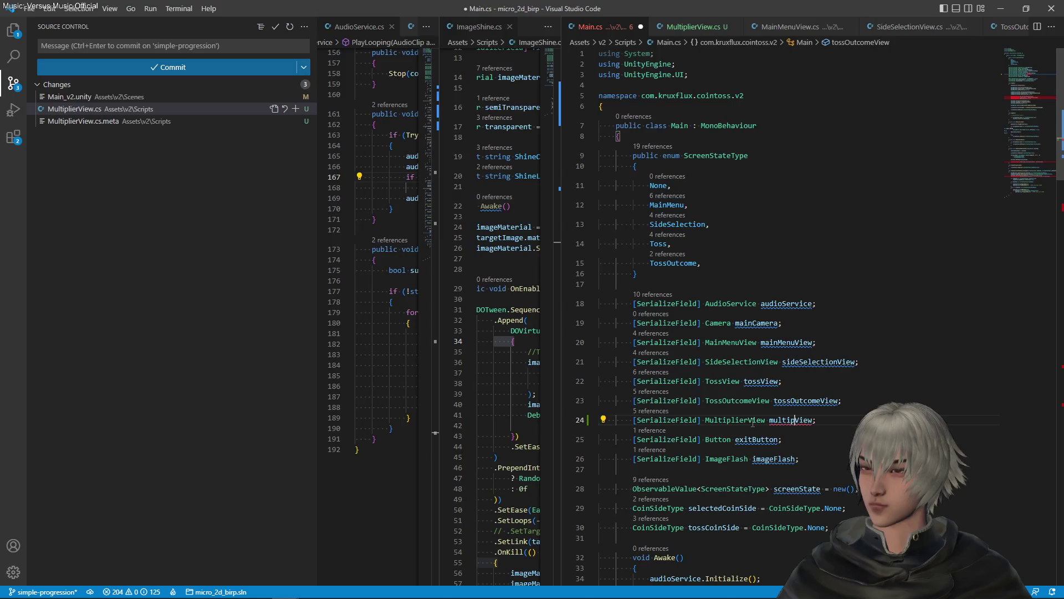
pyautogui.hotkey('ctrl', 's')
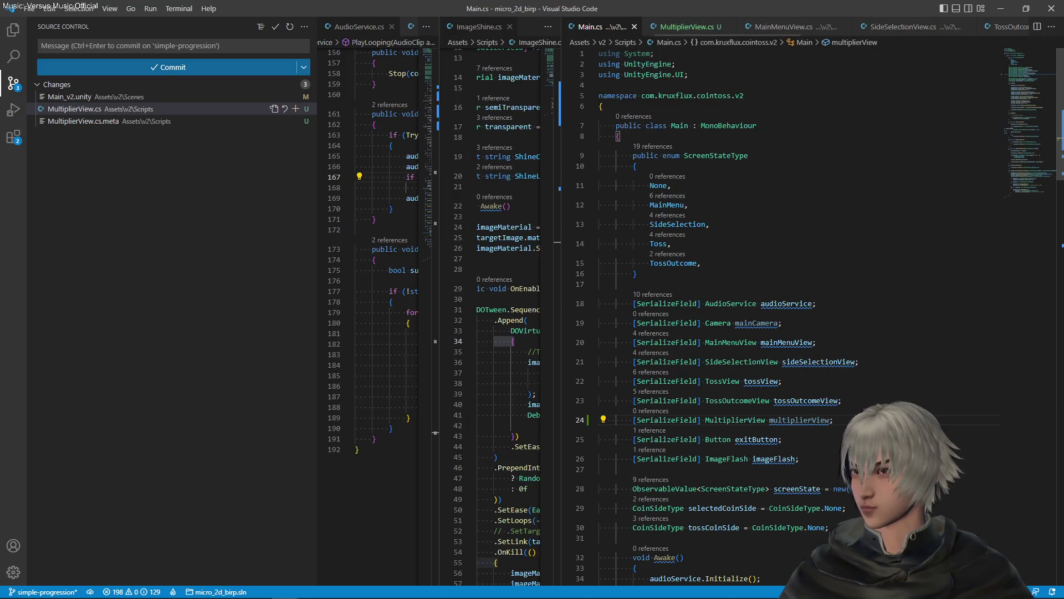
# - Add a multiplierView.Initialize() call in Awake after the tossView setup
pyautogui.scroll(-3, 863, 405)
pyautogui.scroll(-6, 843, 402)
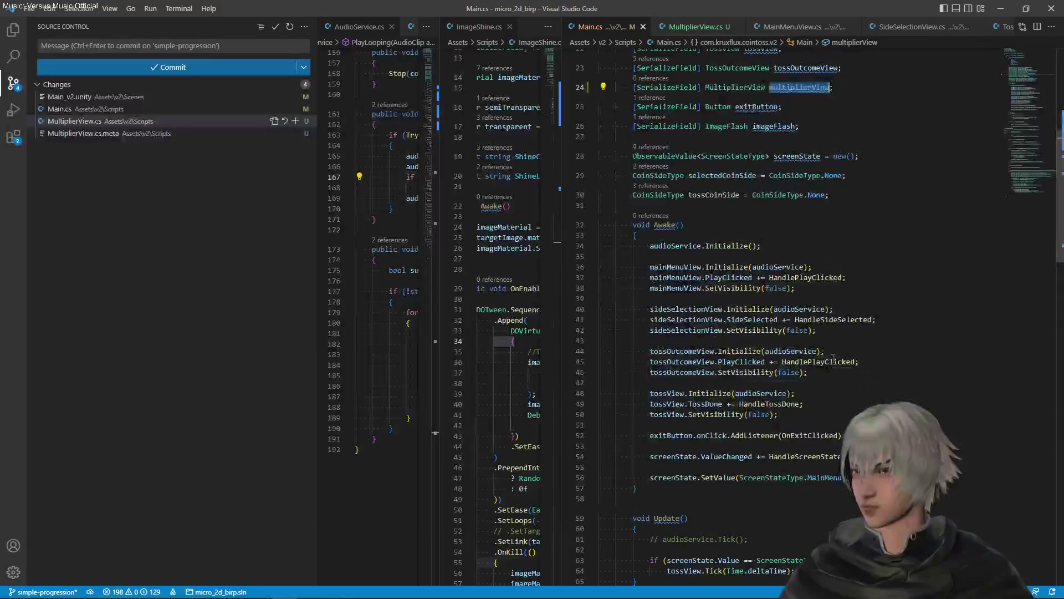
pyautogui.click(807, 414)
pyautogui.press('Return')
pyautogui.press('Return')
pyautogui.write('multiplierView.Ini')
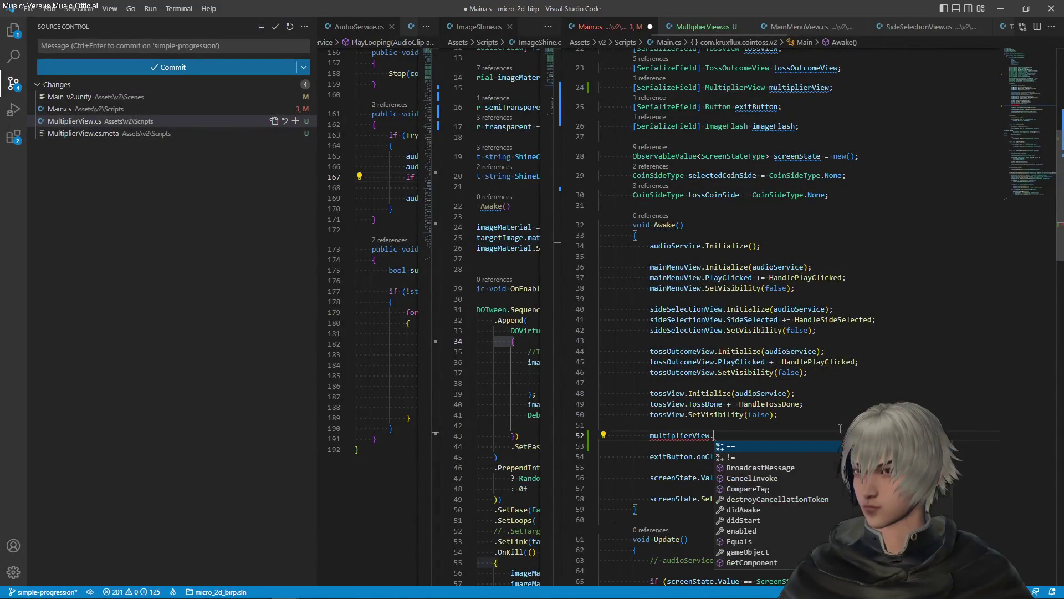
pyautogui.press('Tab')
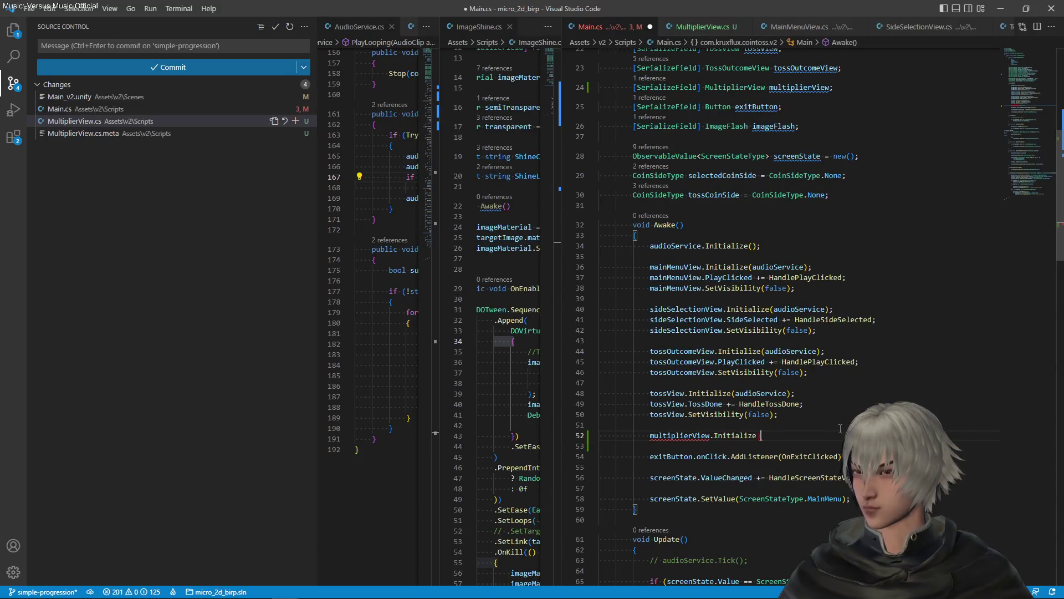
pyautogui.write('();')
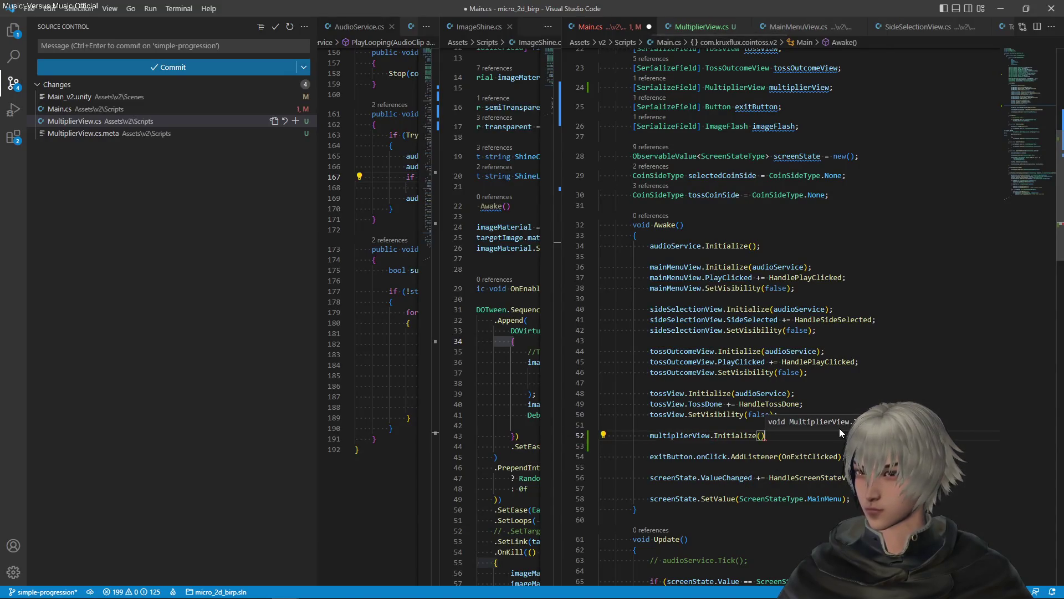
pyautogui.press('Return')
pyautogui.press('Up')
pyautogui.press('Up')
pyautogui.press('Up')
pyautogui.press('Down')
pyautogui.press('Down')
# - Add multiplierView.SetVisibility(false) below the Initialize call and save Main.cs
pyautogui.hotkey('shift', 'alt', 'Down')
pyautogui.press('Up')
pyautogui.press('Up')
pyautogui.press('Up')
pyautogui.press('Down')
pyautogui.press('Down')
pyautogui.press('End')
pyautogui.write('.SetVisibility(false);')
pyautogui.press('Up')
pyautogui.press('Home')
pyautogui.press('Down')
pyautogui.hotkey('shift', 'Up')
pyautogui.hotkey('shift', 'Right')
pyautogui.hotkey('shift', 'Right')
pyautogui.hotkey('shift', 'Right')
pyautogui.hotkey('shift', 'Right')
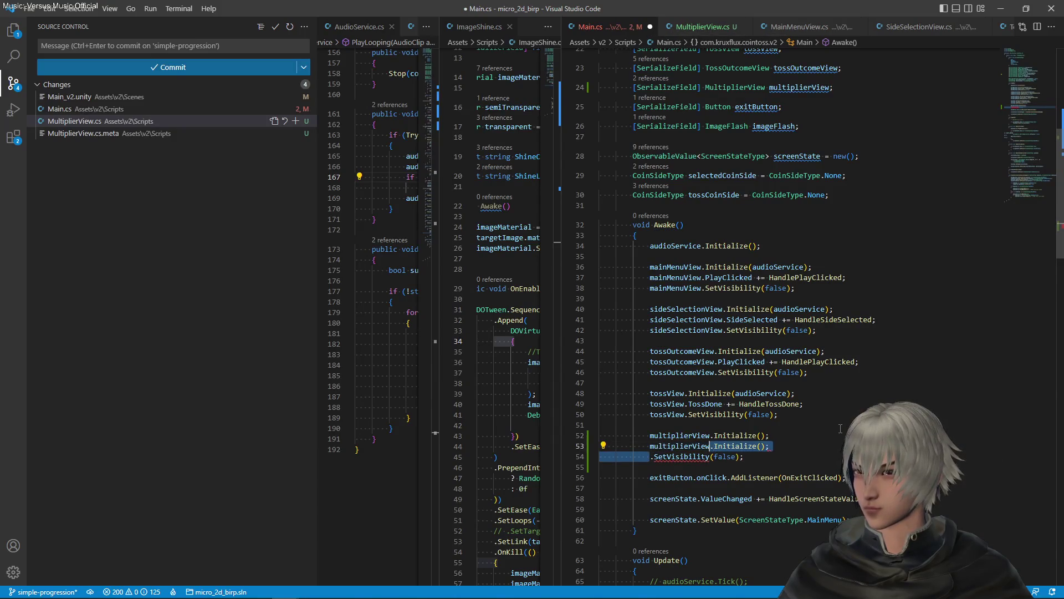
pyautogui.press('Delete')
pyautogui.hotkey('ctrl', 's')
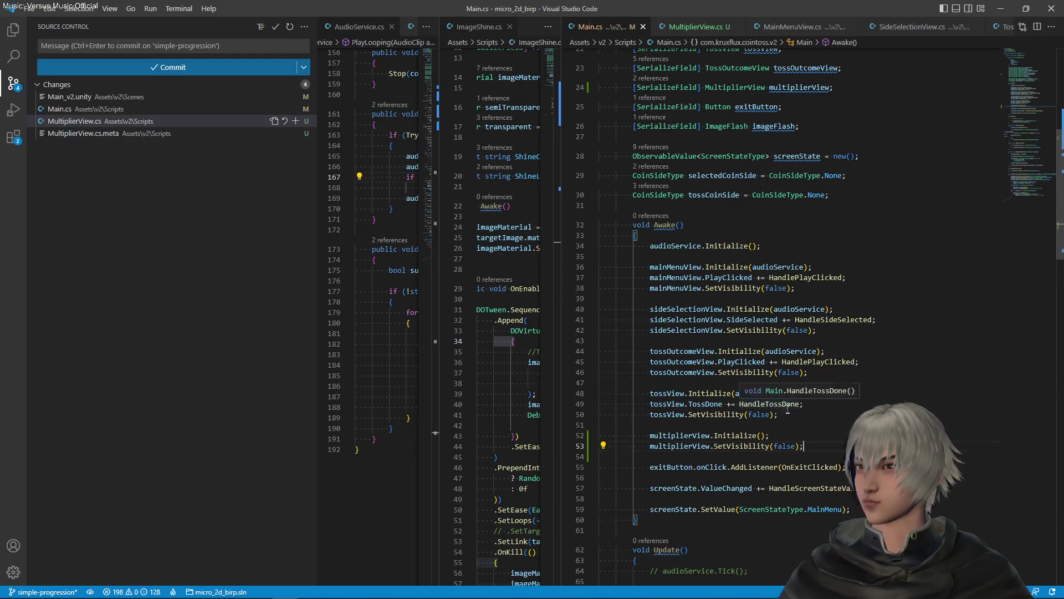
# - In HandleScreenStateValueChanged, hide multiplierView with SetVisibility(false) when entering the main menu, and save
pyautogui.scroll(-5, 781, 407)
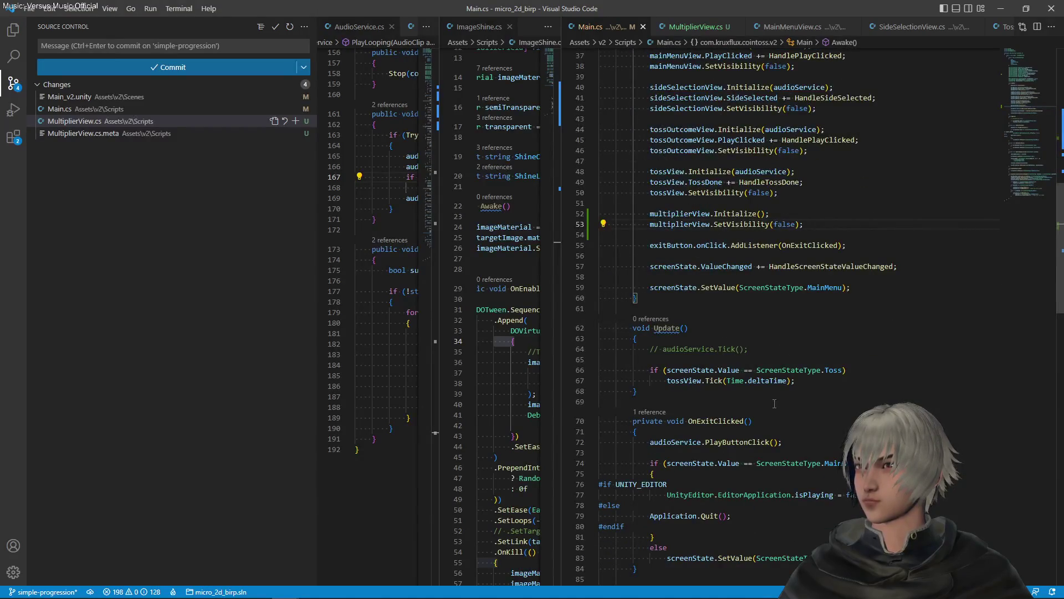
pyautogui.click(667, 192)
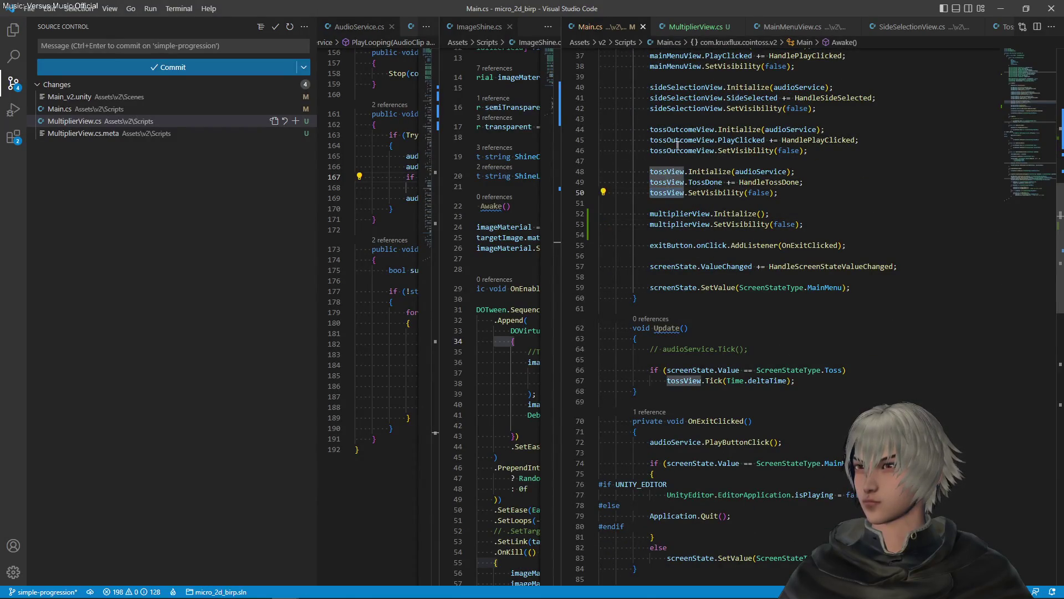
pyautogui.press('Up')
pyautogui.press('Up')
pyautogui.press('Up')
pyautogui.hotkey('ctrl', 'f')
pyautogui.press('Return')
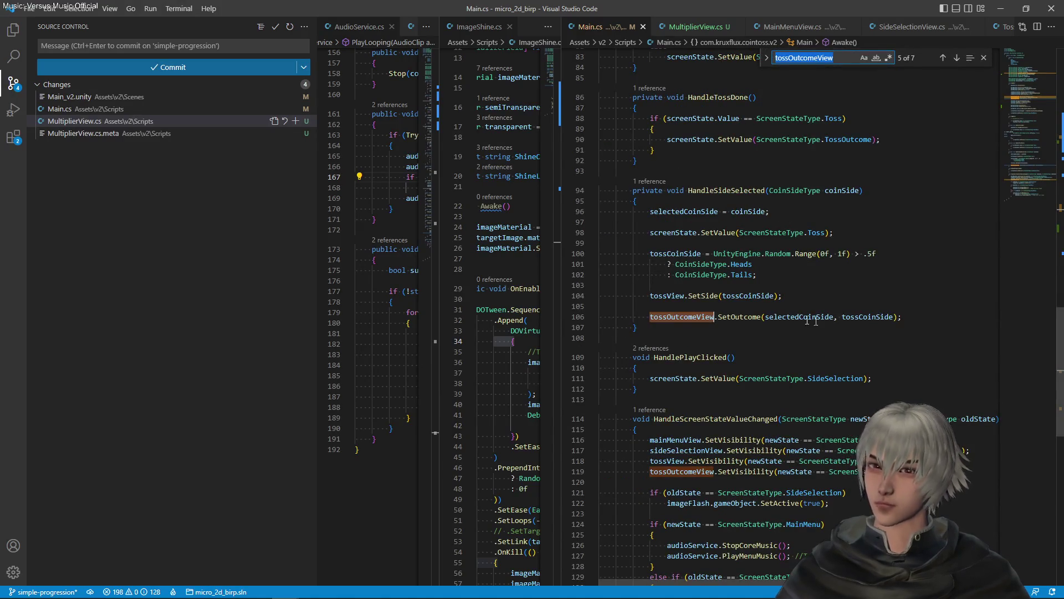
pyautogui.scroll(-6, 812, 321)
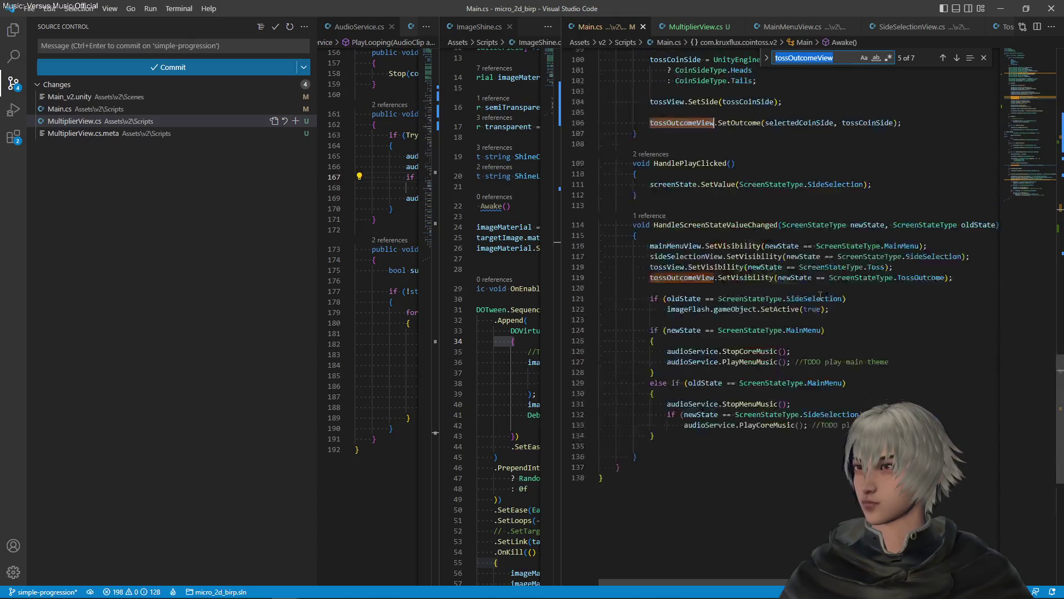
pyautogui.click(969, 277)
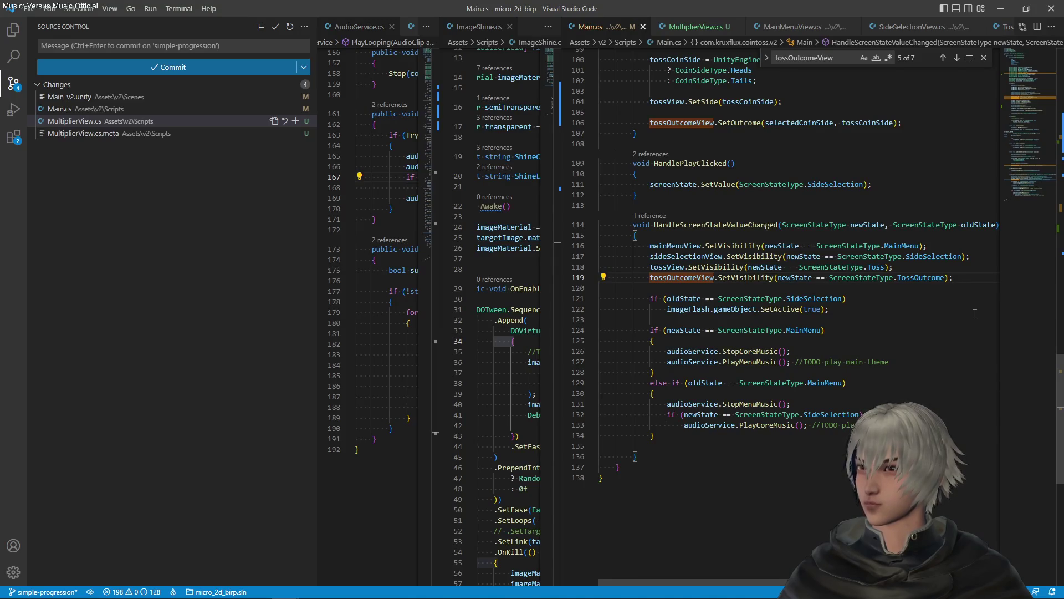
pyautogui.press('Down')
pyautogui.press('Down')
pyautogui.press('Down')
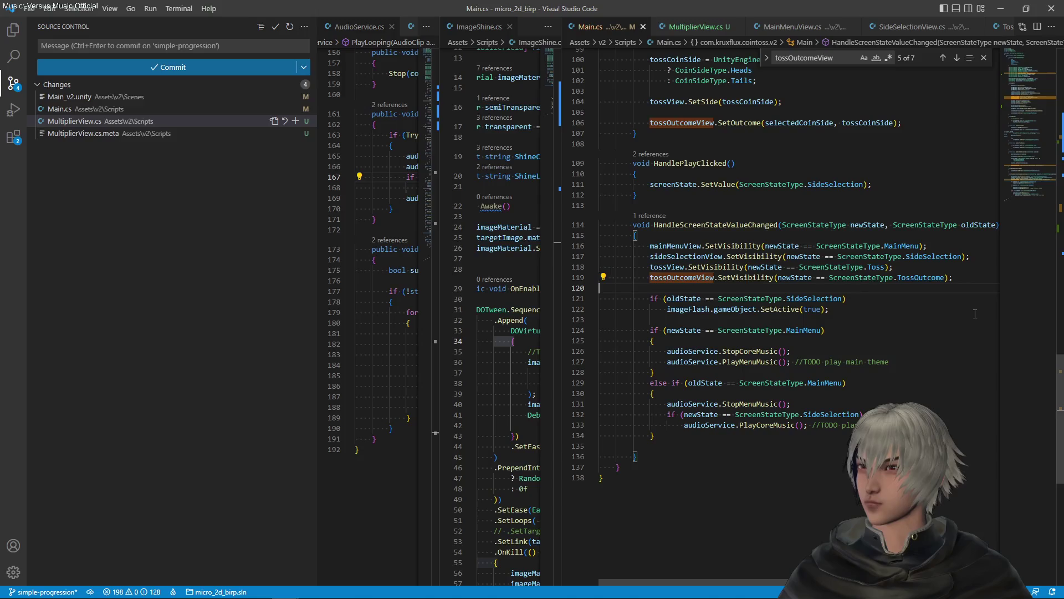
pyautogui.press('Return')
pyautogui.press('Return')
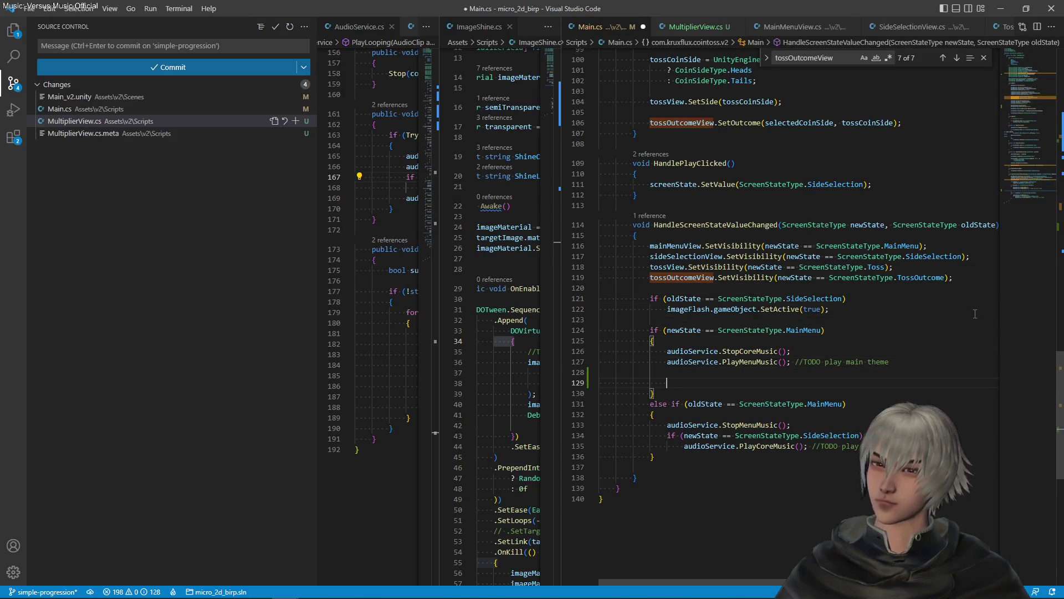
pyautogui.write('multiplierView')
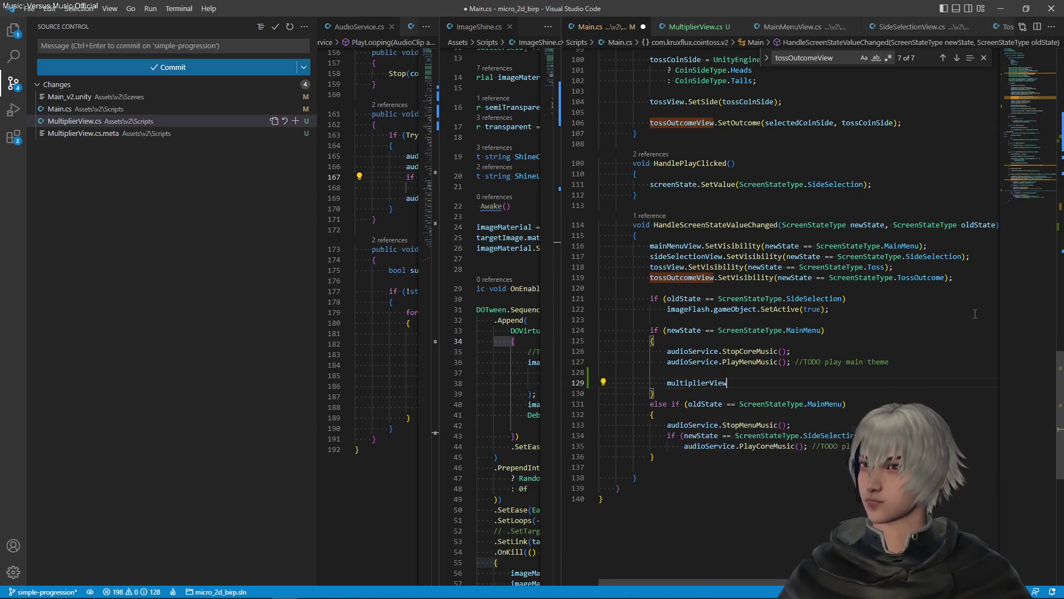
pyautogui.write('.set')
pyautogui.press('Down')
pyautogui.press('Tab')
pyautogui.write('(f')
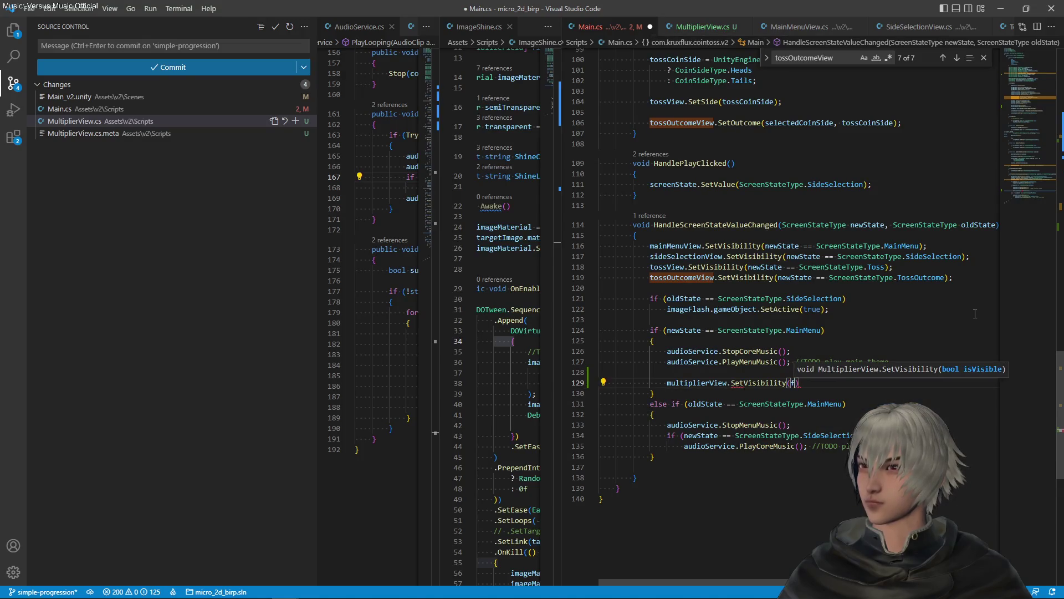
pyautogui.write('alse);')
pyautogui.hotkey('shift', 'Home')
pyautogui.hotkey('ctrl', 'c')
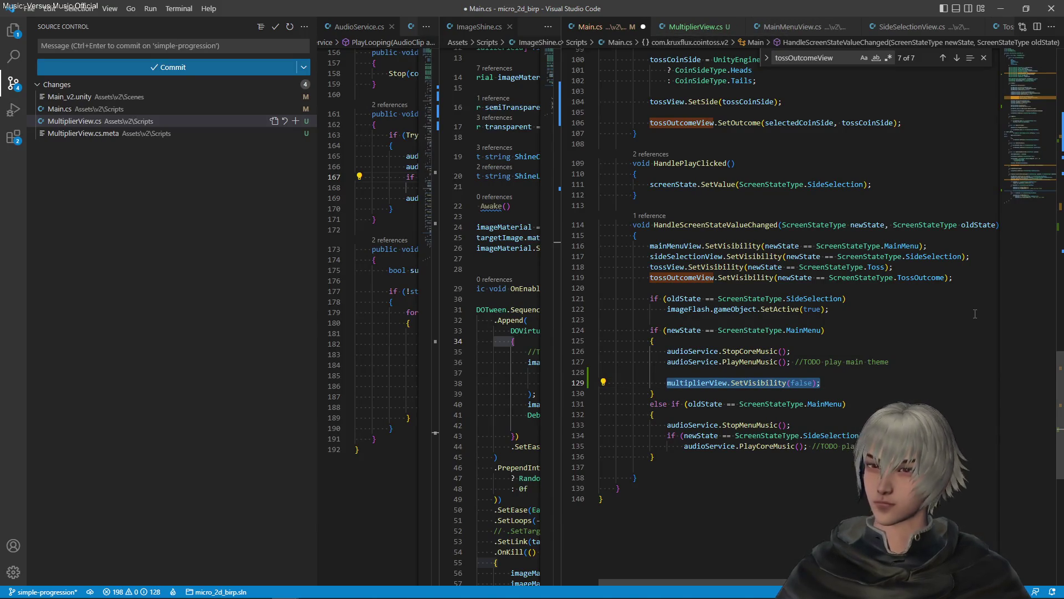
pyautogui.hotkey('ctrl', 's')
# - Show multiplierView with SetVisibility(true) in the leaving-main-menu branch, and save
pyautogui.press('Down')
pyautogui.press('Down')
pyautogui.press('Down')
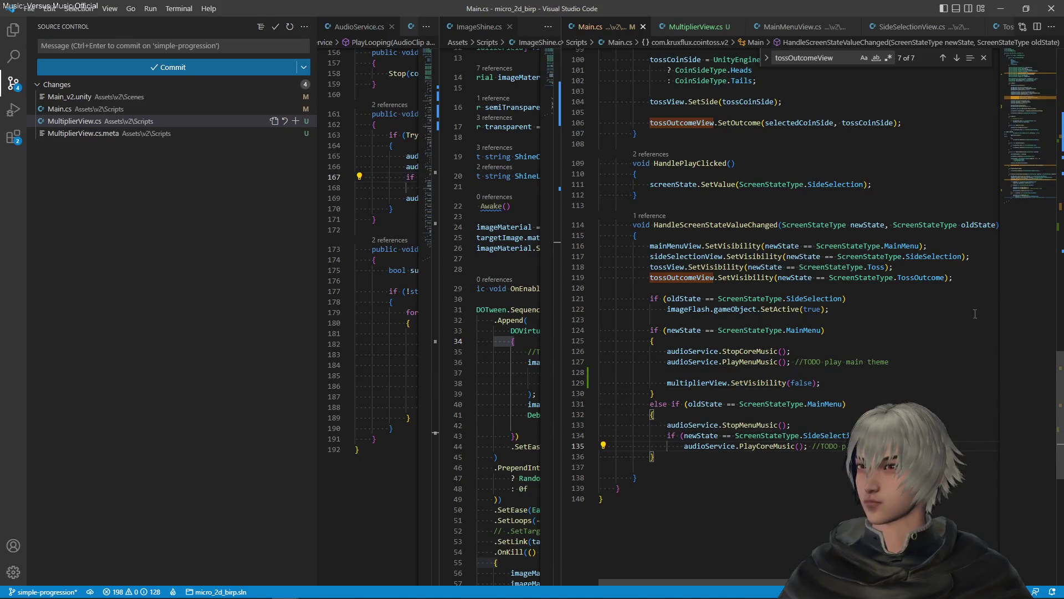
pyautogui.press('Return')
pyautogui.press('Return')
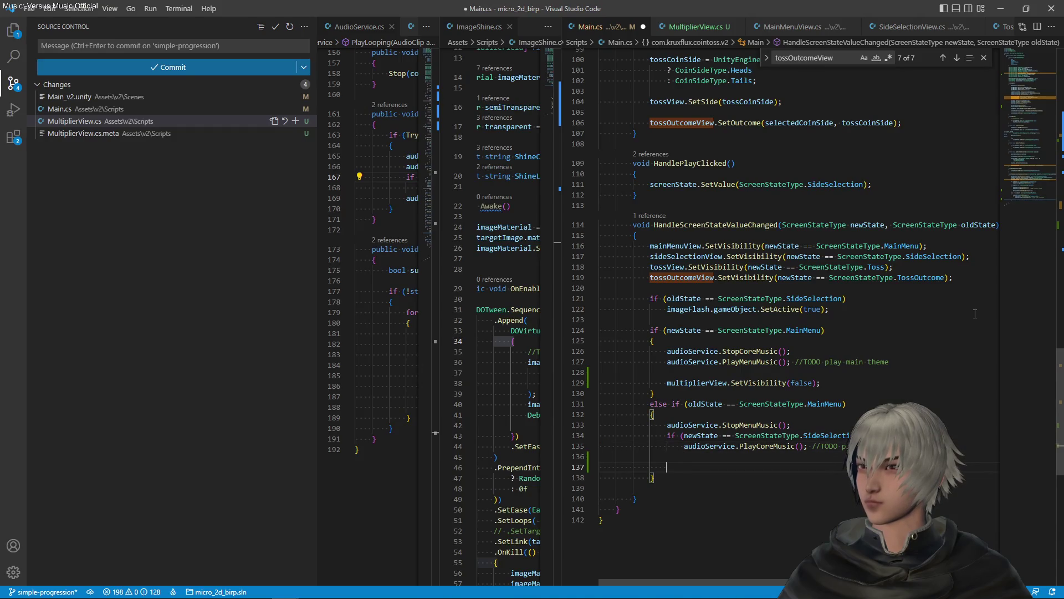
pyautogui.hotkey('ctrl', 'v')
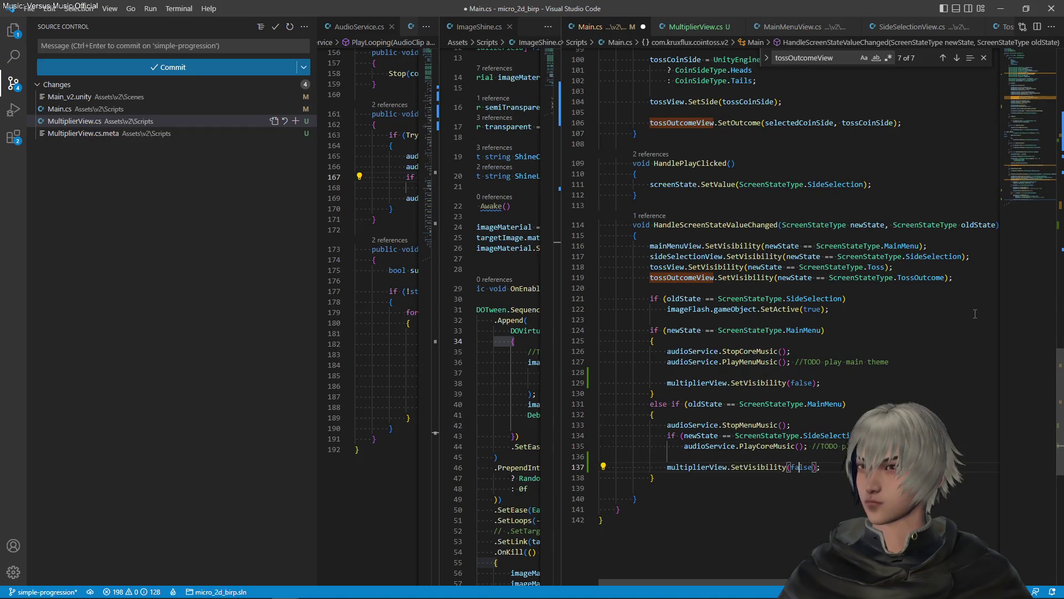
pyautogui.hotkey('ctrl', 'd')
pyautogui.write('true')
pyautogui.press('Escape')
pyautogui.hotkey('ctrl', 's')
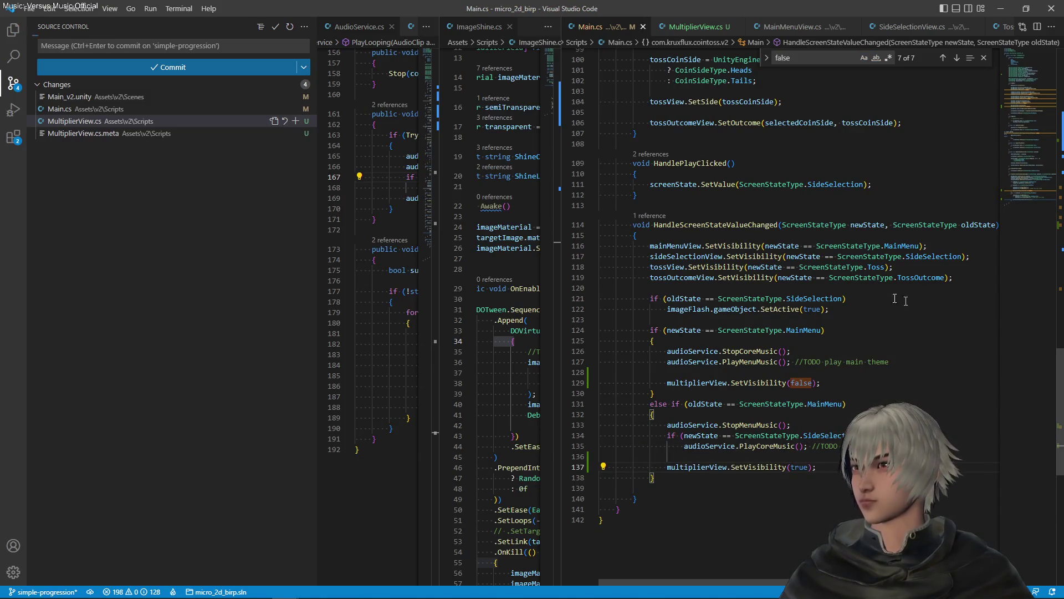
# - Review the TossOutcome visibility condition, then return to Unity to recompile
pyautogui.moveTo(944, 277); pyautogui.dragTo(781, 277)
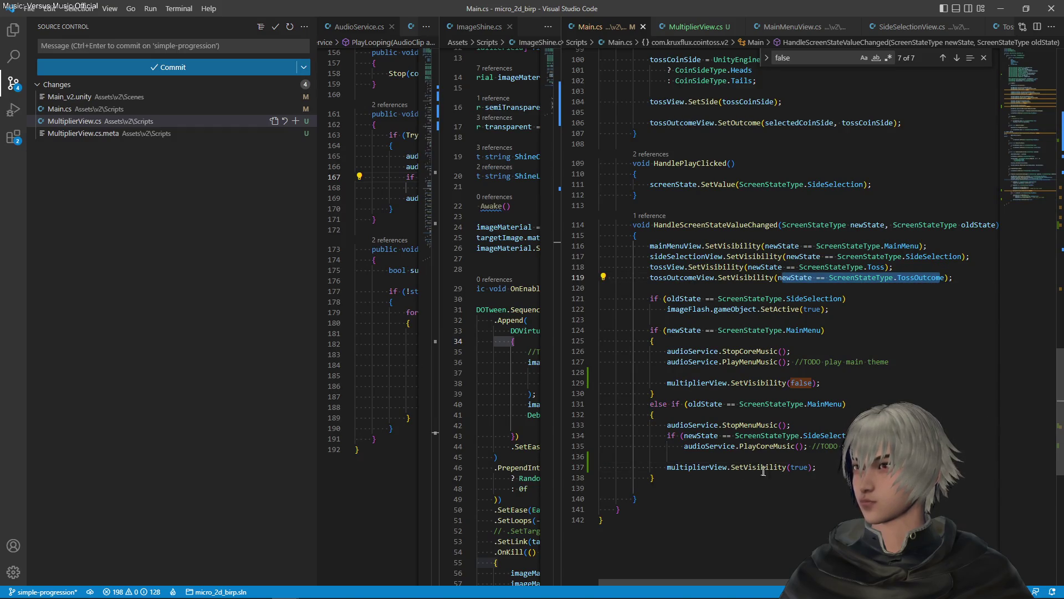
pyautogui.click(892, 246)
pyautogui.click(882, 277)
pyautogui.click(914, 287)
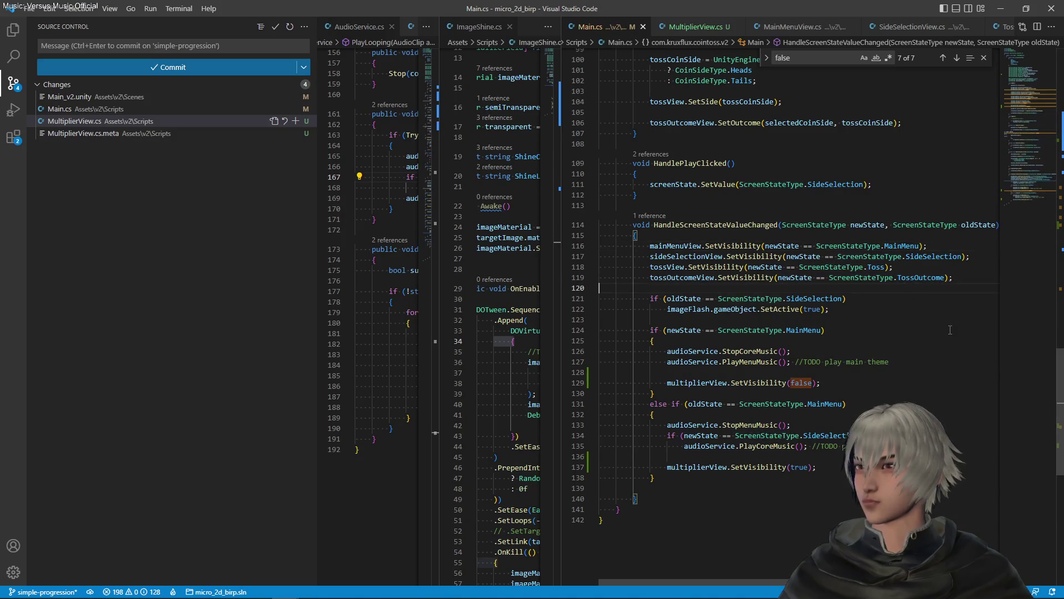
pyautogui.hotkey('alt', 'Tab')
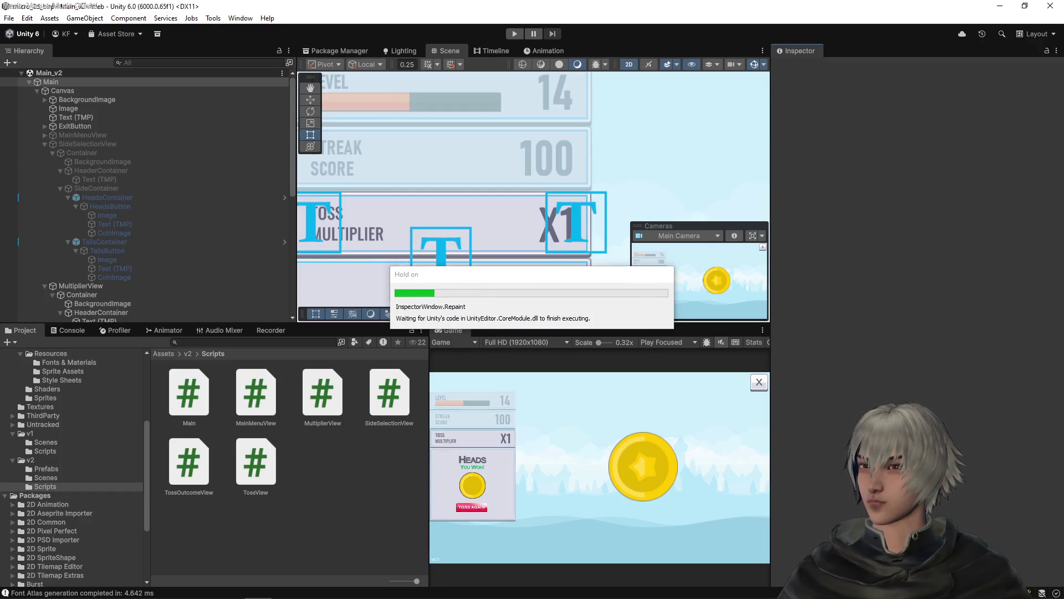
# - Assign the MultiplierView object to Main's Multiplier View slot and save the scene
pyautogui.click(515, 34)
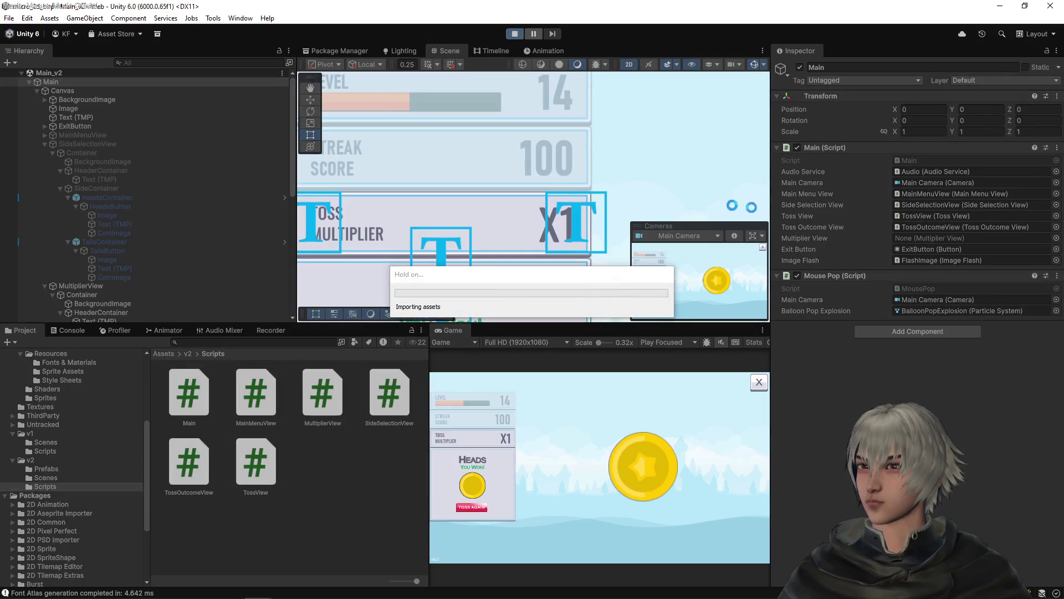
pyautogui.click(517, 32)
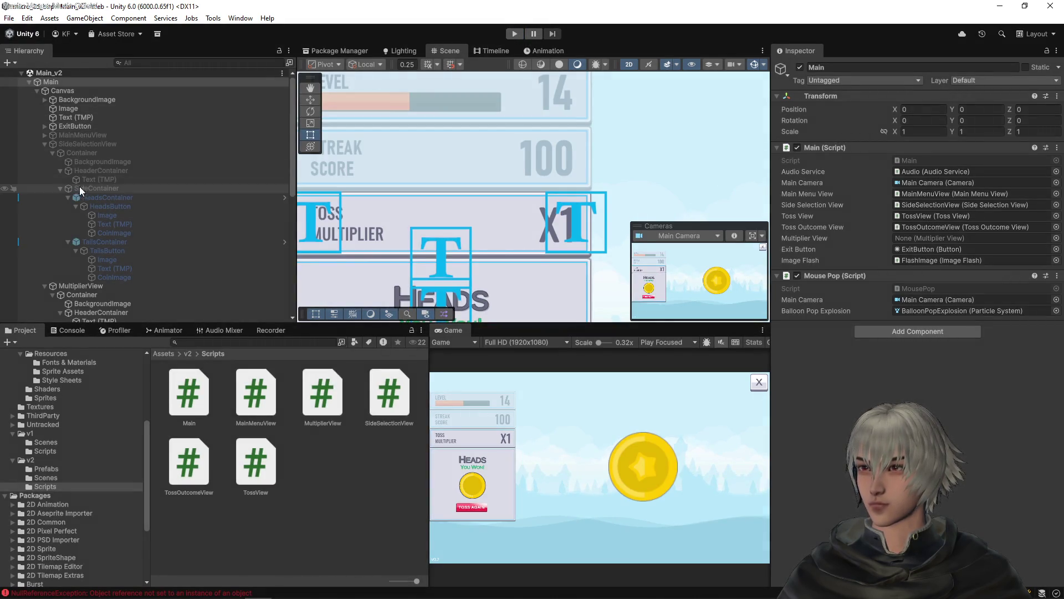
pyautogui.moveTo(811, 247); pyautogui.dragTo(917, 237)
pyautogui.hotkey('ctrl', 's')
# - Deactivate the MultiplierView object and run the game again
pyautogui.click(81, 285)
pyautogui.click(799, 67)
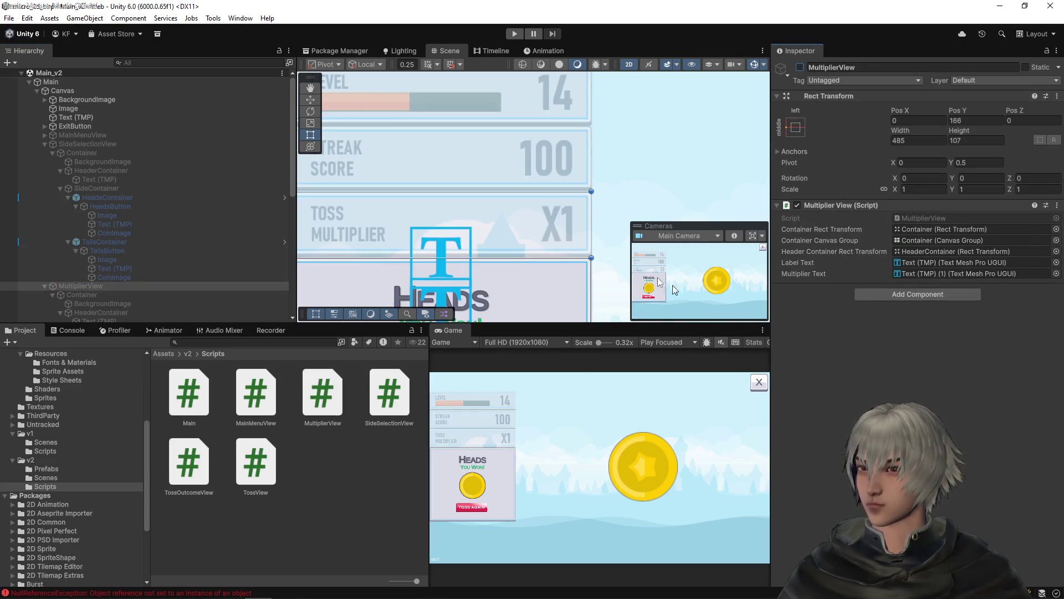
pyautogui.click(515, 33)
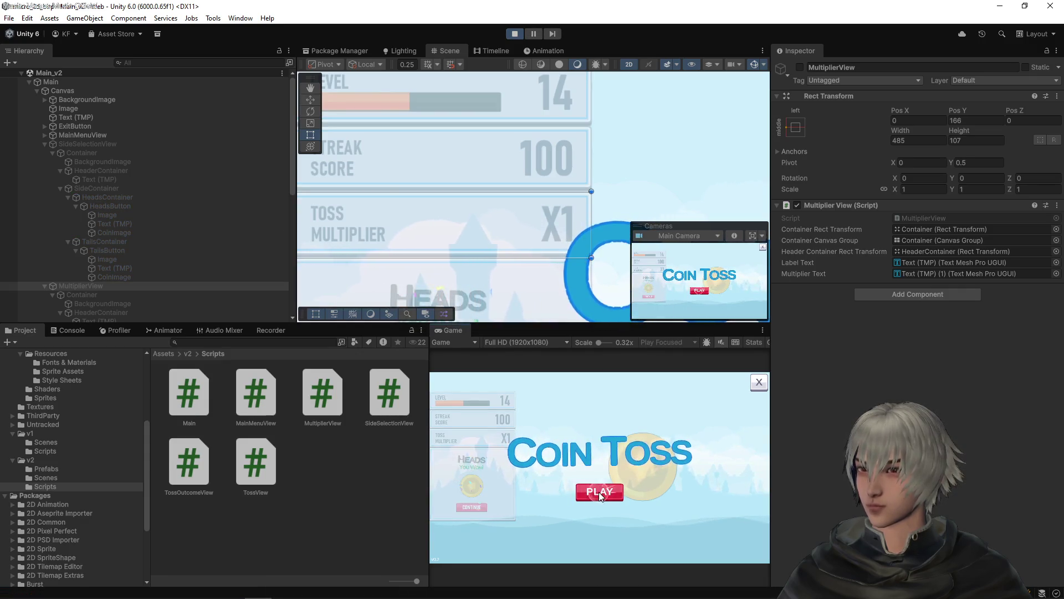
# - Switch repeatedly between the Coin Toss title screen and side selection to test the multiplier panel
pyautogui.click(598, 491)
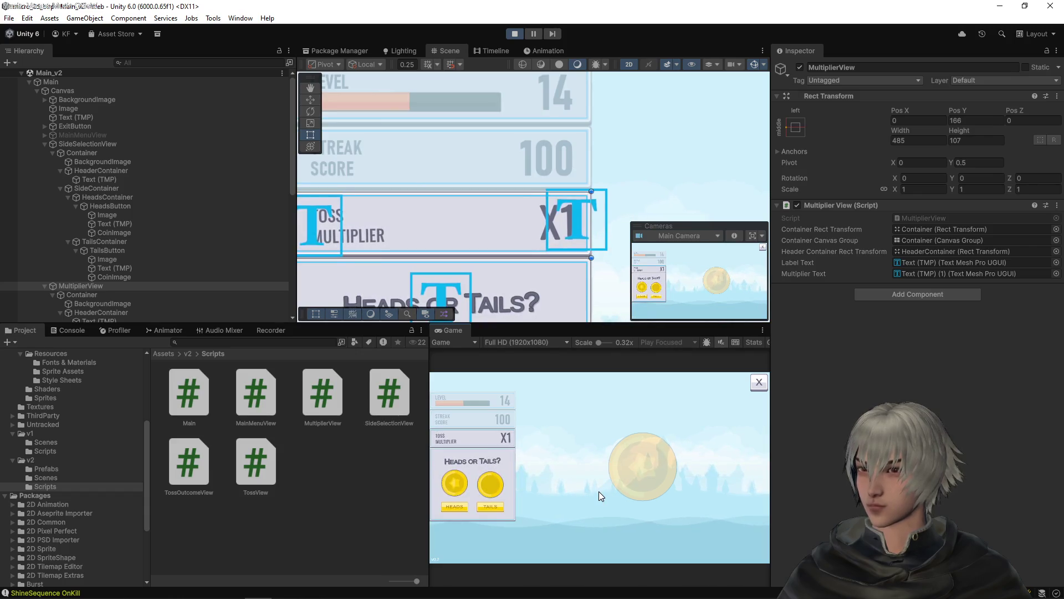
pyautogui.click(758, 382)
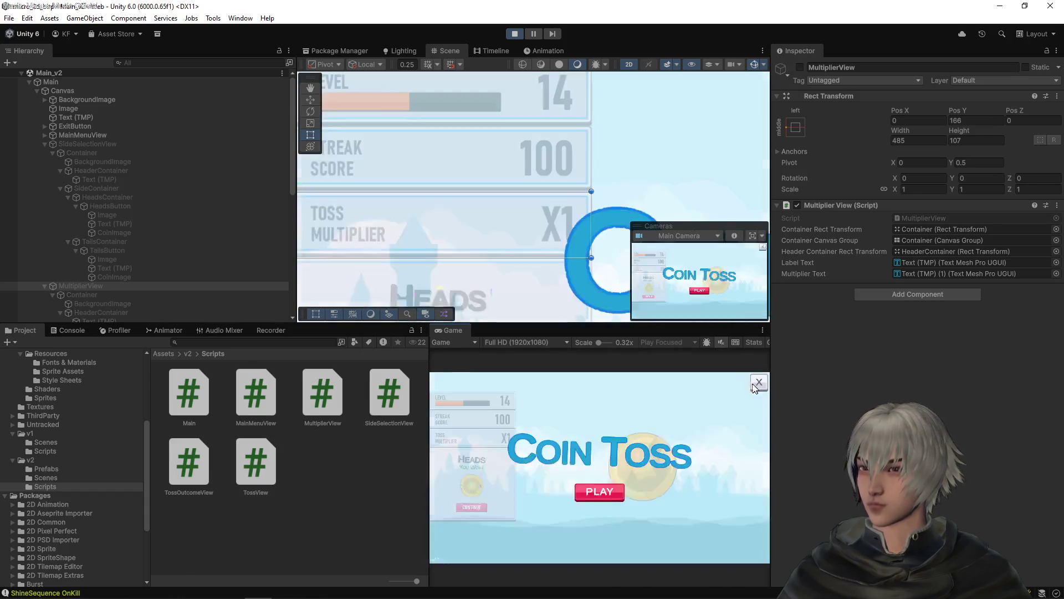
pyautogui.click(587, 494)
pyautogui.click(758, 382)
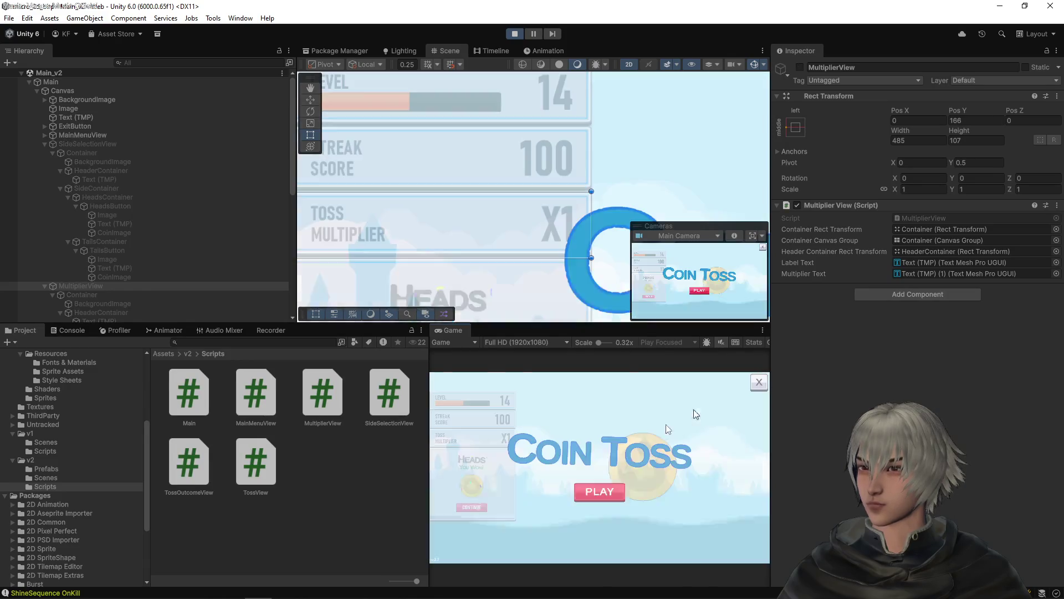
pyautogui.click(583, 493)
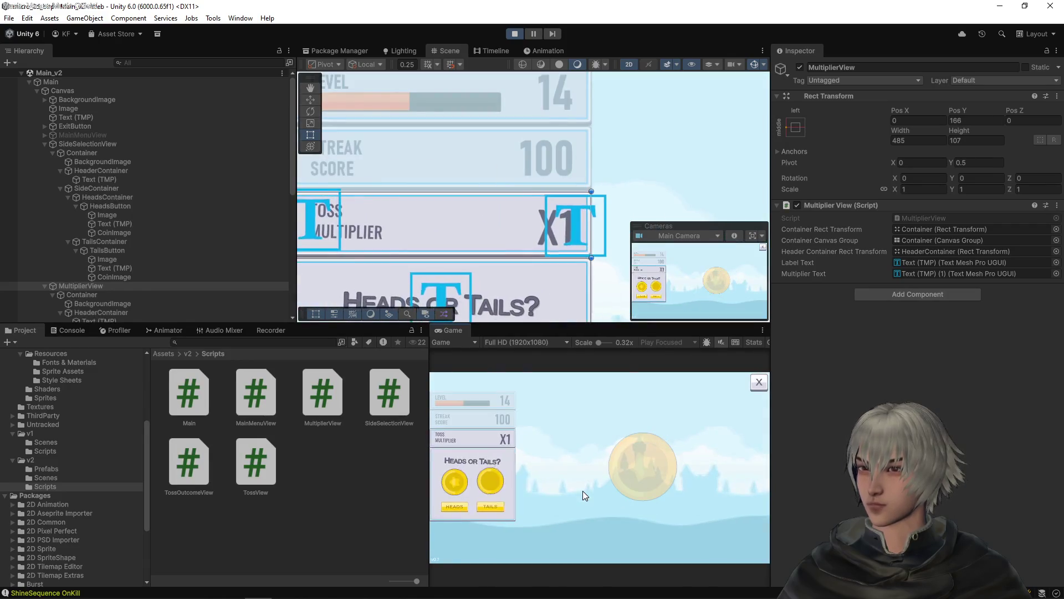
pyautogui.click(765, 381)
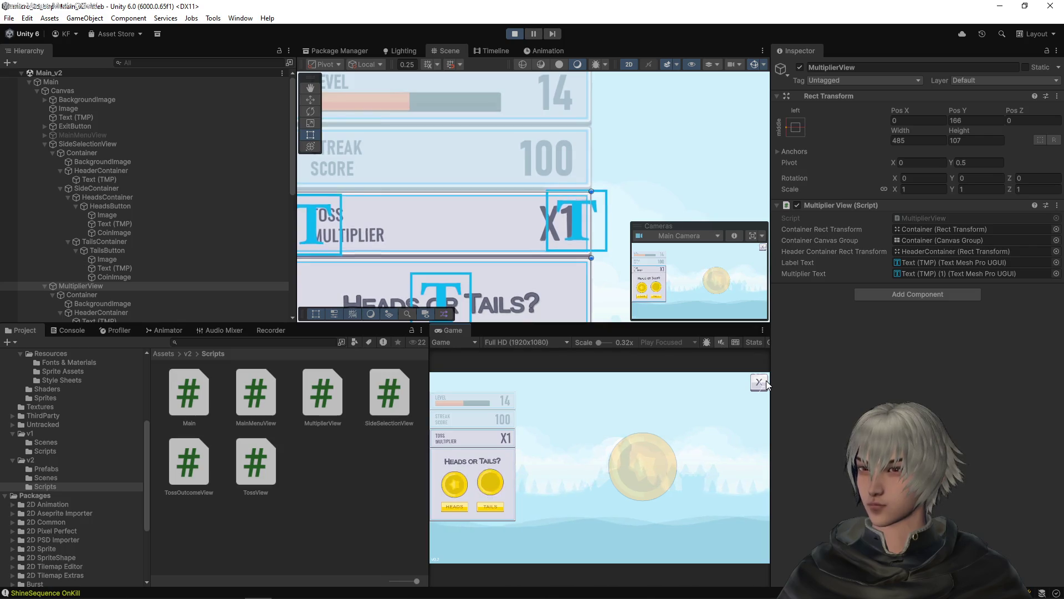
pyautogui.click(586, 498)
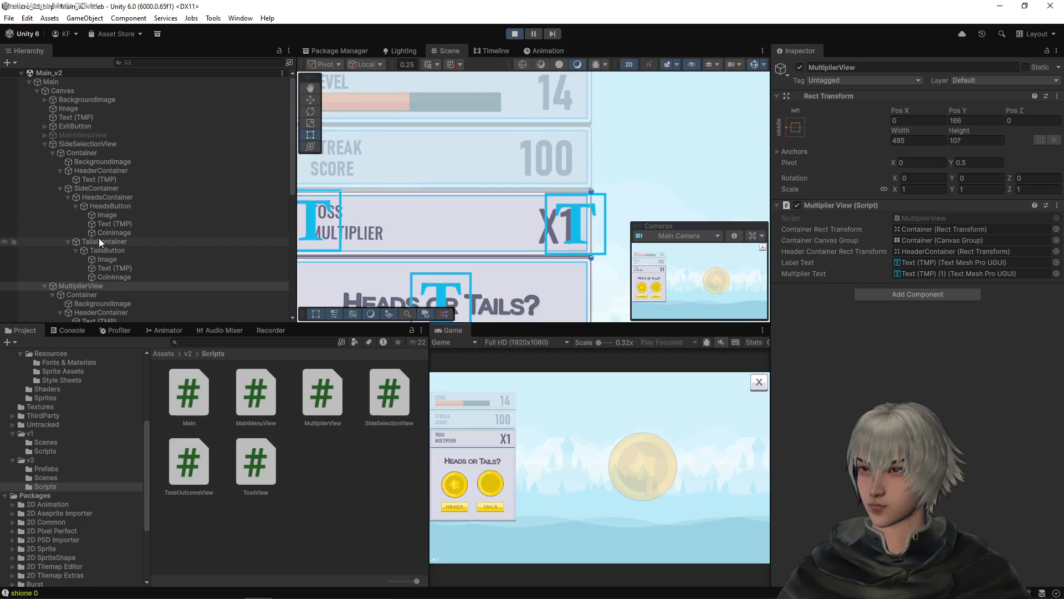
# - Inspect the multiplier panel's BackgroundImage and Container, then stop Play mode and return to VS Code
pyautogui.click(85, 302)
pyautogui.click(86, 294)
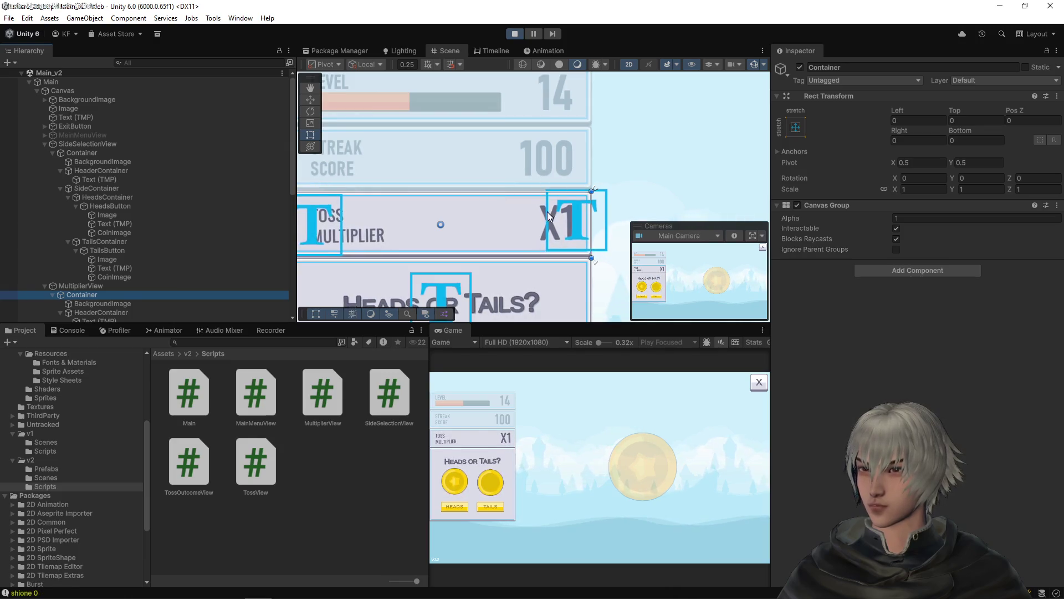
pyautogui.click(514, 33)
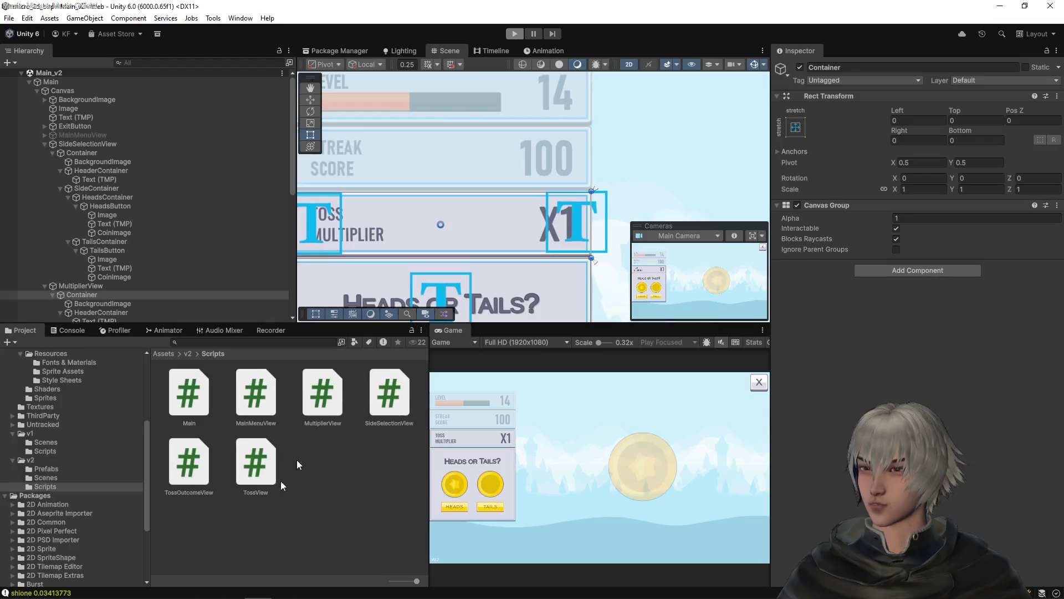
pyautogui.hotkey('alt', 'Tab')
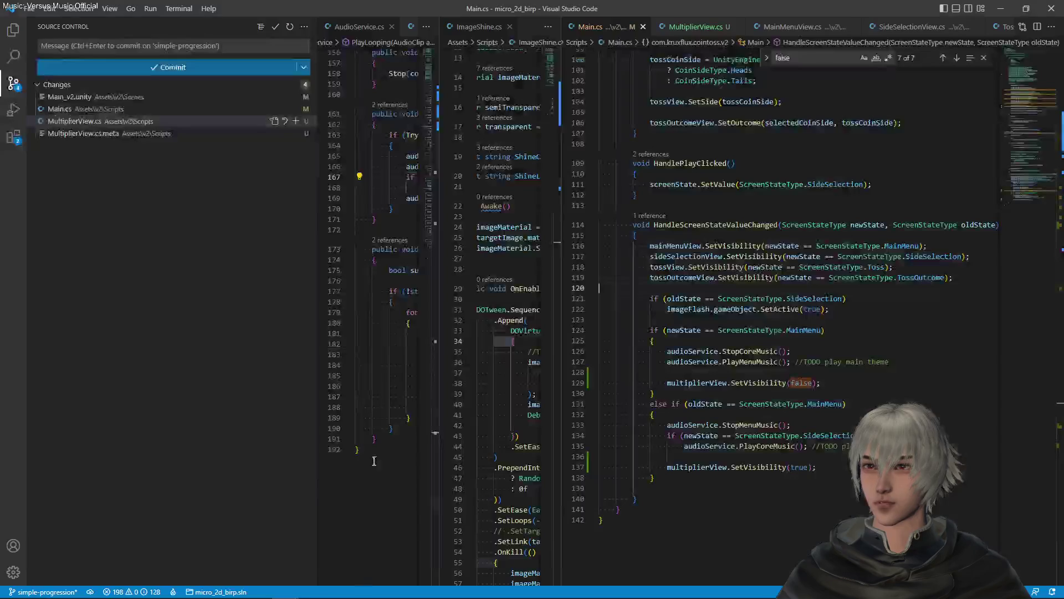
# - In MultiplierView.cs, change the wobble angles from 1.5f/-1.5f to 0.5f/-0.5f and save
pyautogui.click(686, 29)
pyautogui.scroll(-5, 881, 294)
pyautogui.hscroll(2, 881, 294)
pyautogui.hscroll(-2, 880, 299)
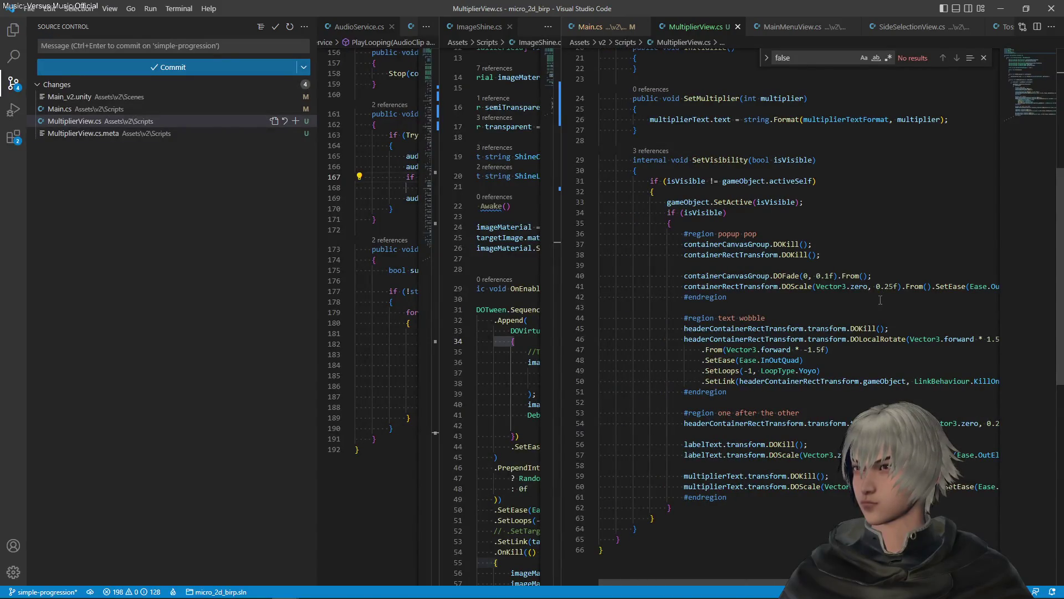
pyautogui.scroll(-2, 880, 300)
pyautogui.hscroll(3, 879, 302)
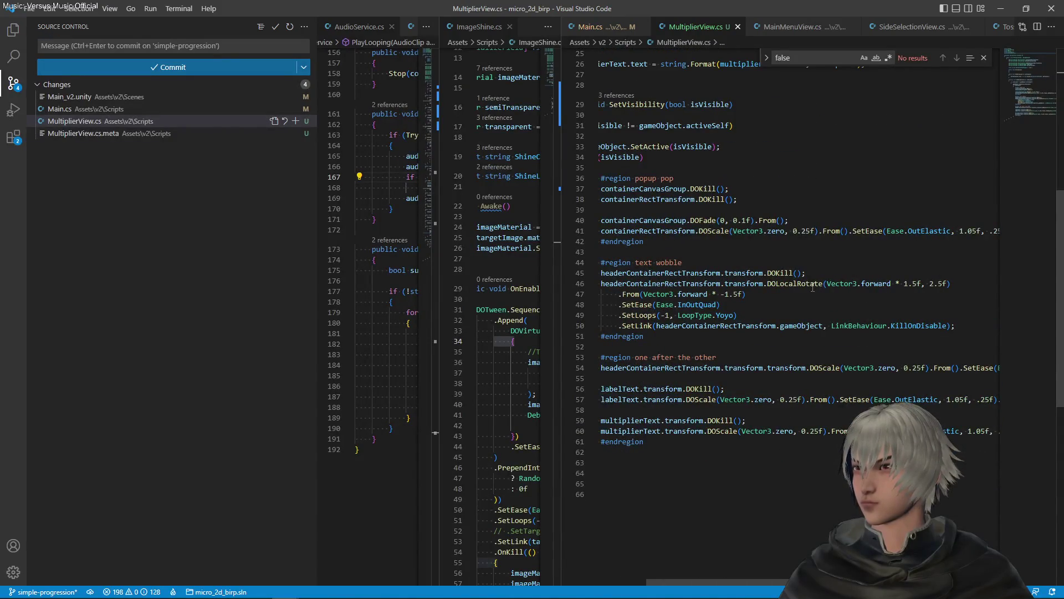
pyautogui.moveTo(812, 288)
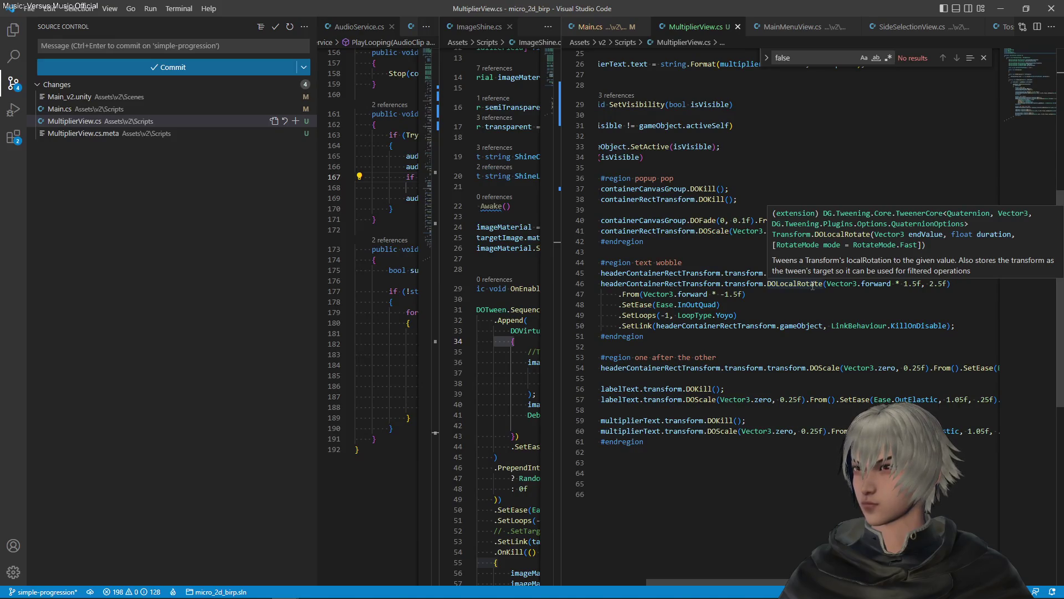
pyautogui.click(905, 284)
pyautogui.write('0')
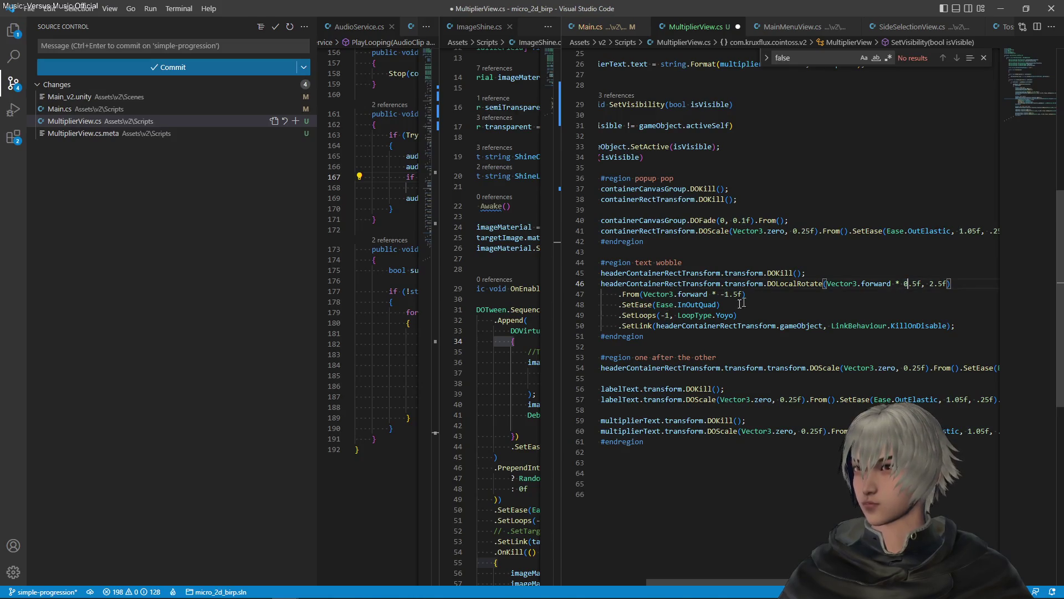
pyautogui.moveTo(731, 300); pyautogui.dragTo(728, 296)
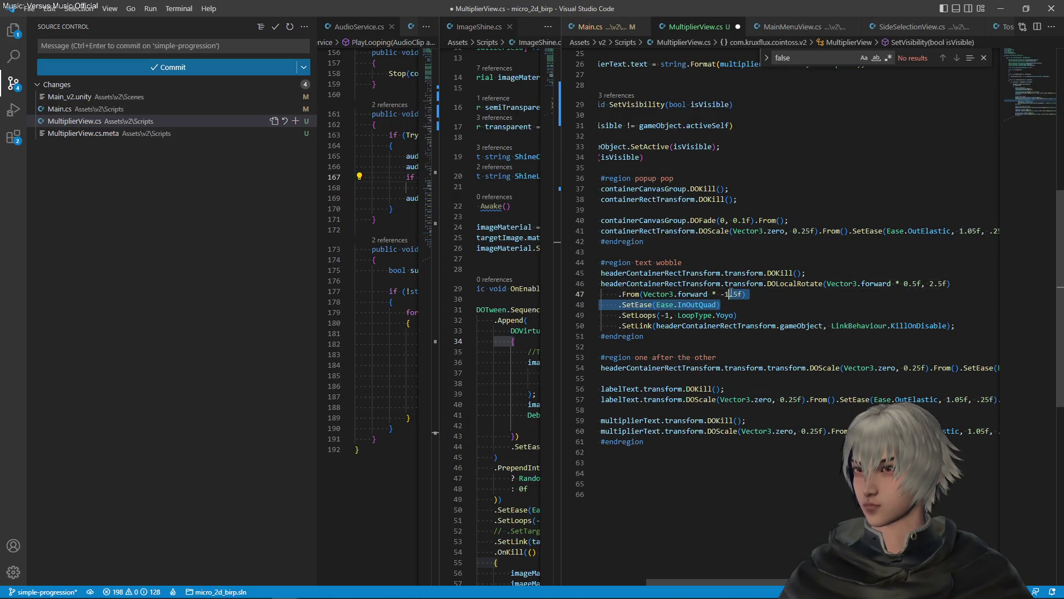
pyautogui.doubleClick(731, 294)
pyautogui.write('0')
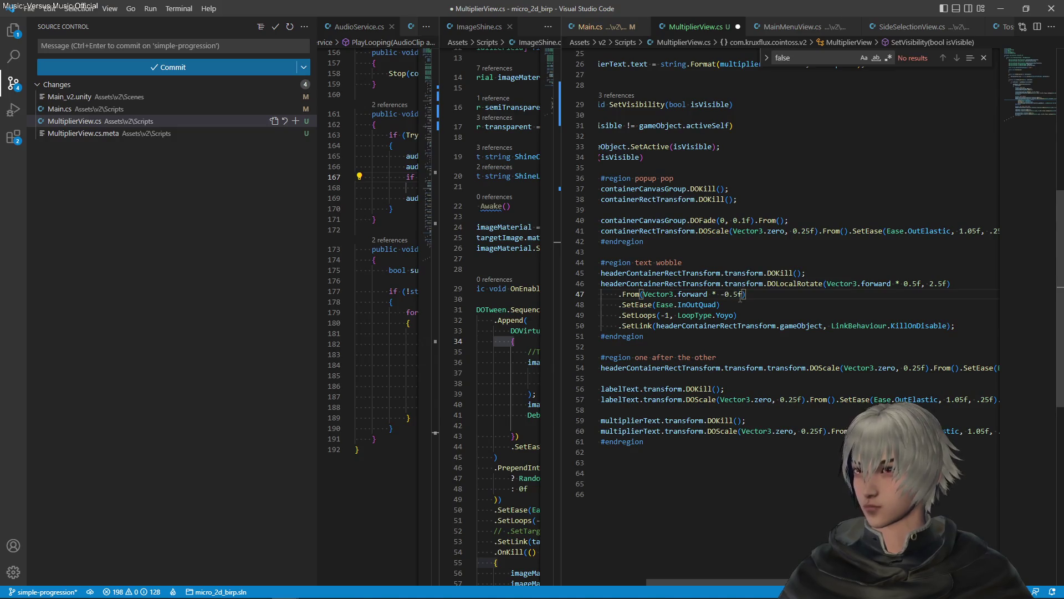
pyautogui.hotkey('ctrl', 's')
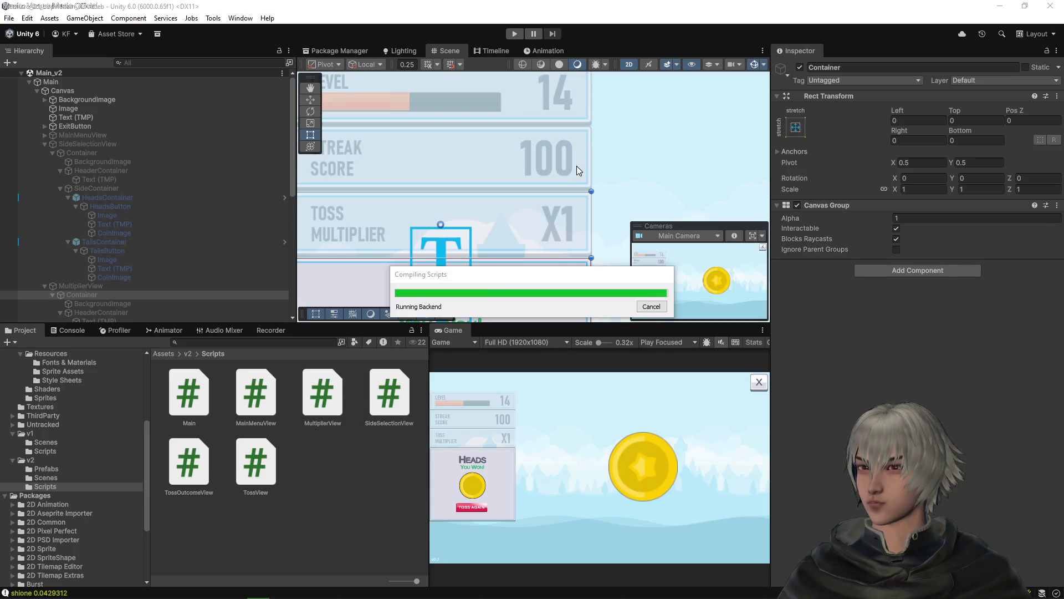
# - Run the recompiled game, start from the title screen and guess Heads for a win
pyautogui.click(516, 33)
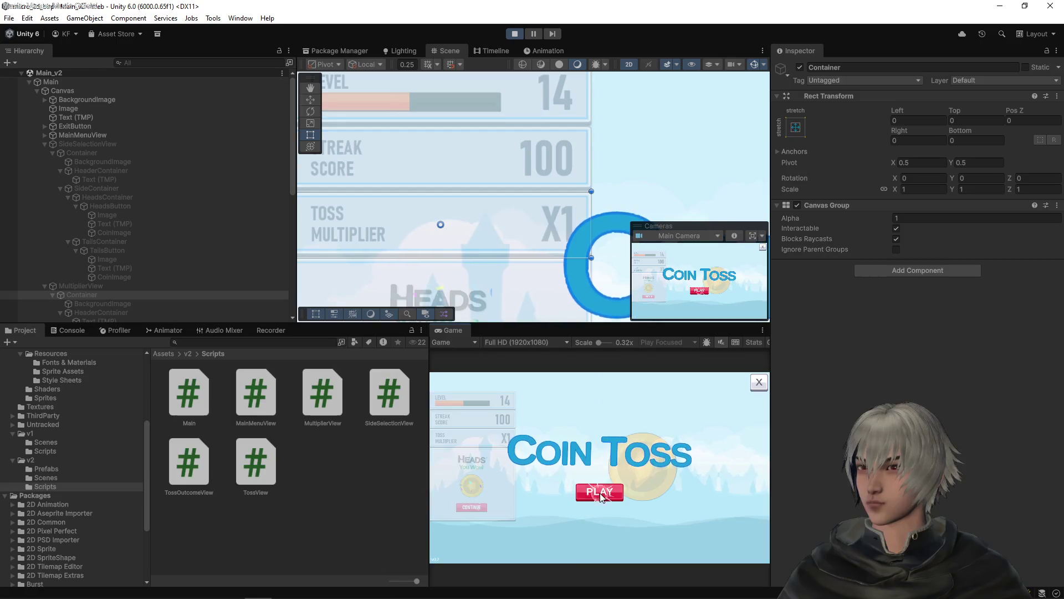
pyautogui.click(600, 492)
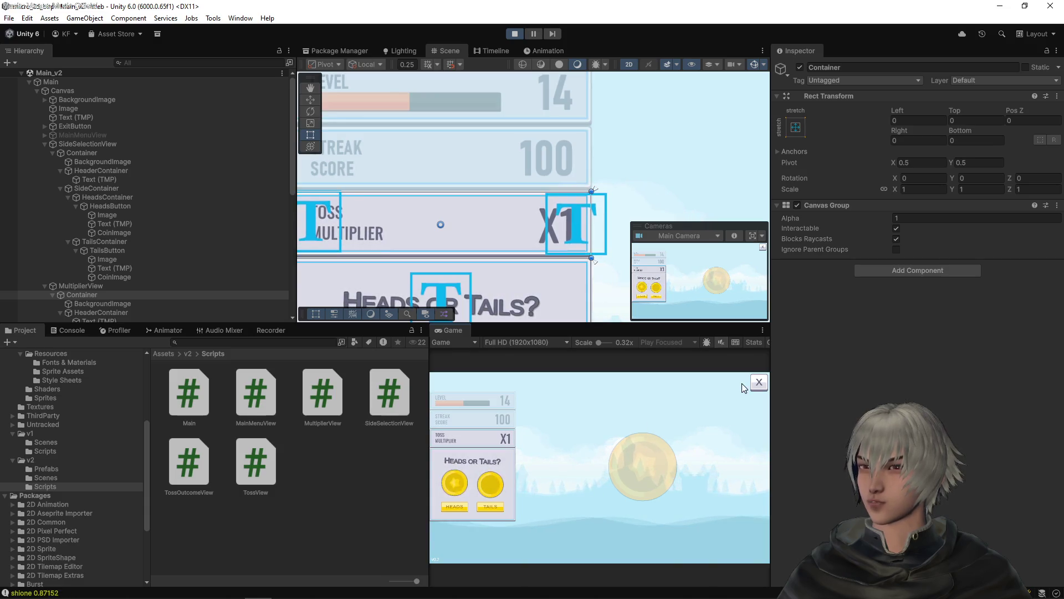
pyautogui.click(583, 496)
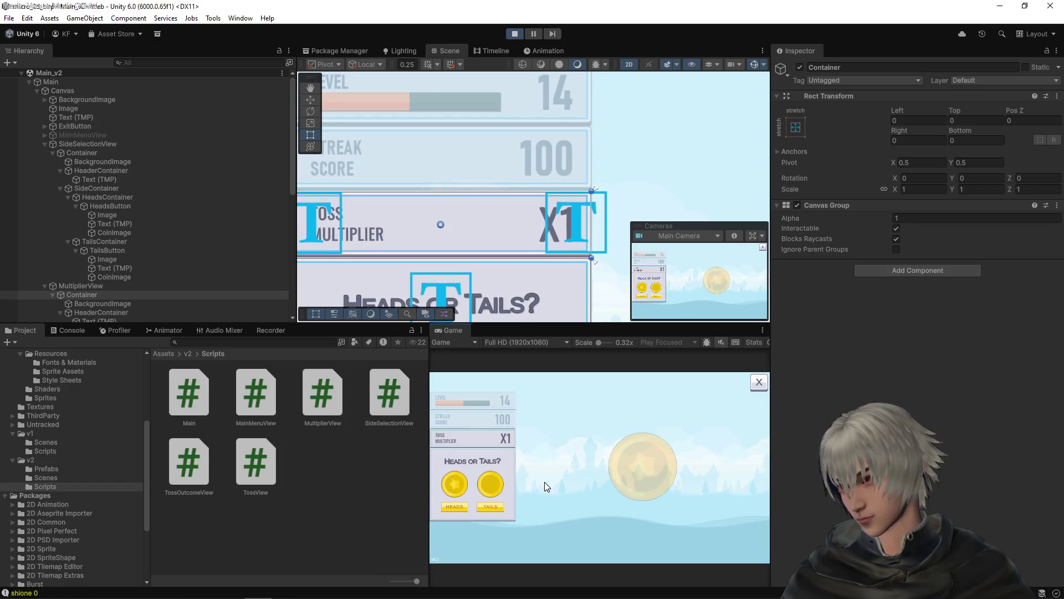
pyautogui.click(459, 508)
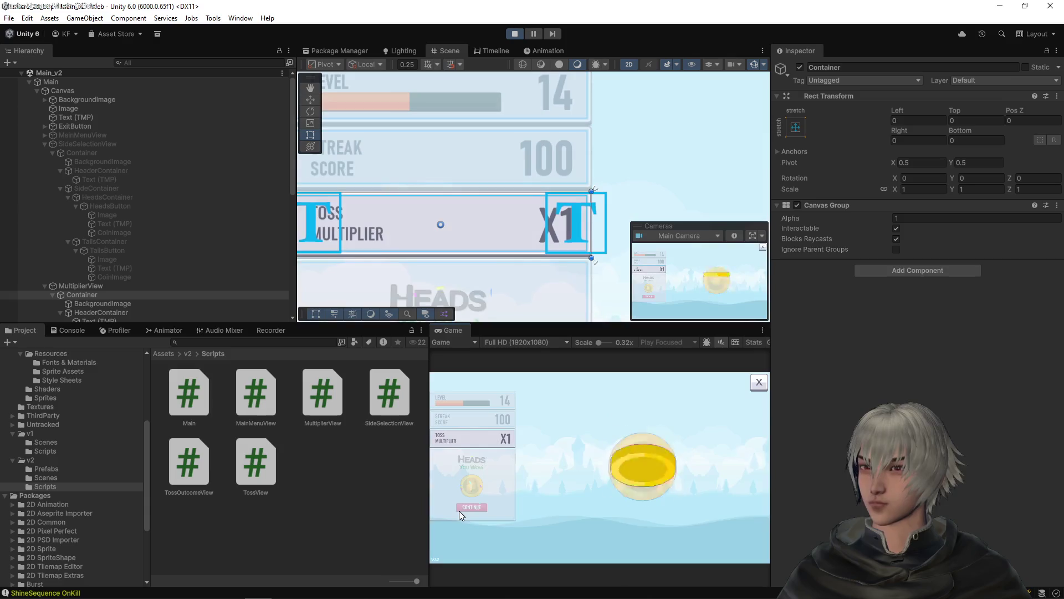
# - Play several more coin toss rounds, alternating Toss Again and a side pick
pyautogui.click(487, 481)
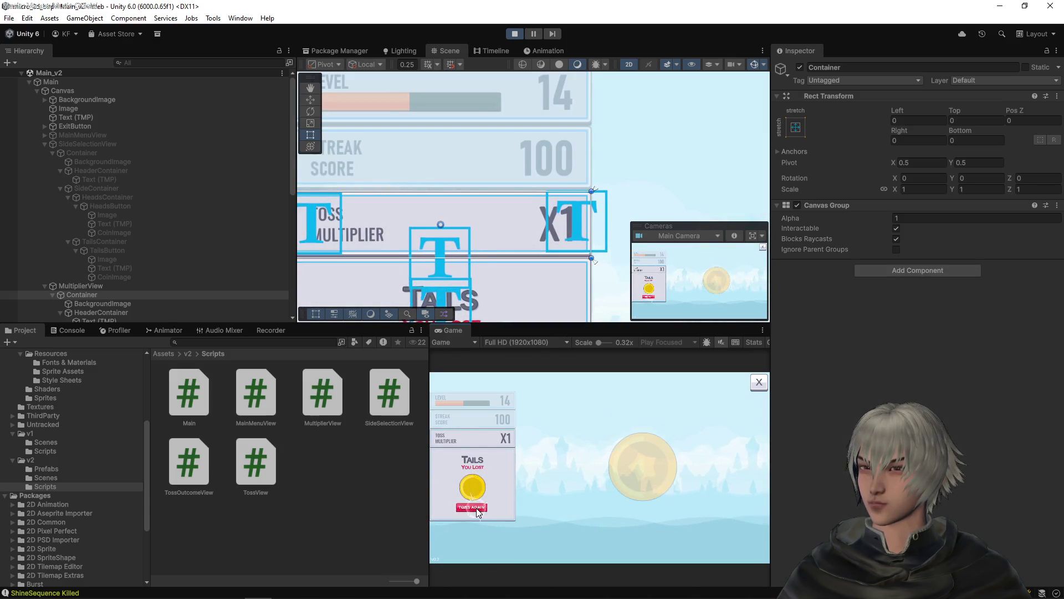
pyautogui.click(477, 507)
pyautogui.click(483, 503)
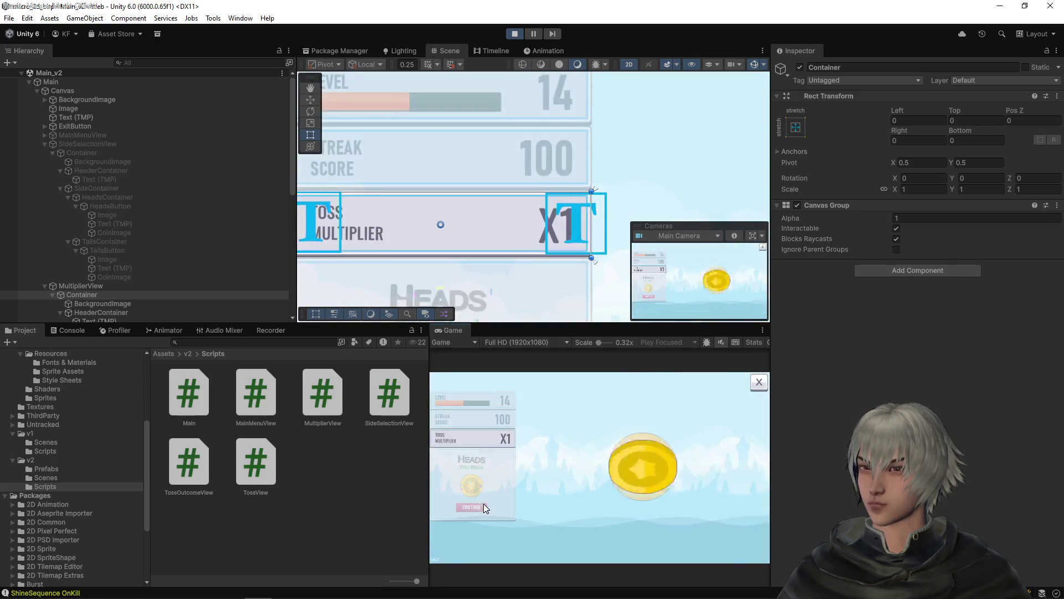
pyautogui.click(484, 502)
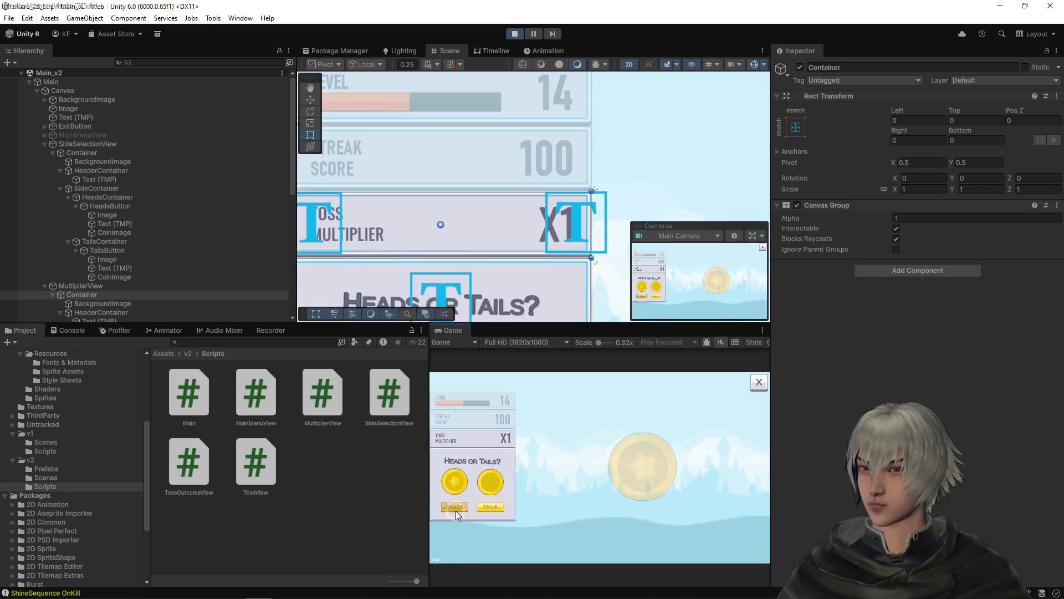
pyautogui.click(456, 510)
pyautogui.click(456, 506)
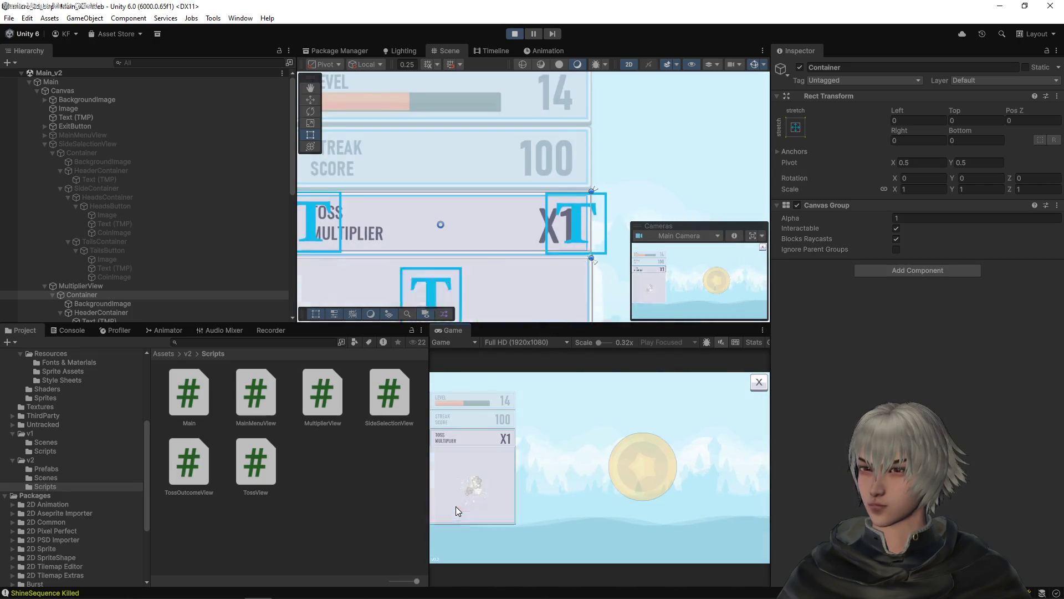
pyautogui.click(461, 498)
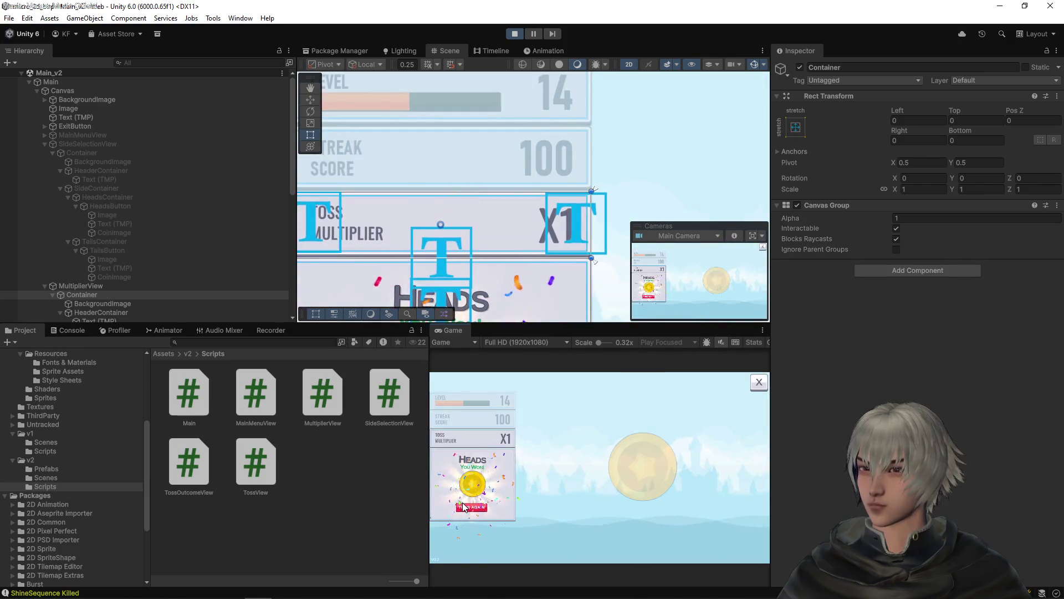
pyautogui.click(459, 506)
pyautogui.click(480, 504)
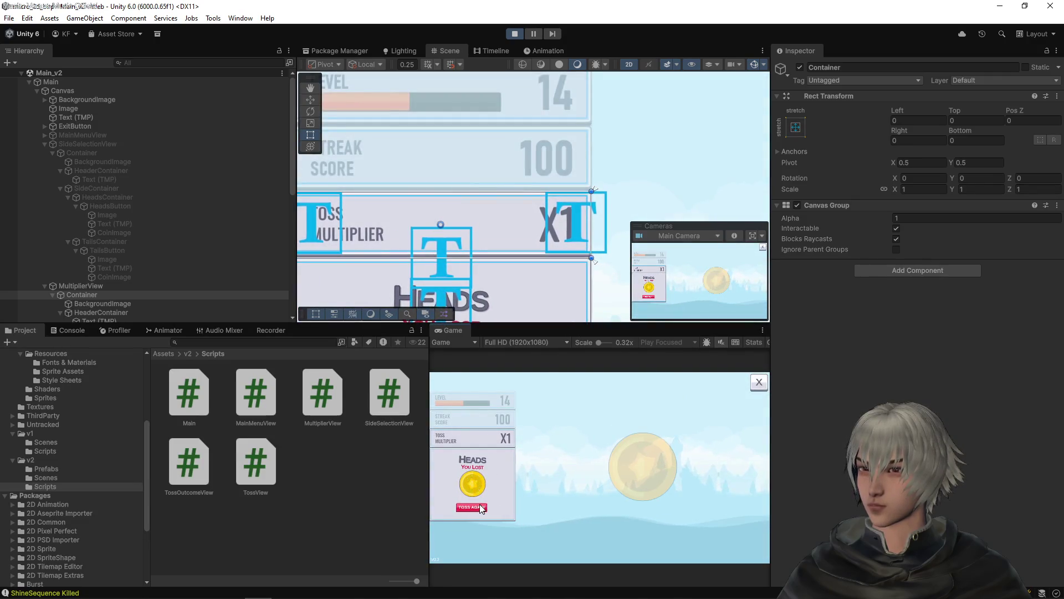
pyautogui.click(480, 505)
pyautogui.click(460, 504)
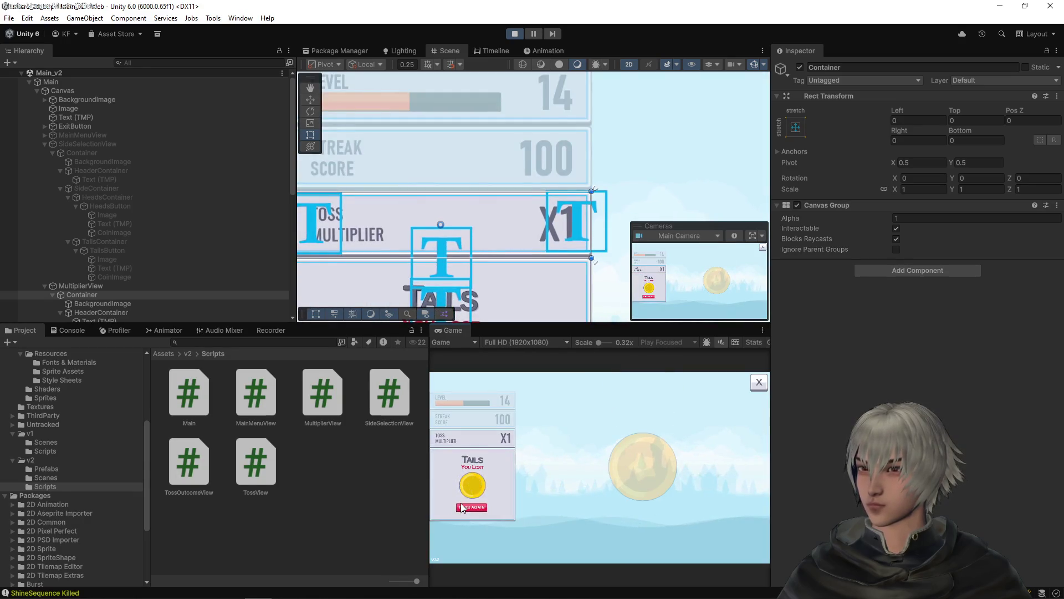
pyautogui.click(461, 503)
pyautogui.click(479, 505)
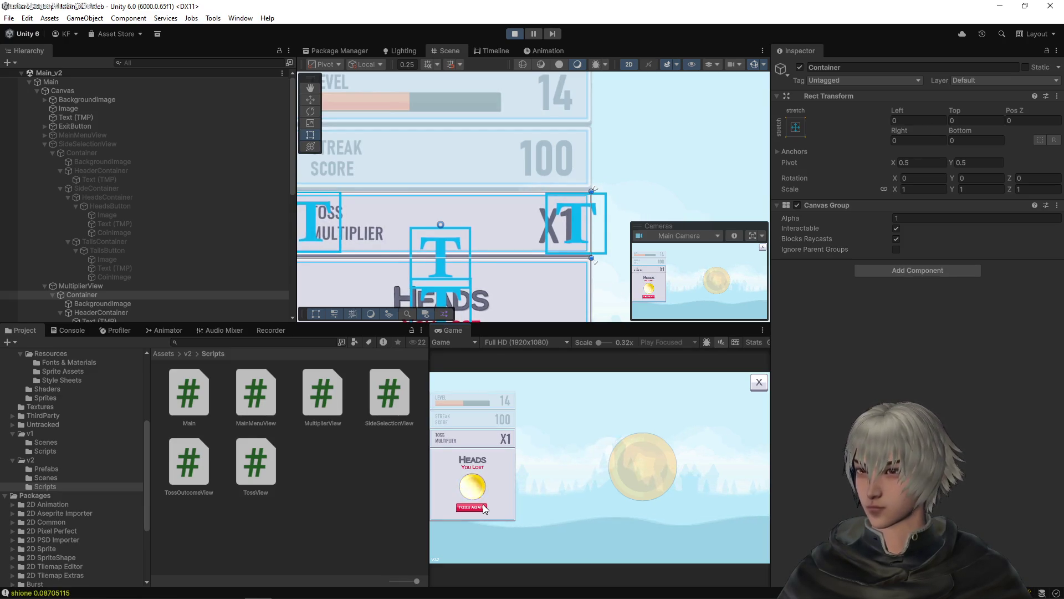
# - Play a few final rounds guessing Heads, then stop Play mode
pyautogui.click(484, 504)
pyautogui.click(461, 505)
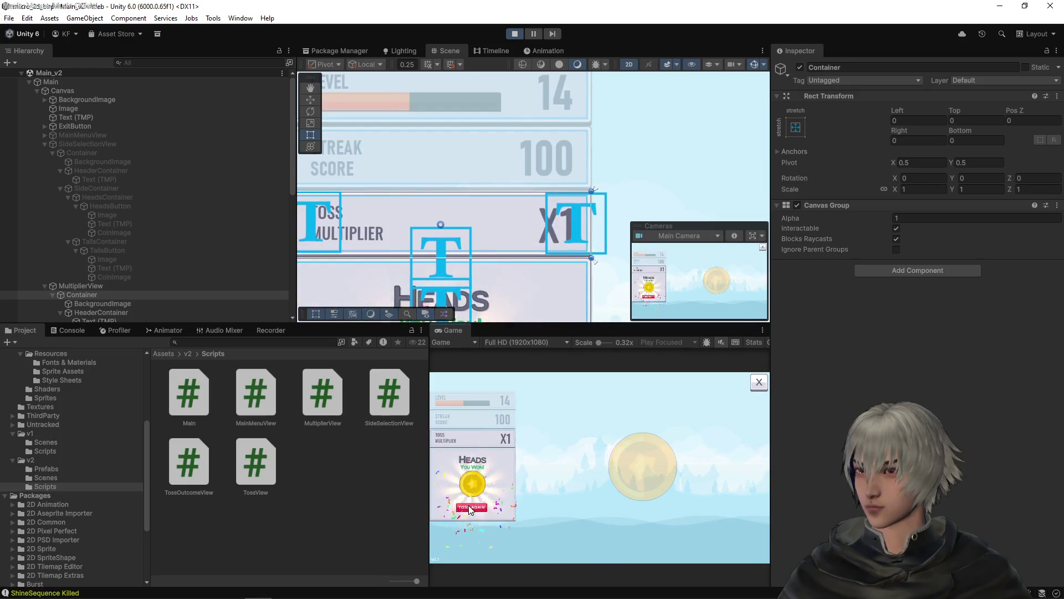
pyautogui.click(462, 506)
pyautogui.click(466, 501)
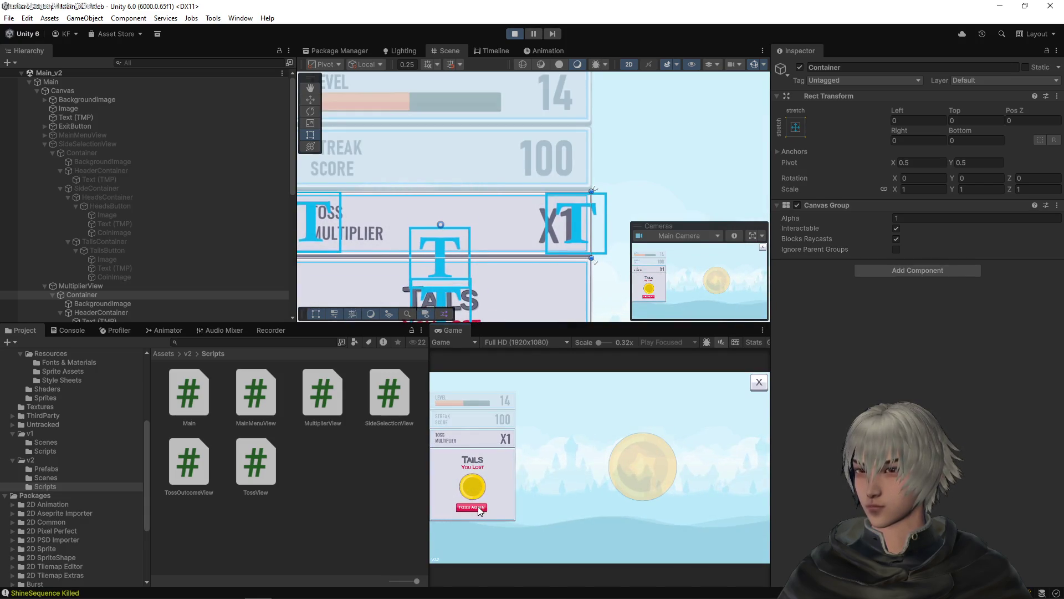
pyautogui.click(478, 507)
pyautogui.click(478, 506)
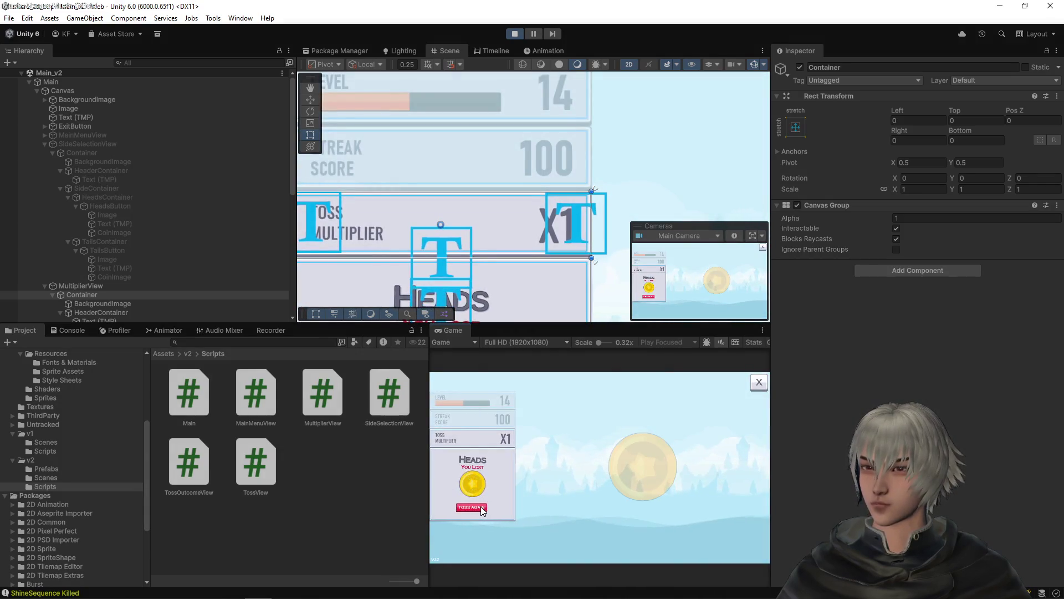
pyautogui.click(481, 506)
pyautogui.click(464, 506)
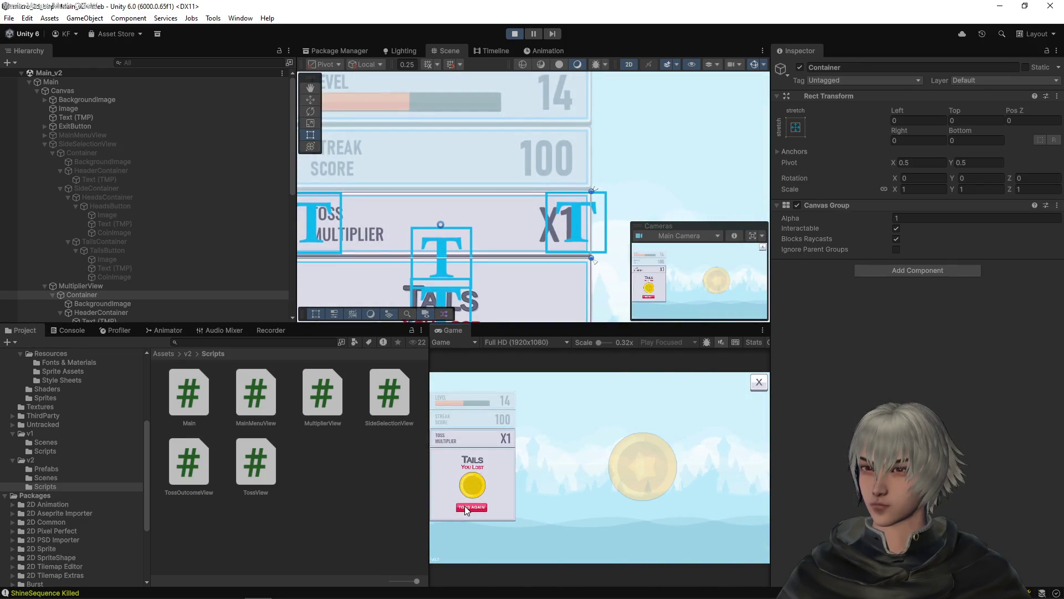
pyautogui.click(464, 504)
pyautogui.click(464, 505)
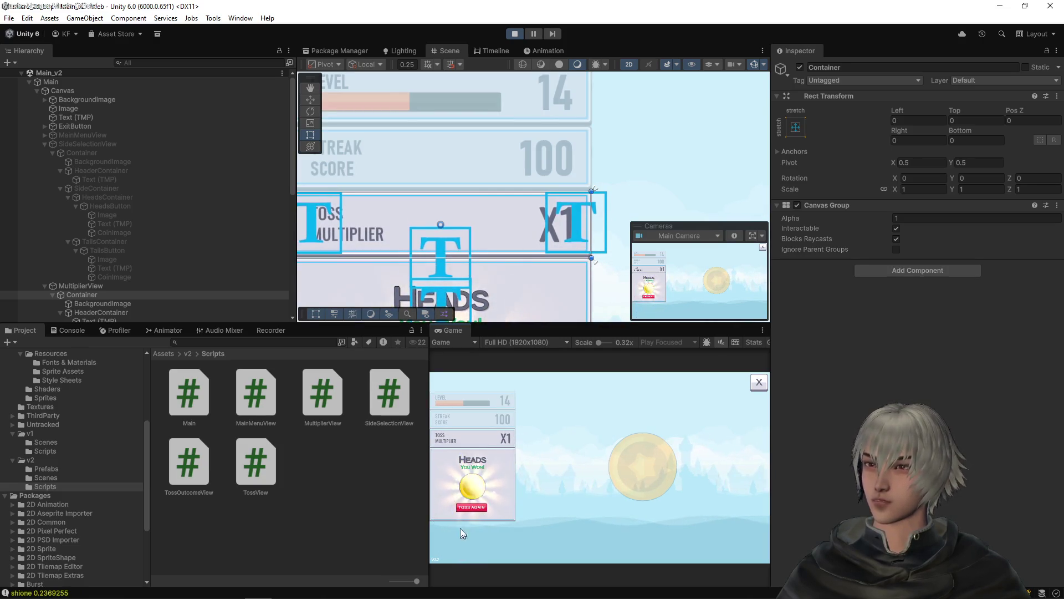
pyautogui.click(468, 506)
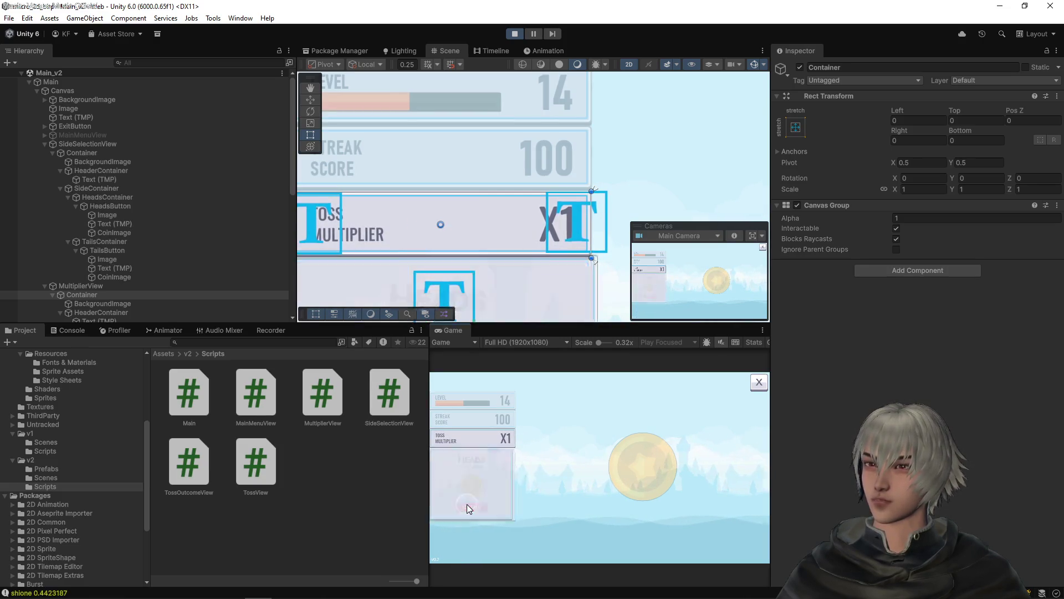
pyautogui.click(518, 33)
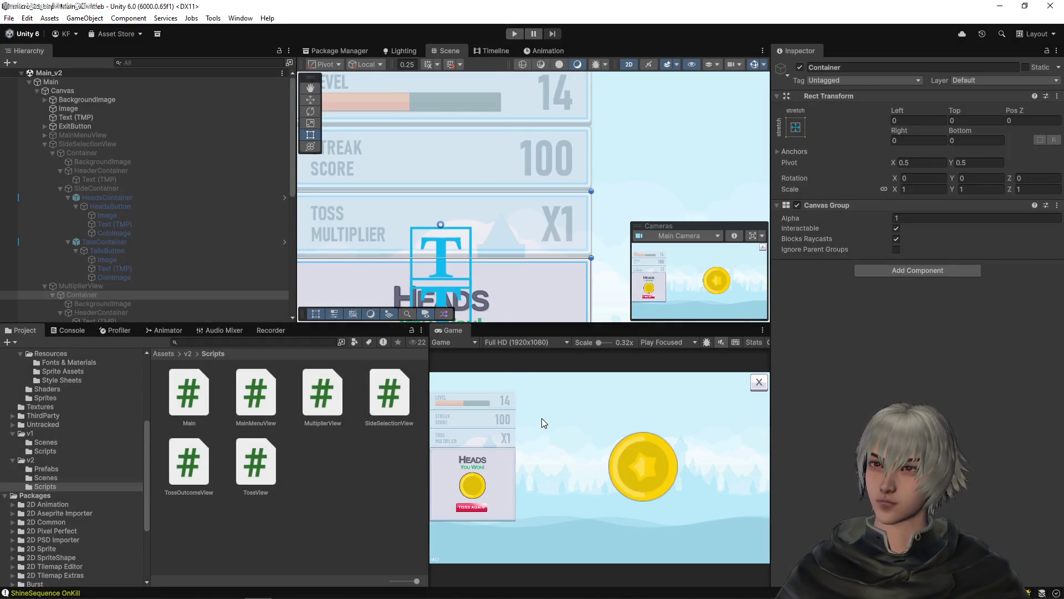
# - Stage all four changes, review the MultiplierView.cs and Main.cs diffs, and commit as 'multiplier view added'
pyautogui.hotkey('alt', 'Tab')
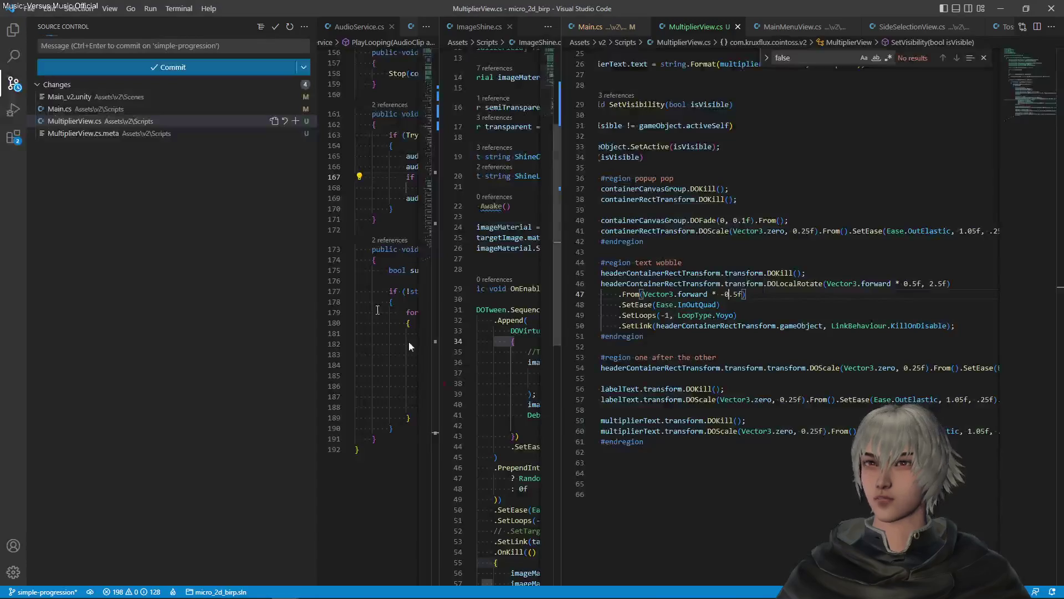
pyautogui.click(291, 85)
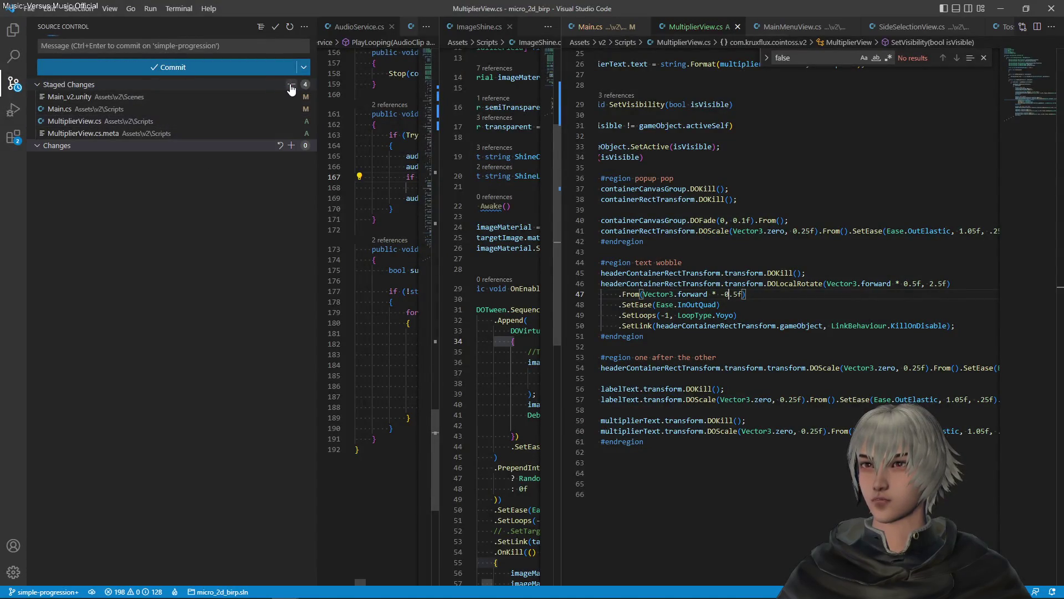
pyautogui.click(119, 46)
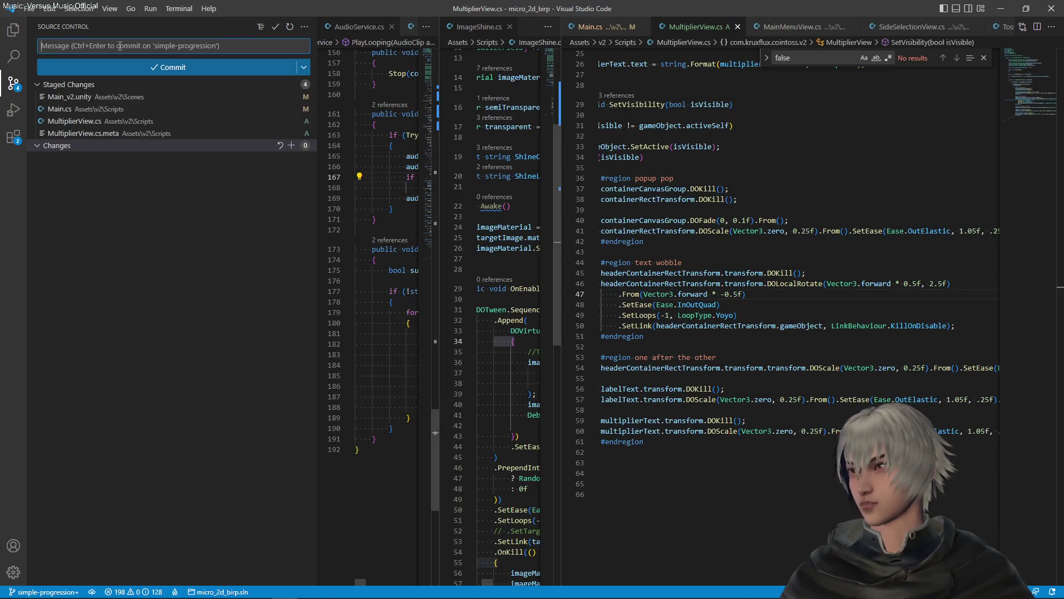
pyautogui.write('multiplier view')
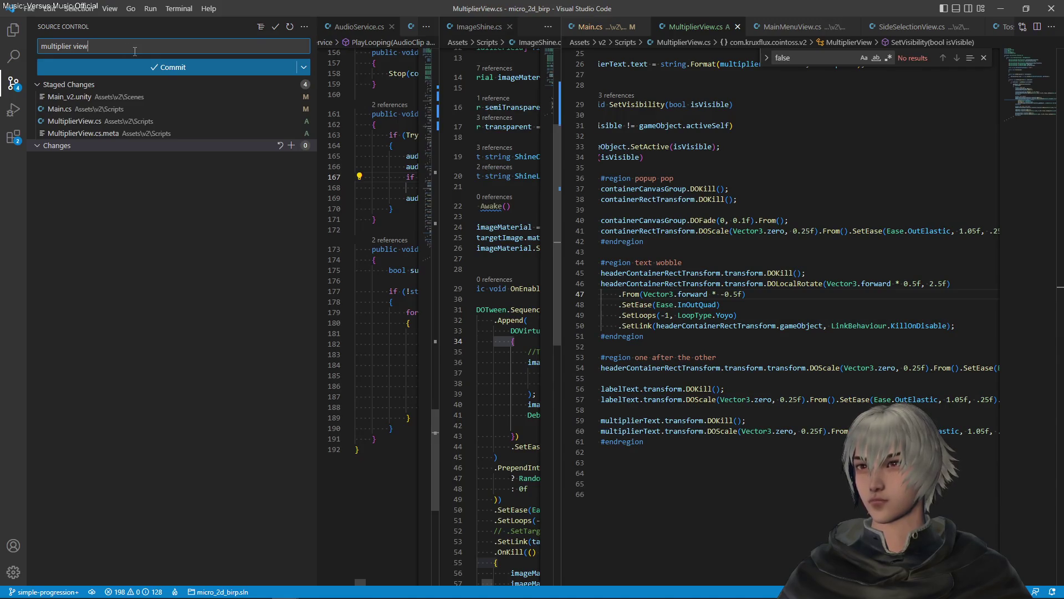
pyautogui.click(99, 121)
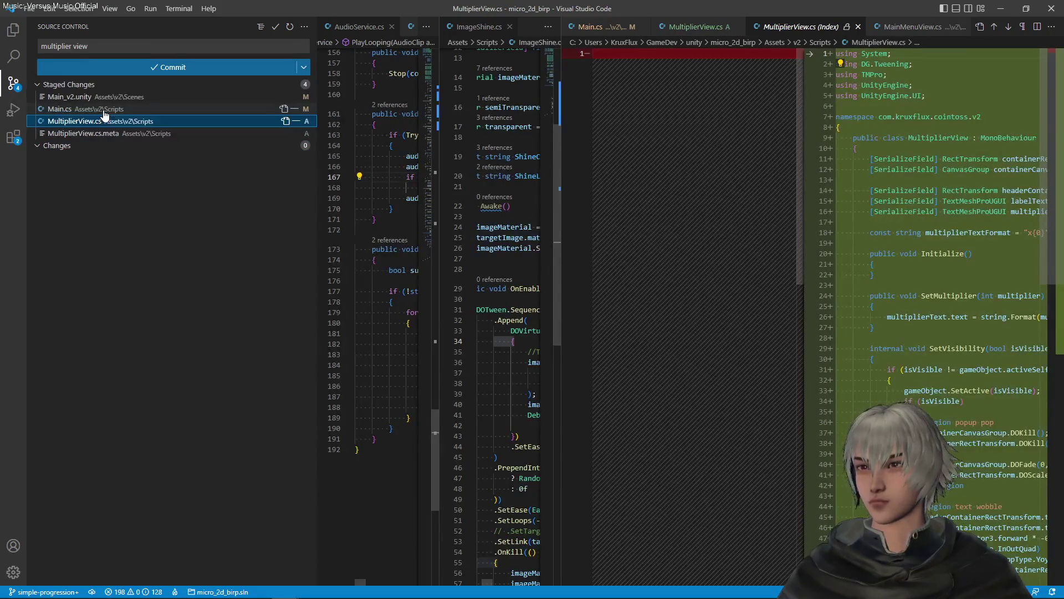
pyautogui.click(105, 110)
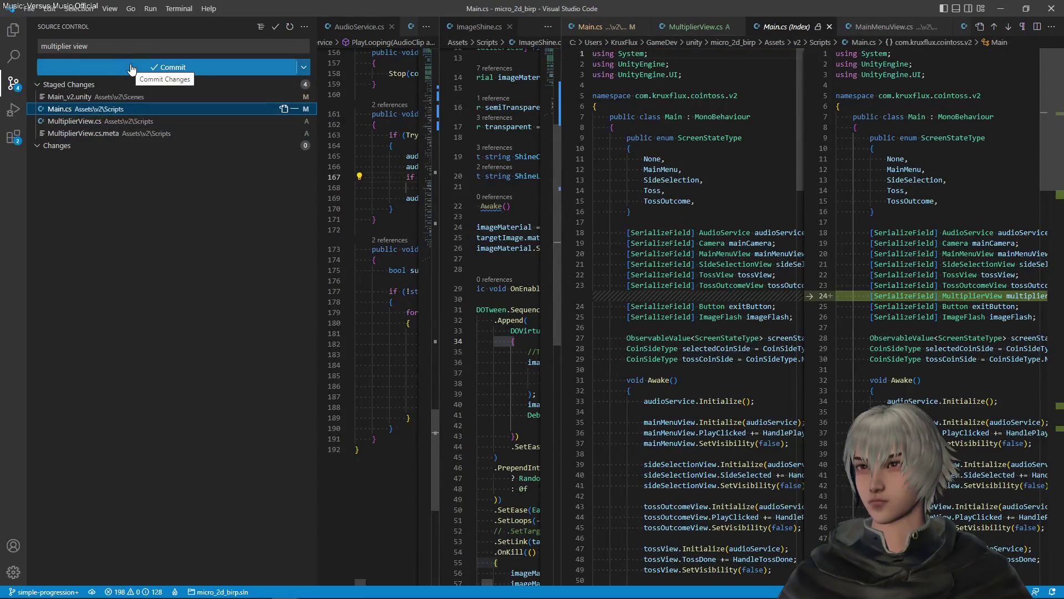
pyautogui.click(122, 46)
pyautogui.write('added')
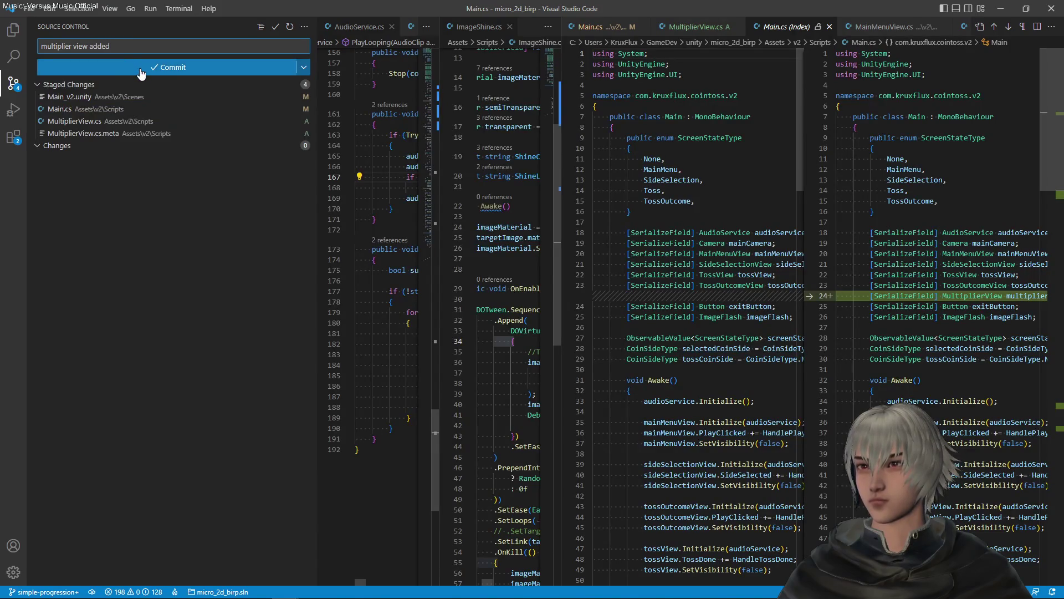
pyautogui.click(142, 68)
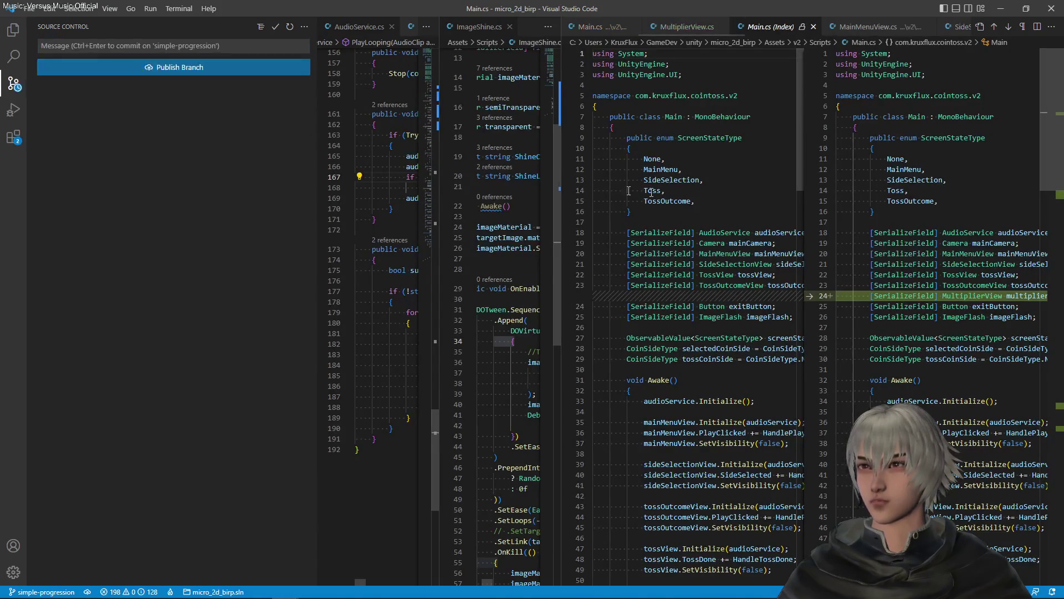
pyautogui.hotkey('alt', 'Tab')
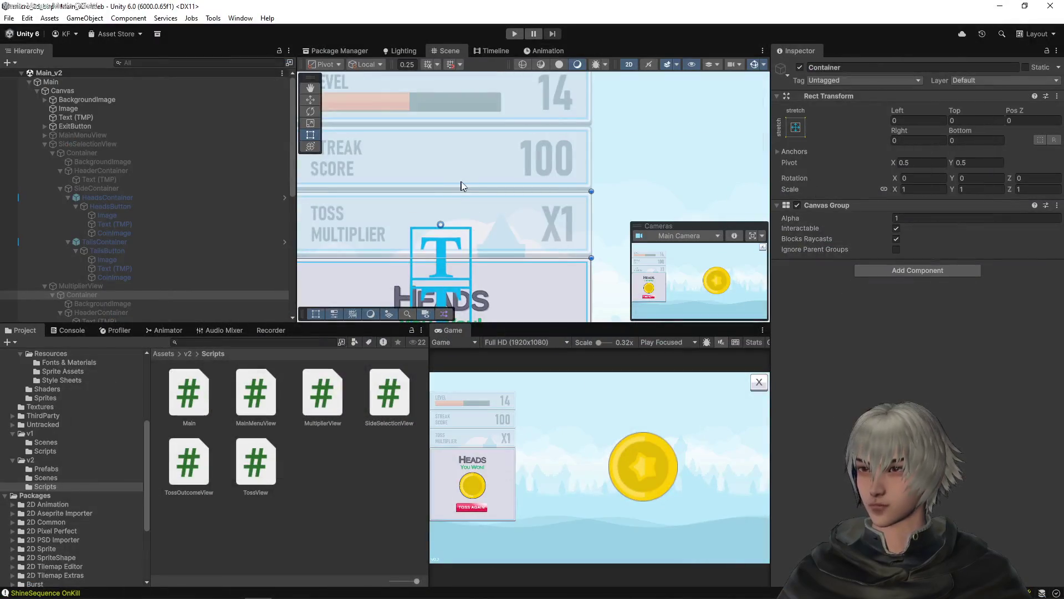
# - Duplicate the MultiplierView panel in the Hierarchy with Ctrl+D
pyautogui.scroll(-2, 461, 181)
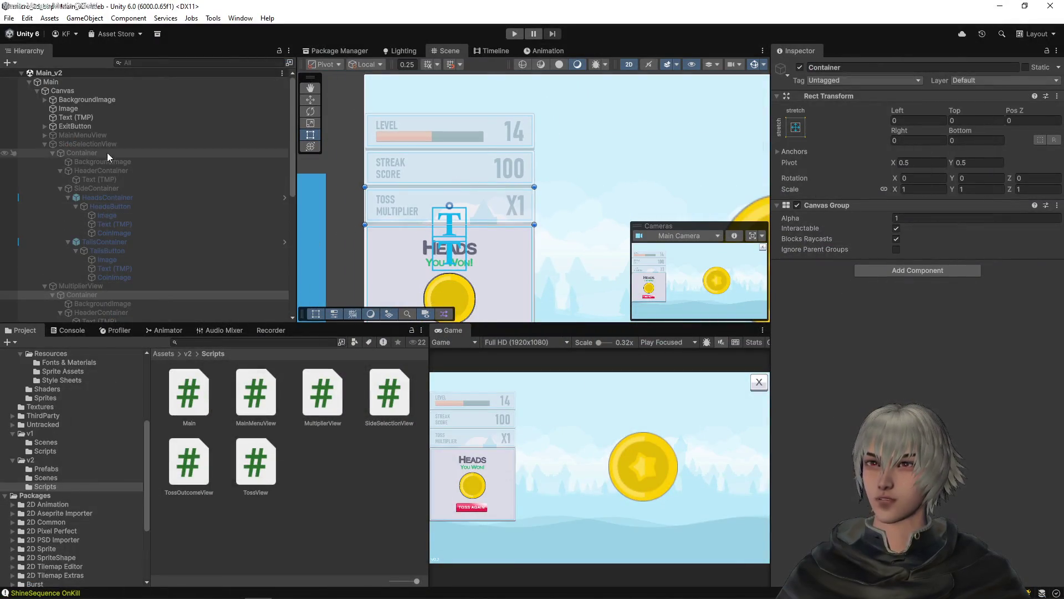
pyautogui.click(74, 287)
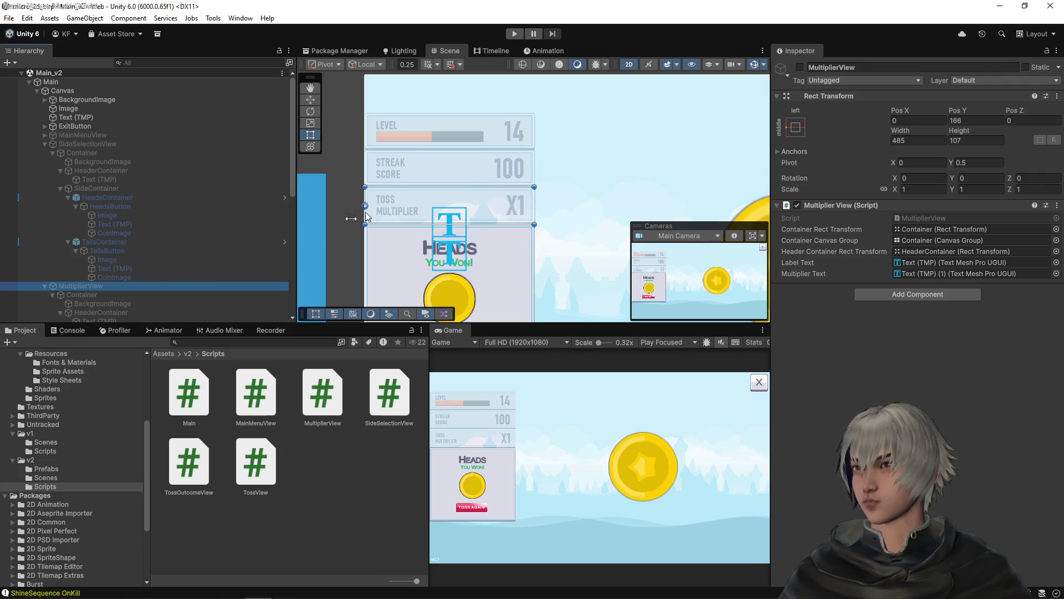
pyautogui.click(79, 277)
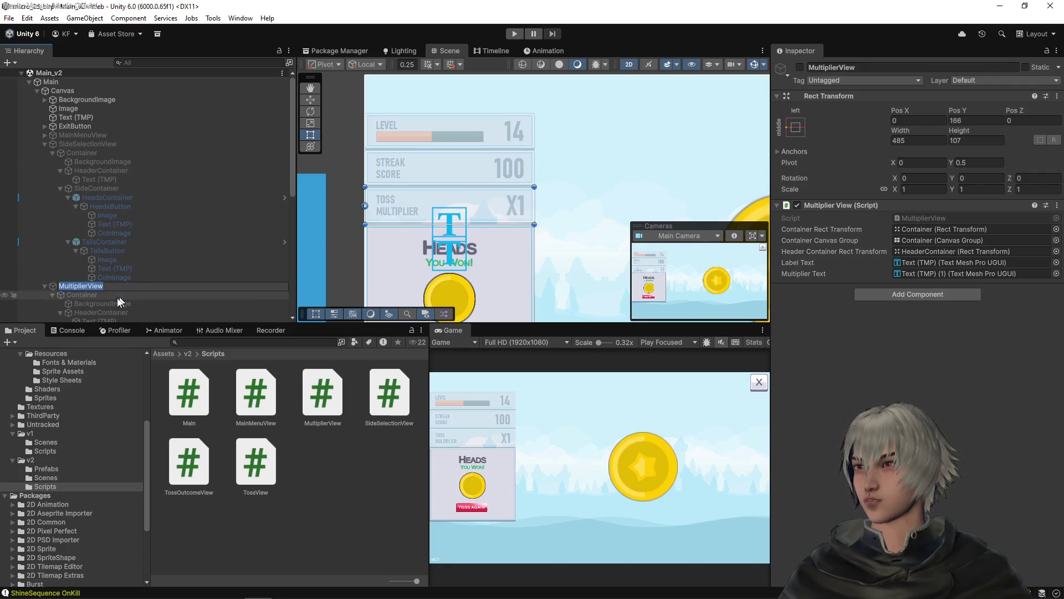
pyautogui.click(79, 285)
pyautogui.hotkey('ctrl', 'd')
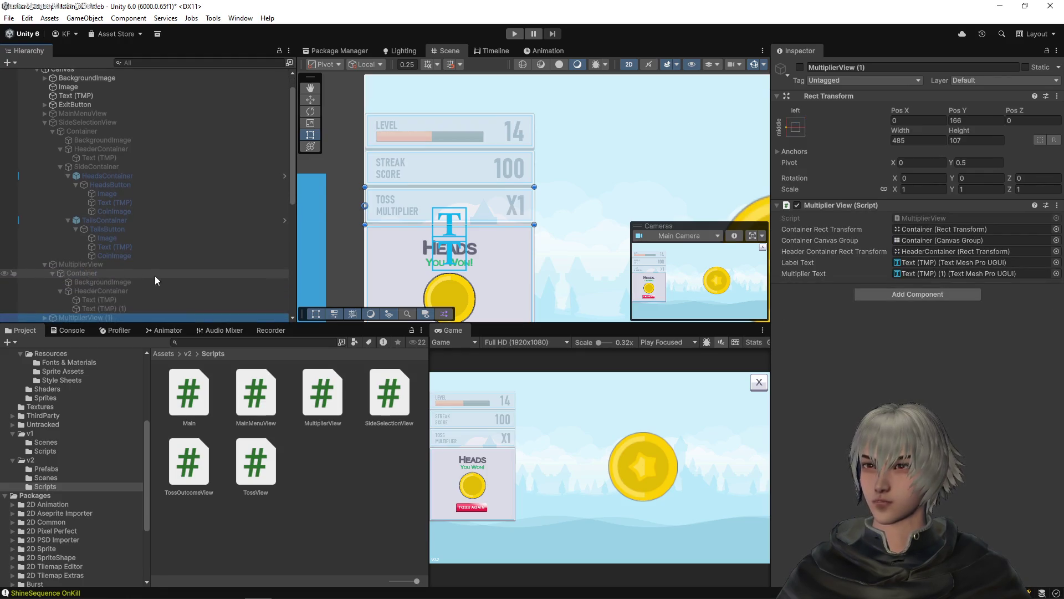
pyautogui.scroll(-3, 143, 289)
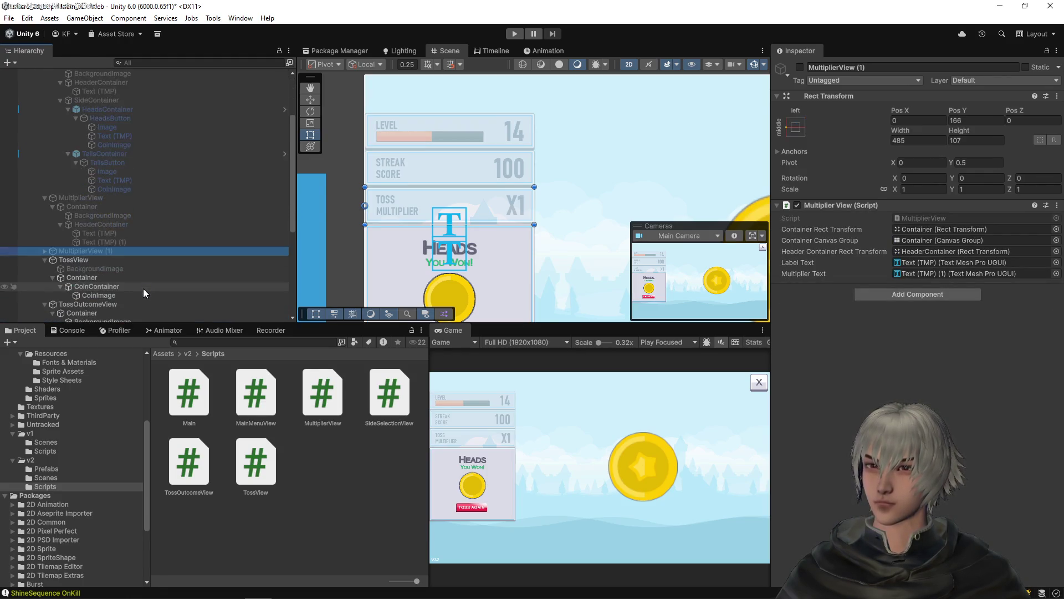
# - Rename the copy from 'MultiplierView (1)' to 'StreakScoreView'
pyautogui.click(122, 252)
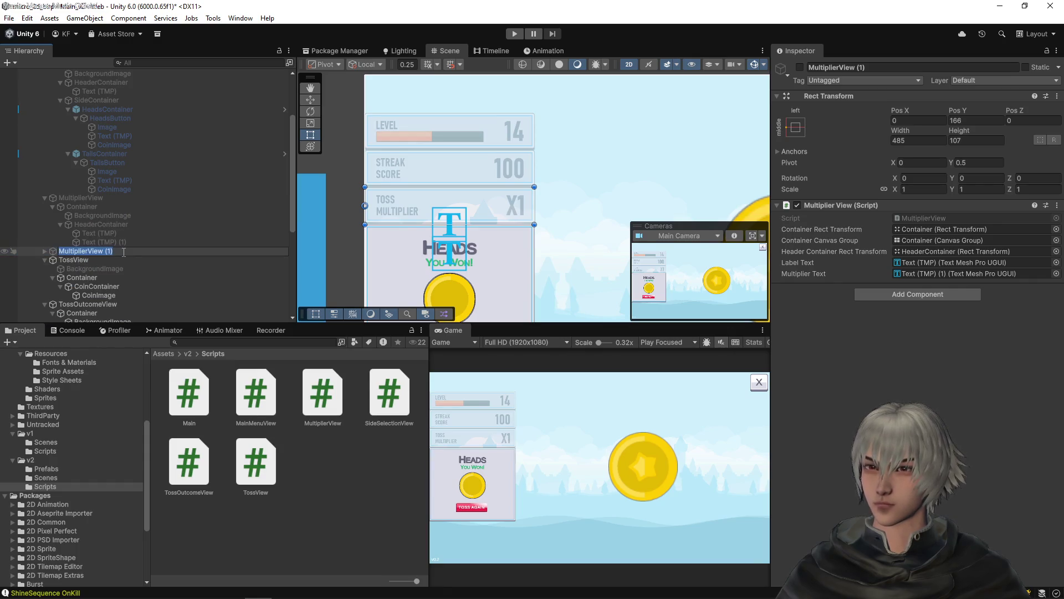
pyautogui.press('BackSpace')
pyautogui.press('BackSpace')
pyautogui.press('BackSpace')
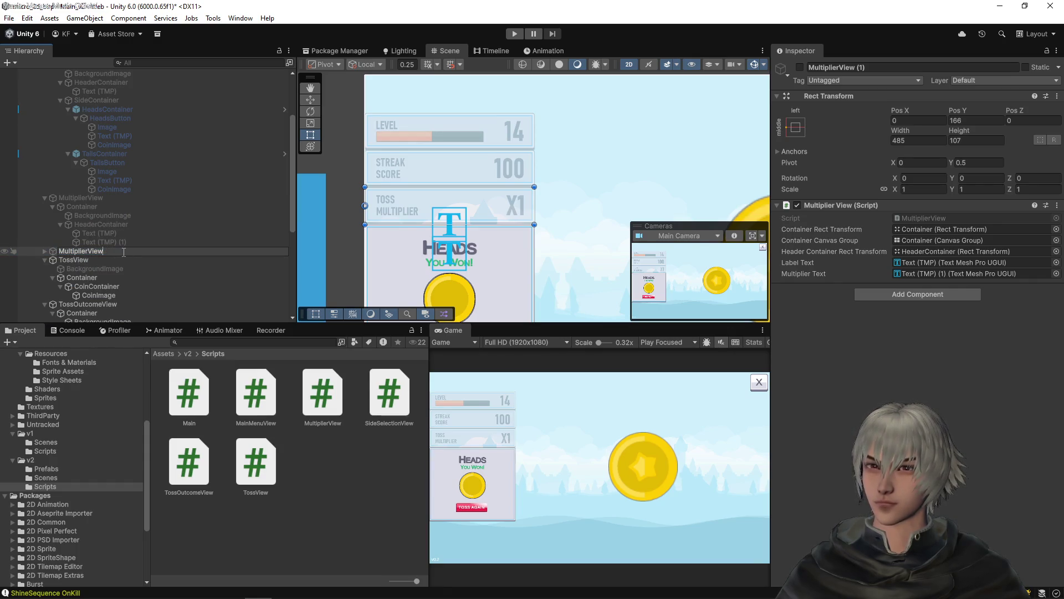
pyautogui.press('Return')
pyautogui.click(101, 251)
pyautogui.press('Home')
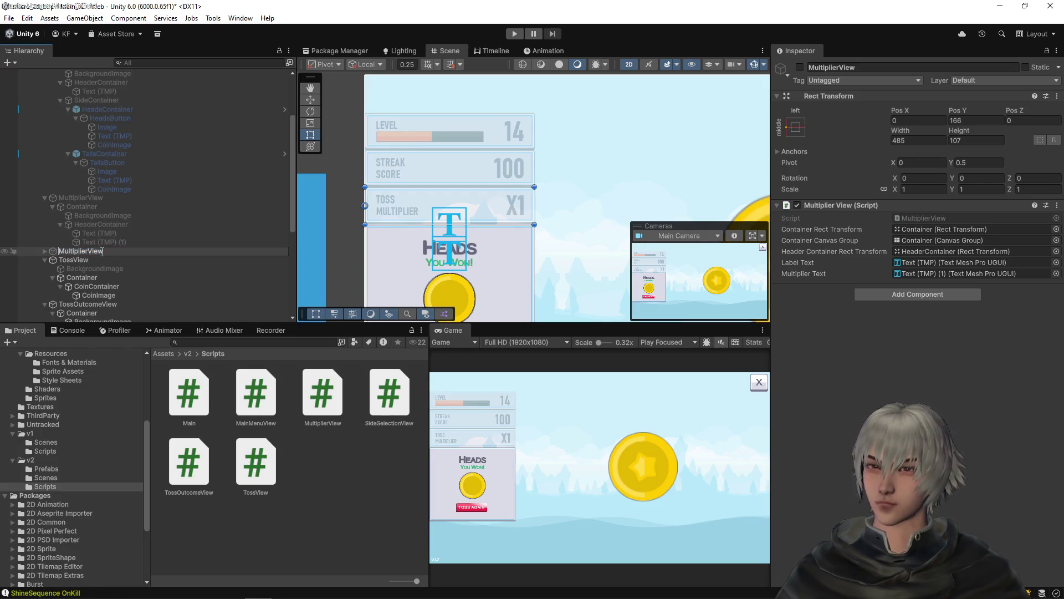
pyautogui.write('Streak')
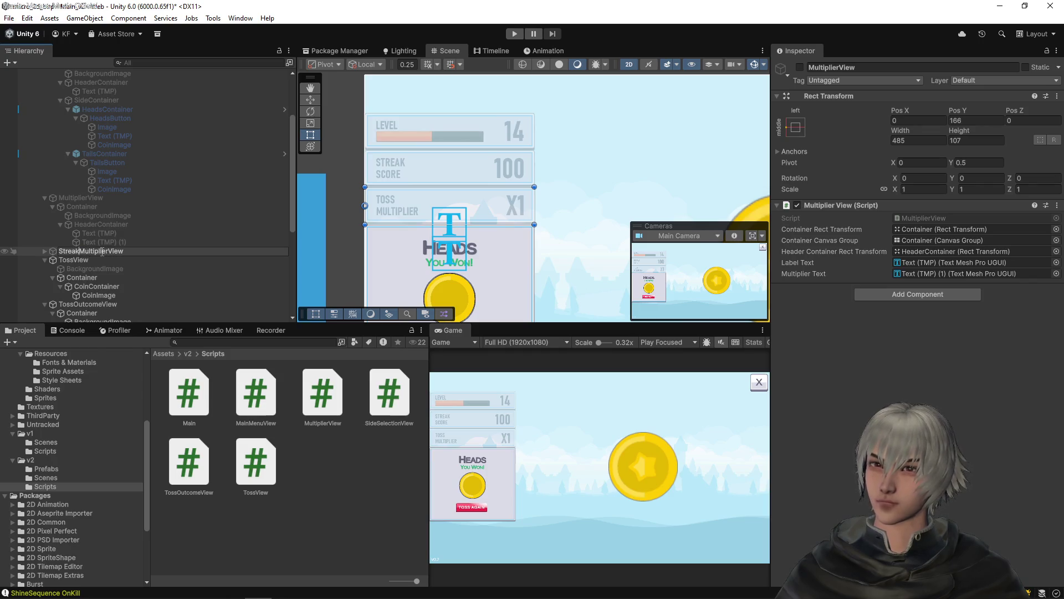
pyautogui.write('Score')
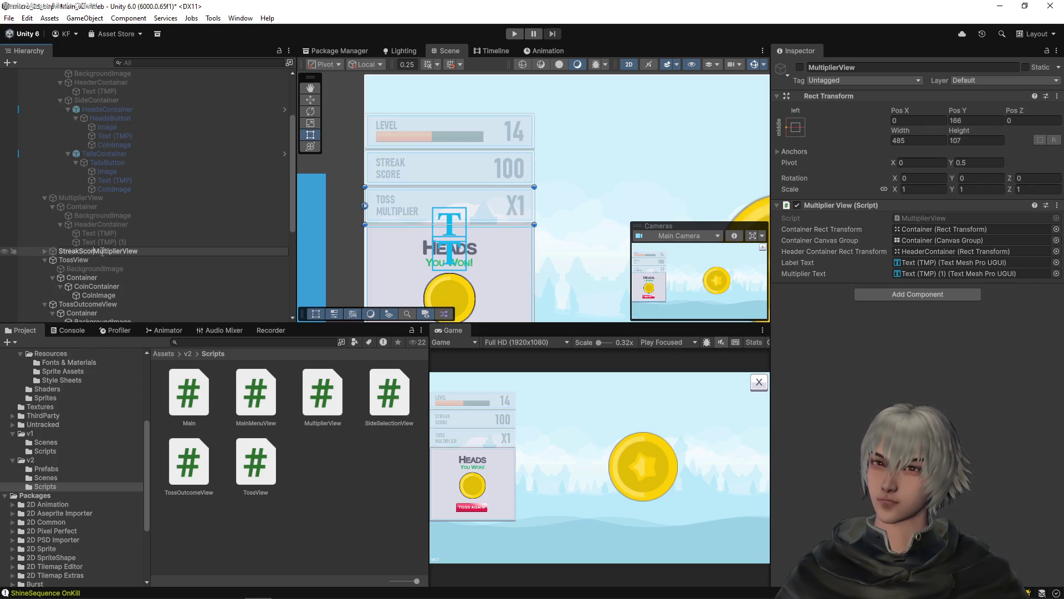
pyautogui.press('Delete')
pyautogui.press('Delete')
pyautogui.press('Delete')
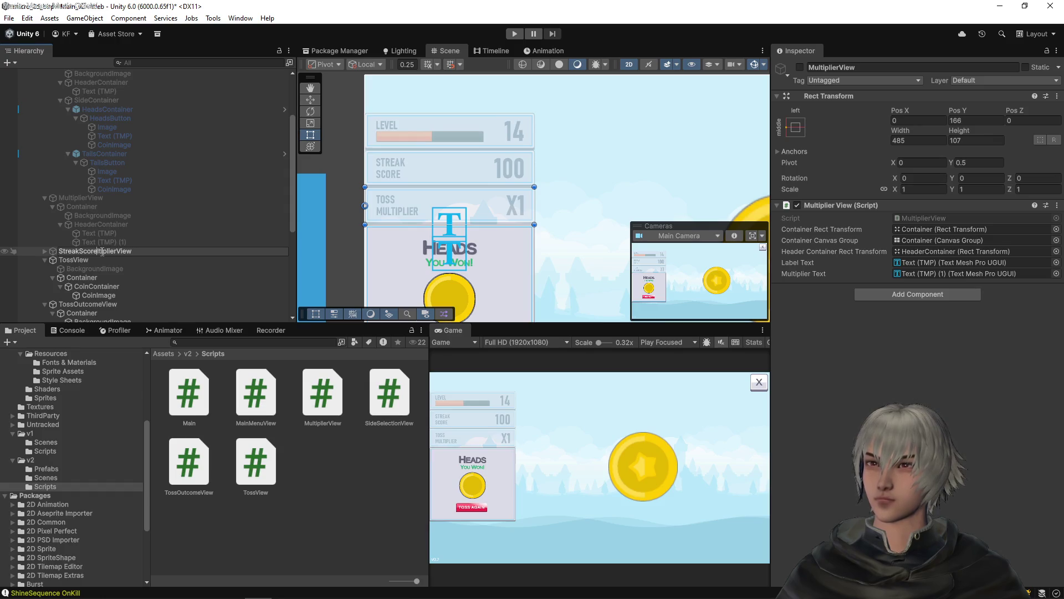
pyautogui.press('Return')
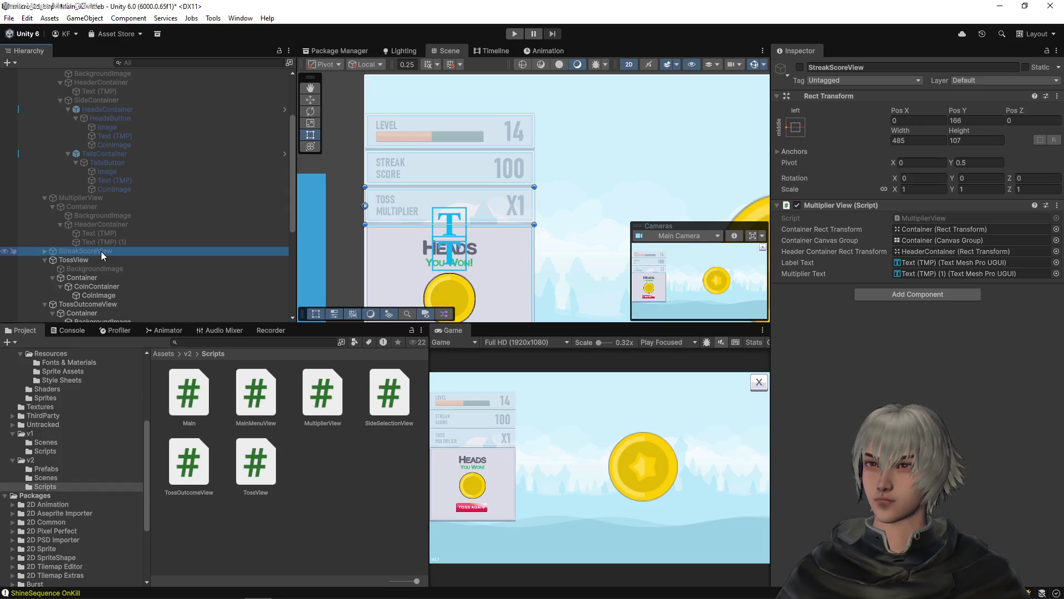
# - Duplicate the MultiplierView script as StreakScoreView and open it in VS Code
pyautogui.click(923, 218)
pyautogui.click(331, 398)
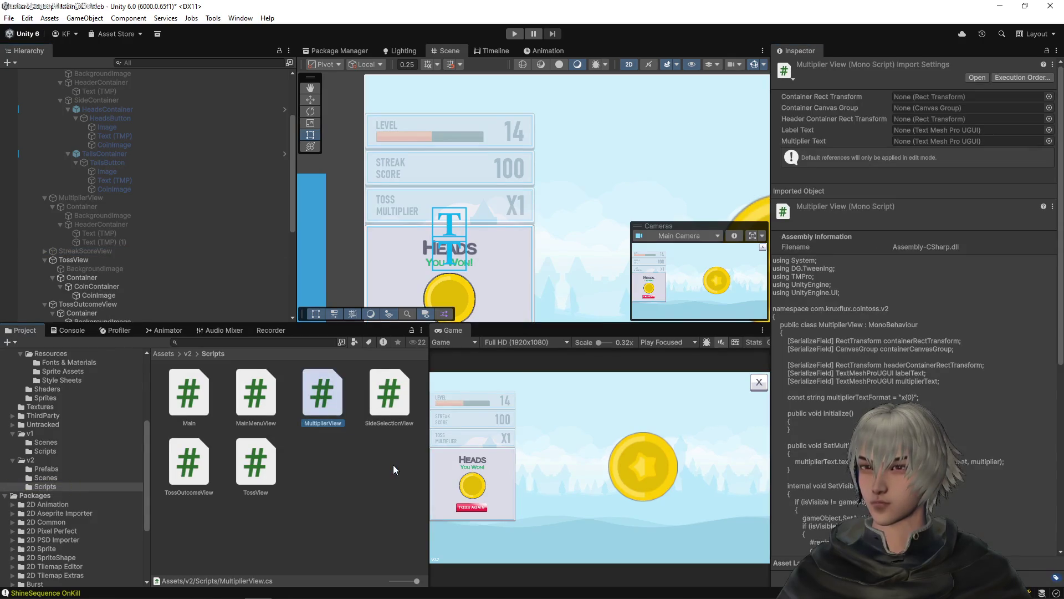
pyautogui.hotkey('ctrl', 'd')
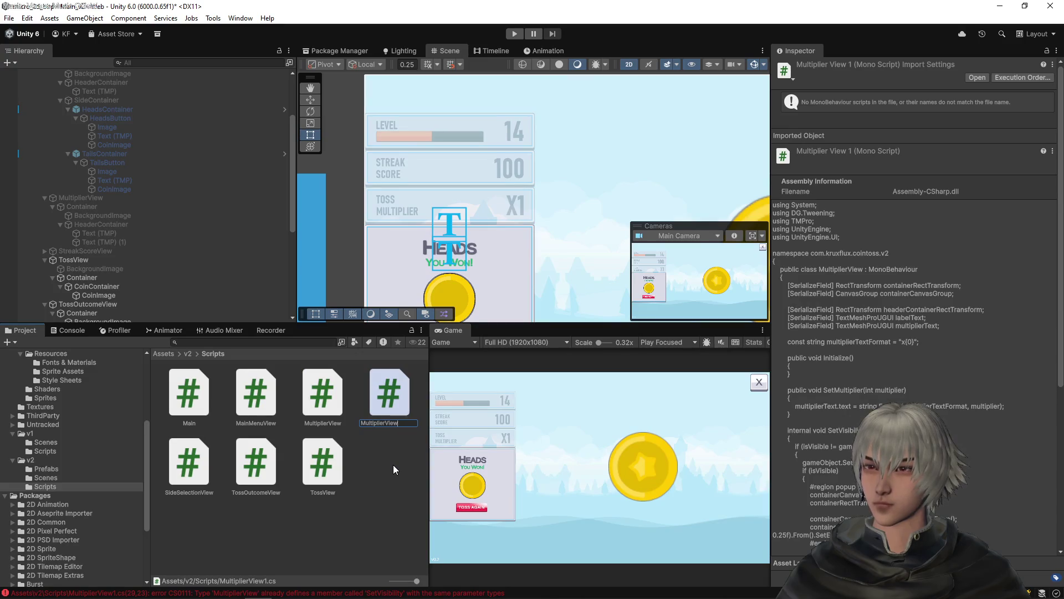
pyautogui.hotkey('shift', 'Home')
pyautogui.write('Streak')
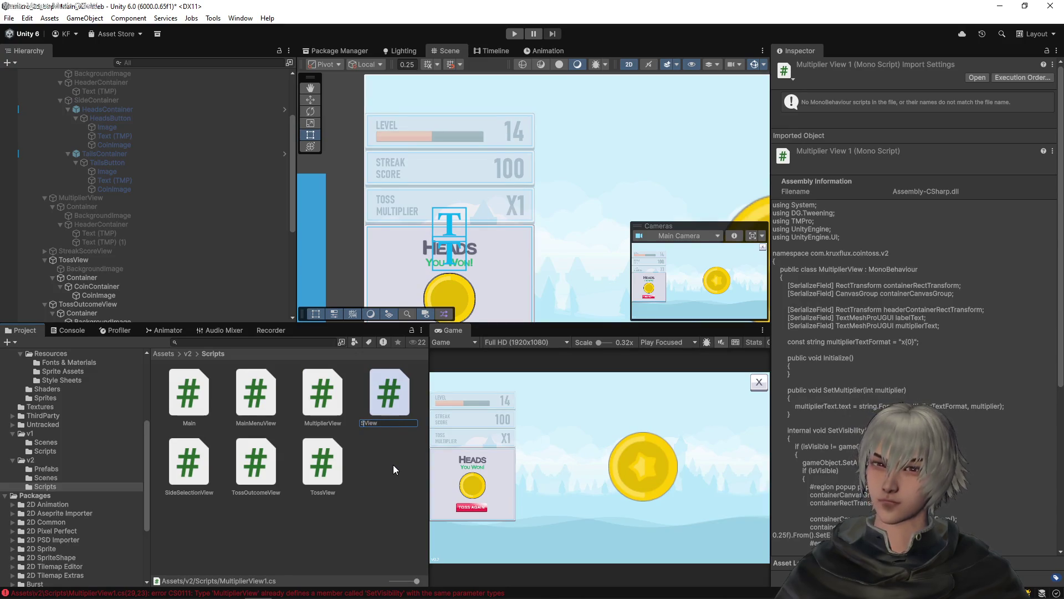
pyautogui.write('Score')
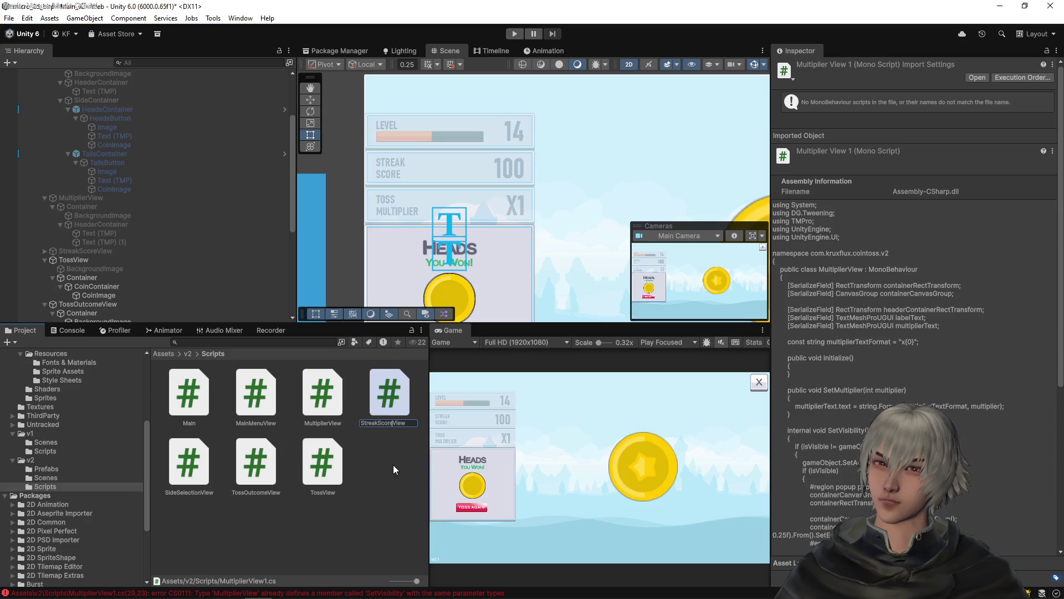
pyautogui.press('Return')
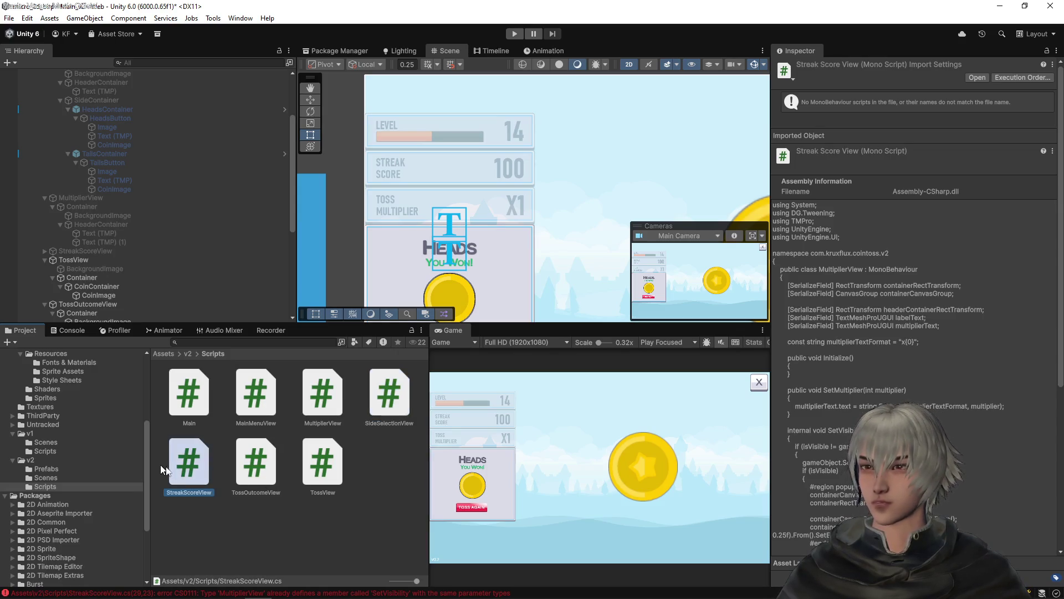
pyautogui.doubleClick(192, 464)
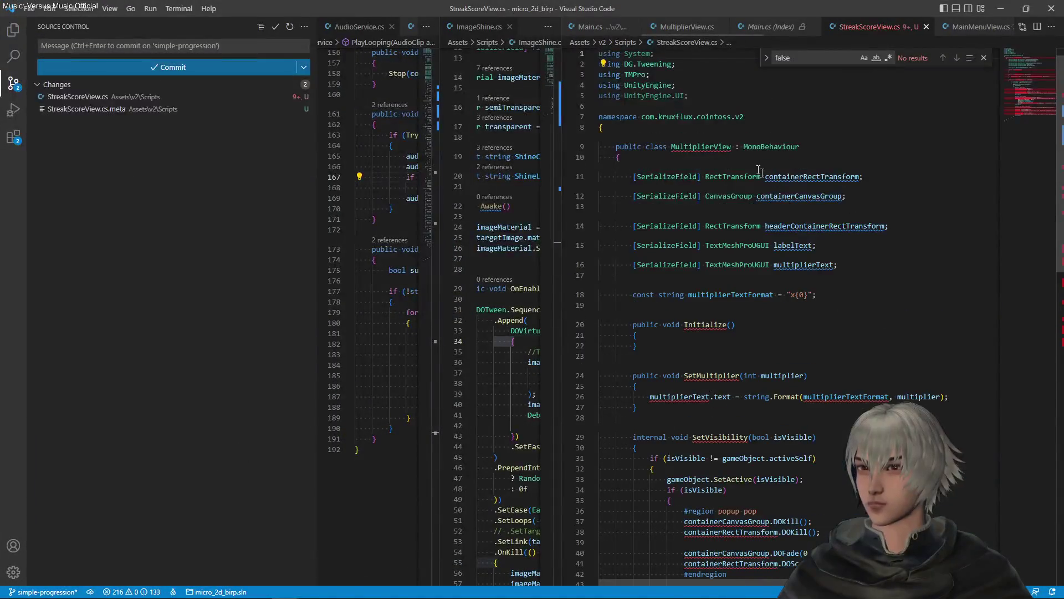
# - Rename the class to StreakScoreView and the multiplierText field to scoreText
pyautogui.doubleClick(678, 145)
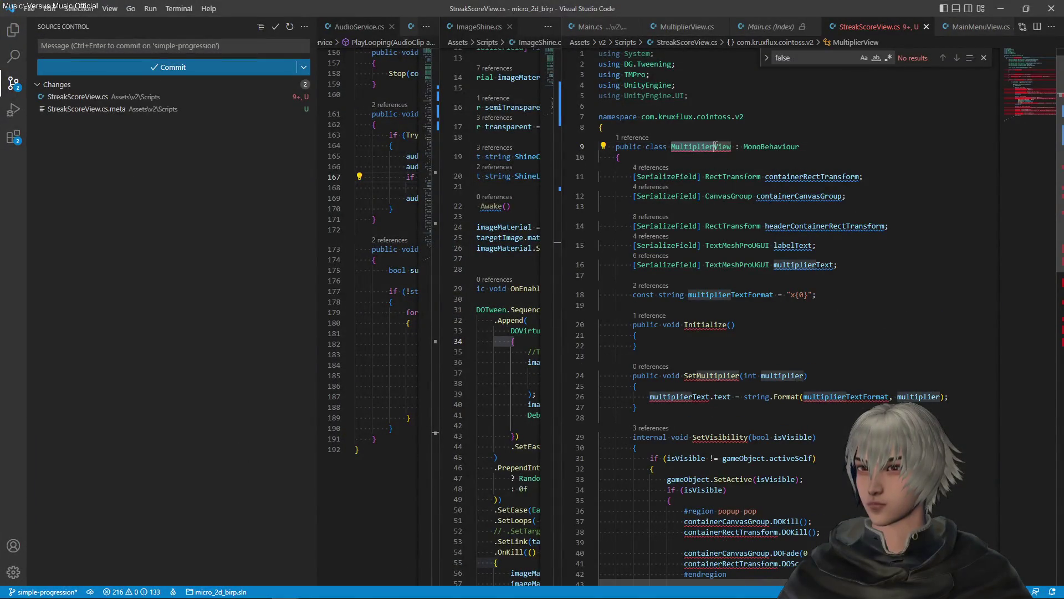
pyautogui.write('Streak')
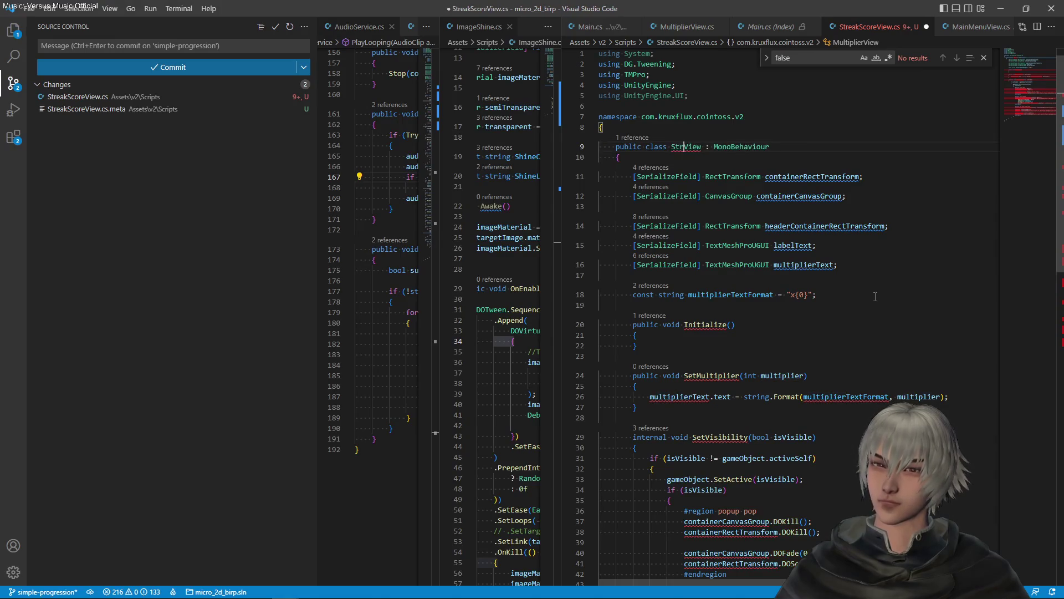
pyautogui.write('Score')
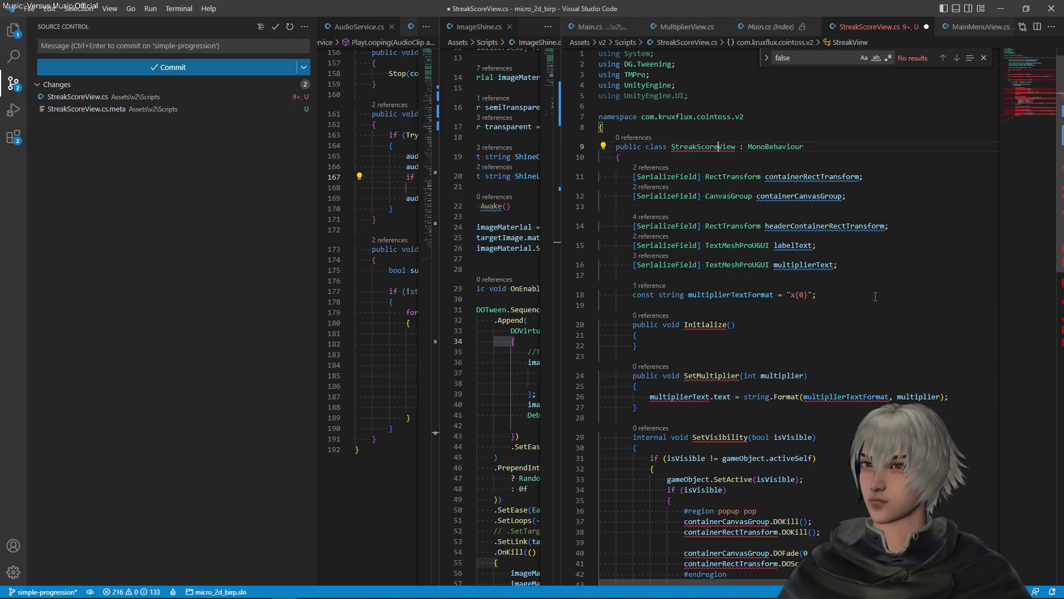
pyautogui.hotkey('ctrl', 's')
pyautogui.click(815, 265)
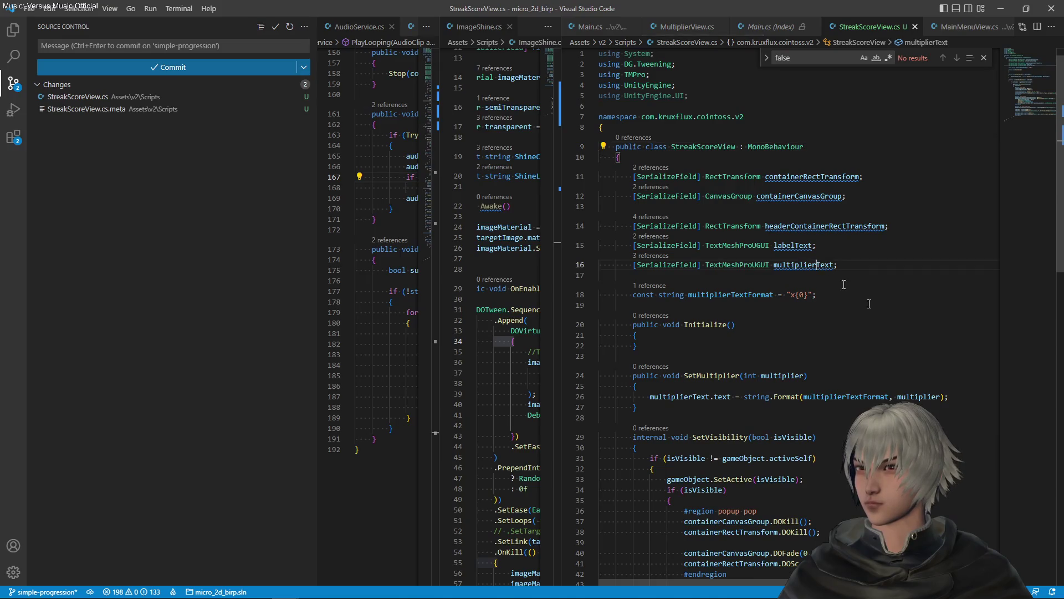
pyautogui.press('F2')
pyautogui.press('Home')
pyautogui.hotkey('shift', 'Right')
pyautogui.hotkey('shift', 'Right')
pyautogui.hotkey('shift', 'Right')
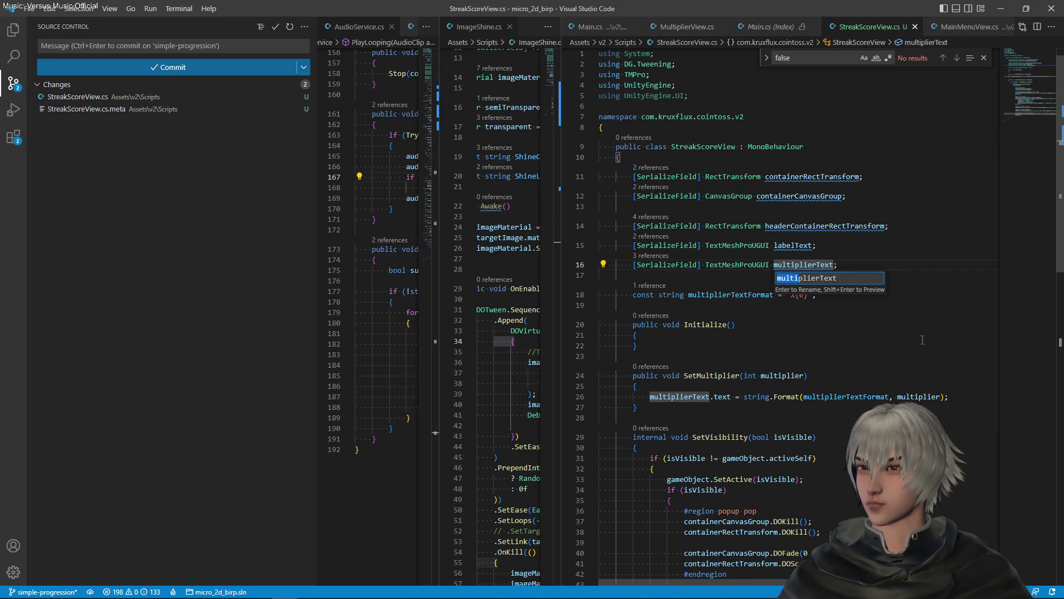
pyautogui.hotkey('shift', 'Left')
pyautogui.write('soc')
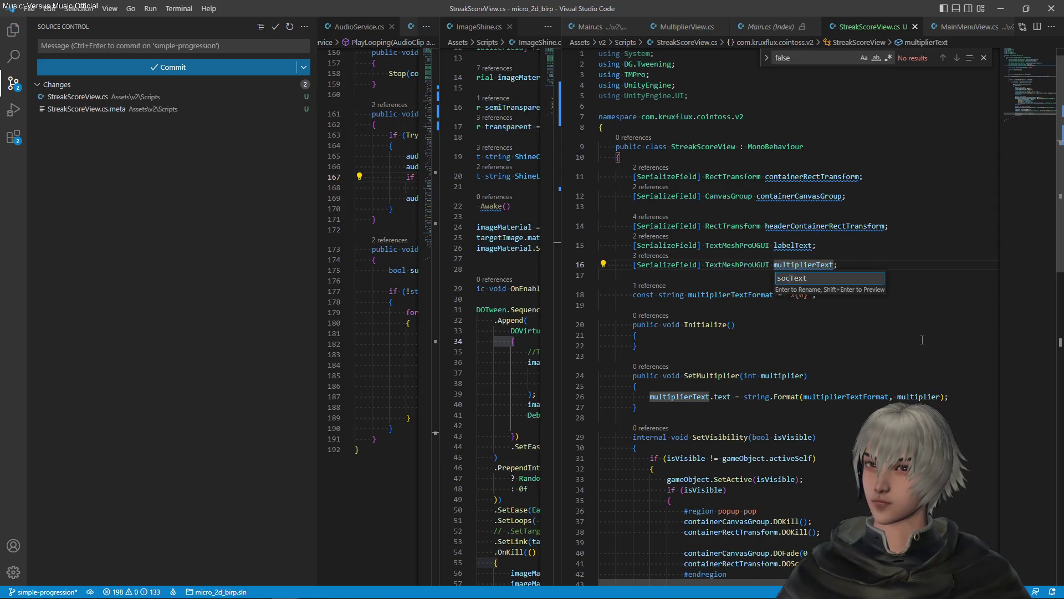
pyautogui.press('BackSpace')
pyautogui.press('BackSpace')
pyautogui.write('core')
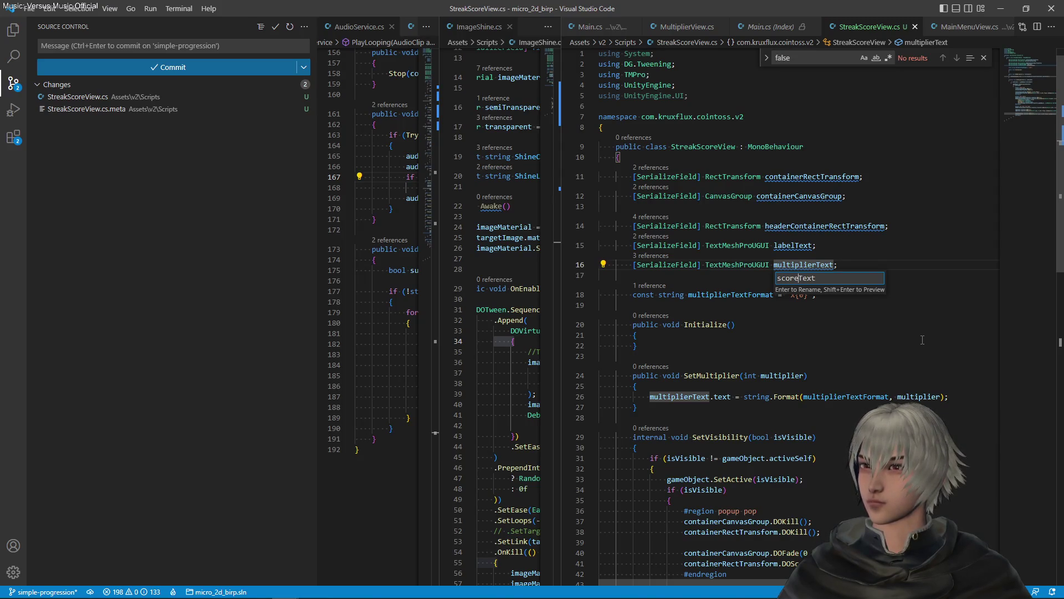
pyautogui.press('Return')
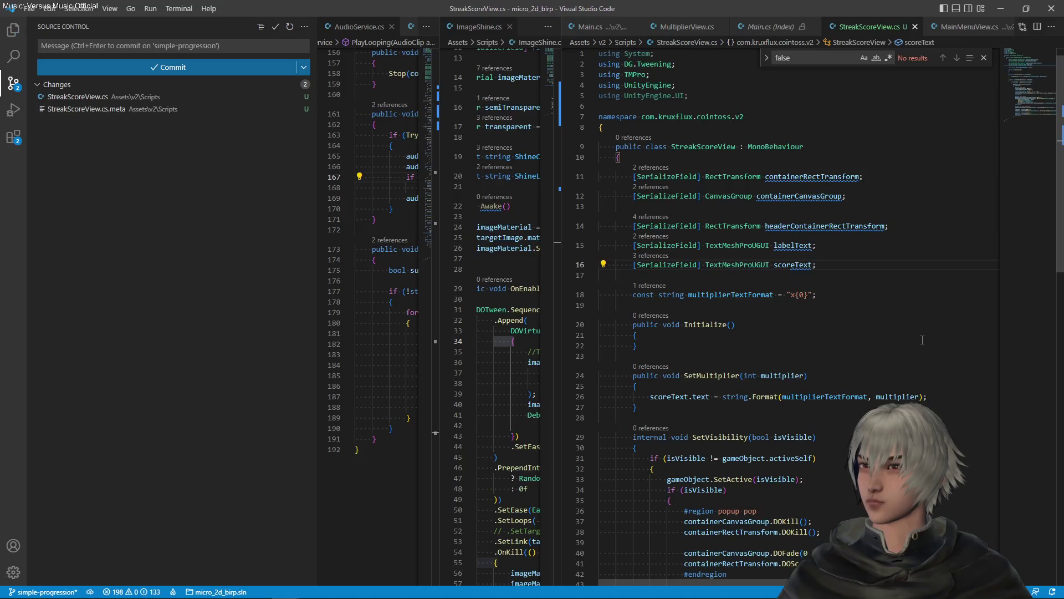
# - Rename the multiplier parameter to score and the SetMultiplier method to SetScore
pyautogui.click(801, 376)
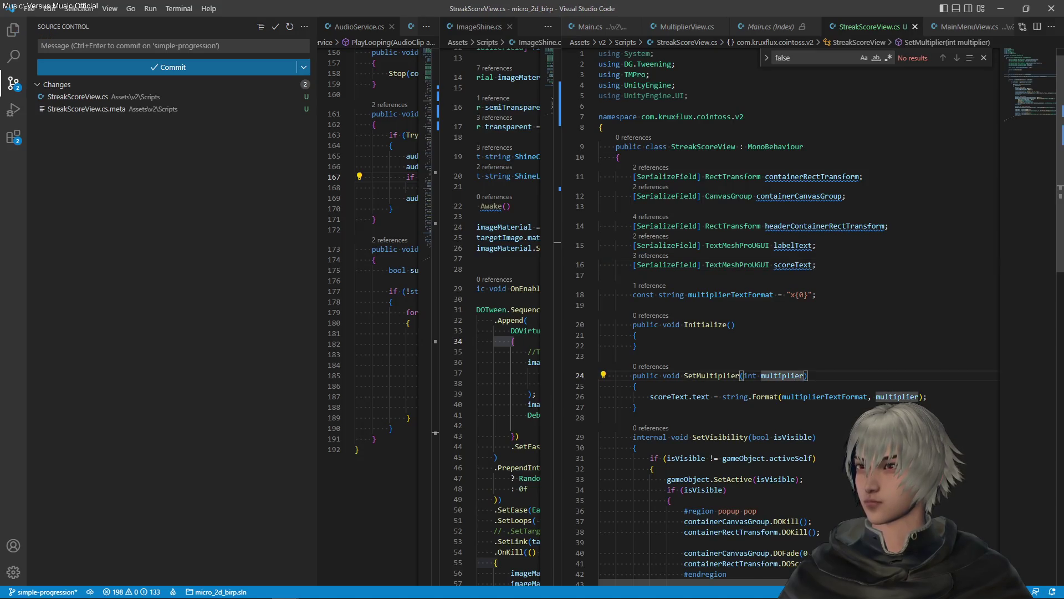
pyautogui.press('F2')
pyautogui.write('scor')
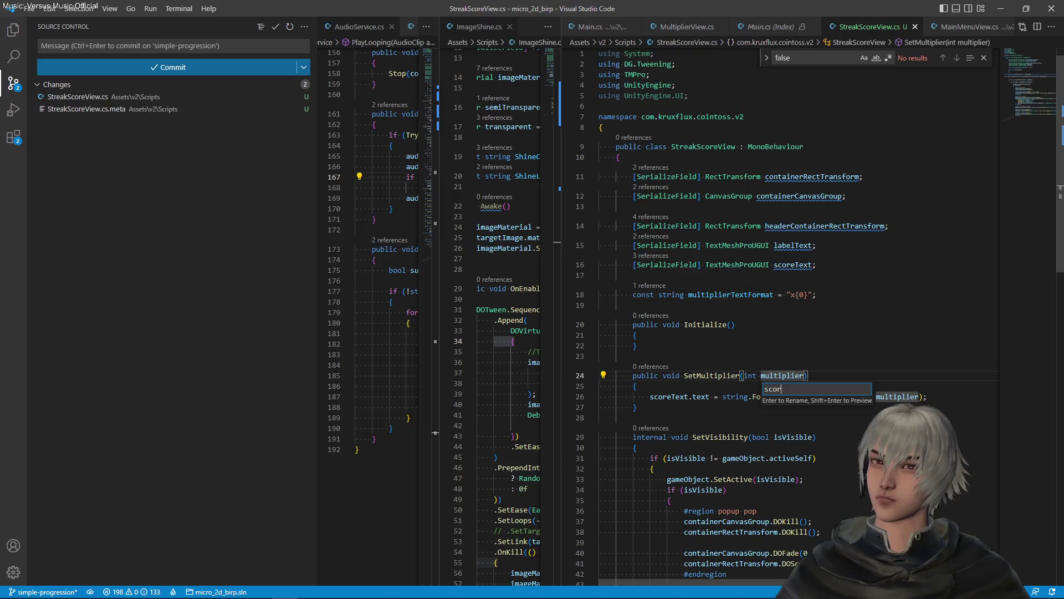
pyautogui.write('e')
pyautogui.press('Return')
pyautogui.click(711, 376)
pyautogui.press('F2')
pyautogui.press('End')
pyautogui.press('BackSpace')
pyautogui.press('BackSpace')
pyautogui.press('BackSpace')
pyautogui.write('S')
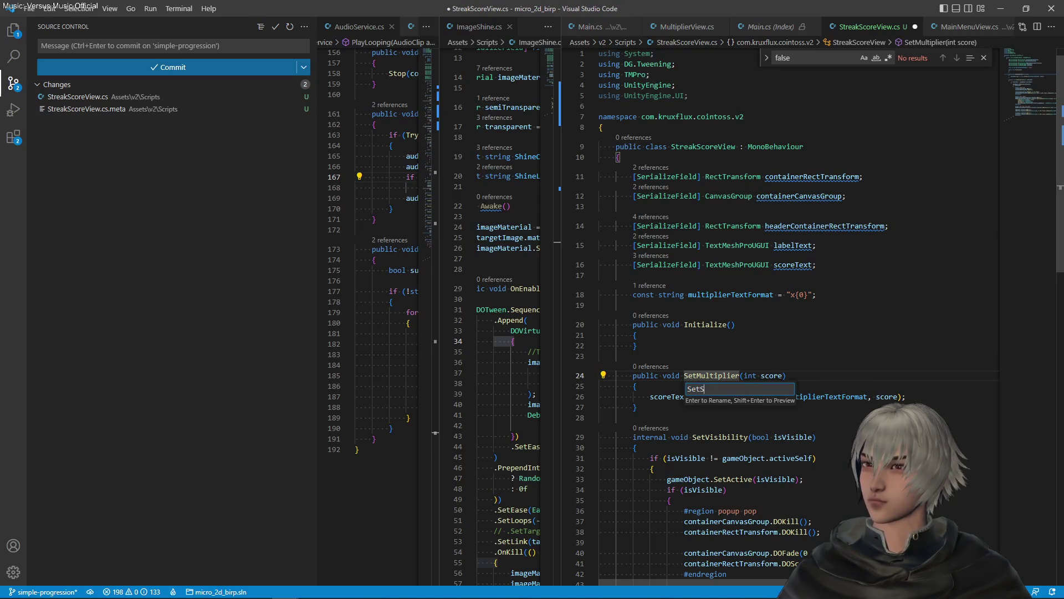
pyautogui.write('e')
pyautogui.press('Return')
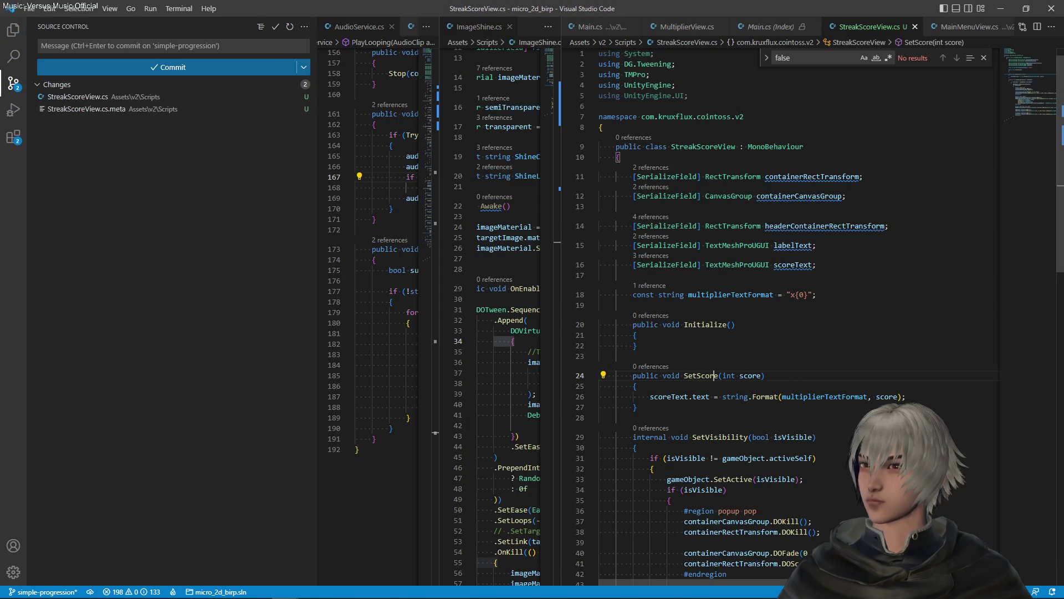
# - Rename the format constant to scoreTextFormat, change its value to "{0}", and save
pyautogui.click(712, 294)
pyautogui.press('F2')
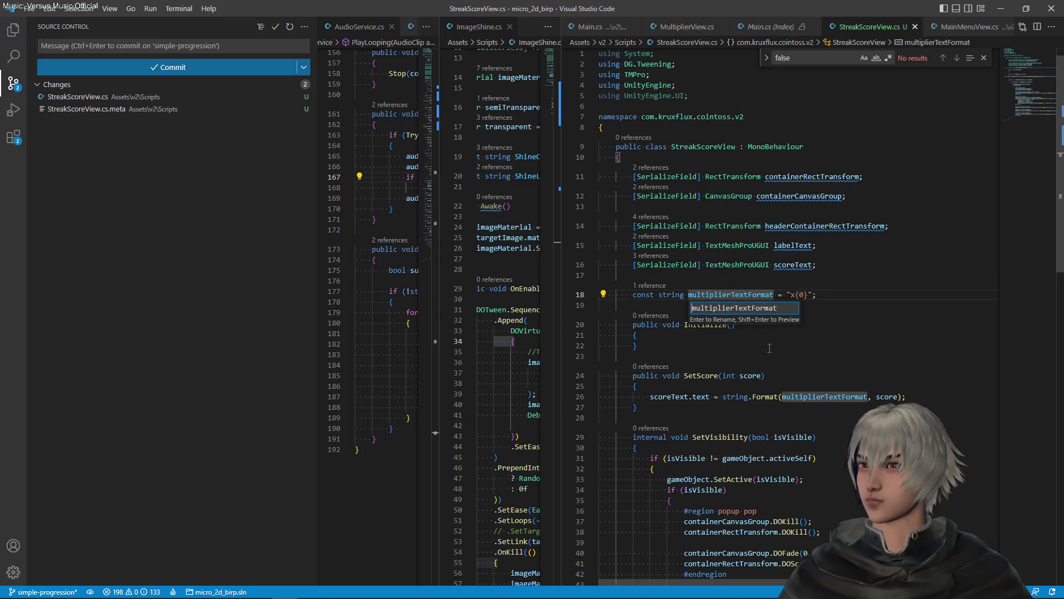
pyautogui.hotkey('shift', 'Right')
pyautogui.hotkey('shift', 'Right')
pyautogui.hotkey('shift', 'Right')
pyautogui.write('score')
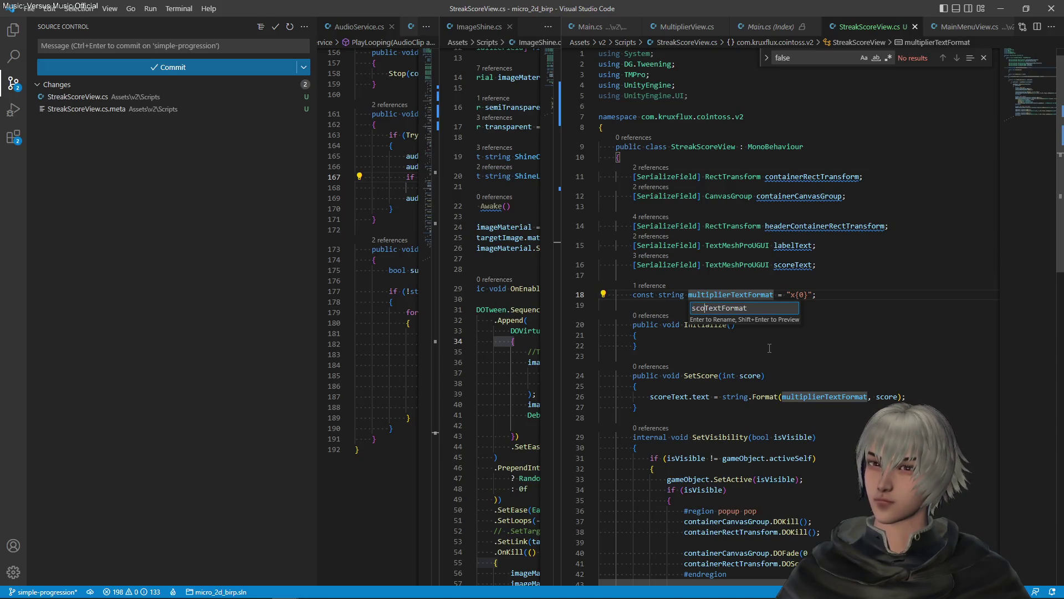
pyautogui.press('Return')
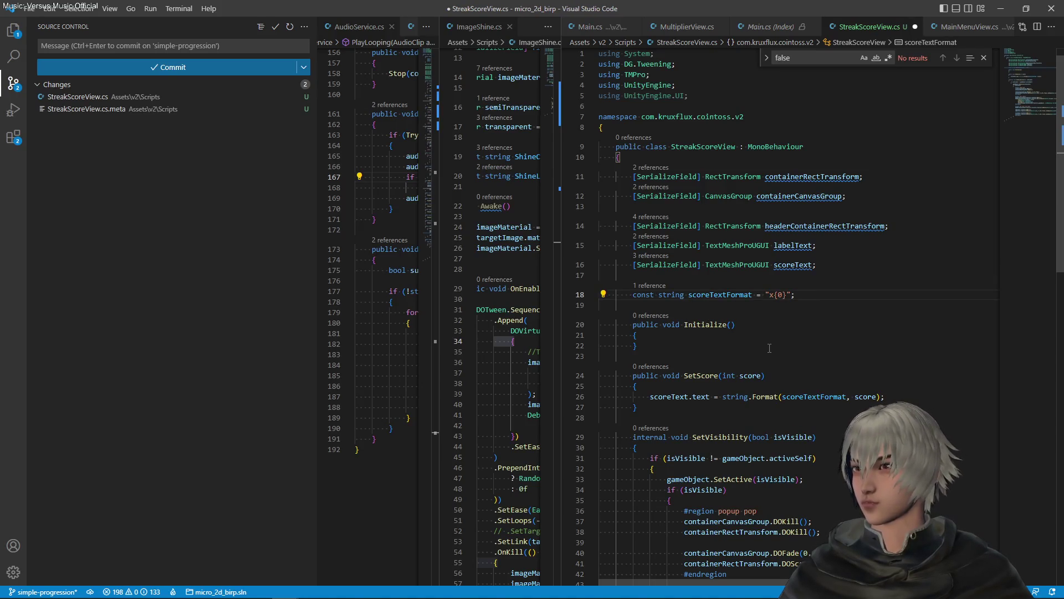
pyautogui.click(763, 295)
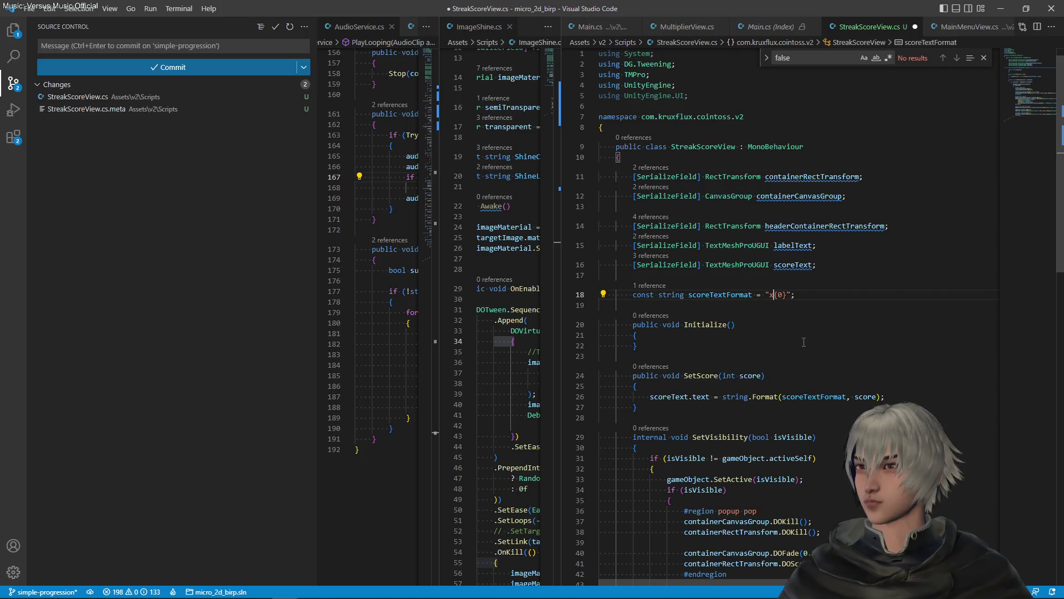
pyautogui.press('BackSpace')
pyautogui.hotkey('ctrl', 's')
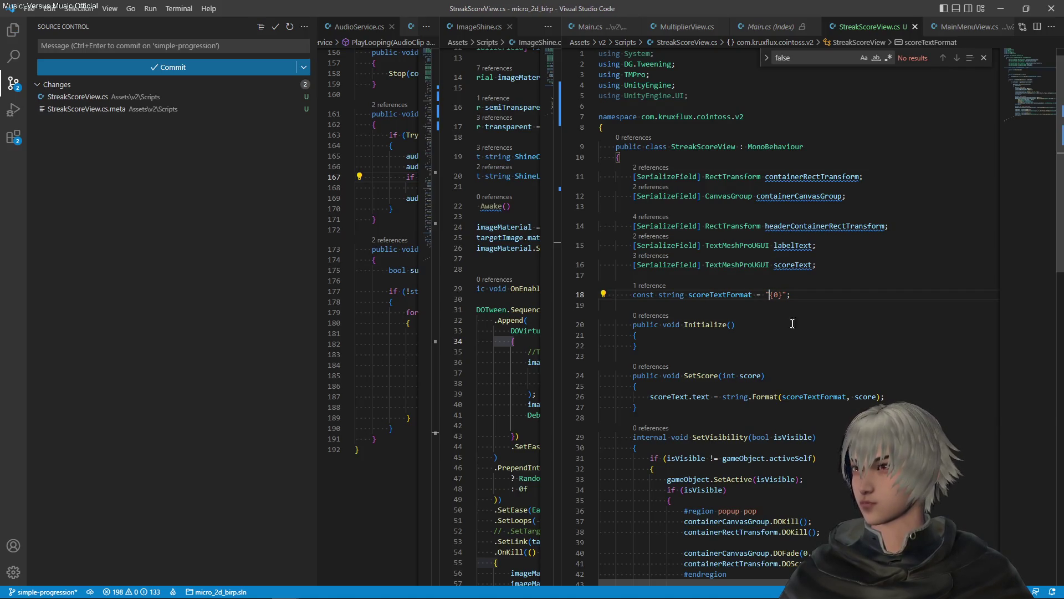
# - Clear the selection, close the find-in-file search, and return to Unity to recompile
pyautogui.press('Left')
pyautogui.press('Left')
pyautogui.press('Left')
pyautogui.hotkey('ctrl', 'shift', 'Left')
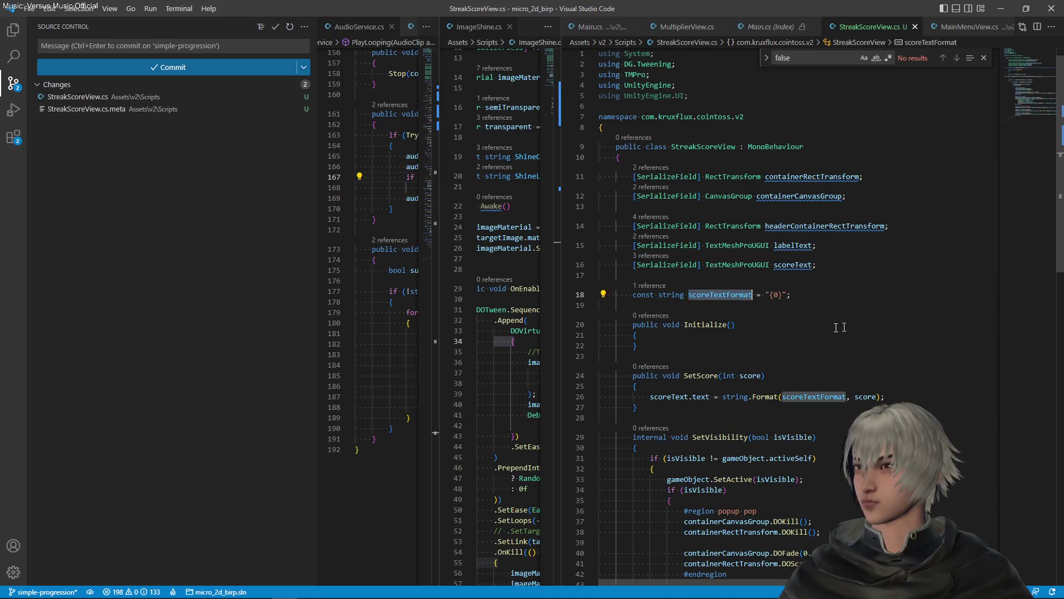
pyautogui.scroll(-10, 843, 327)
pyautogui.scroll(10, 848, 316)
pyautogui.click(856, 265)
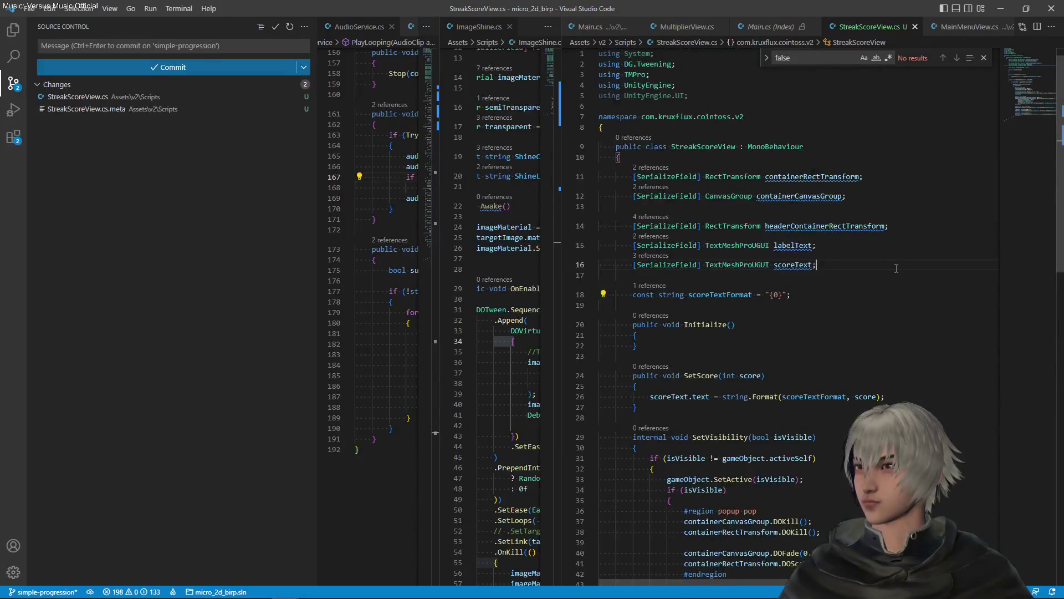
pyautogui.click(984, 58)
pyautogui.moveTo(798, 146)
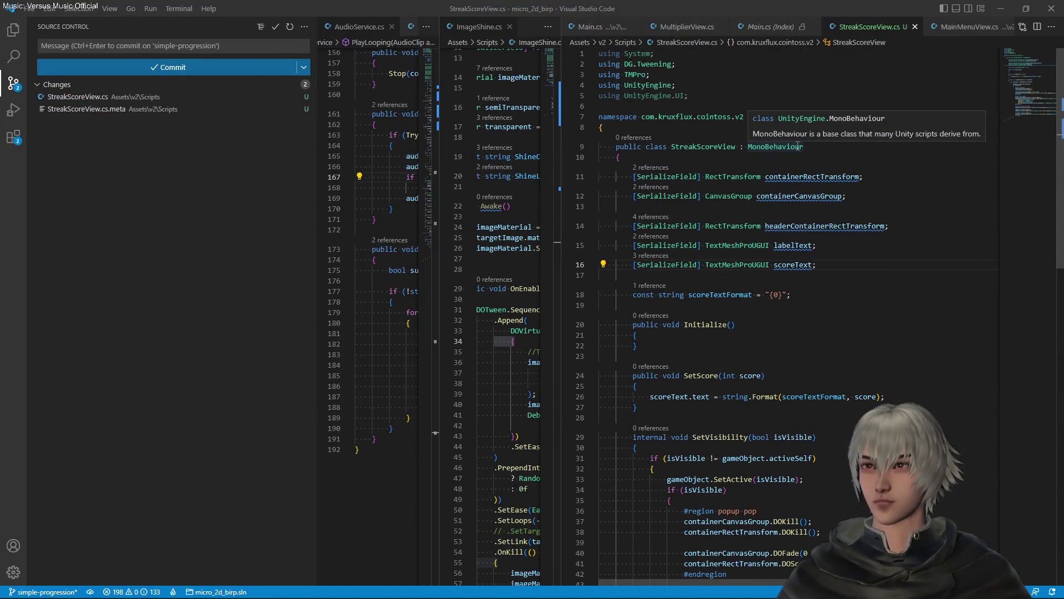
pyautogui.hotkey('alt', 'Tab')
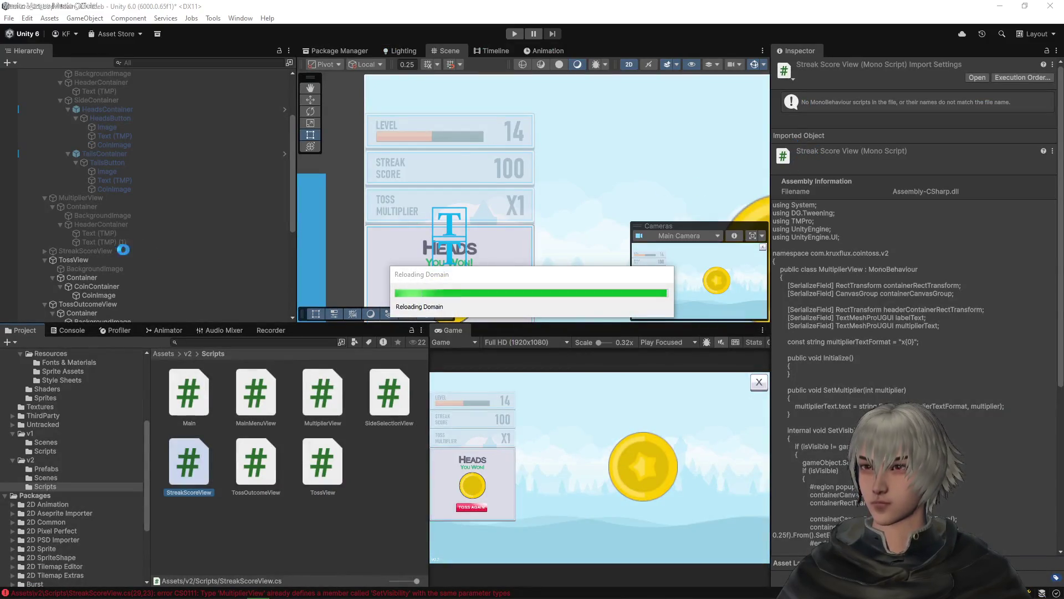
# - Toggle the active state of StreakScoreView and MultiplierView, then frame StreakScoreView in the Scene
pyautogui.click(92, 250)
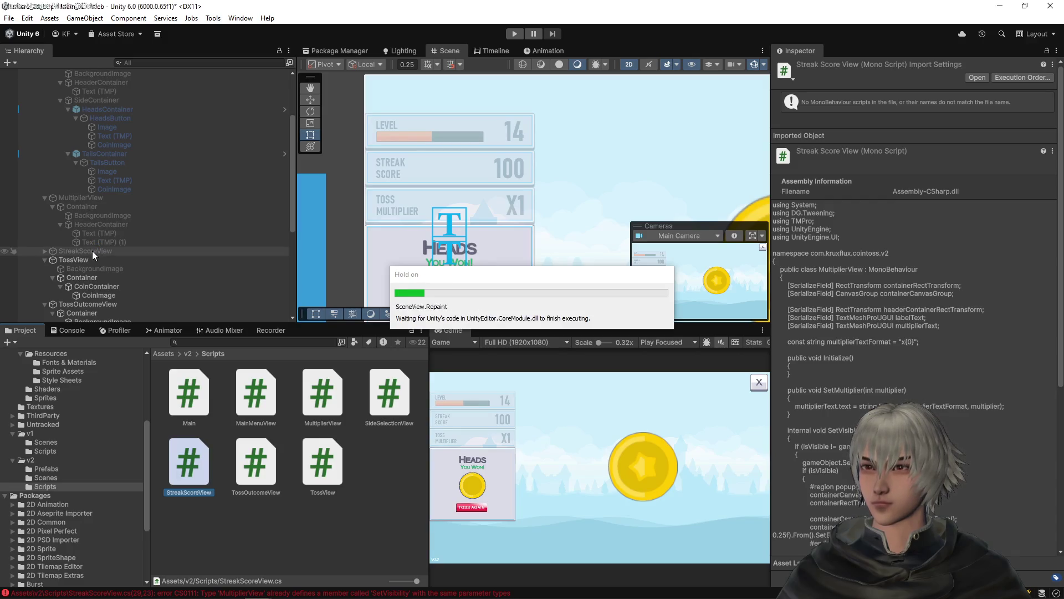
pyautogui.click(799, 67)
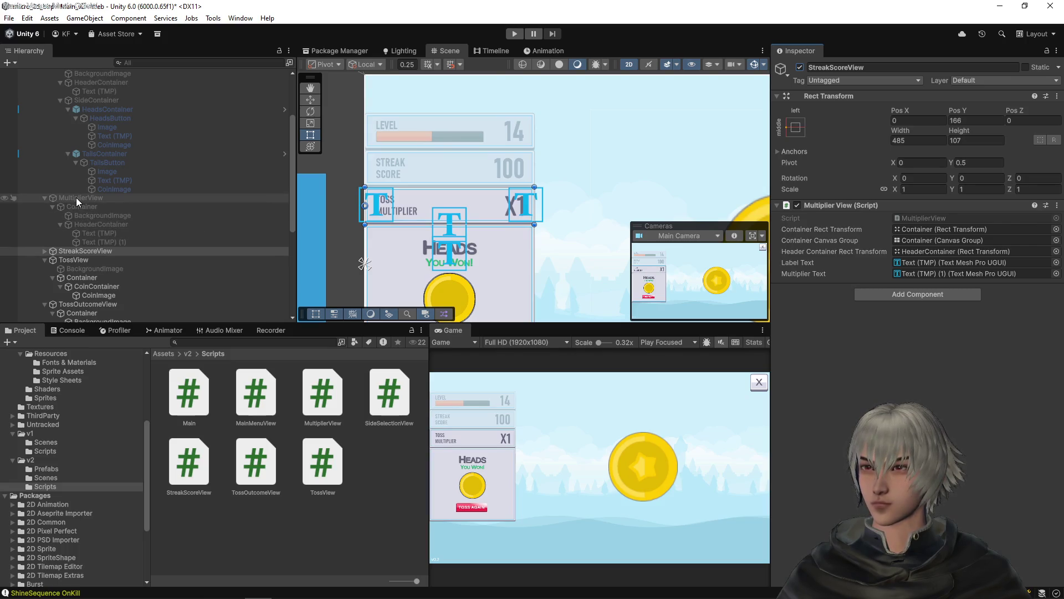
pyautogui.click(75, 198)
pyautogui.click(800, 67)
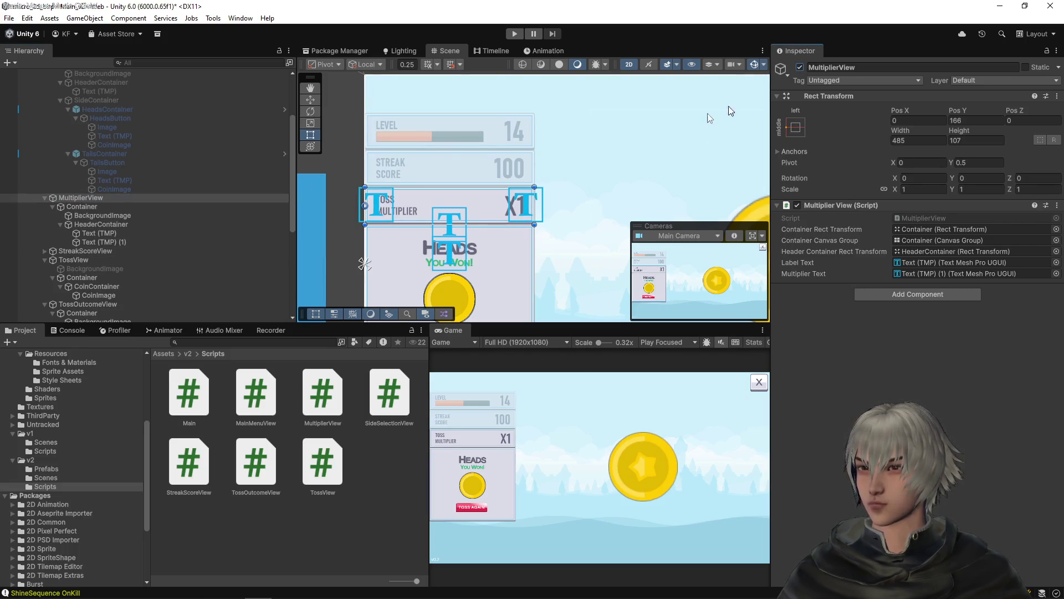
pyautogui.doubleClick(82, 251)
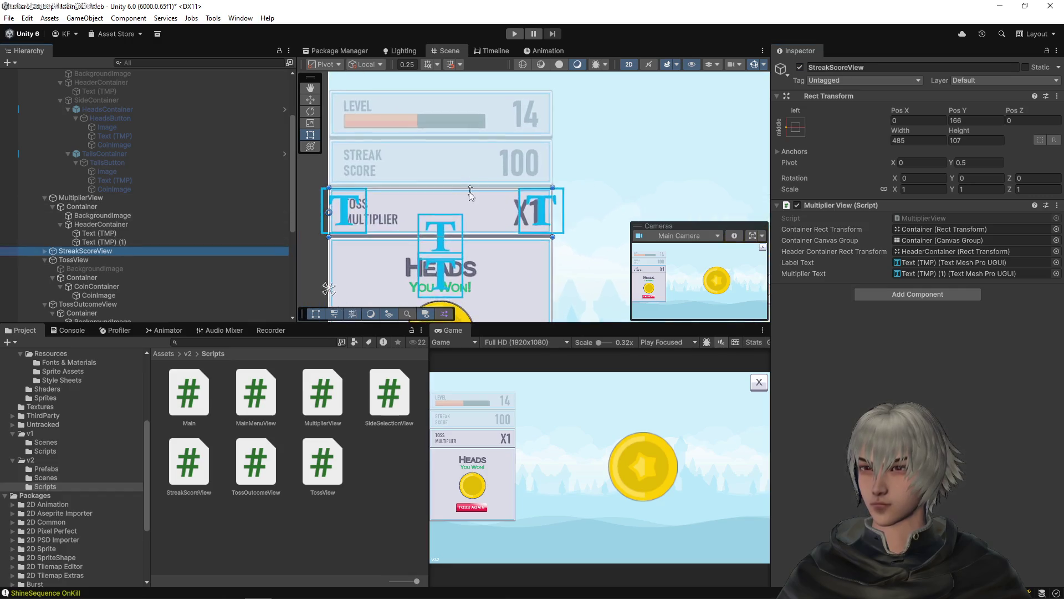
# - Drag the StreakScoreView panel slightly lower in the Scene view to Pos Y 273
pyautogui.moveTo(966, 112)
pyautogui.mouseDown()
pyautogui.moveTo(1037, 113)
pyautogui.moveTo(261, 218)
pyautogui.mouseUp()
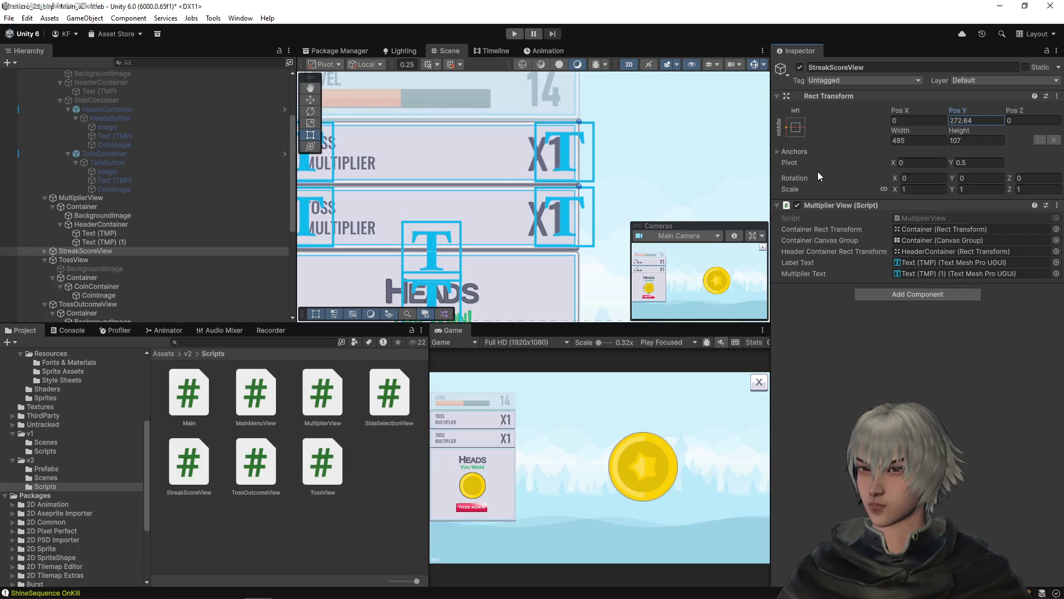
pyautogui.moveTo(462, 134); pyautogui.dragTo(495, 134)
pyautogui.scroll(-5, 495, 133)
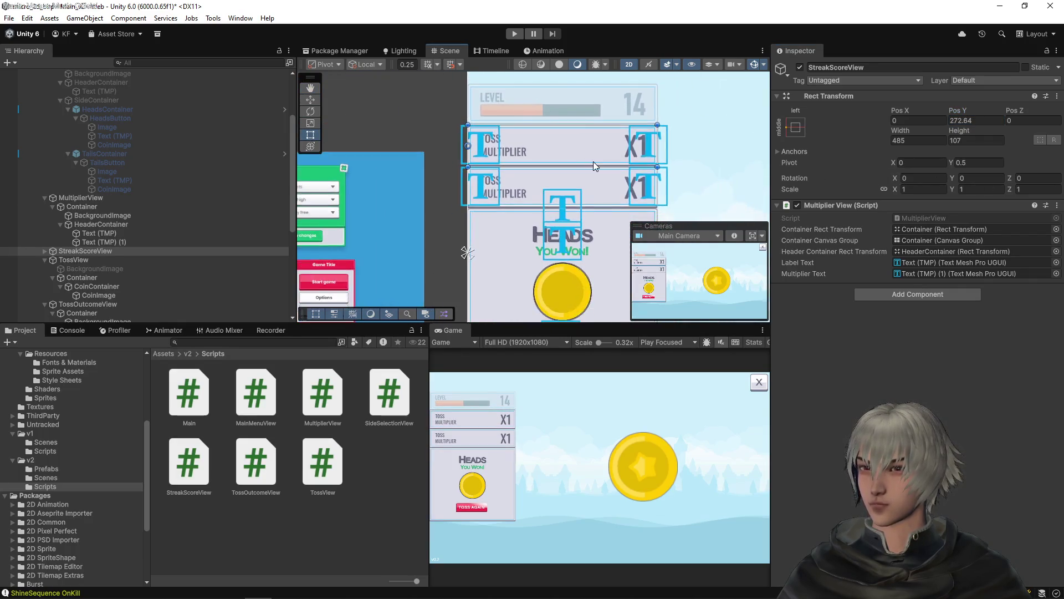
pyautogui.scroll(2, 593, 162)
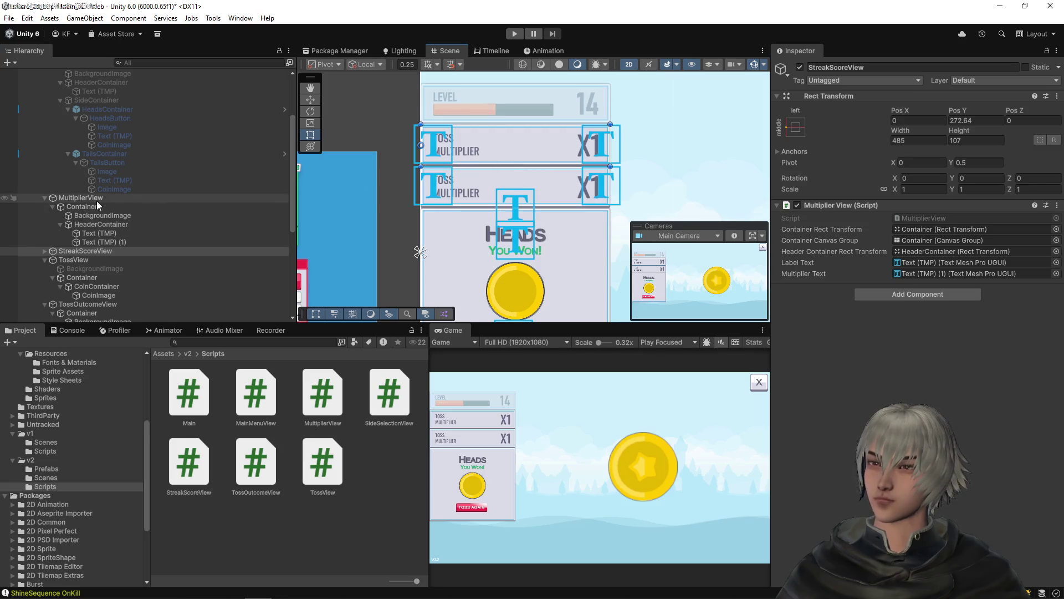
pyautogui.moveTo(548, 102); pyautogui.dragTo(542, 169)
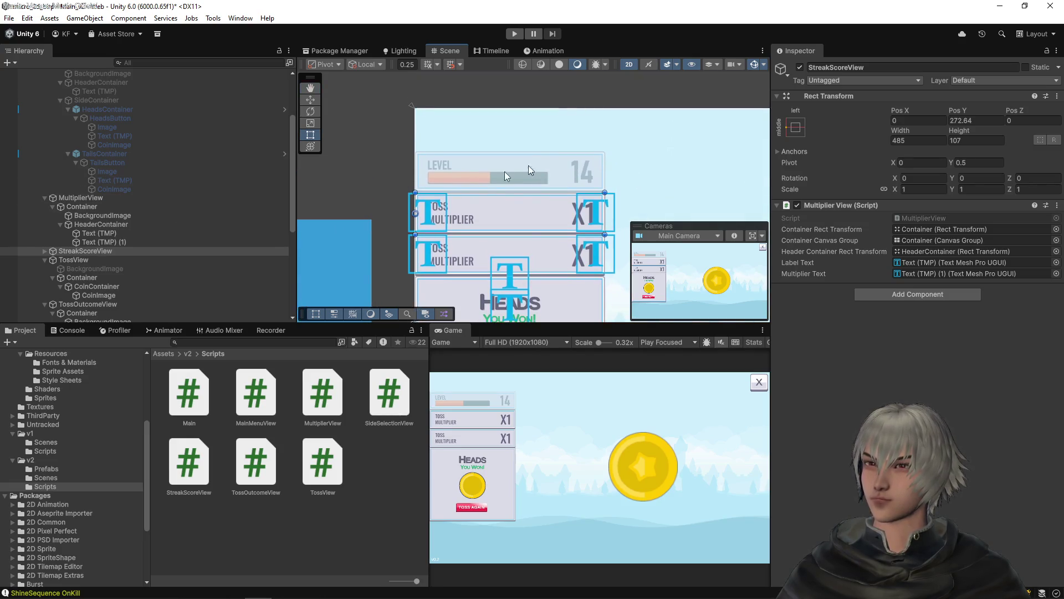
pyautogui.scroll(8, 476, 220)
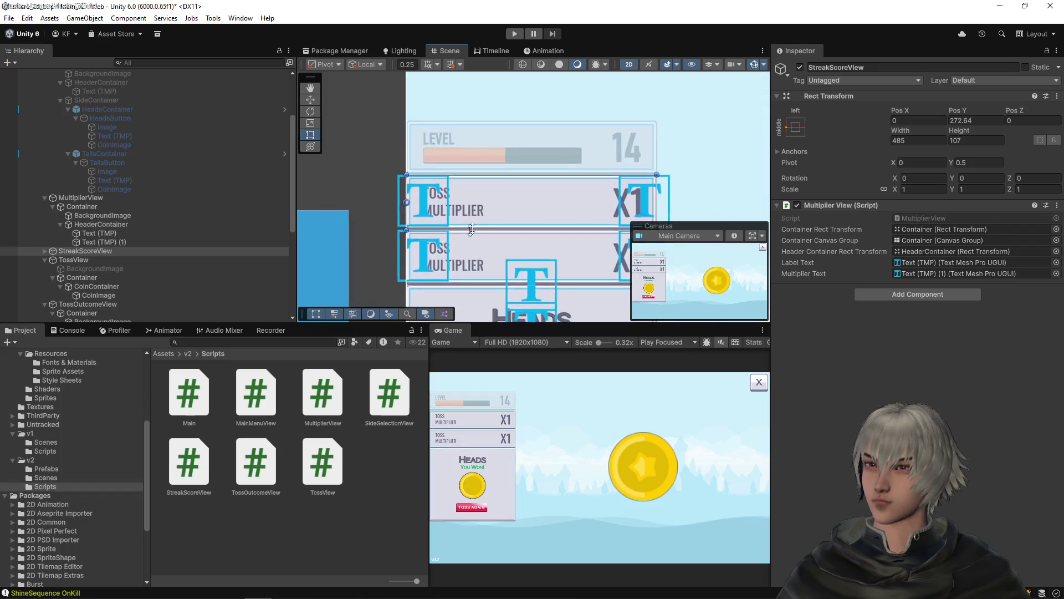
pyautogui.scroll(8, 599, 192)
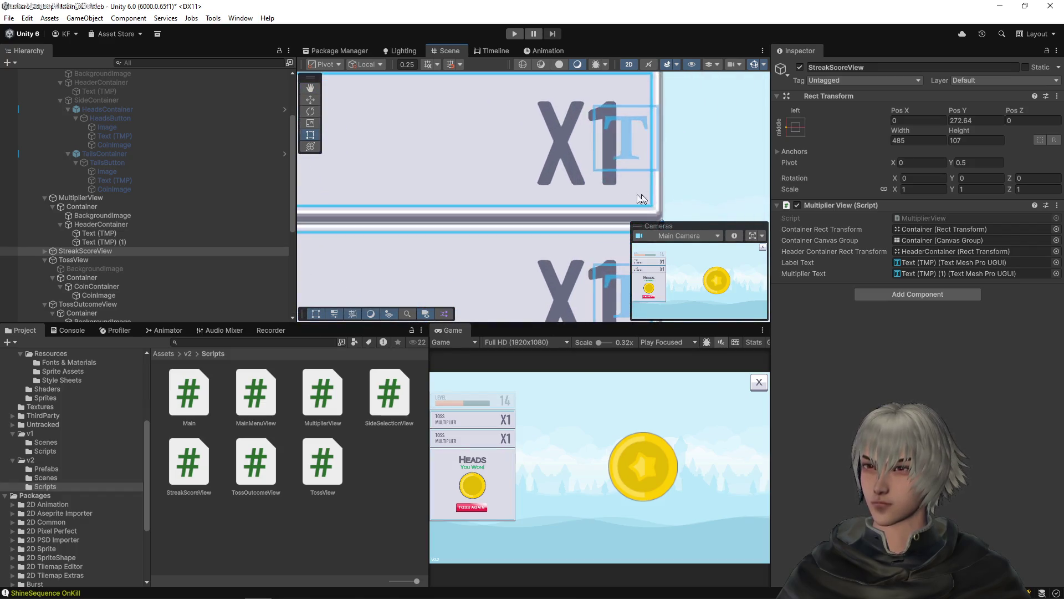
pyautogui.moveTo(530, 176); pyautogui.dragTo(533, 169)
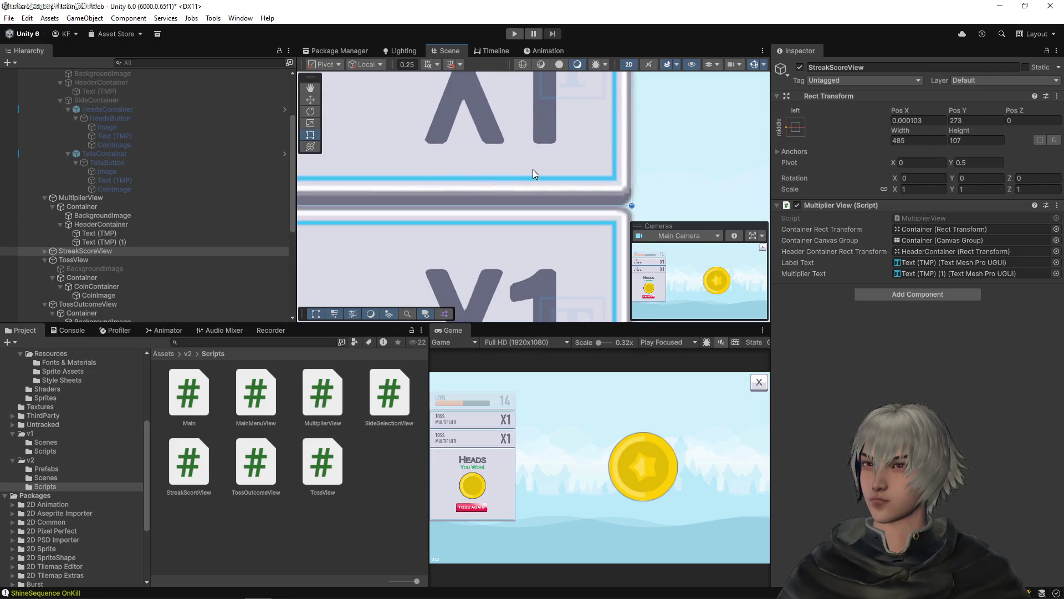
# - Set the StreakScoreView Rect Transform Pos X to 0
pyautogui.hscroll(-3, 534, 168)
pyautogui.click(929, 120)
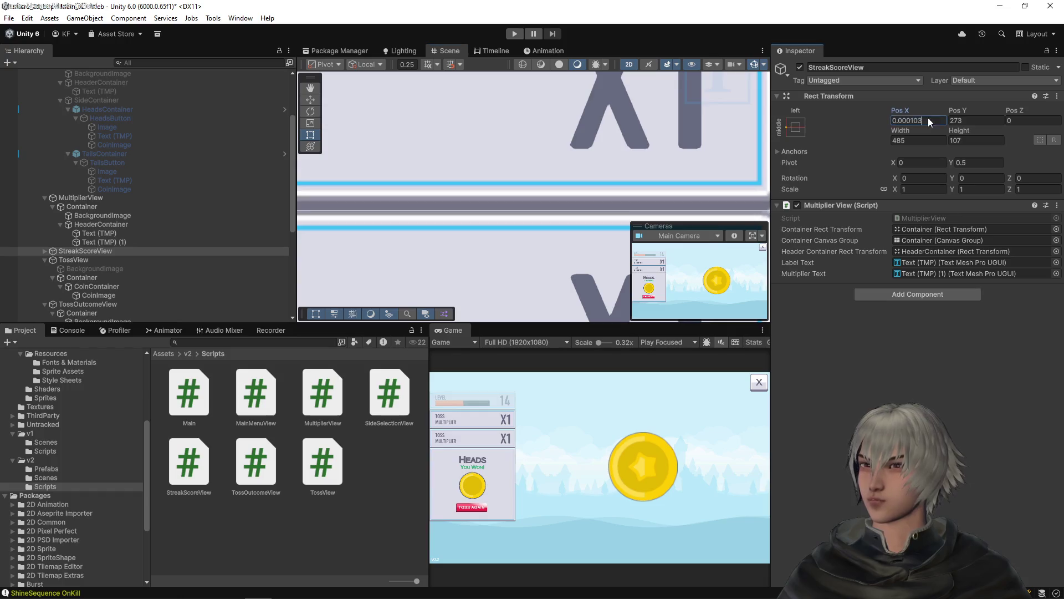
pyautogui.write('0')
pyautogui.scroll(-2, 627, 148)
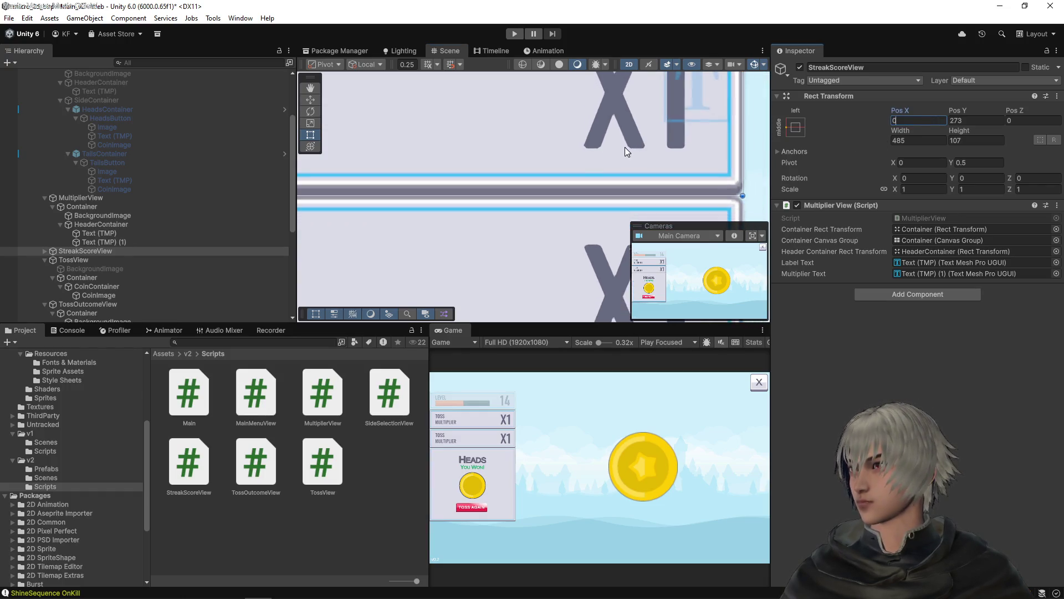
pyautogui.scroll(-3, 626, 149)
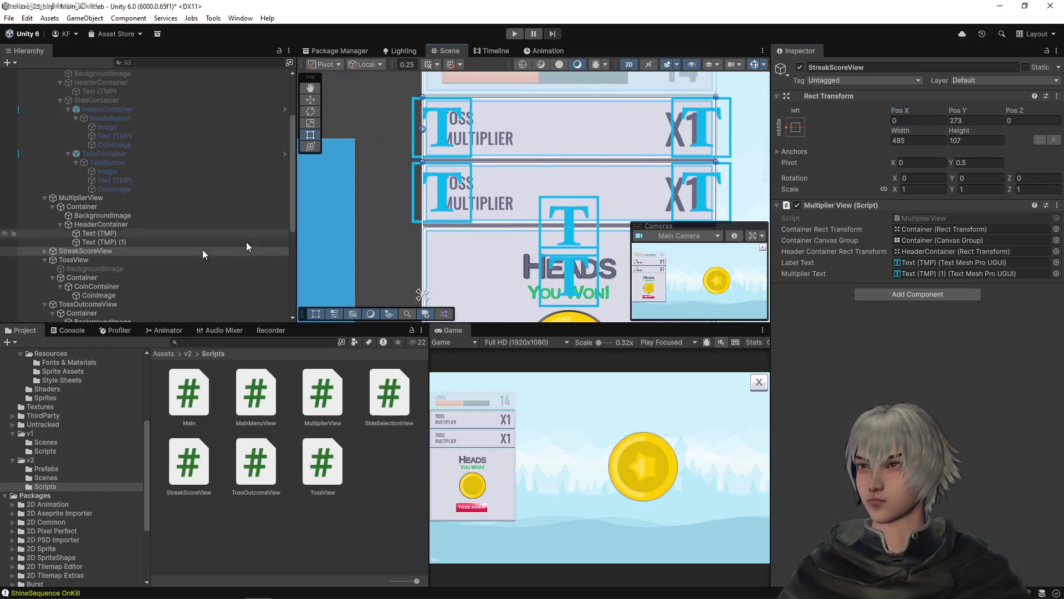
pyautogui.click(43, 251)
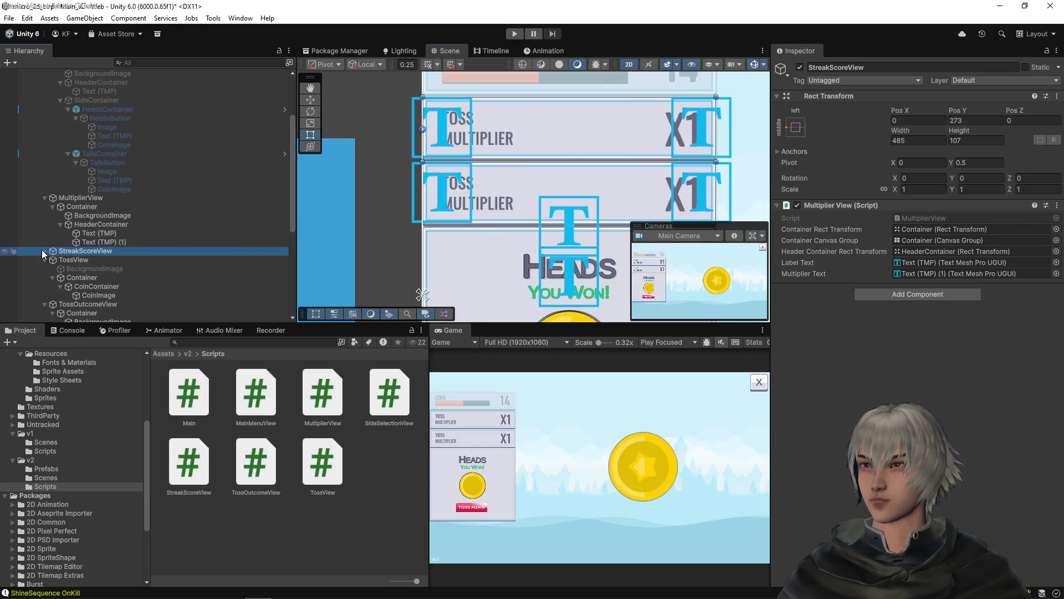
# - Swap the component's script from Multiplier View to StreakScoreView using the Debug Inspector
pyautogui.click(1056, 50)
pyautogui.click(956, 101)
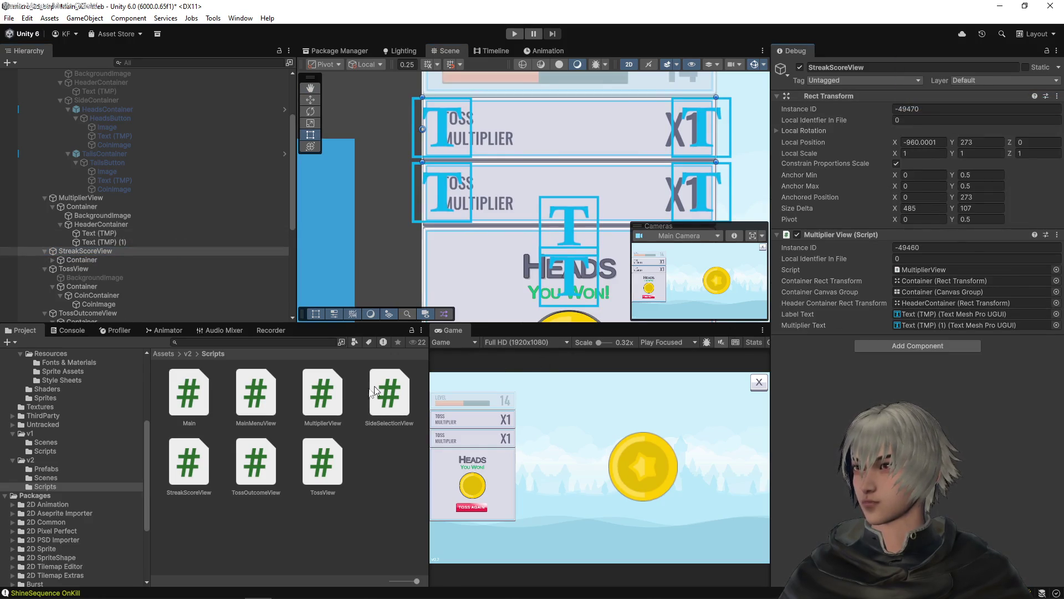
pyautogui.moveTo(186, 463)
pyautogui.mouseDown()
pyautogui.moveTo(996, 291)
pyautogui.moveTo(957, 273)
pyautogui.mouseUp()
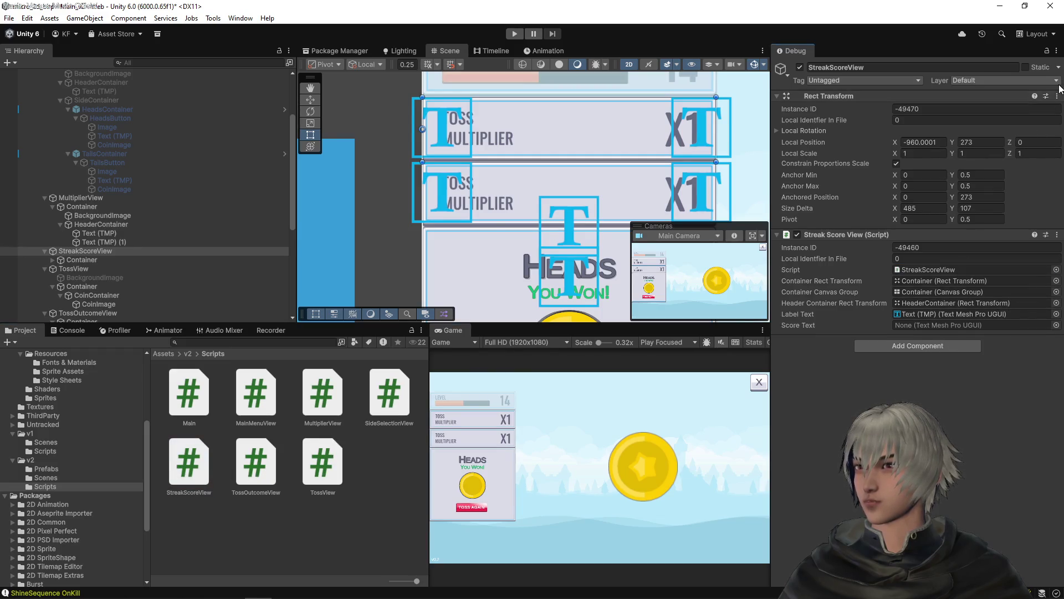
pyautogui.click(1057, 50)
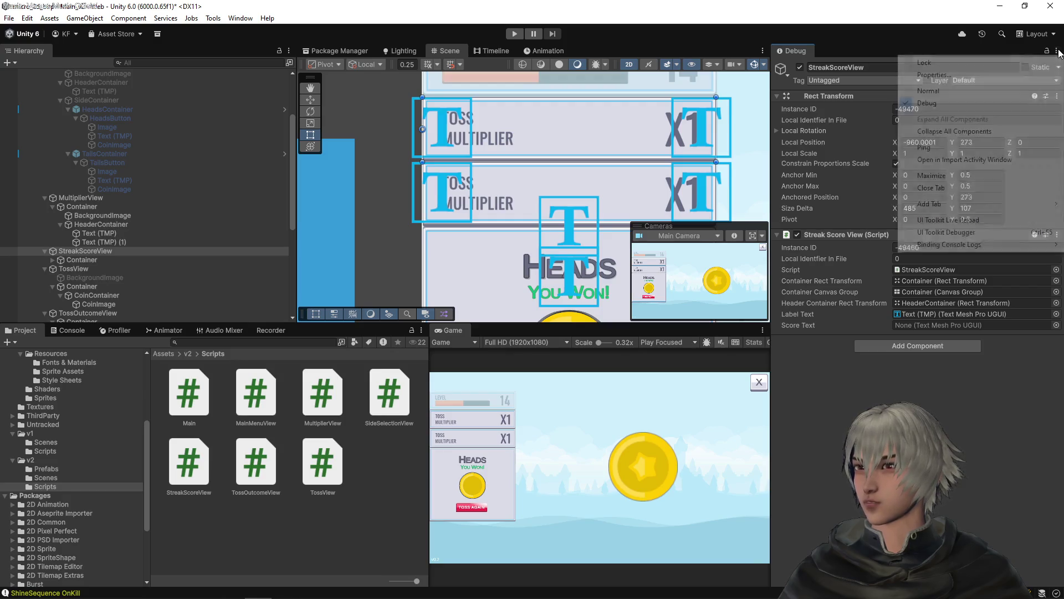
pyautogui.click(950, 94)
# - Assign the HeaderContainer's Text (TMP) (1) to the Score Text field
pyautogui.click(52, 259)
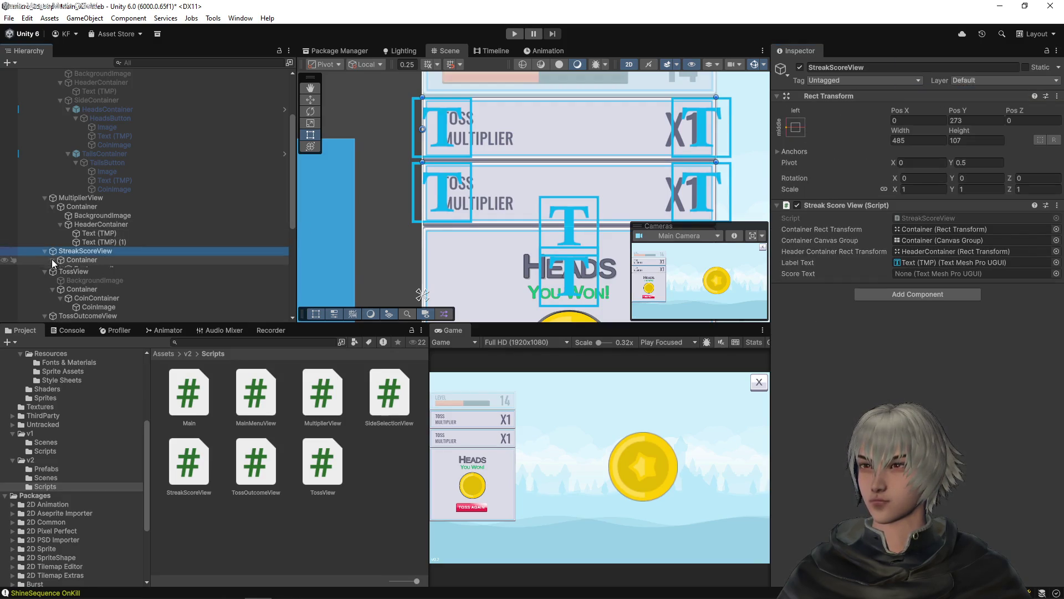
pyautogui.click(60, 278)
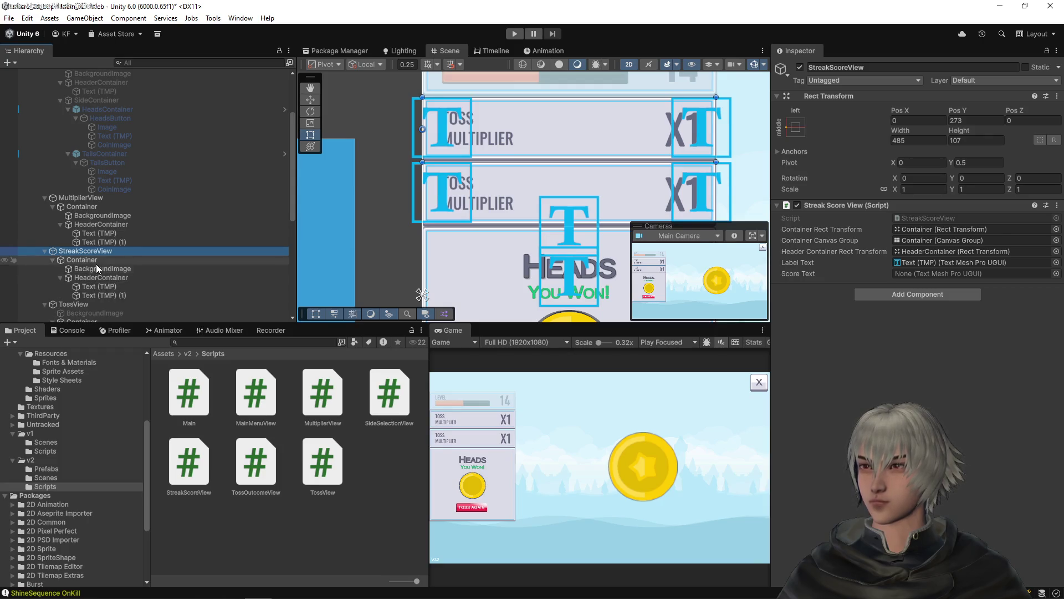
pyautogui.moveTo(94, 296); pyautogui.dragTo(970, 271)
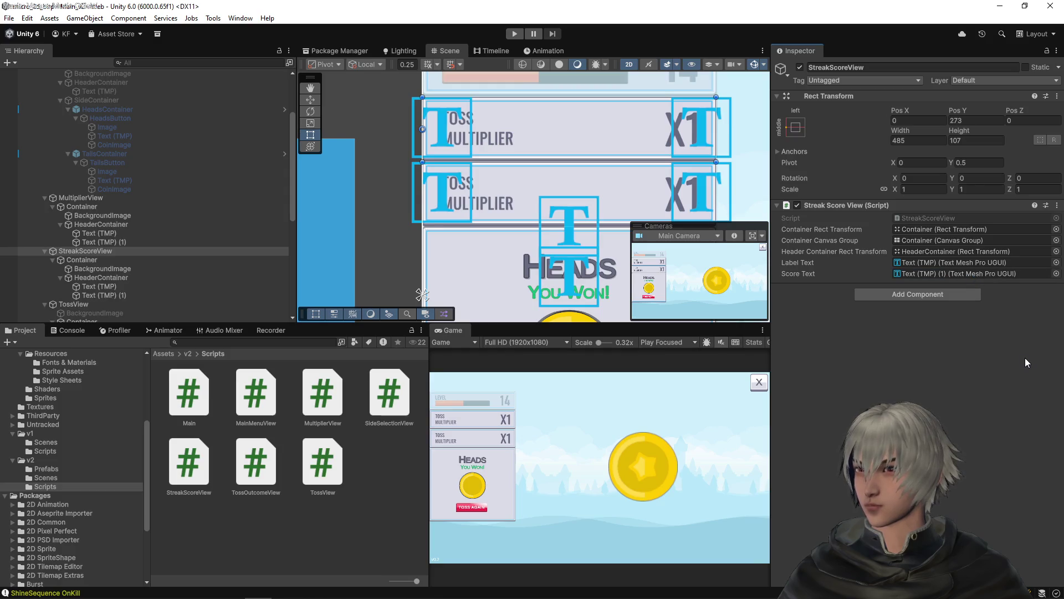
# - Rename StreakScoreView's header texts to ValueText (TMP) and LabelText (TMP)
pyautogui.click(124, 296)
pyautogui.click(125, 296)
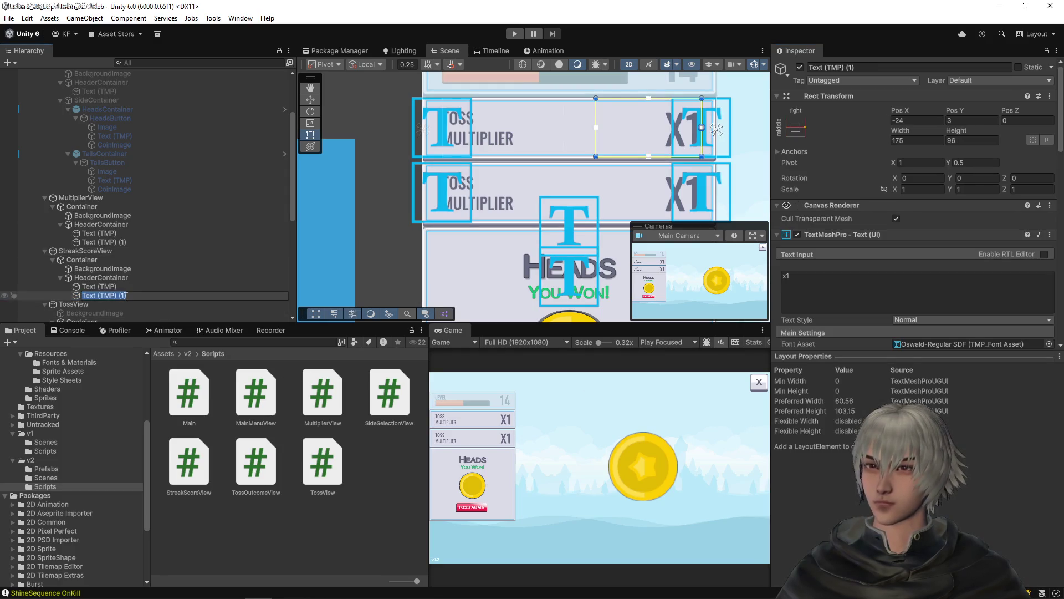
pyautogui.click(125, 296)
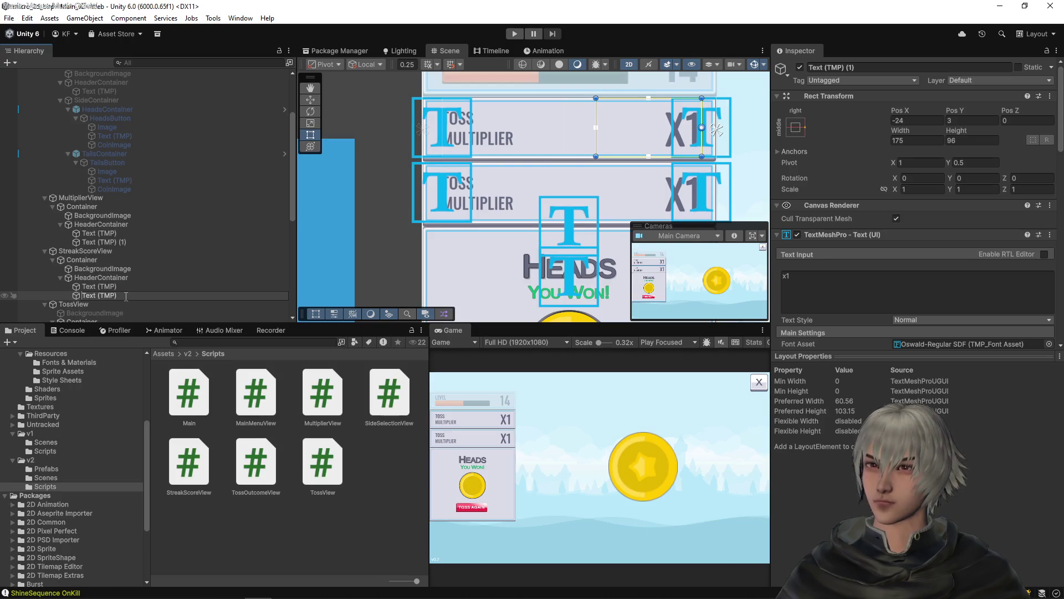
pyautogui.write('Value')
pyautogui.press('Return')
pyautogui.press('Up')
pyautogui.press('F2')
pyautogui.press('Home')
pyautogui.write('La')
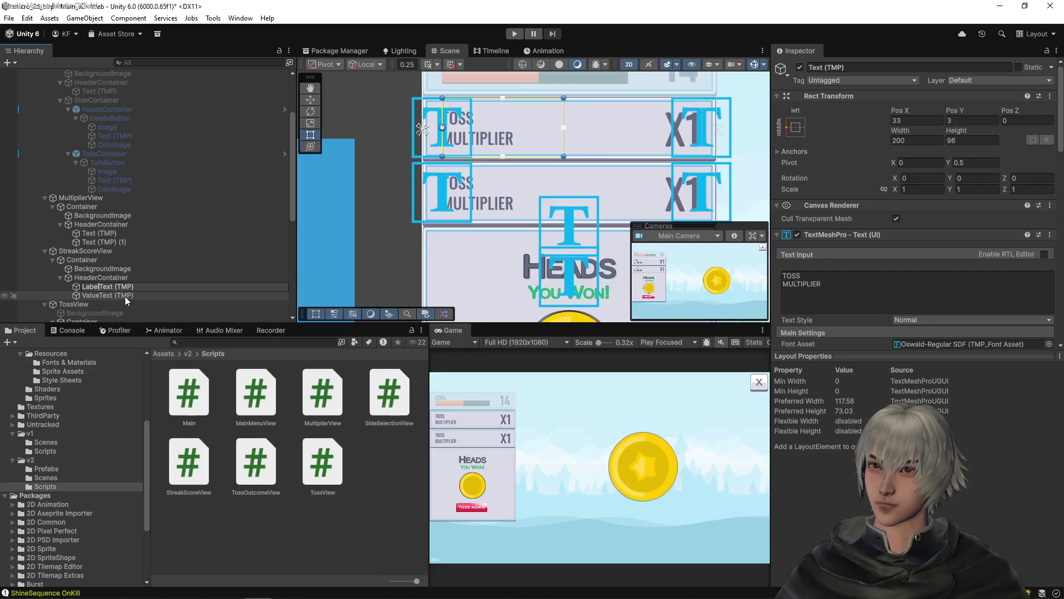
pyautogui.press('Return')
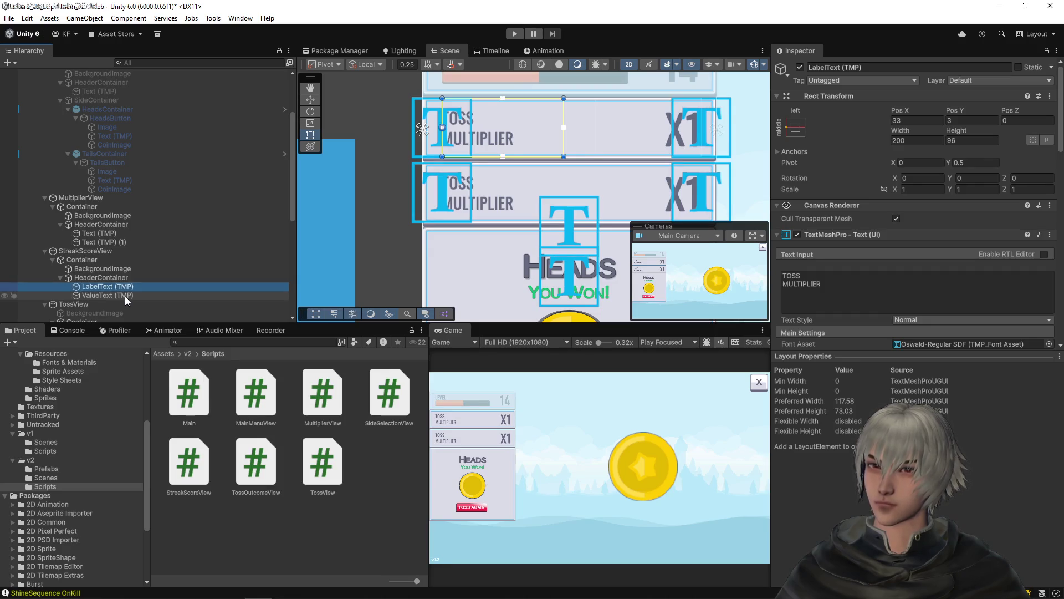
# - Rename MultiplierView's header texts to ValueText (TMP) and LabelText (TMP)
pyautogui.click(123, 242)
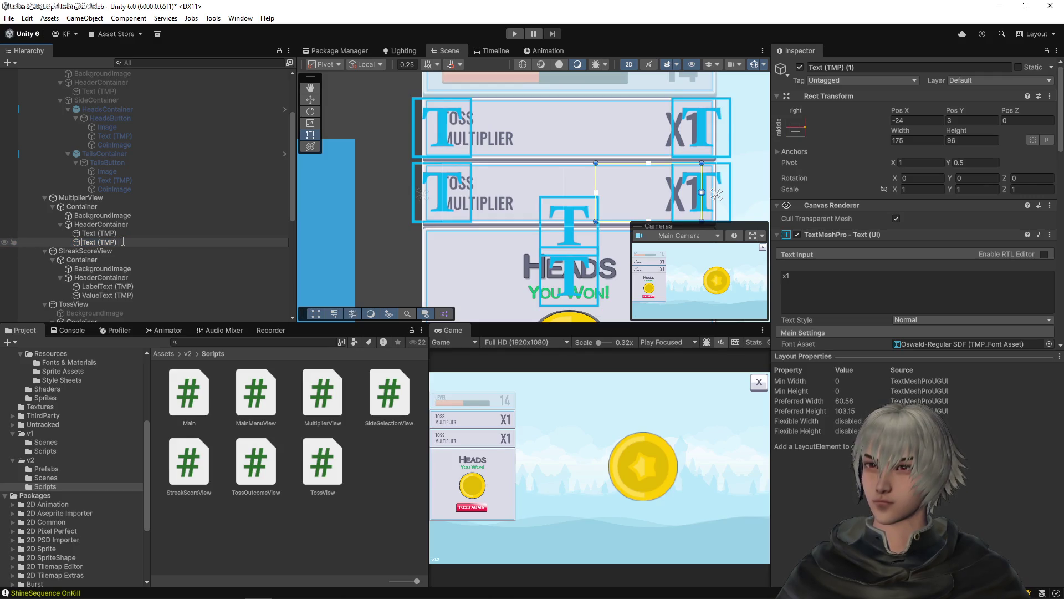
pyautogui.write('Value')
pyautogui.press('Return')
pyautogui.press('Up')
pyautogui.press('F2')
pyautogui.press('Home')
pyautogui.write('Labe')
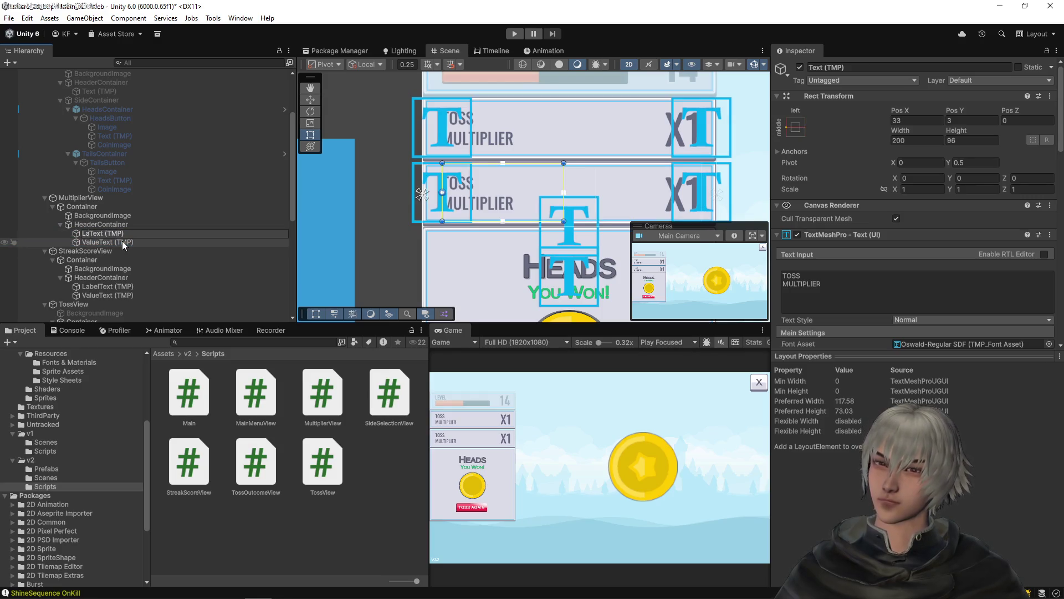
pyautogui.write('l')
pyautogui.press('Return')
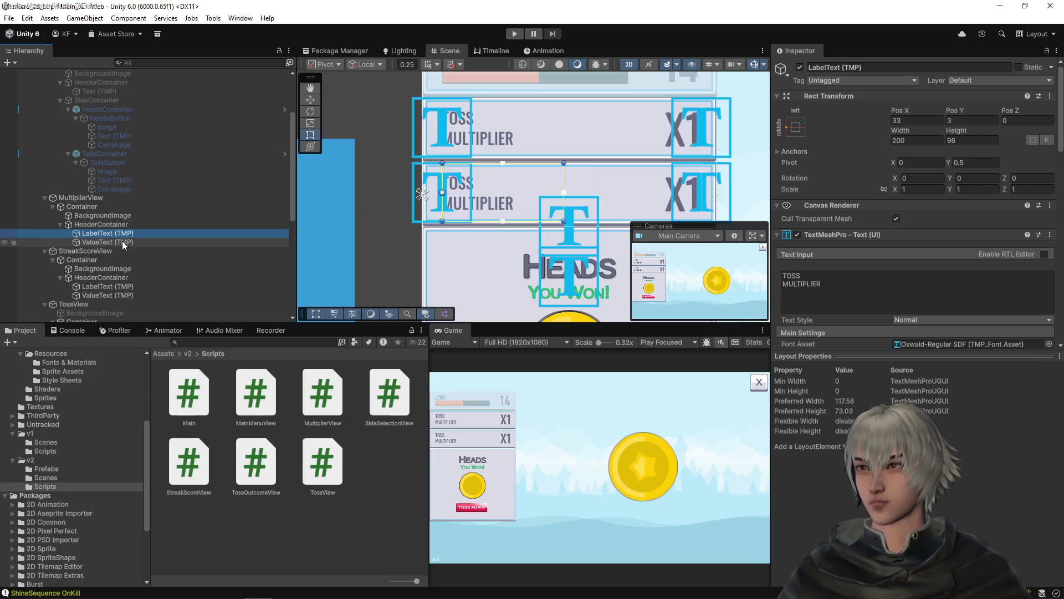
pyautogui.click(122, 252)
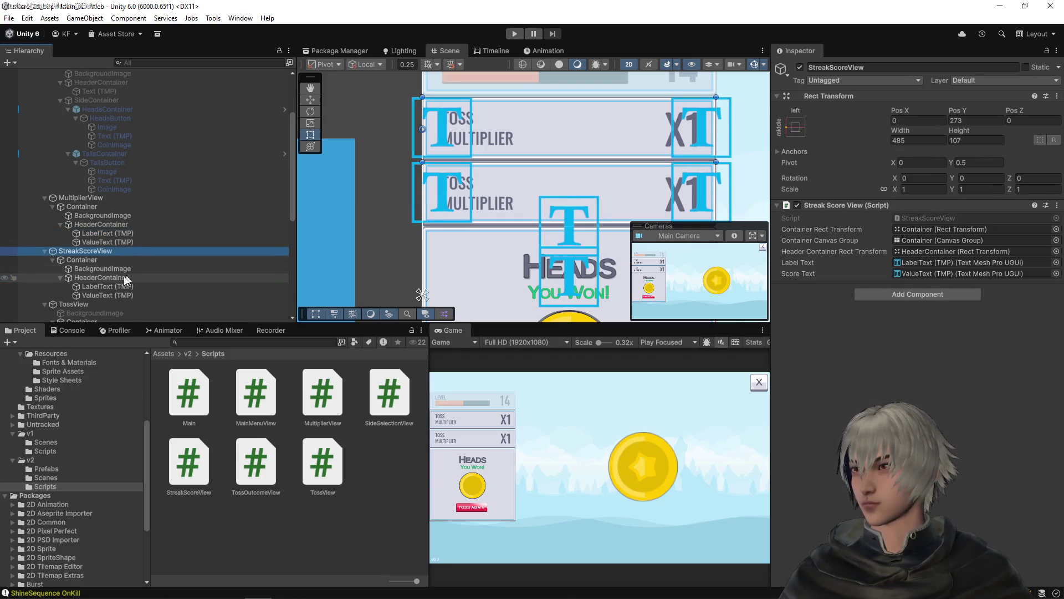
# - Change the streak panel's ValueText to show 0 instead of x1
pyautogui.click(105, 287)
pyautogui.click(104, 297)
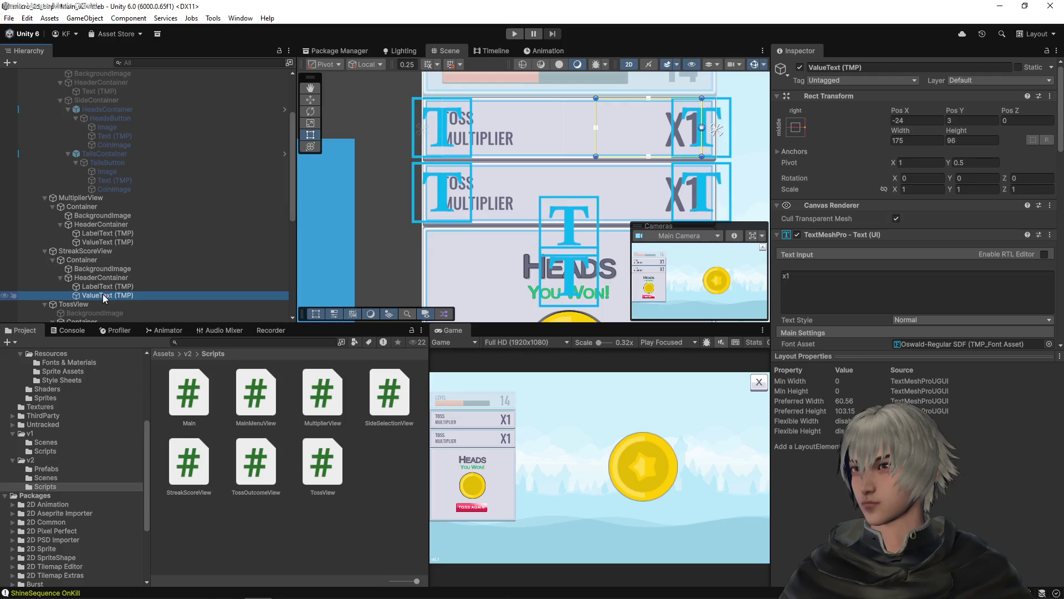
pyautogui.click(858, 296)
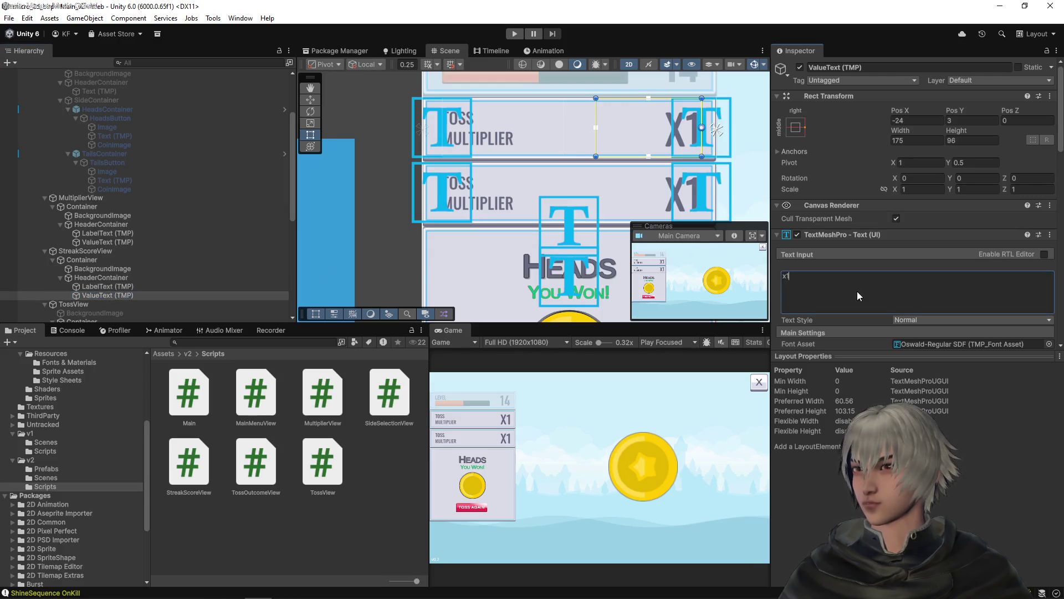
pyautogui.press('BackSpace')
pyautogui.press('BackSpace')
pyautogui.write('0')
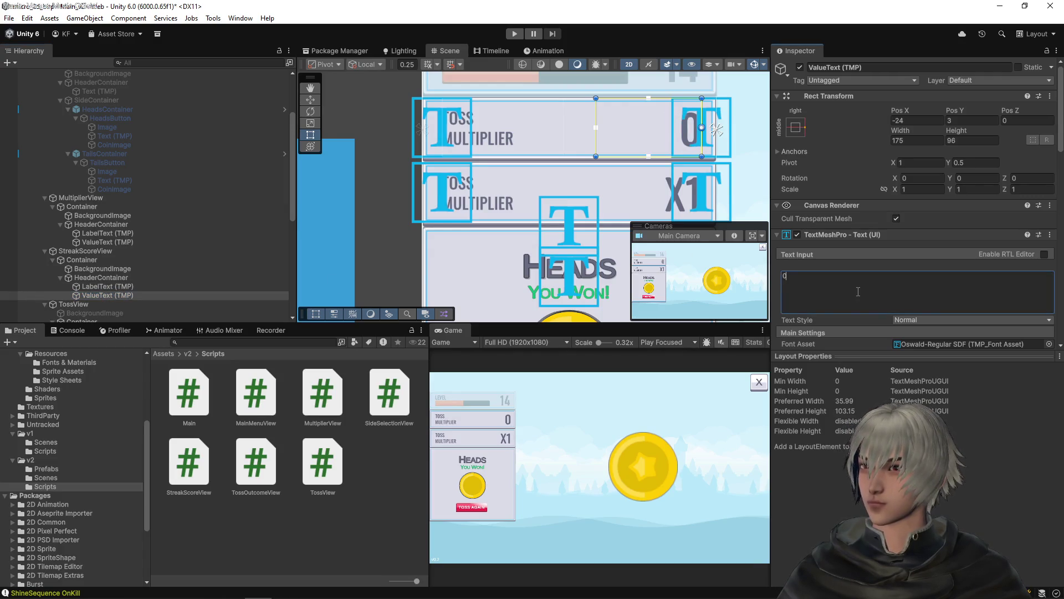
# - Change the streak panel's label text to STREAK SCORE on two lines
pyautogui.click(101, 287)
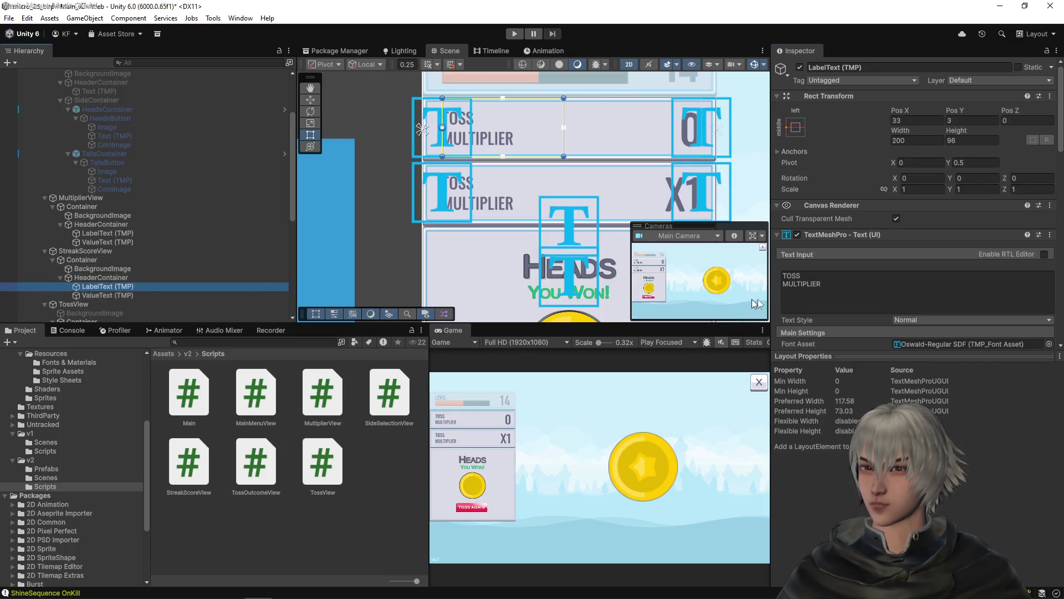
pyautogui.click(866, 293)
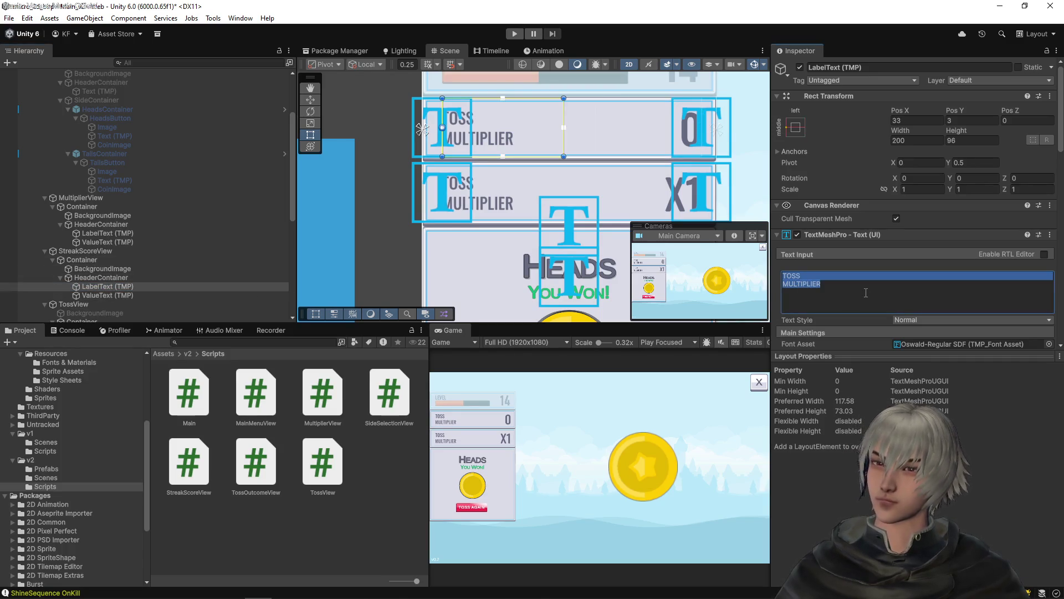
pyautogui.write('STREAK')
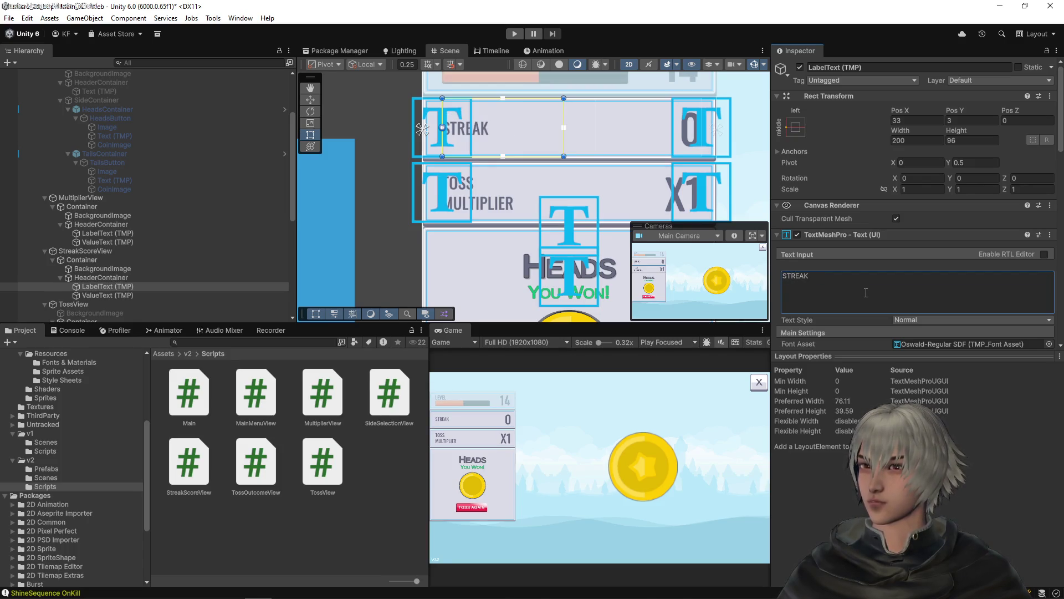
pyautogui.click(866, 293)
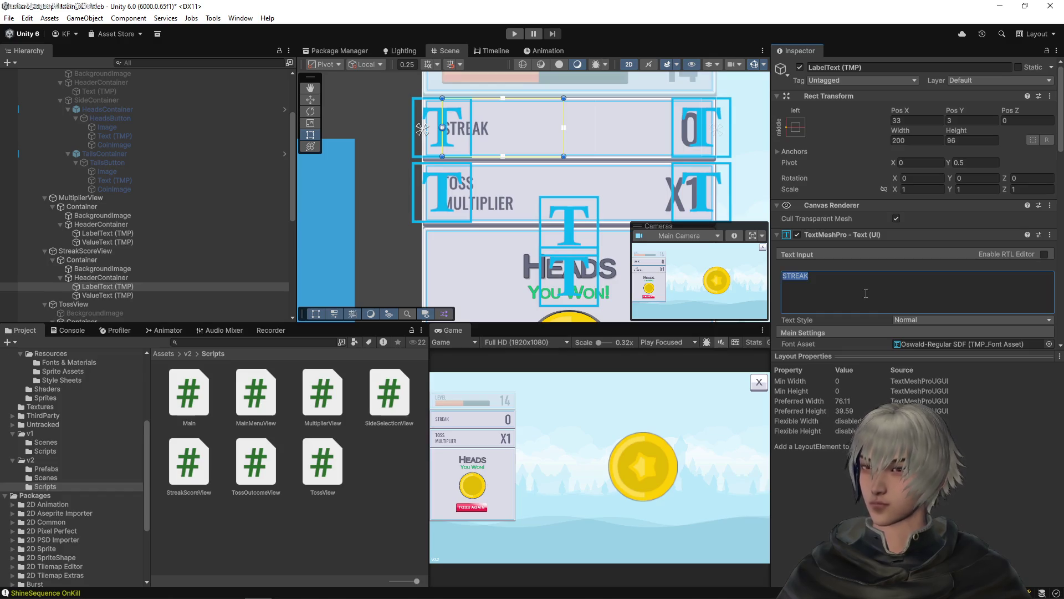
pyautogui.click(866, 293)
pyautogui.write('SCORE')
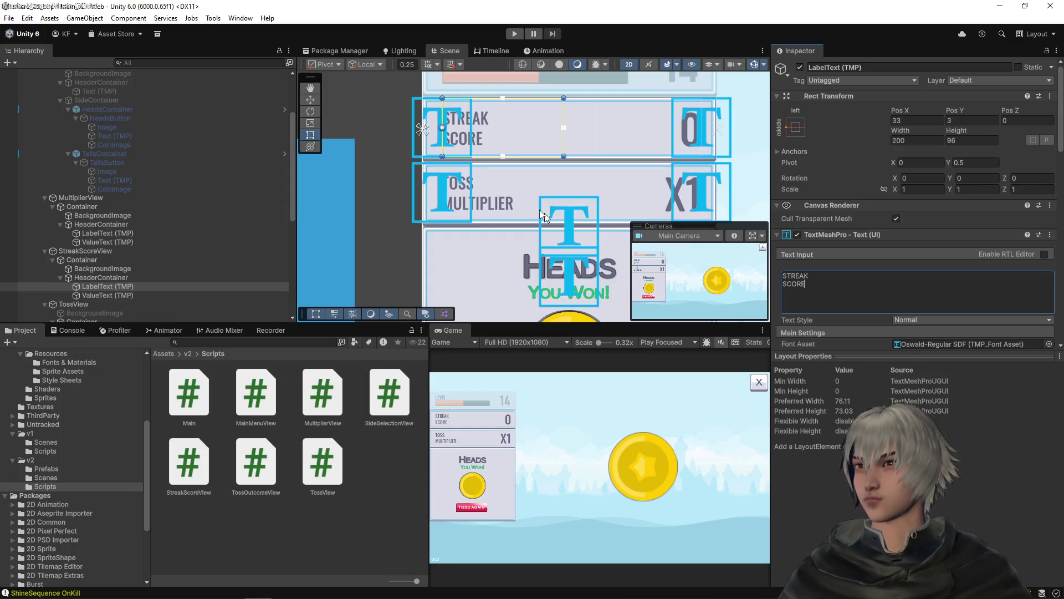
pyautogui.scroll(-1, 538, 208)
pyautogui.moveTo(538, 208)
pyautogui.mouseDown()
pyautogui.moveTo(479, 199)
pyautogui.moveTo(490, 224)
pyautogui.mouseUp()
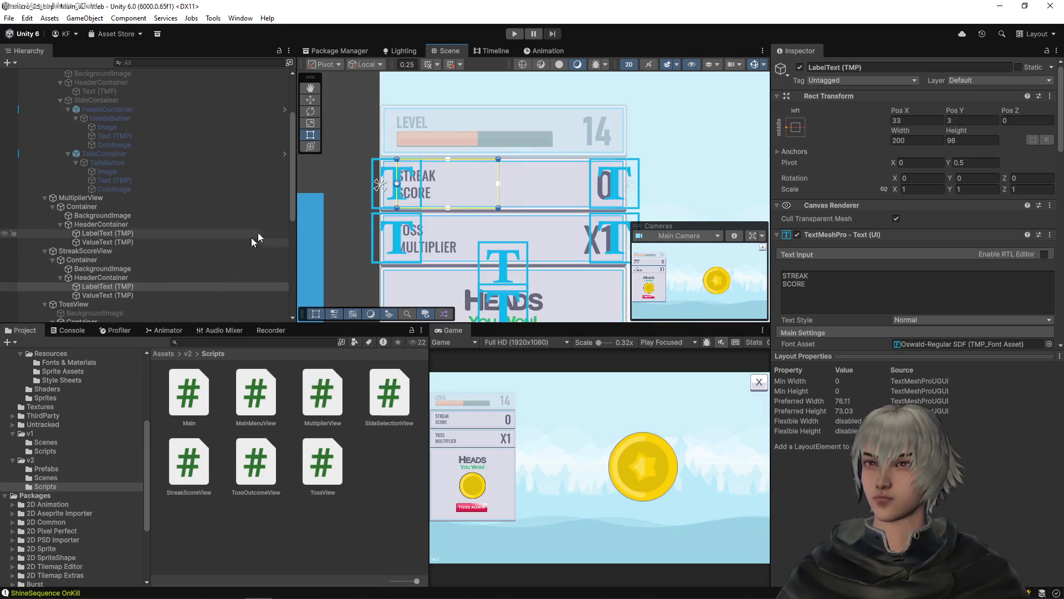
pyautogui.hotkey('alt', 'Tab')
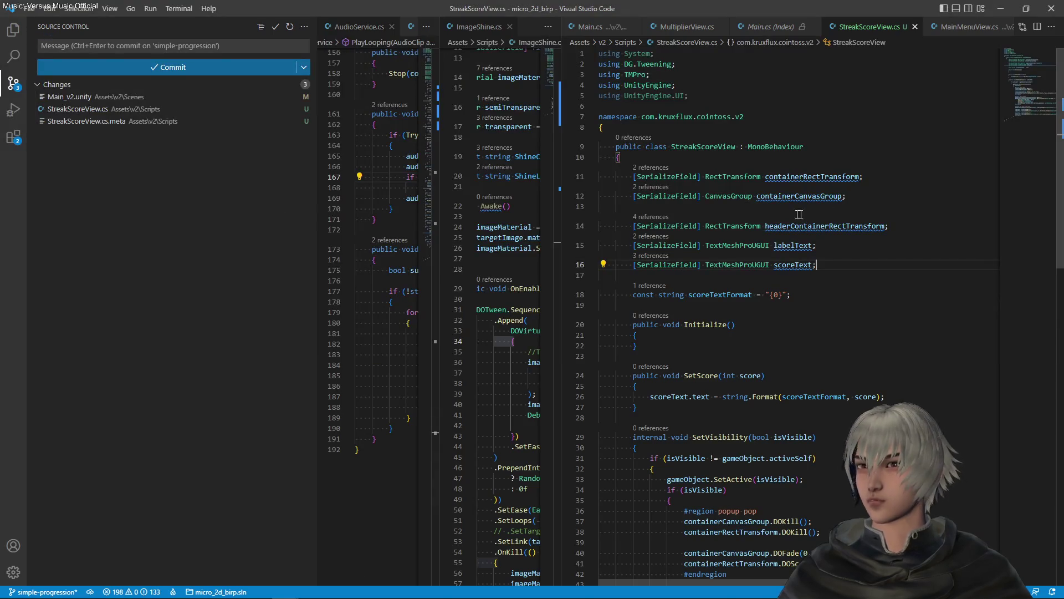
# - Add a StreakScoreView streakScoreView serialized field below the multiplierView declaration and save
pyautogui.hotkey('ctrl', 'Tab')
pyautogui.scroll(10, 820, 319)
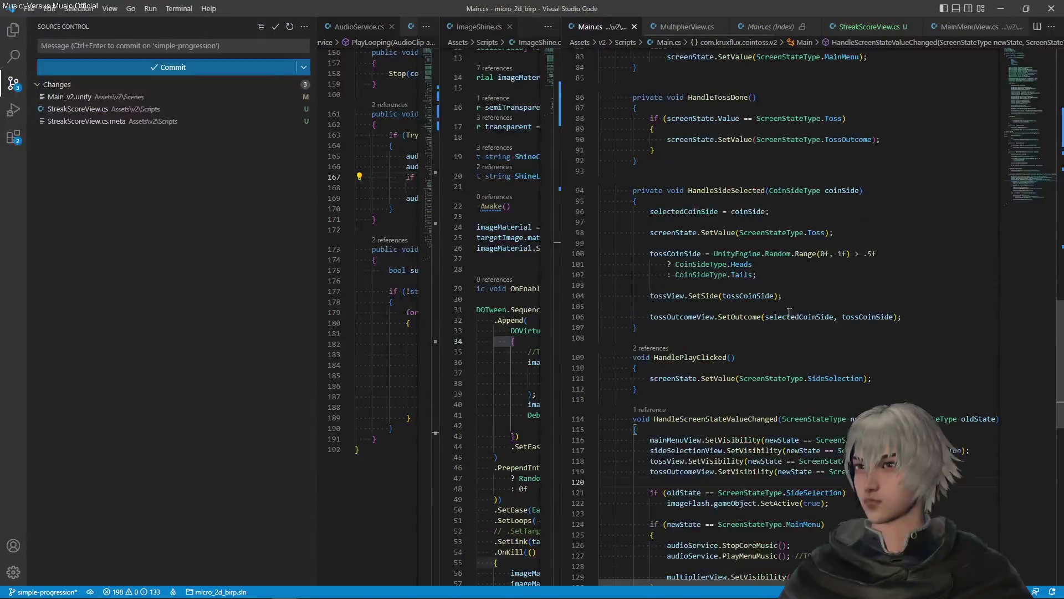
pyautogui.scroll(20, 821, 319)
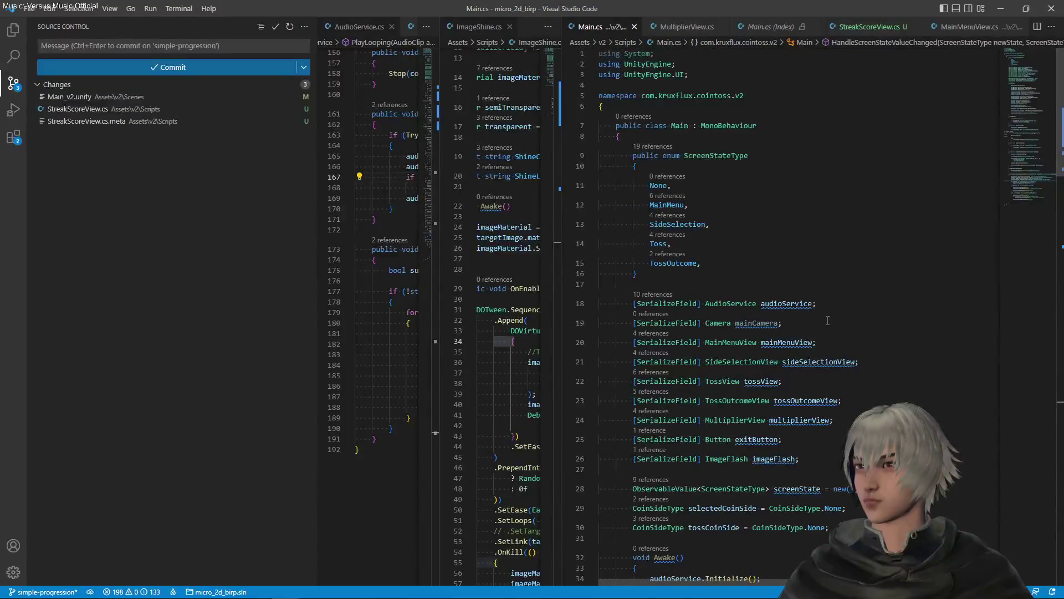
pyautogui.click(760, 422)
pyautogui.hotkey('shift', 'alt', 'Down')
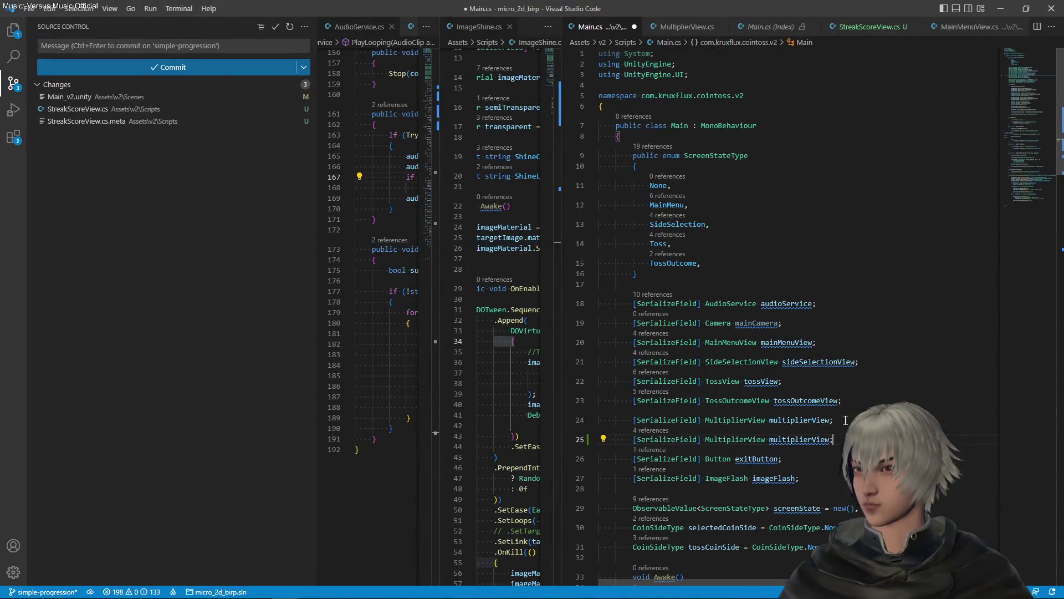
pyautogui.click(813, 439)
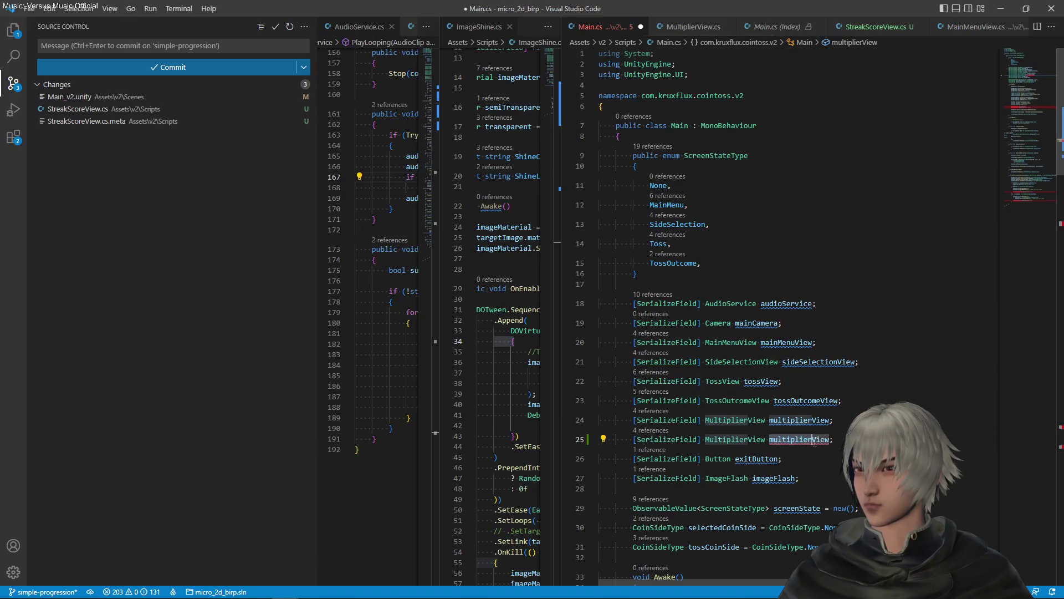
pyautogui.hotkey('ctrl', 'BackSpace')
pyautogui.write('strek')
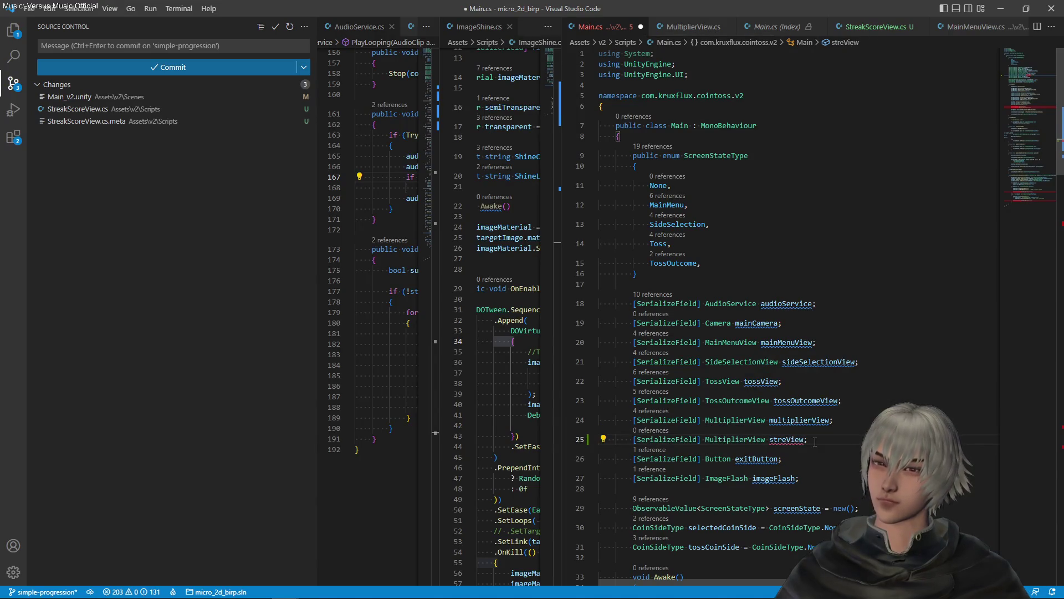
pyautogui.press('BackSpace')
pyautogui.write('akScore')
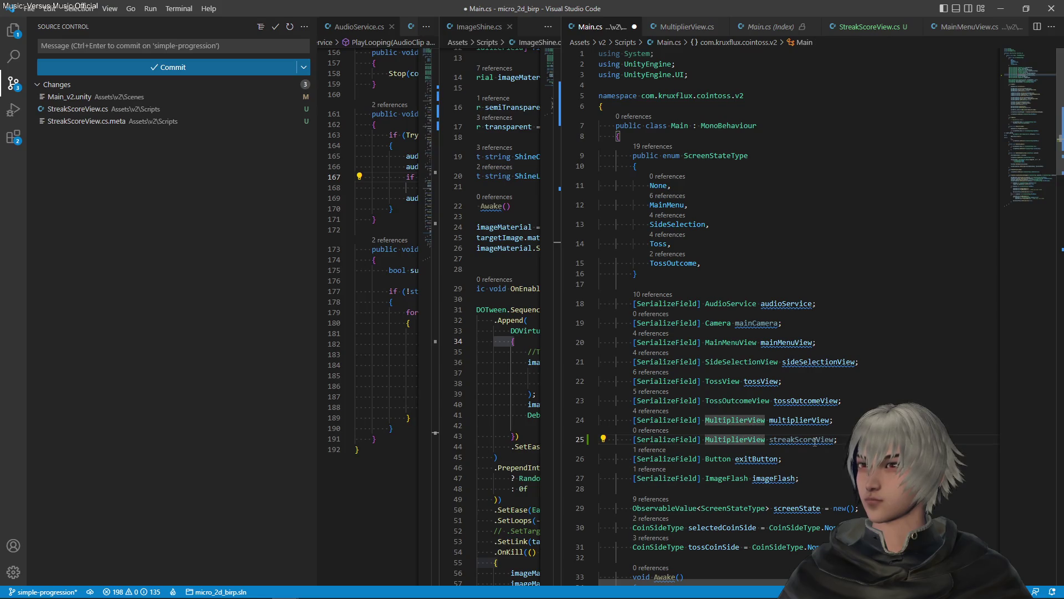
pyautogui.press('Left')
pyautogui.press('Left')
pyautogui.press('Left')
pyautogui.press('BackSpace')
pyautogui.press('BackSpace')
pyautogui.press('BackSpace')
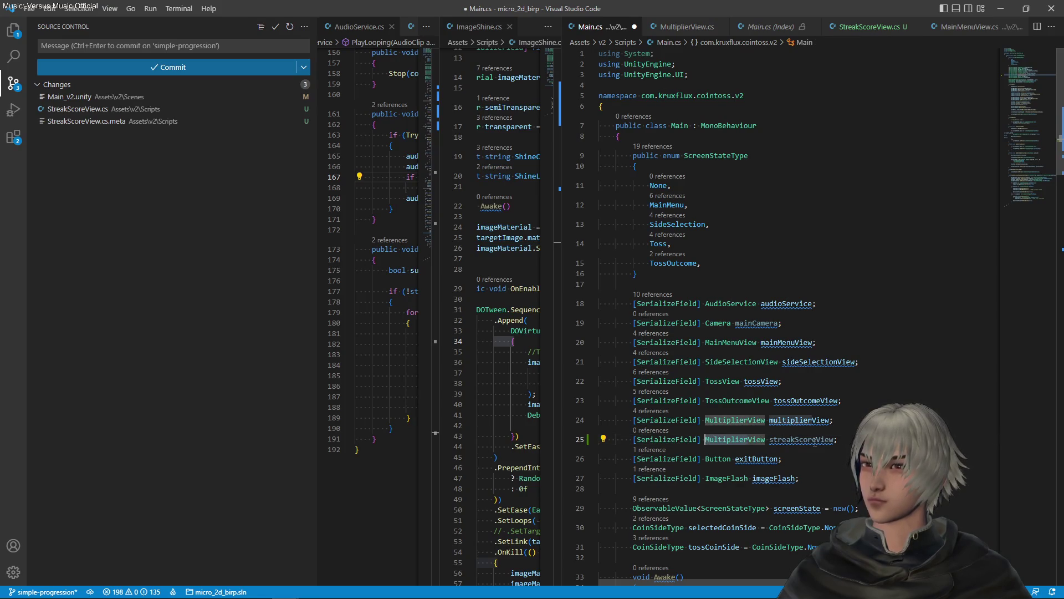
pyautogui.press('Delete')
pyautogui.press('Delete')
pyautogui.press('Delete')
pyautogui.write('StreakScore')
pyautogui.hotkey('ctrl', 's')
# - In Awake, initialize streakScoreView and set its visibility to false like the multiplier view, then save
pyautogui.click(814, 442)
pyautogui.scroll(-10, 826, 441)
pyautogui.scroll(6, 831, 440)
pyautogui.click(840, 409)
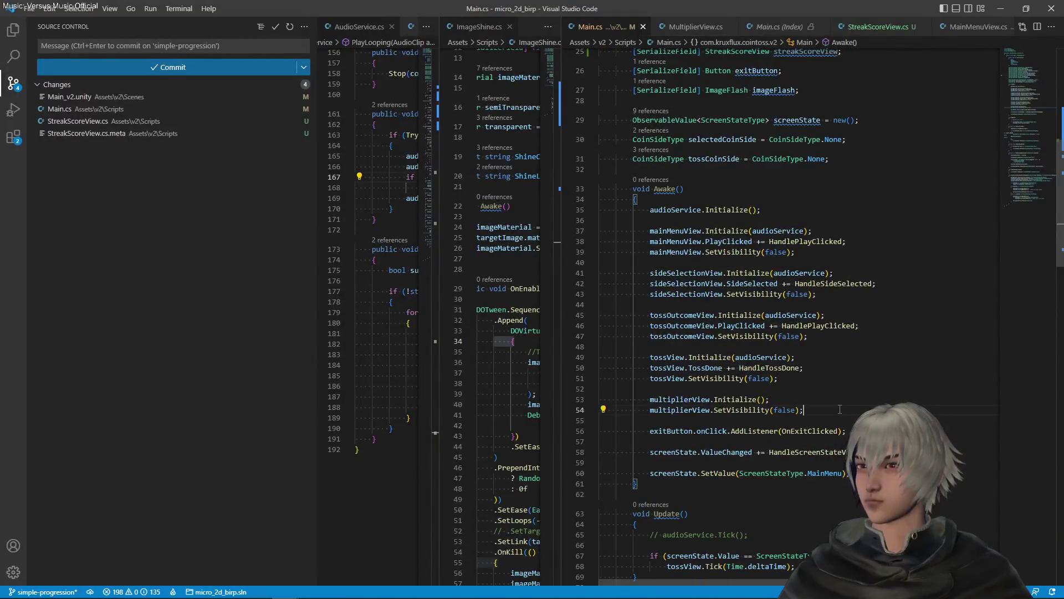
pyautogui.press('Return')
pyautogui.press('Return')
pyautogui.write('streakScoreView')
pyautogui.press('Up')
pyautogui.press('Up')
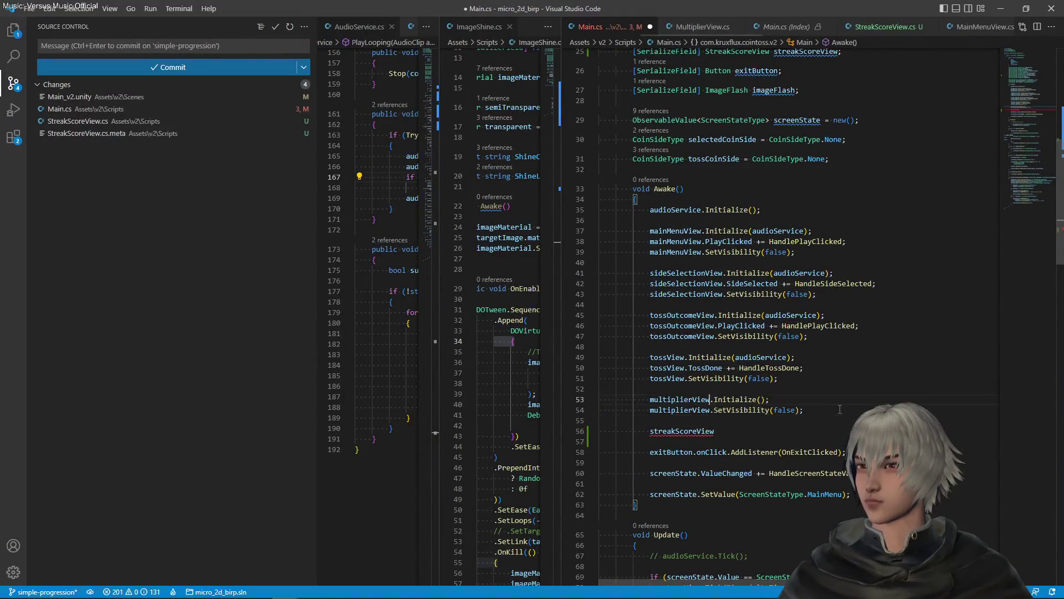
pyautogui.hotkey('shift', 'Up')
pyautogui.hotkey('shift', 'End')
pyautogui.press('Down')
pyautogui.press('Down')
pyautogui.write('.Initialize();             multiplierView.SetVisibility(false);')
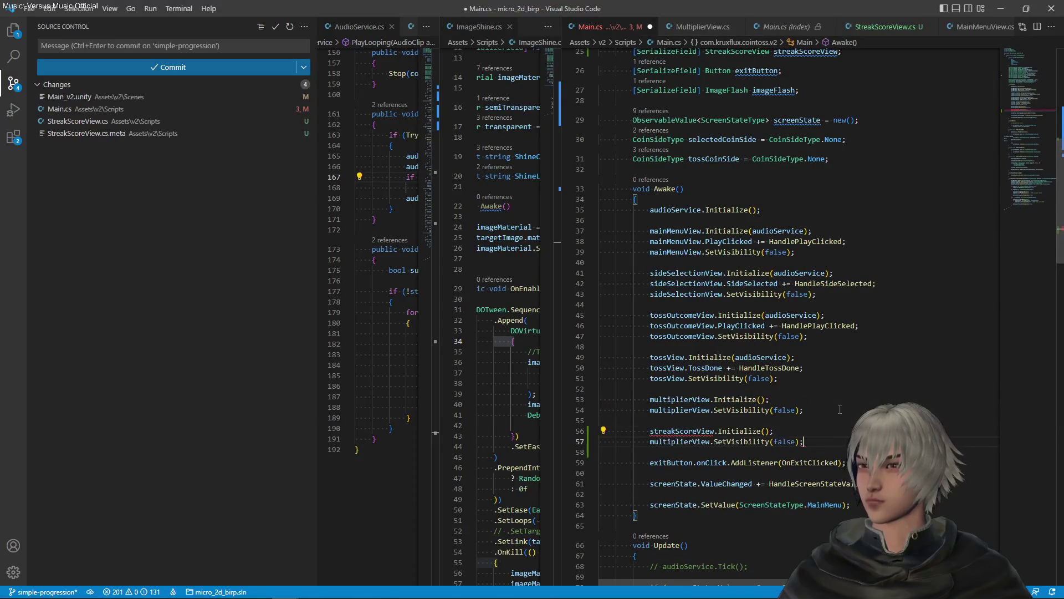
pyautogui.hotkey('ctrl', 'd')
pyautogui.hotkey('ctrl', 'c')
pyautogui.press('Down')
pyautogui.hotkey('ctrl', 'd')
pyautogui.hotkey('ctrl', 'v')
pyautogui.hotkey('ctrl', 's')
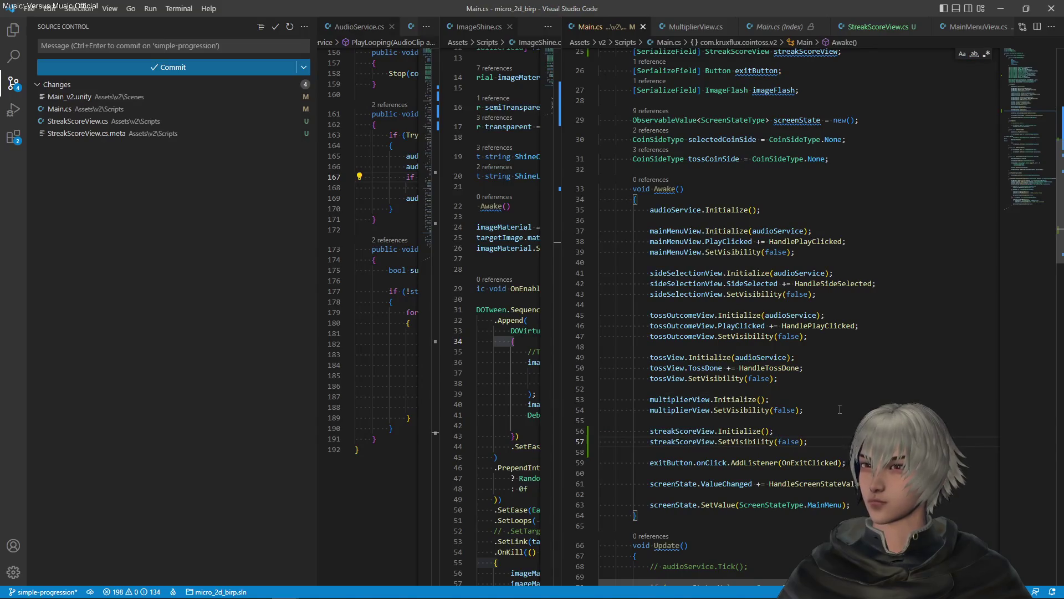
# - Hide streakScoreView on entering the main menu and show it on leaving, mirroring multiplierView, then save
pyautogui.scroll(-20, 840, 409)
pyautogui.scroll(-6, 813, 424)
pyautogui.click(841, 350)
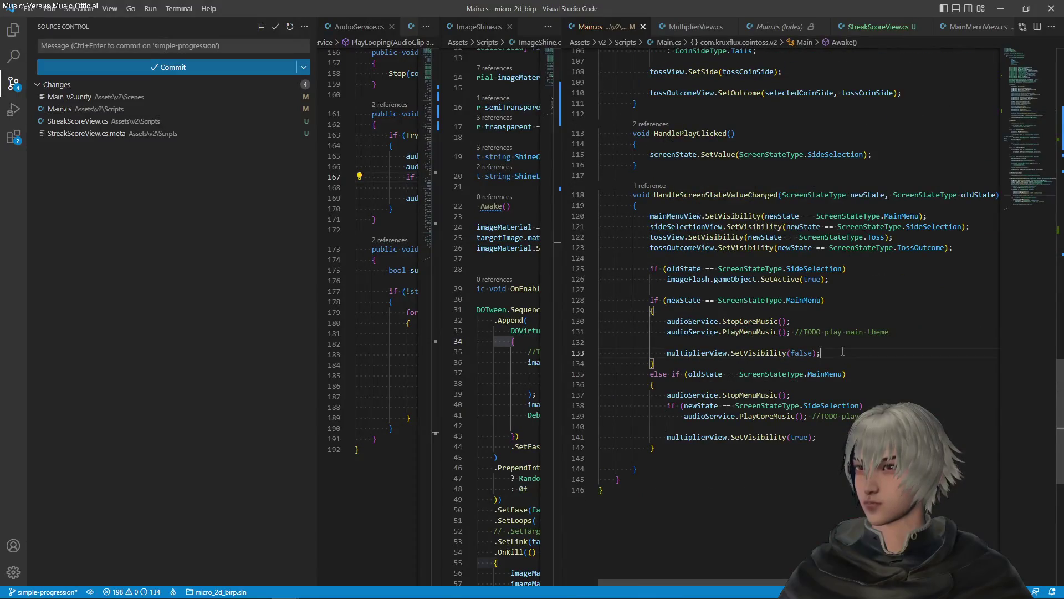
pyautogui.hotkey('shift', 'alt', 'Down')
pyautogui.doubleClick(698, 361)
pyautogui.write('str.SetVisibility(false);')
pyautogui.press('Tab')
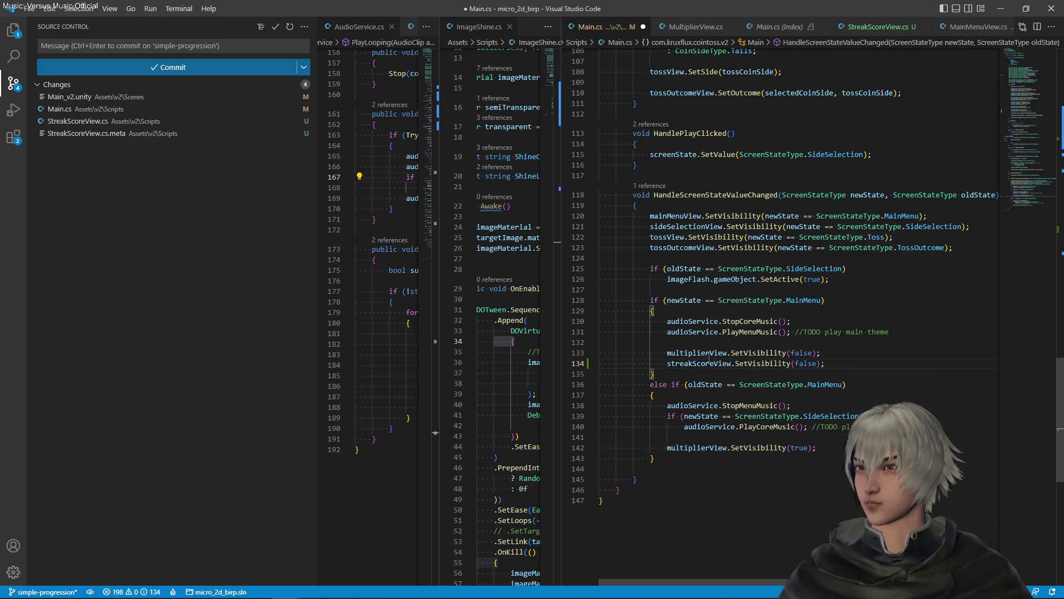
pyautogui.click(829, 439)
pyautogui.click(828, 447)
pyautogui.hotkey('shift', 'alt', 'Down')
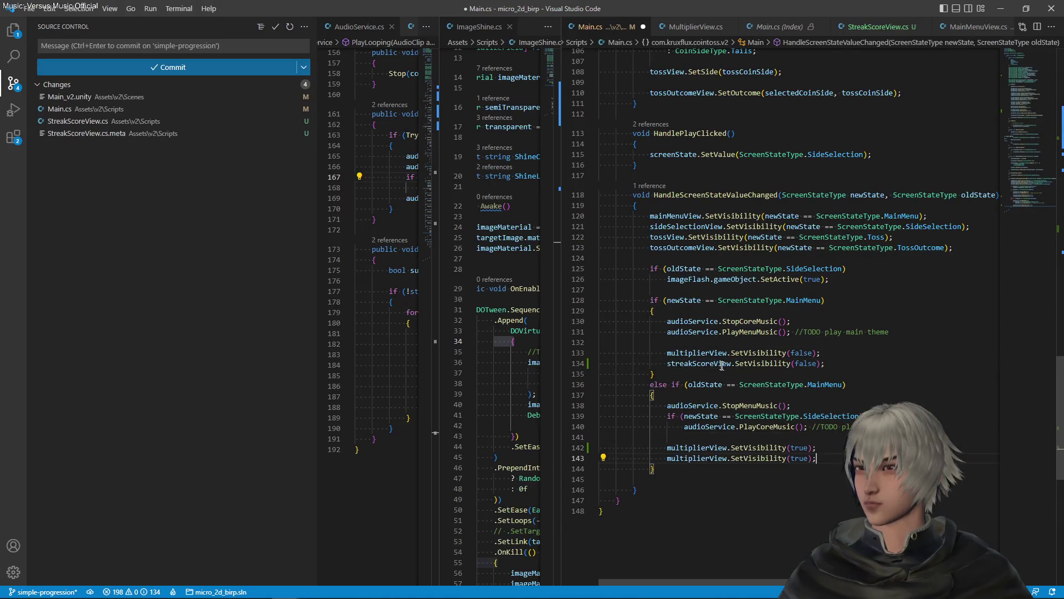
pyautogui.doubleClick(720, 363)
pyautogui.hotkey('ctrl', 'c')
pyautogui.doubleClick(698, 457)
pyautogui.hotkey('ctrl', 'v')
pyautogui.hotkey('ctrl', 's')
pyautogui.hotkey('alt', 'Tab')
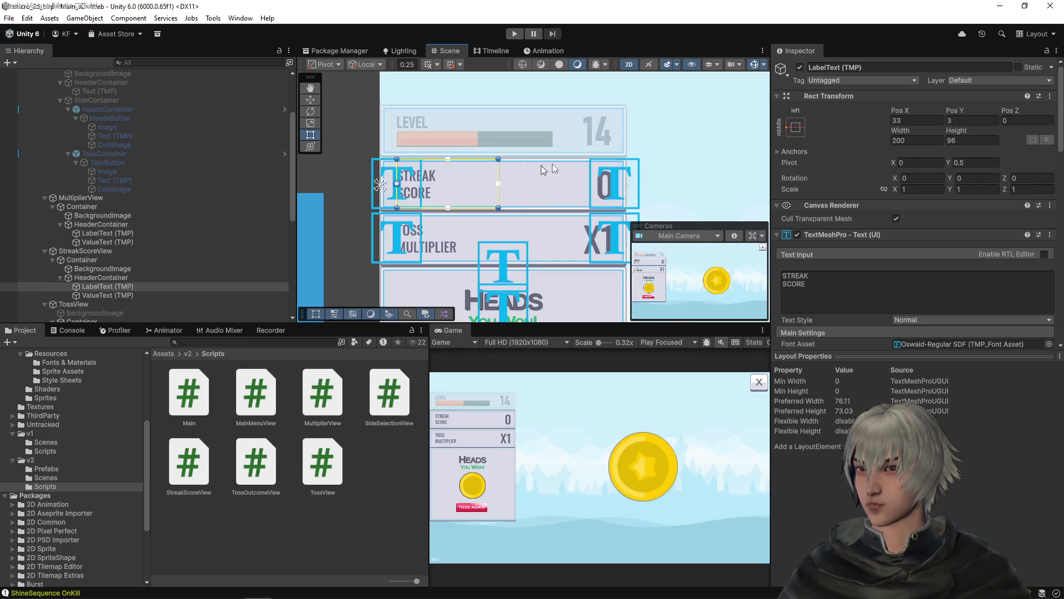
# - With Main selected, drag the StreakScoreView object into its Streak Score View slot in the Inspector
pyautogui.scroll(-2, 430, 205)
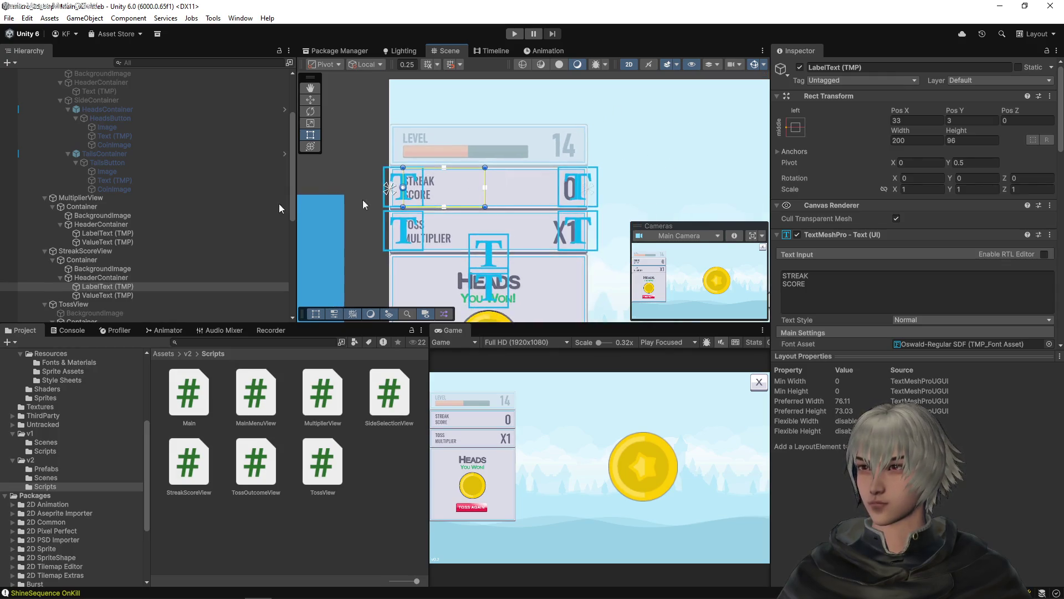
pyautogui.scroll(3, 50, 205)
pyautogui.click(72, 82)
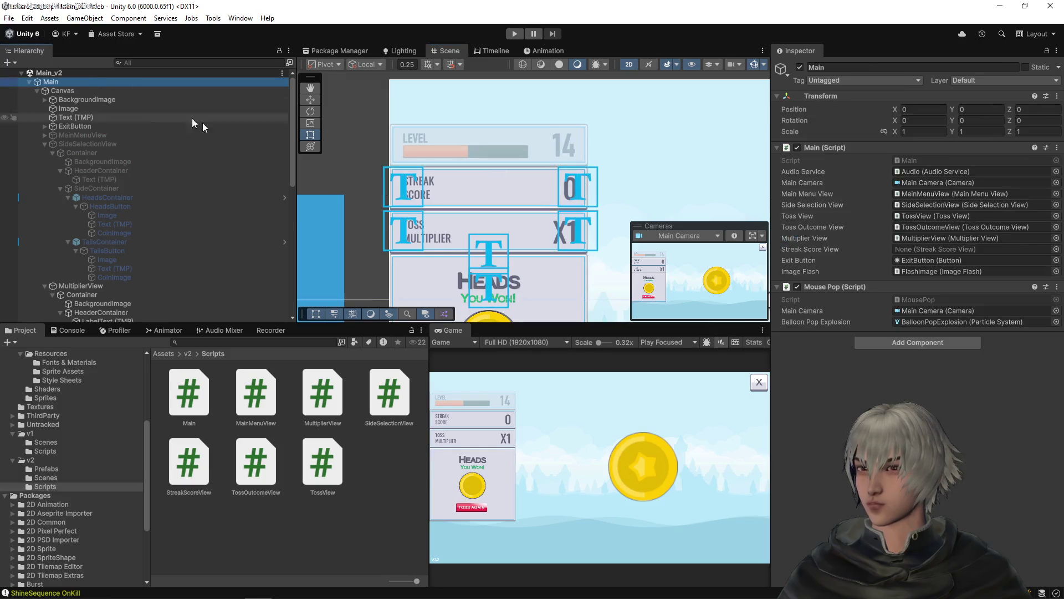
pyautogui.scroll(-4, 167, 242)
pyautogui.click(87, 241)
pyautogui.moveTo(87, 242)
pyautogui.mouseDown()
pyautogui.moveTo(942, 268)
pyautogui.moveTo(942, 249)
pyautogui.mouseUp()
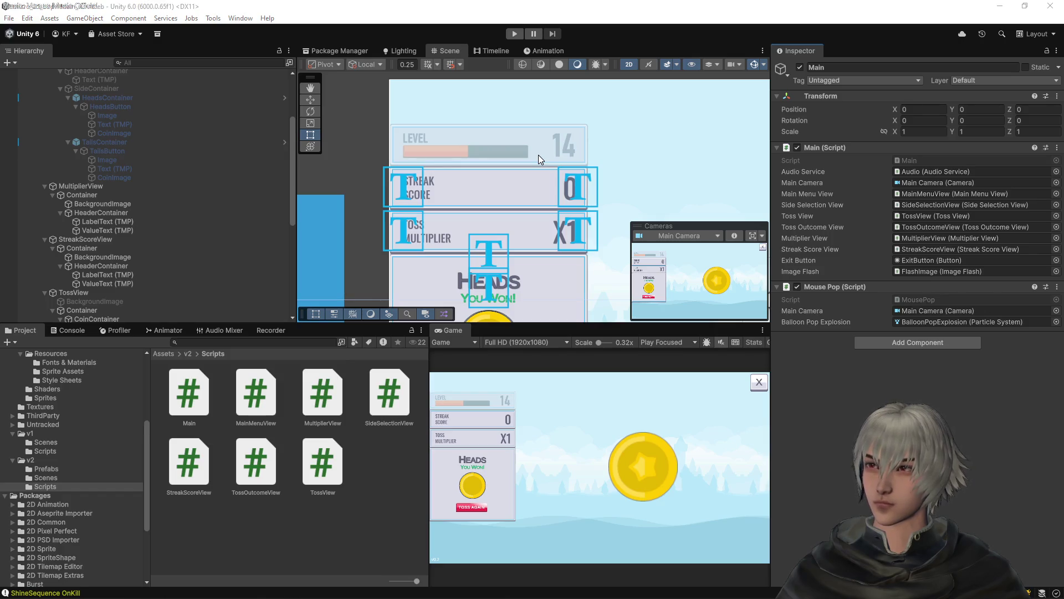
pyautogui.hotkey('alt', 'Tab')
# - Add 'int streakScore = 0;' below the tossCoinSide declaration in Main.cs and save
pyautogui.scroll(9, 737, 262)
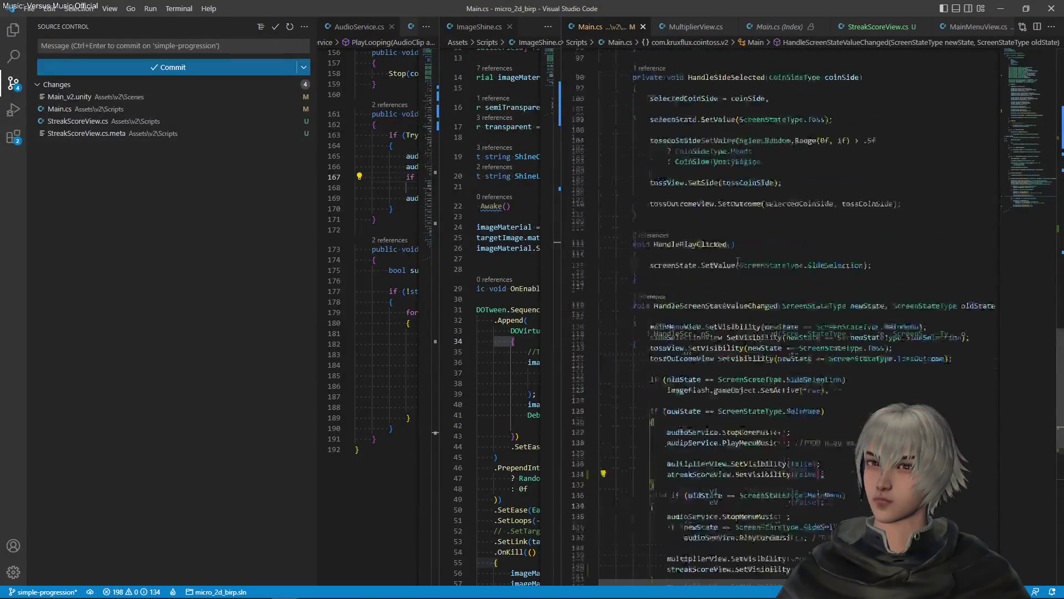
pyautogui.scroll(9, 737, 261)
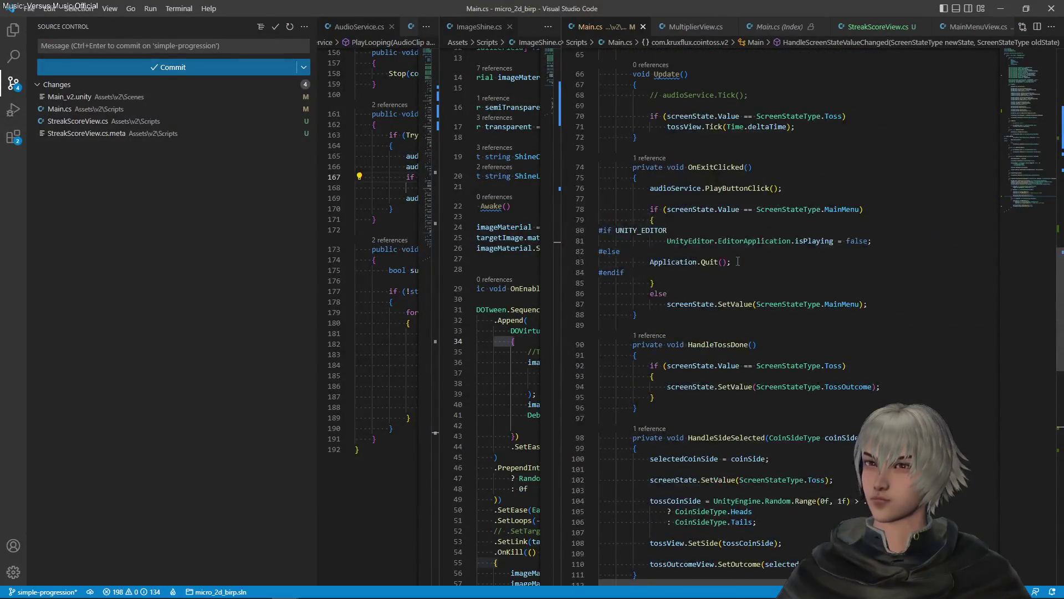
pyautogui.scroll(10, 738, 259)
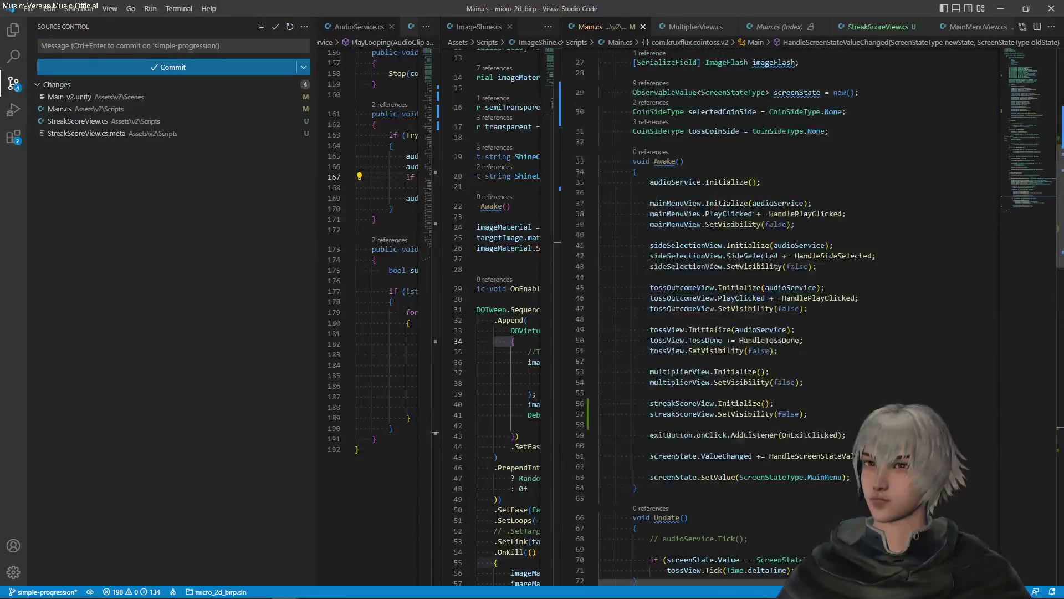
pyautogui.click(846, 298)
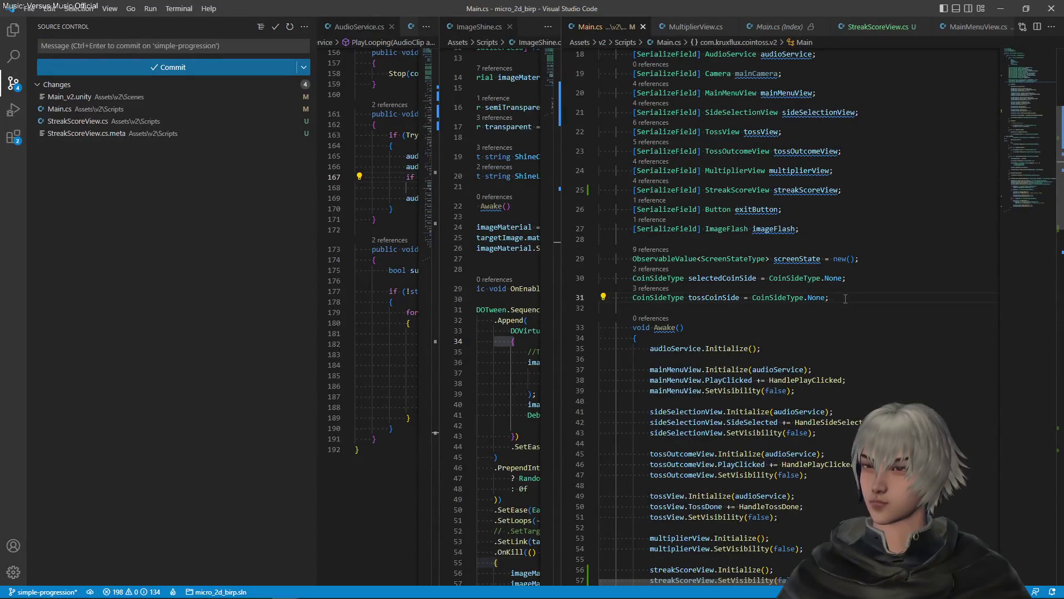
pyautogui.press('Return')
pyautogui.press('Return')
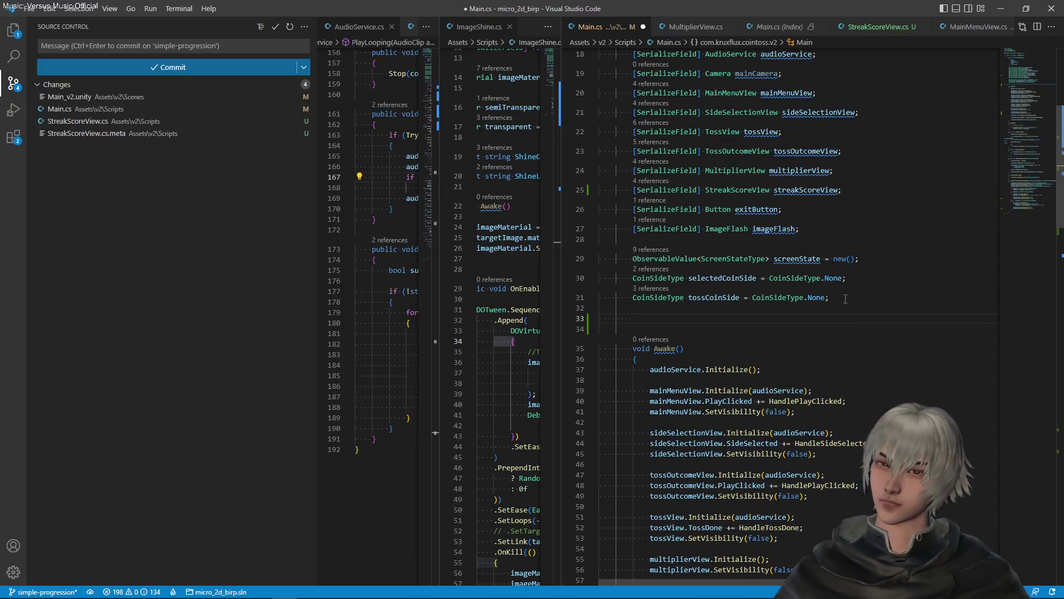
pyautogui.write('int s')
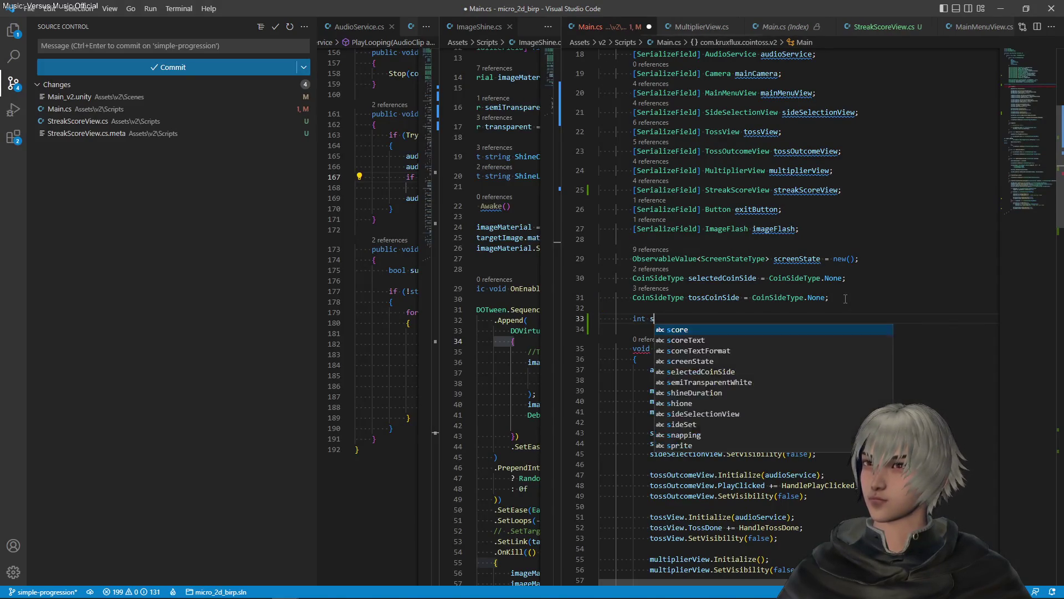
pyautogui.write('treak')
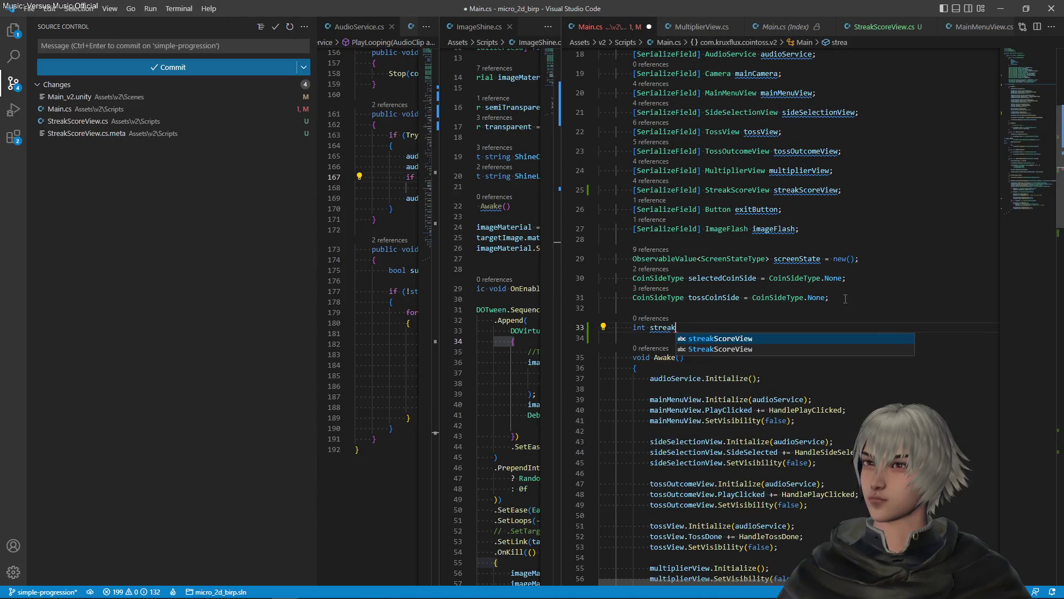
pyautogui.write('Score')
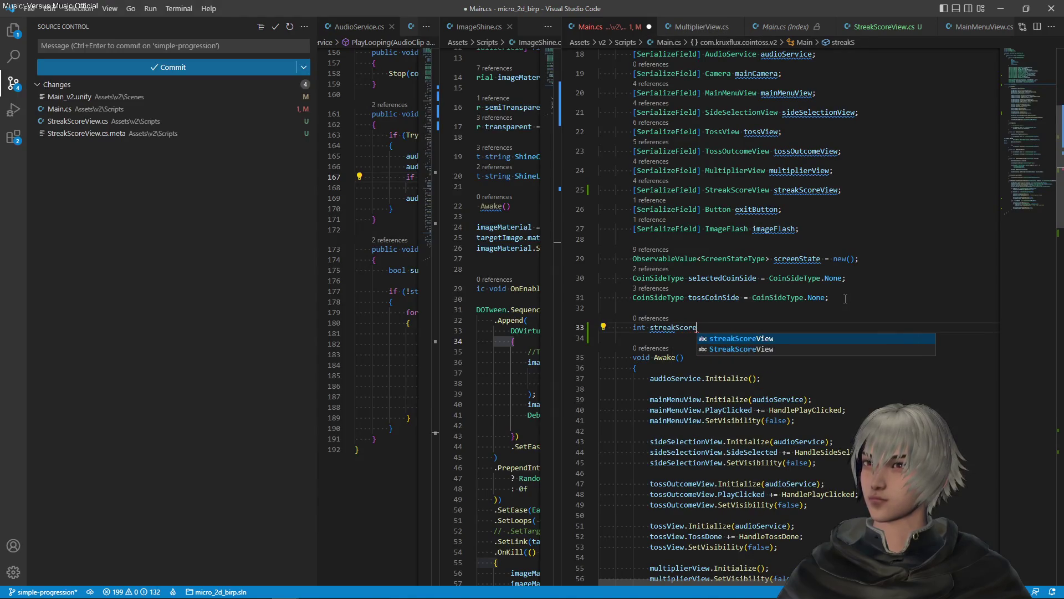
pyautogui.write(' = 0;')
pyautogui.hotkey('ctrl', 's')
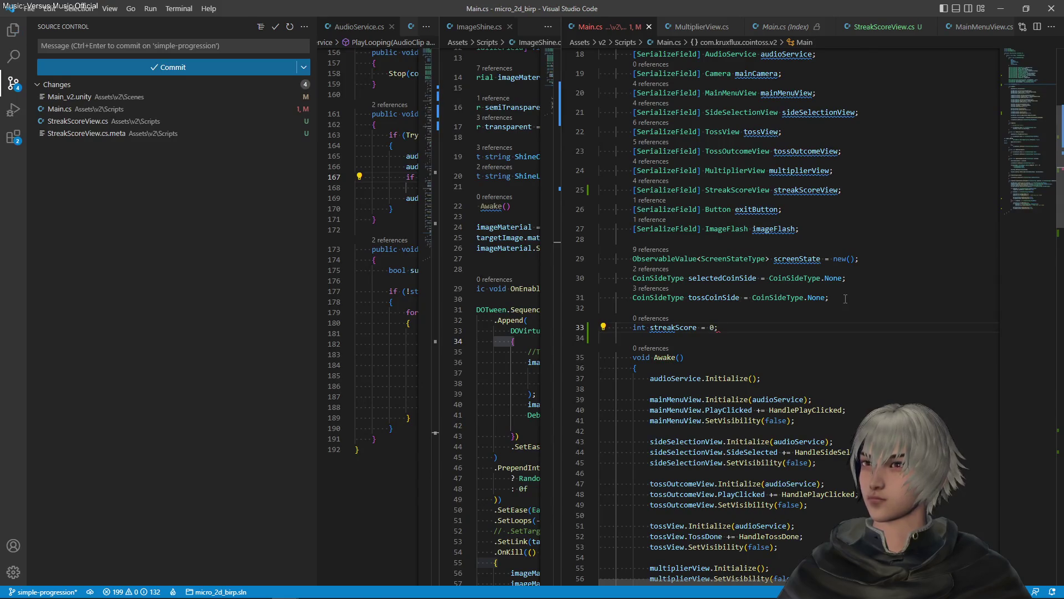
pyautogui.doubleClick(673, 327)
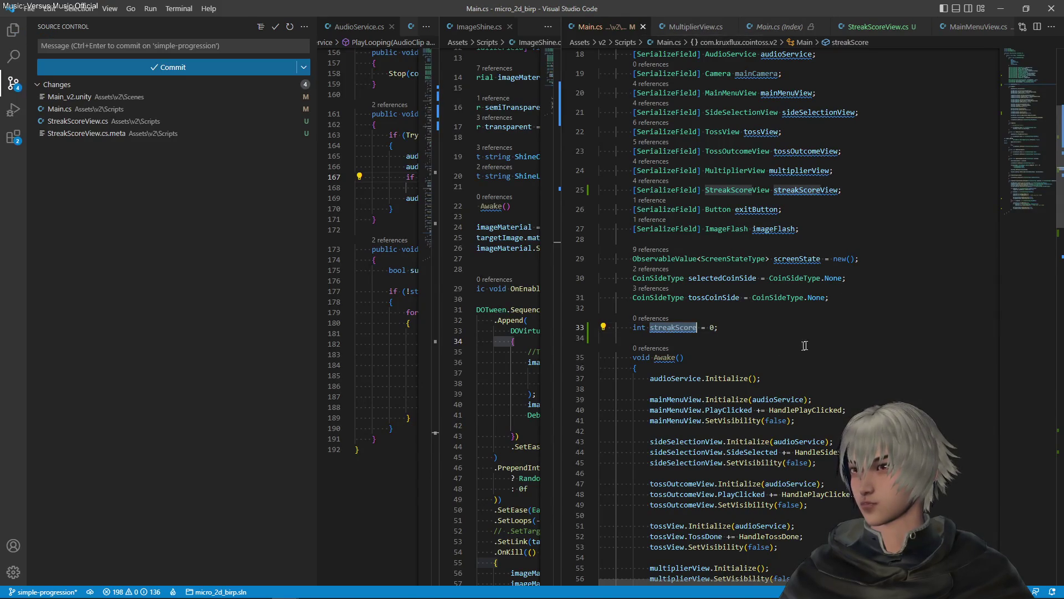
pyautogui.scroll(-5, 813, 348)
pyautogui.click(834, 327)
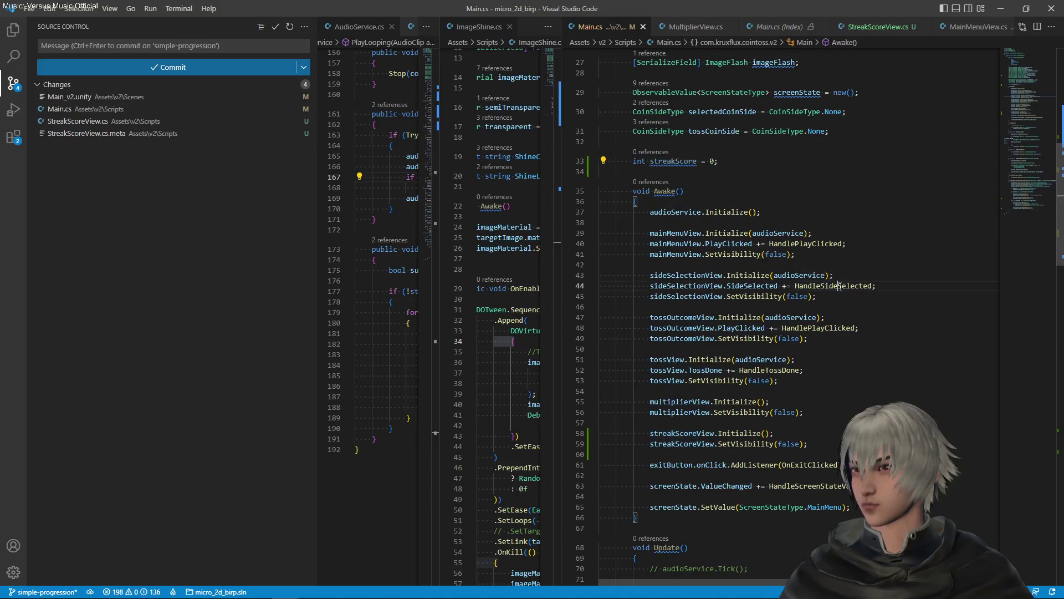
pyautogui.press('Down')
pyautogui.press('Down')
pyautogui.press('Down')
pyautogui.press('Left')
pyautogui.press('Left')
pyautogui.press('Left')
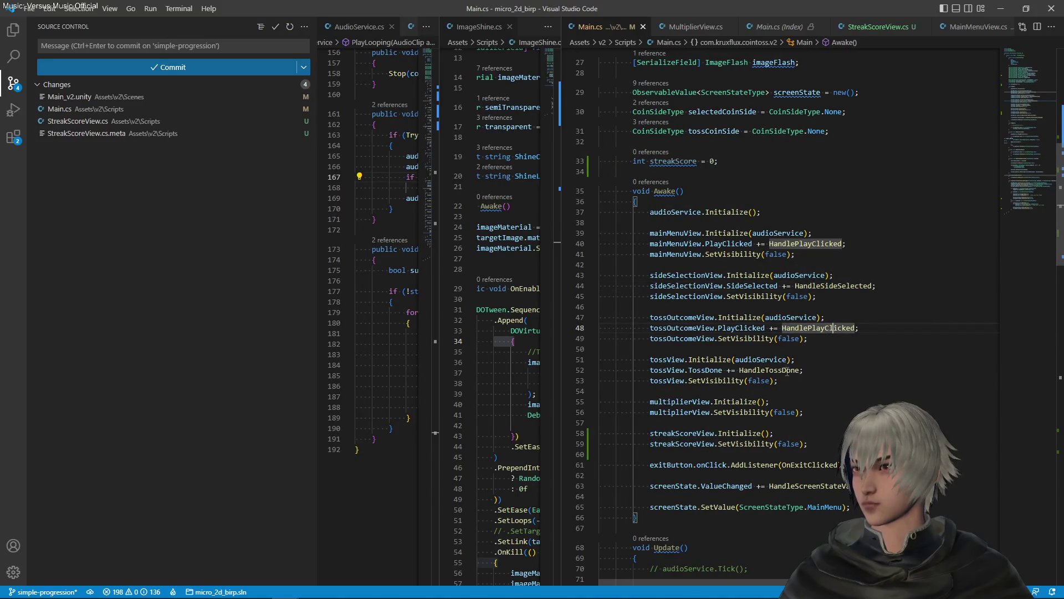
pyautogui.press('F12')
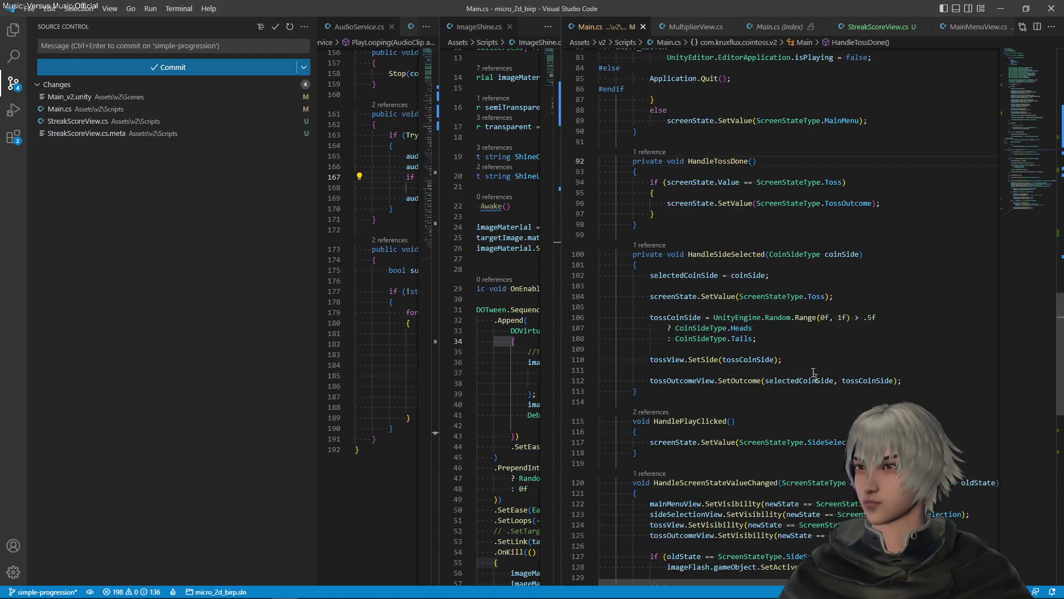
pyautogui.doubleClick(840, 204)
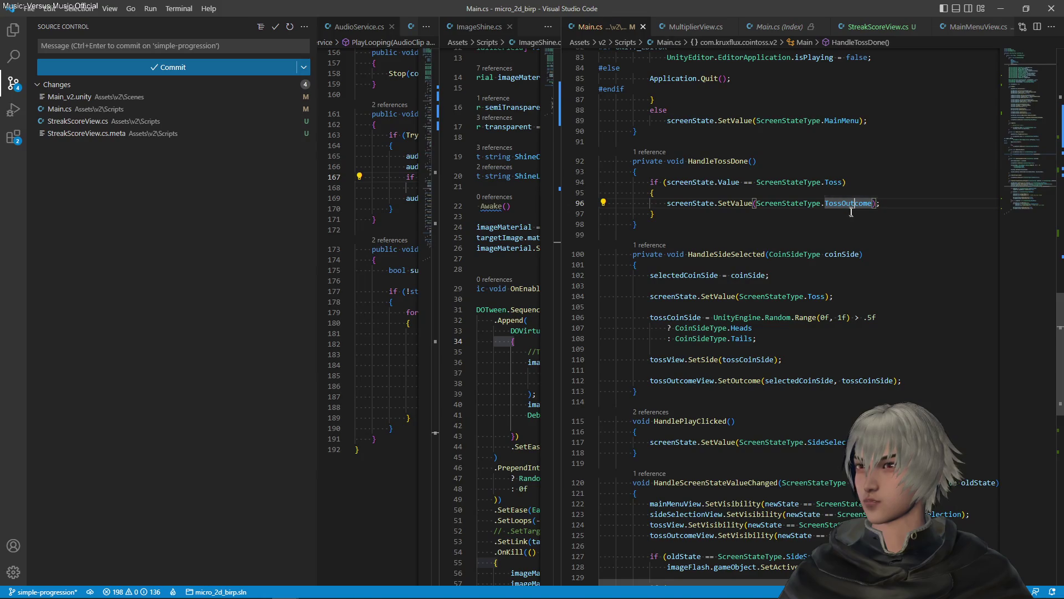
pyautogui.click(766, 254)
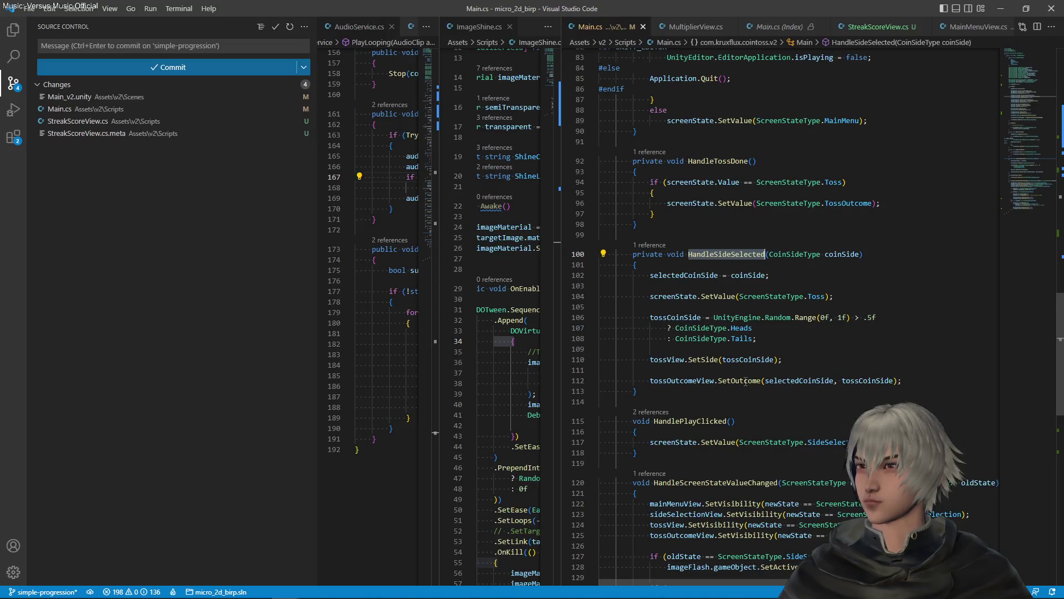
pyautogui.click(912, 204)
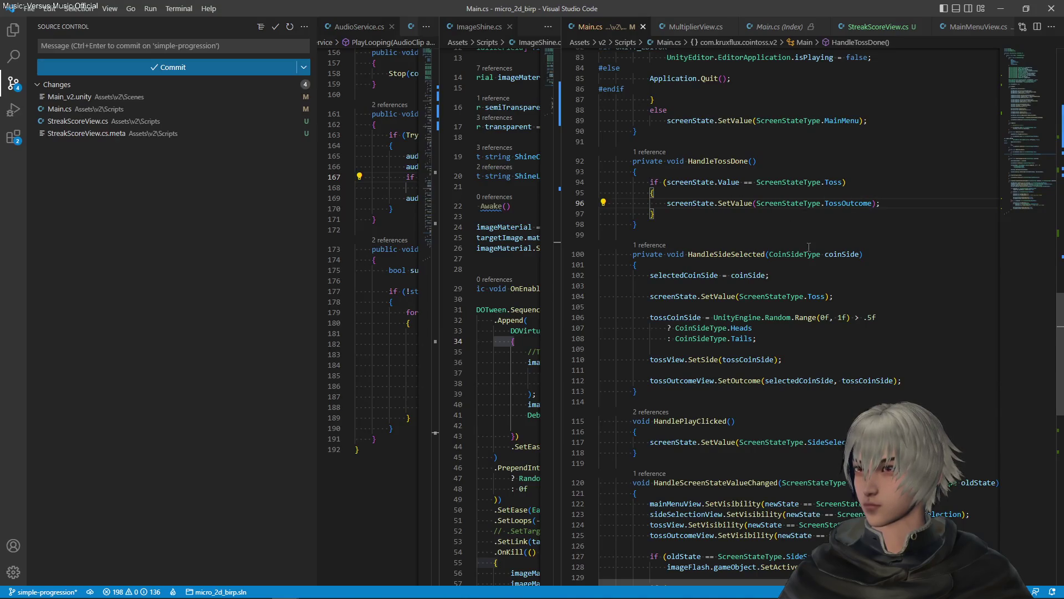
pyautogui.scroll(3, 810, 246)
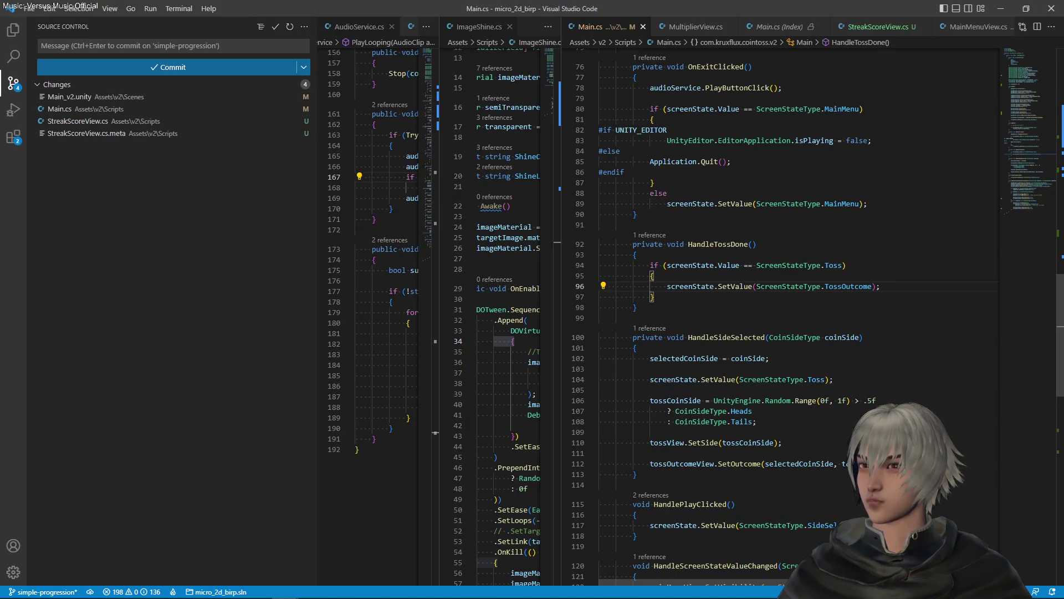
pyautogui.click(739, 338)
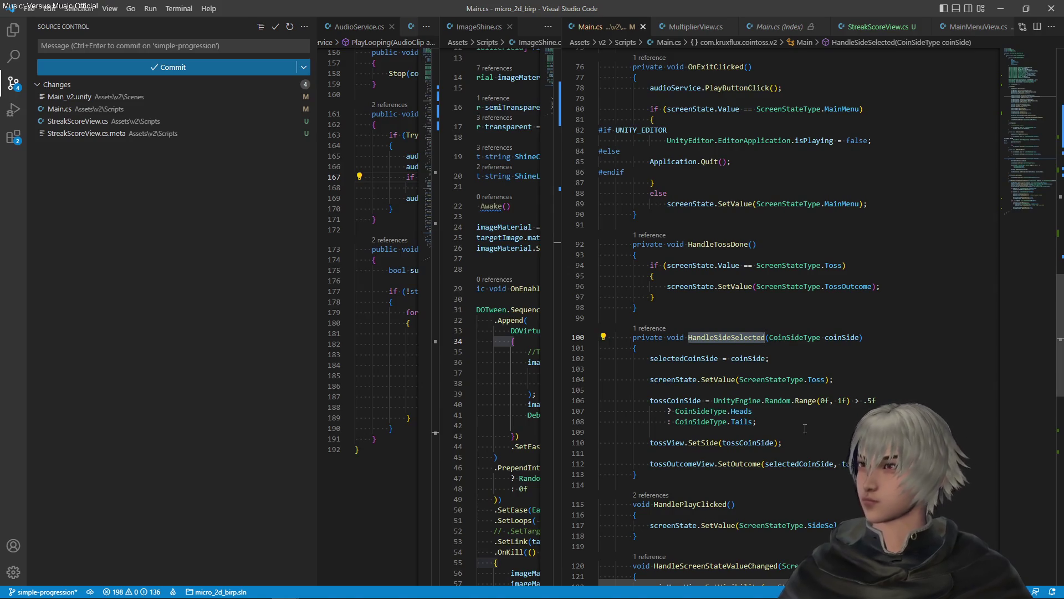
pyautogui.click(782, 462)
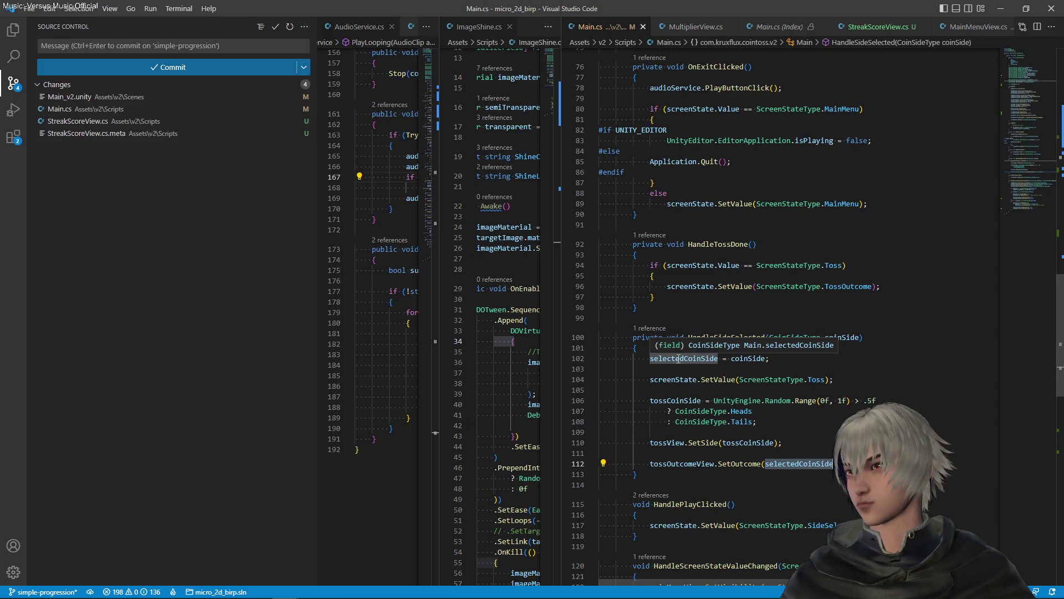
pyautogui.press('Up')
pyautogui.press('Up')
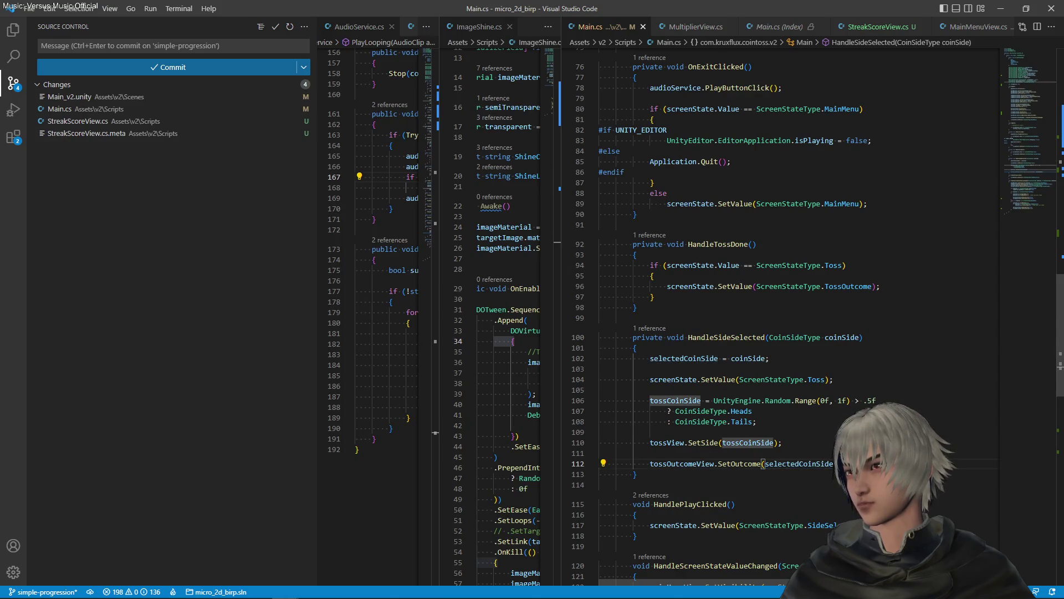
pyautogui.doubleClick(695, 401)
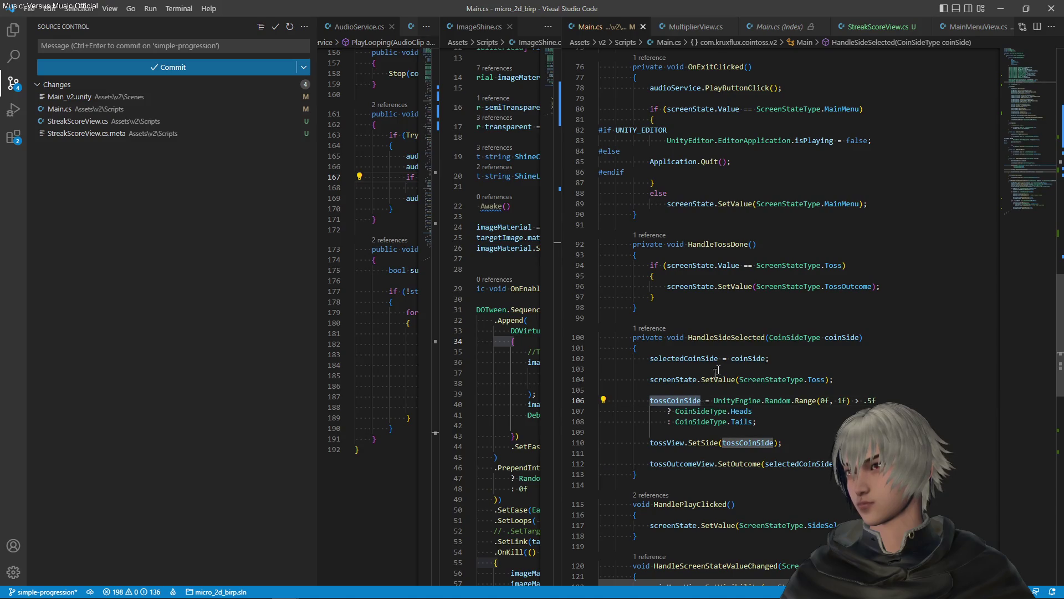
pyautogui.click(914, 286)
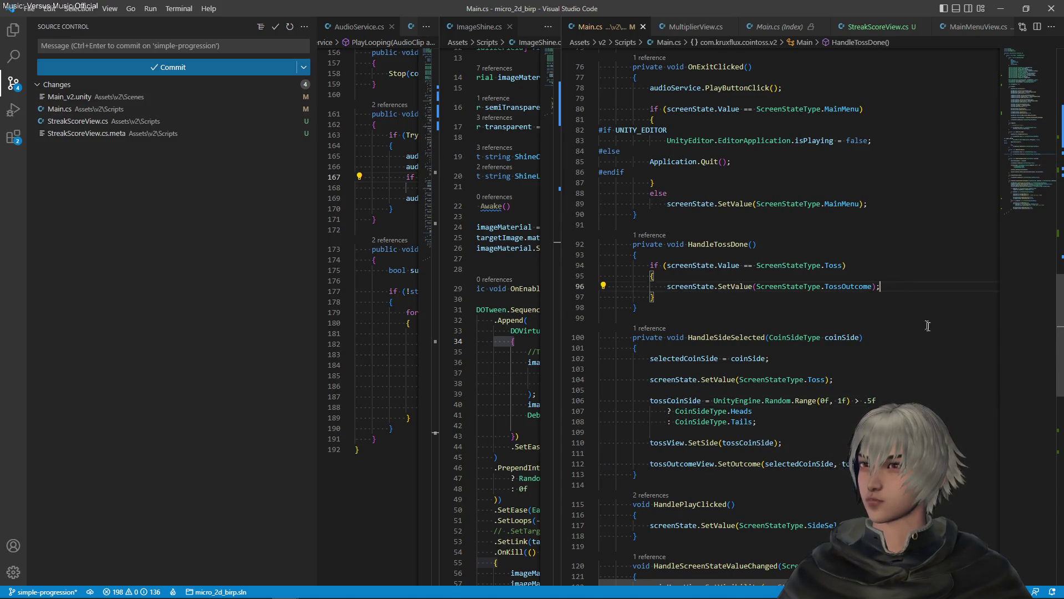
# - Start an 'if (selectedCoinSide == tossCoinSide)' check inside HandleTossDone
pyautogui.press('Return')
pyautogui.press('Return')
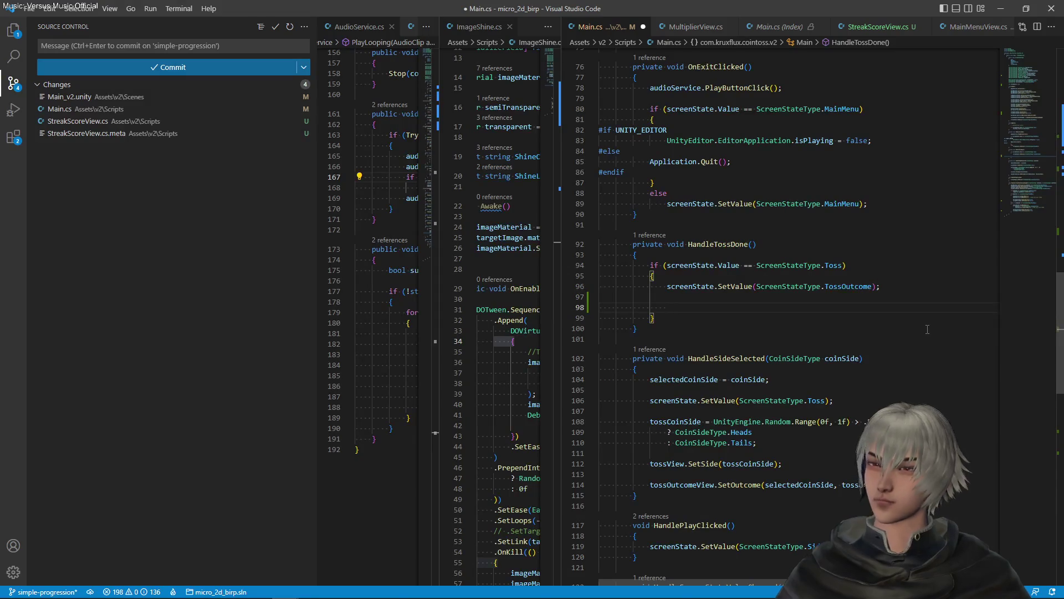
pyautogui.write('if (sel')
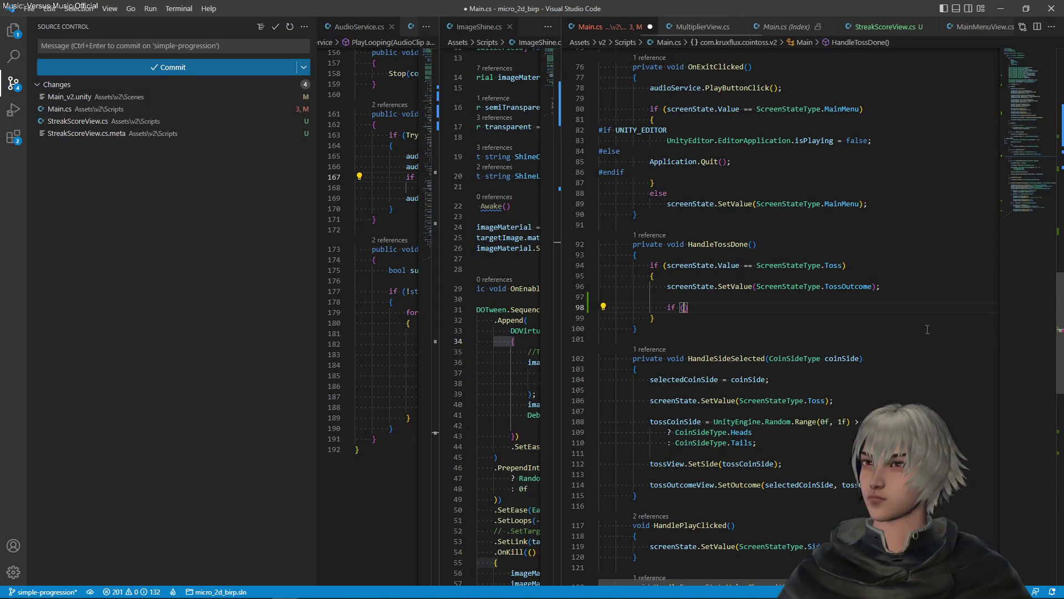
pyautogui.write('e')
pyautogui.press('Tab')
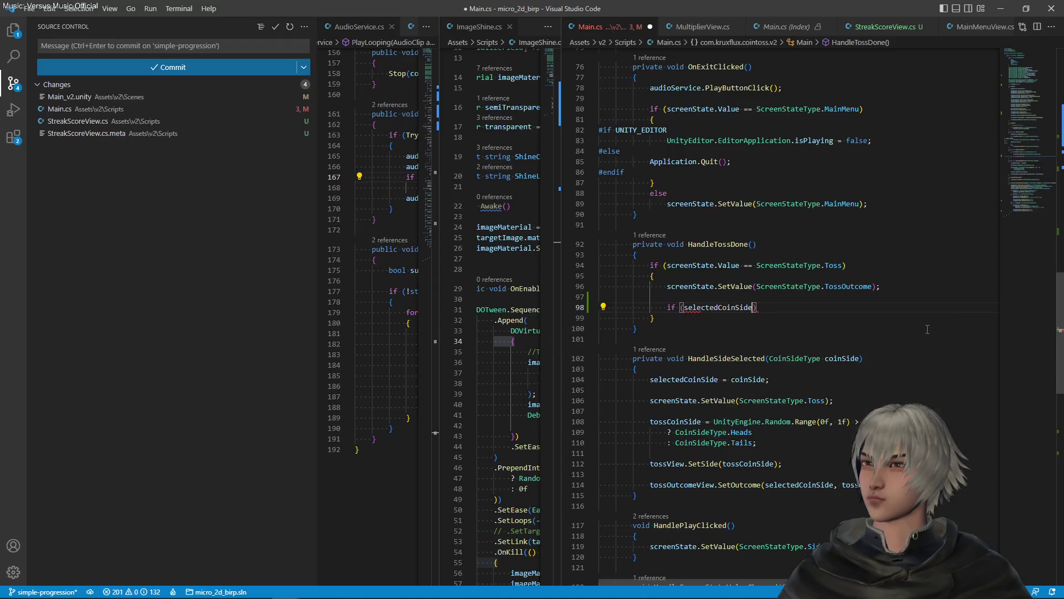
pyautogui.write('==')
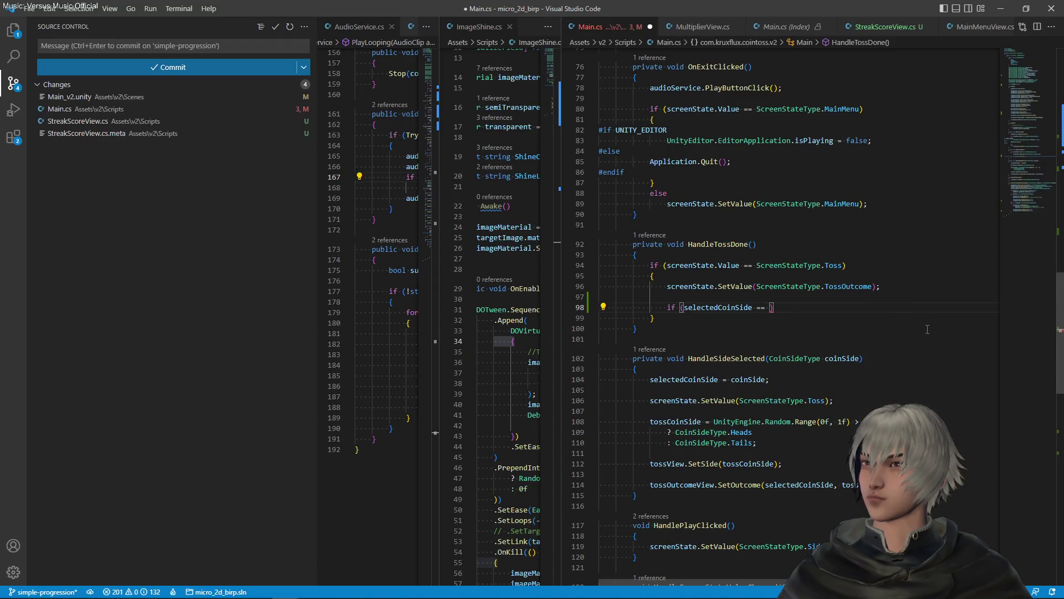
pyautogui.write('toss')
pyautogui.press('Tab')
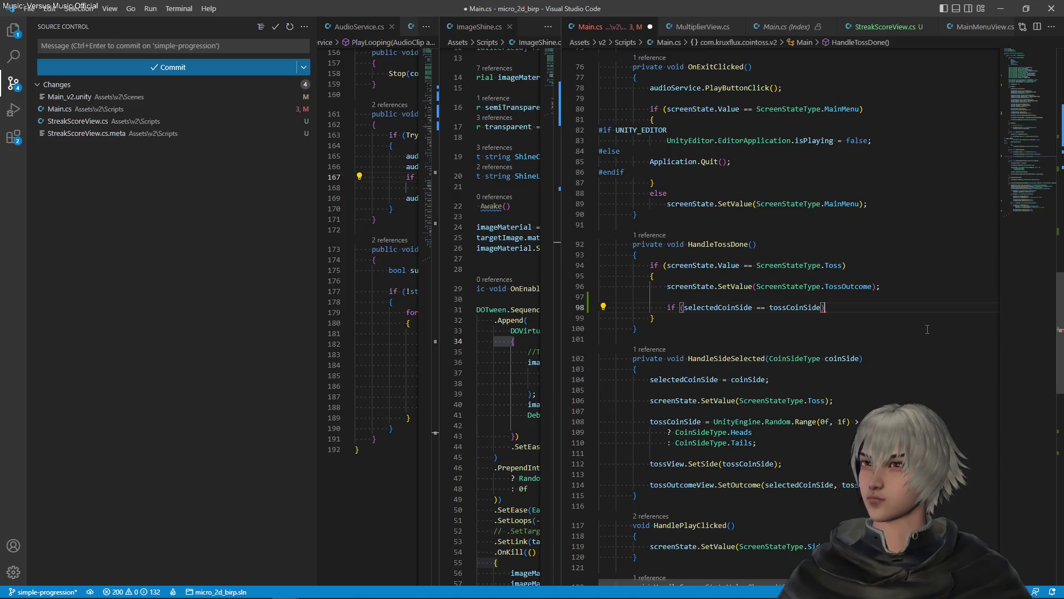
# - Make the if body 'SetStreakScore(streakScore + 1);' and save Main.cs
pyautogui.press('Return')
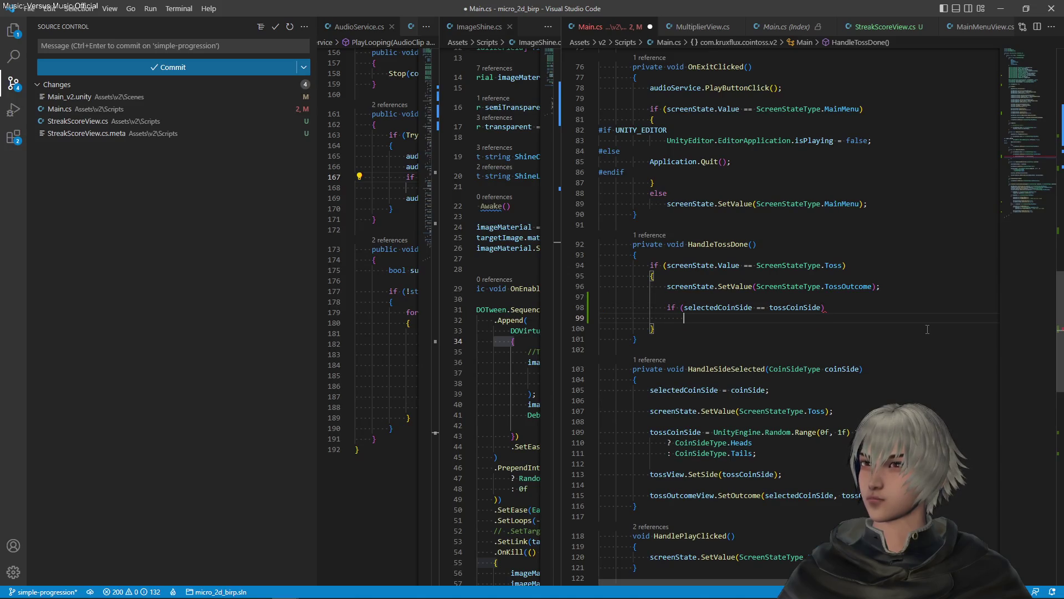
pyautogui.write('stre')
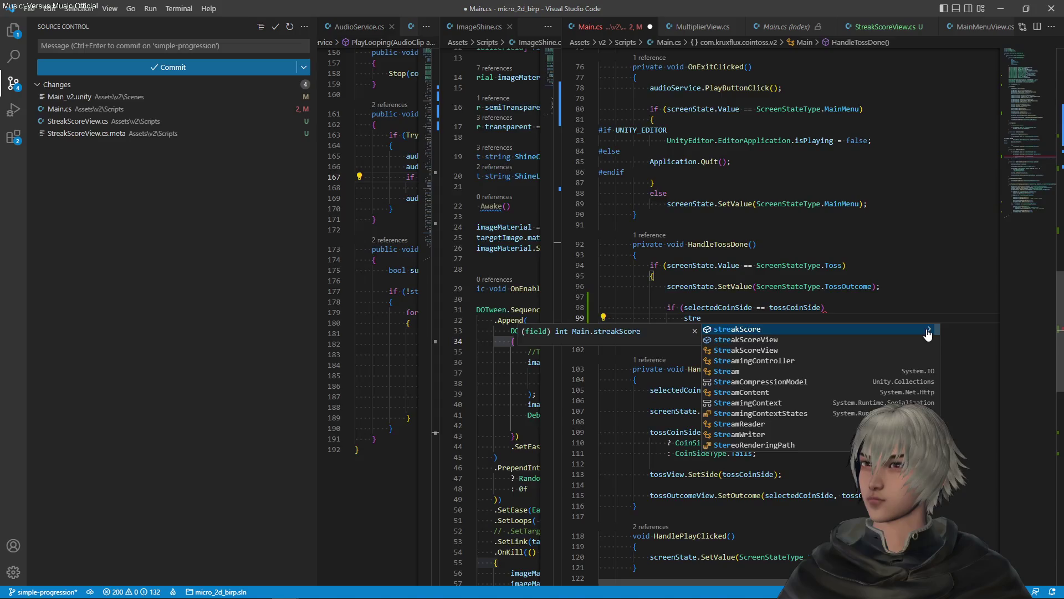
pyautogui.press('Tab')
pyautogui.press('BackSpace')
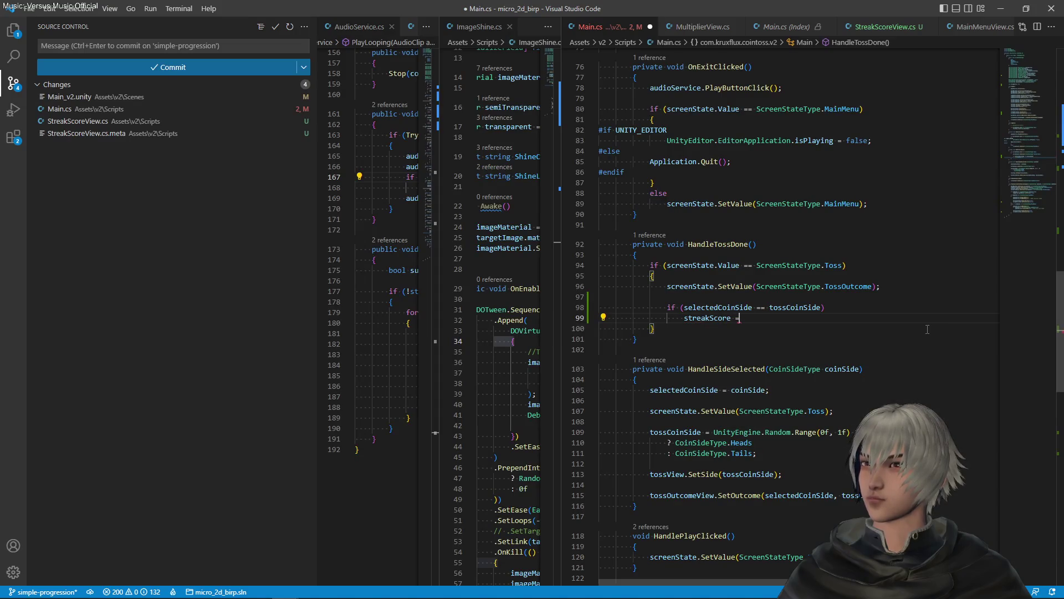
pyautogui.hotkey('ctrl', 'shift', 'Left')
pyautogui.press('BackSpace')
pyautogui.hotkey('ctrl', 'space')
pyautogui.press('Escape')
pyautogui.write('Set')
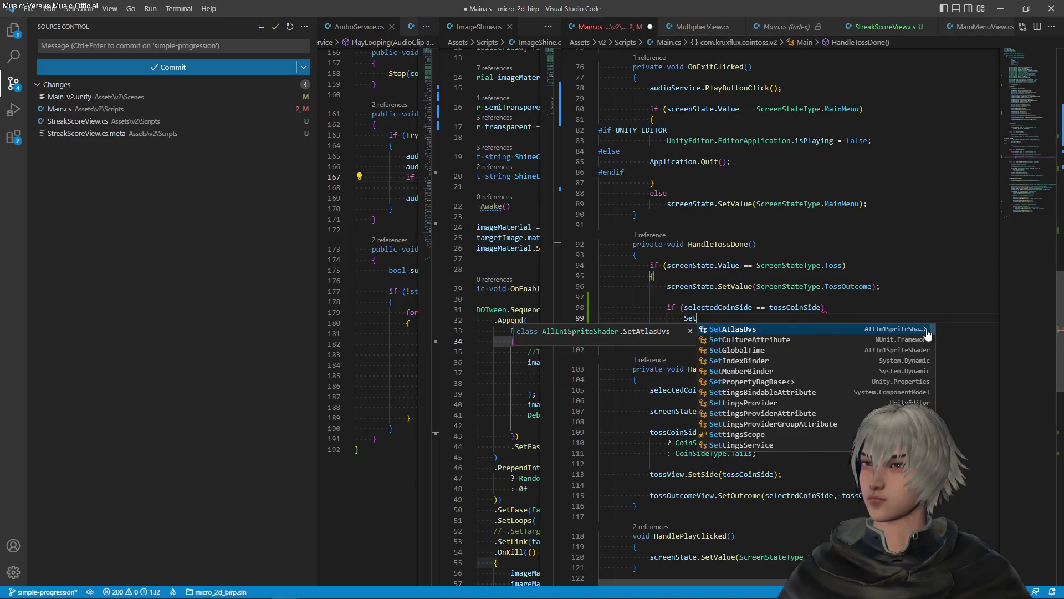
pyautogui.write('Strea')
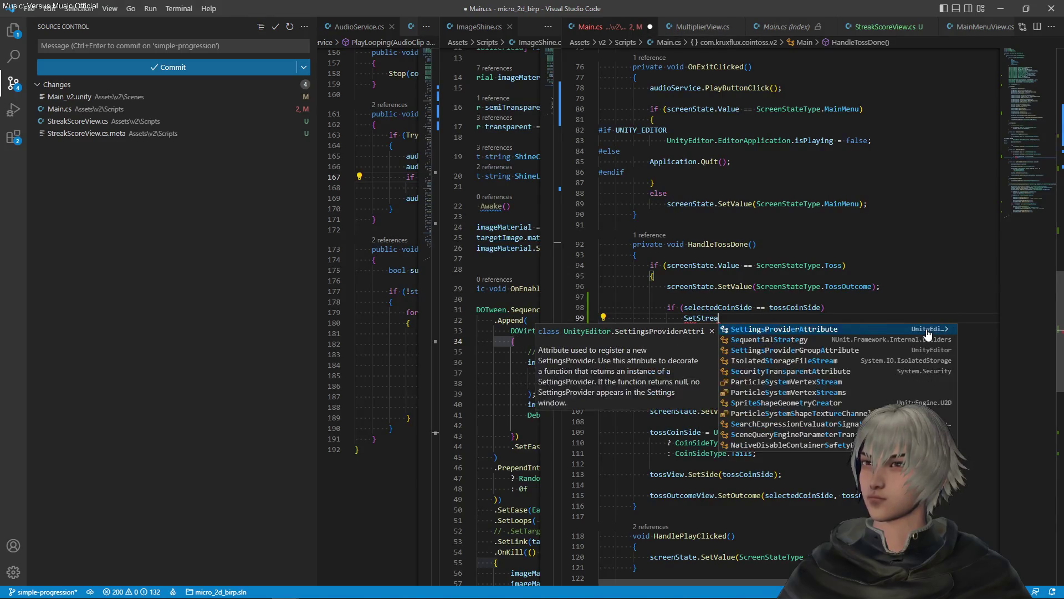
pyautogui.write('kSc')
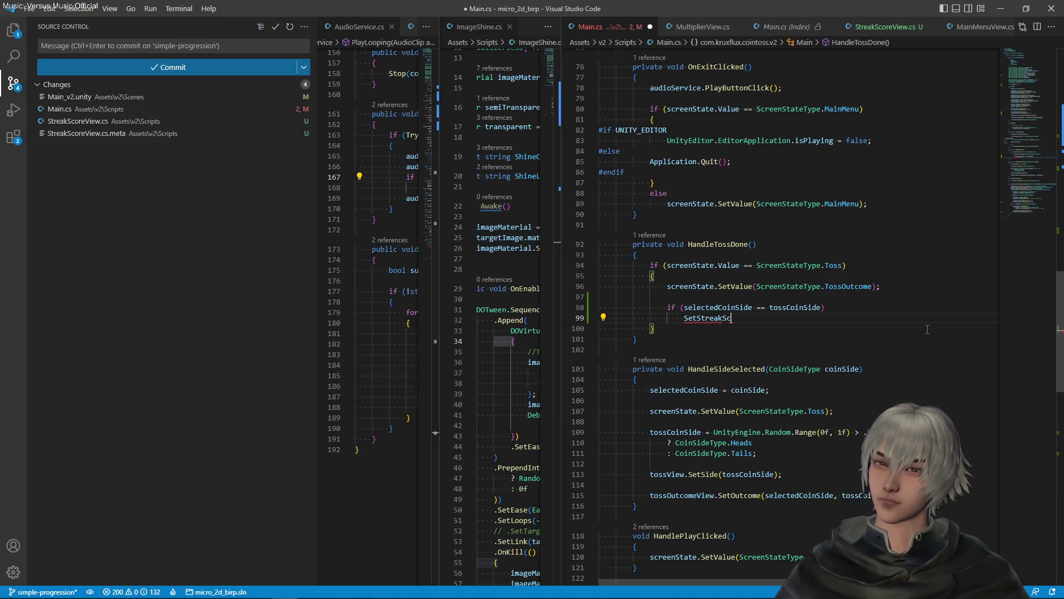
pyautogui.write('ore(stra')
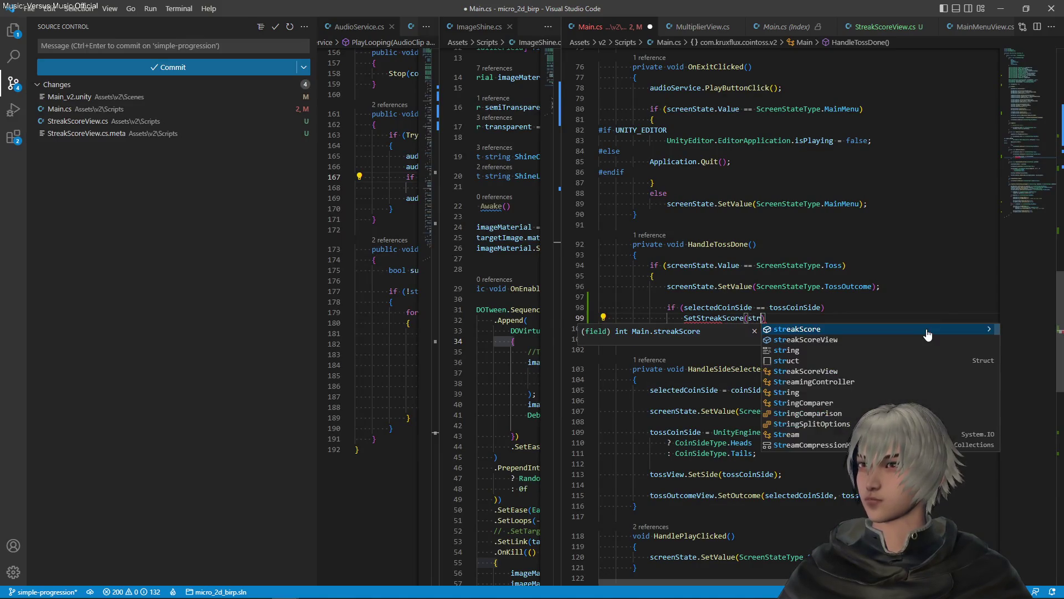
pyautogui.press('BackSpace')
pyautogui.write('e')
pyautogui.press('Tab')
pyautogui.write('+ 1')
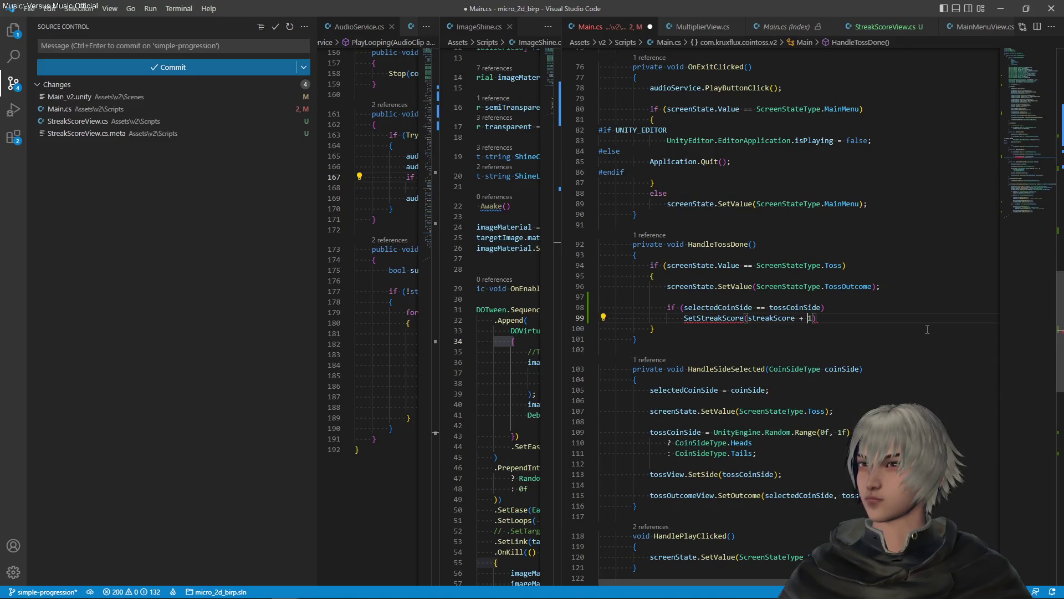
pyautogui.press('End')
pyautogui.write(';')
pyautogui.hotkey('ctrl', 's')
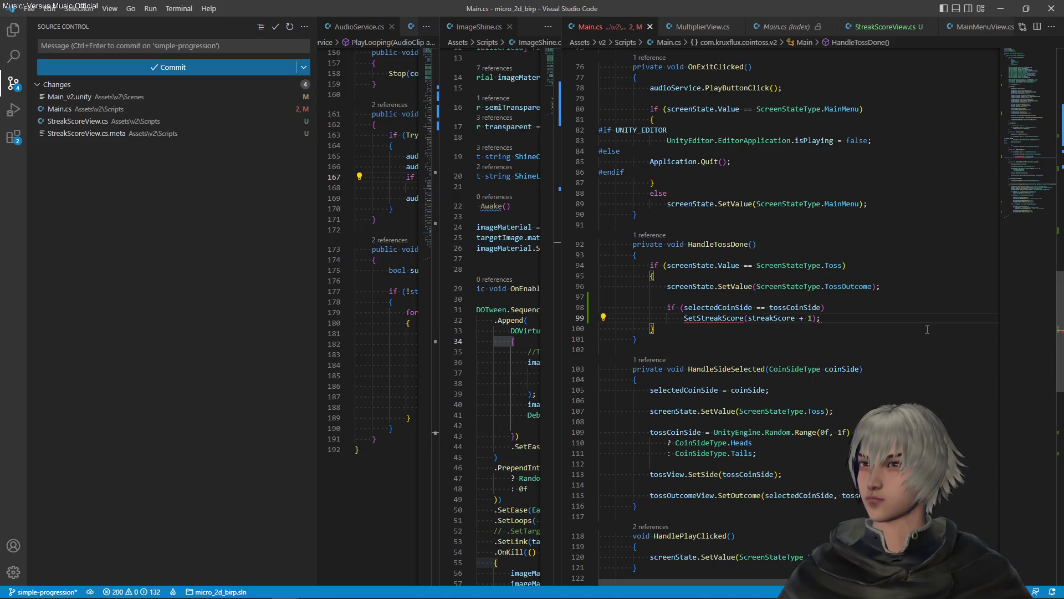